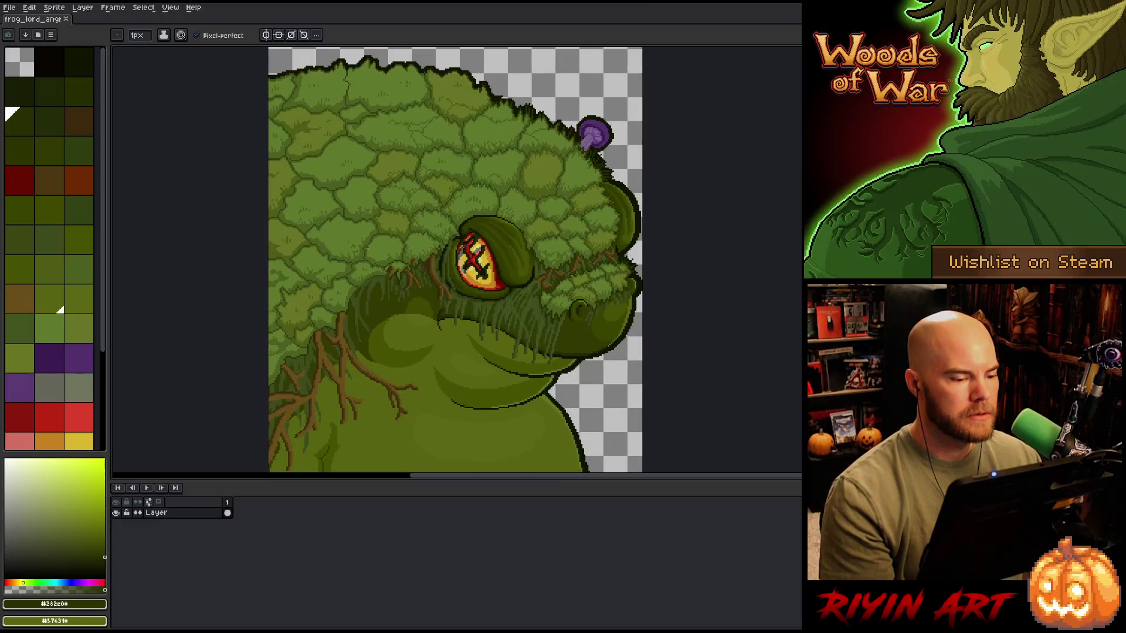
Step: Make a first Color Range selection of the frog's green scales with a wider tolerance
left_click_drag(367, 250, 405, 285)
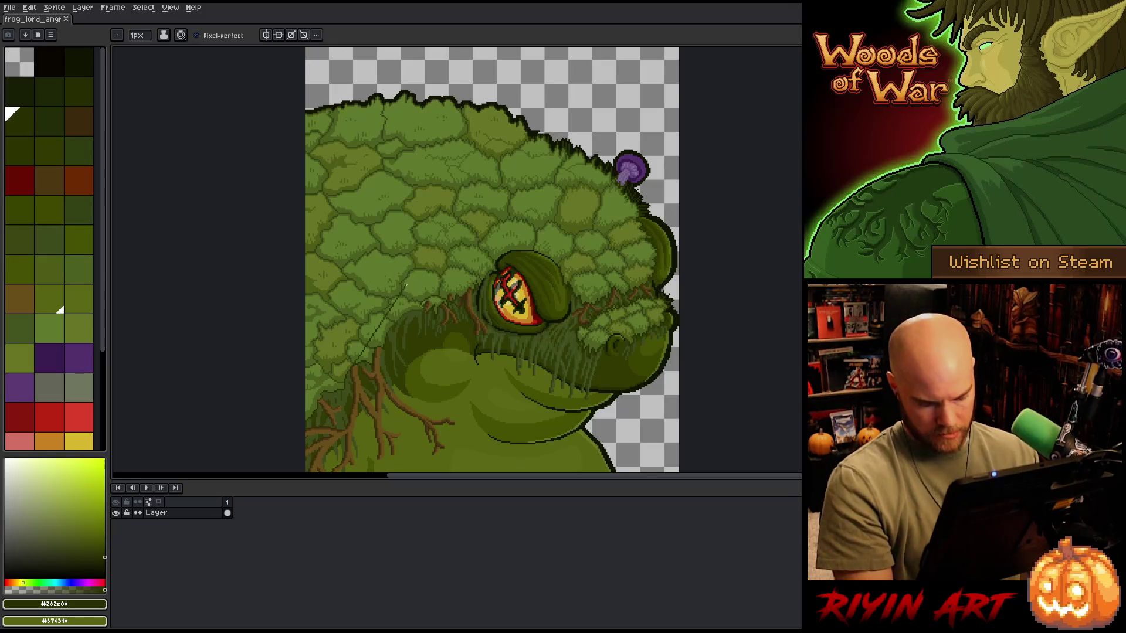
key("shift+c")
left_click(449, 225)
left_click(454, 228)
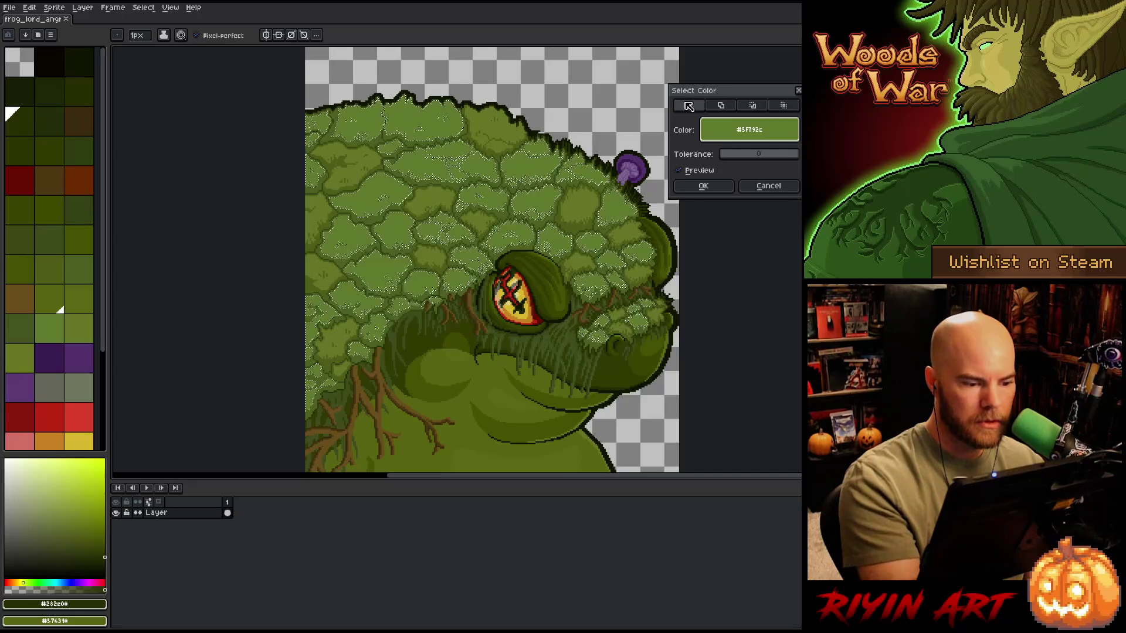
left_click_drag(730, 157, 731, 156)
left_click(673, 261)
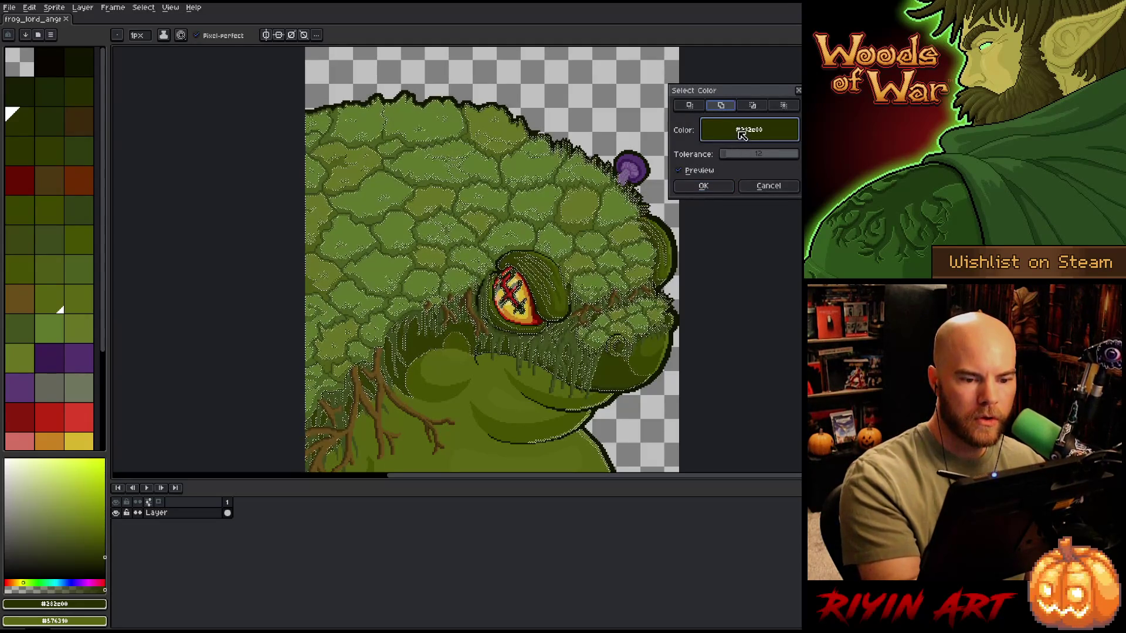
left_click(490, 185)
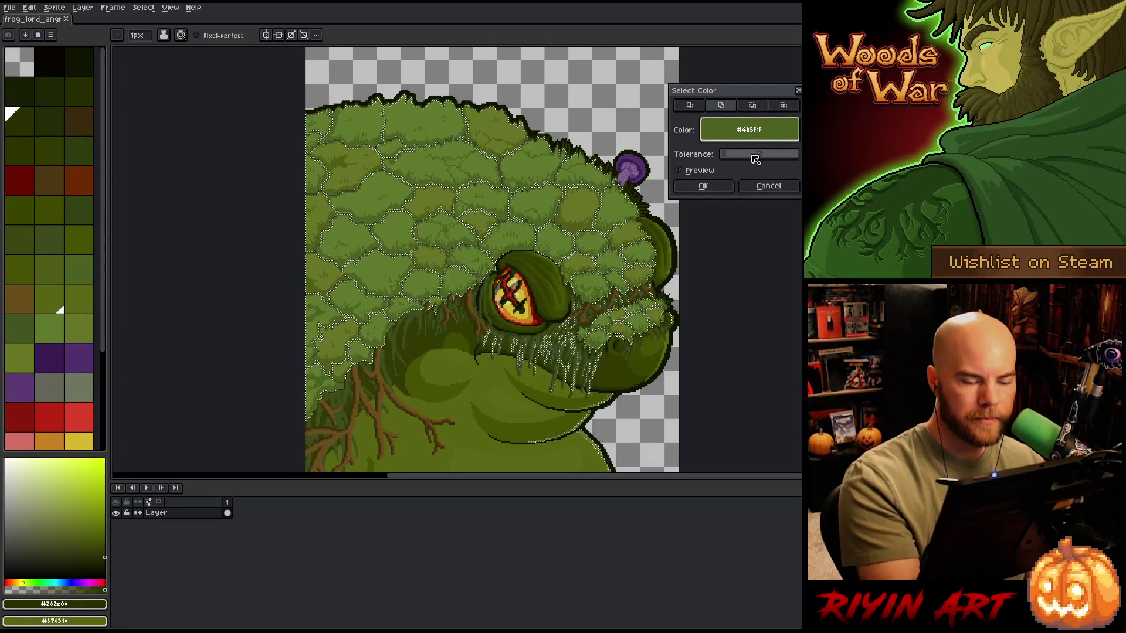
left_click(707, 185)
Step: Add the darker green scale outlines to the selection at a tolerance of about 8
key("shift+c")
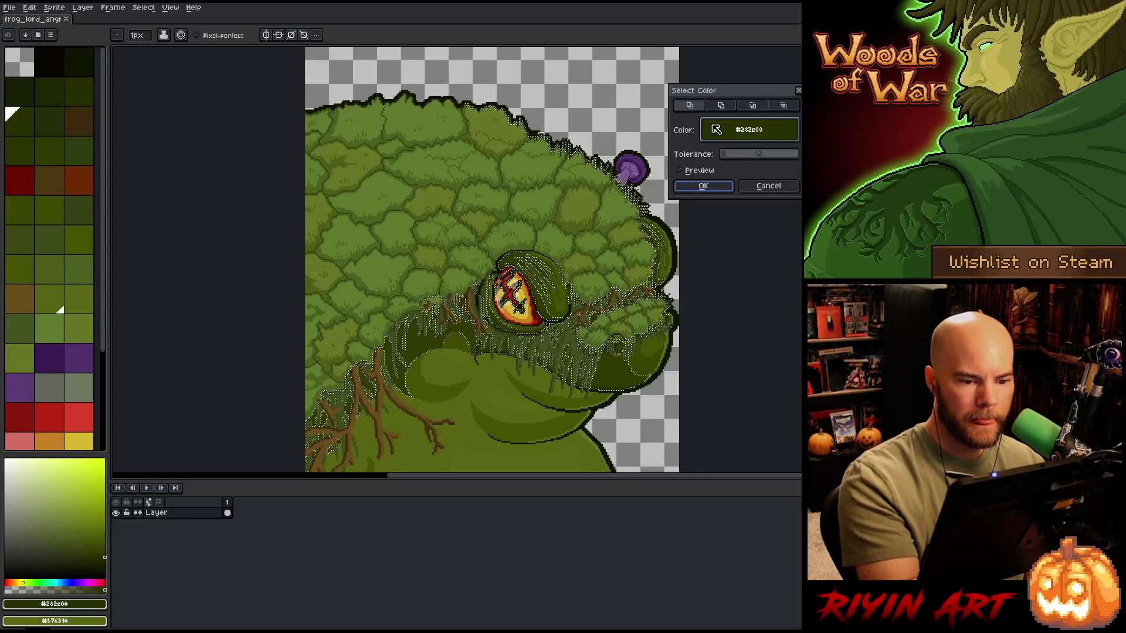
left_click(504, 174)
left_click(502, 183)
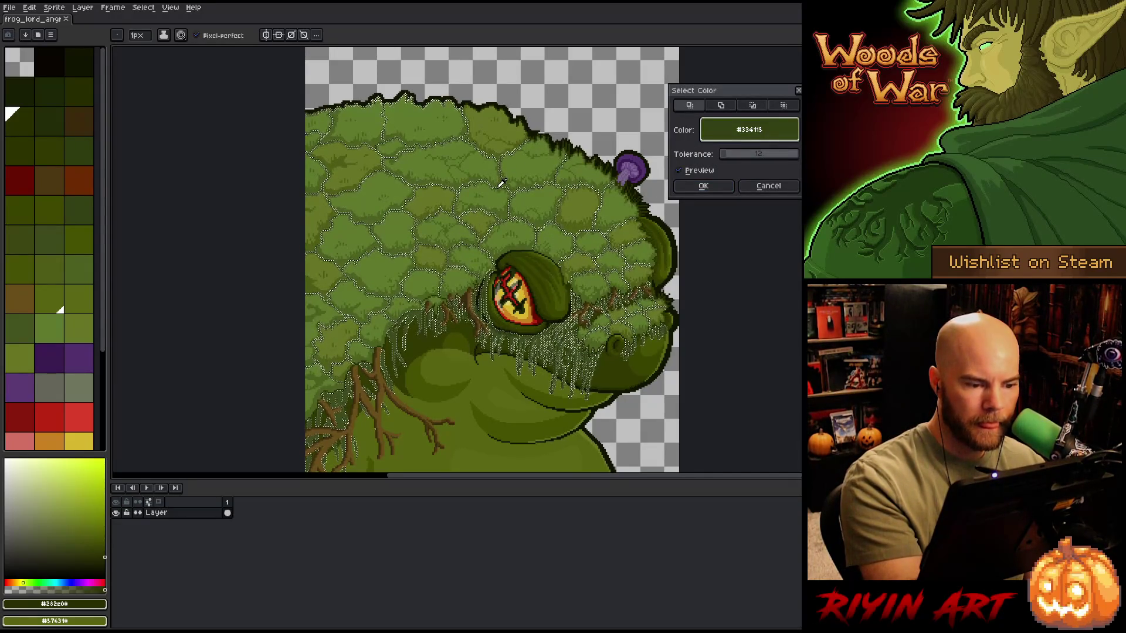
left_click(721, 105)
left_click_drag(742, 160, 732, 157)
left_click(704, 186)
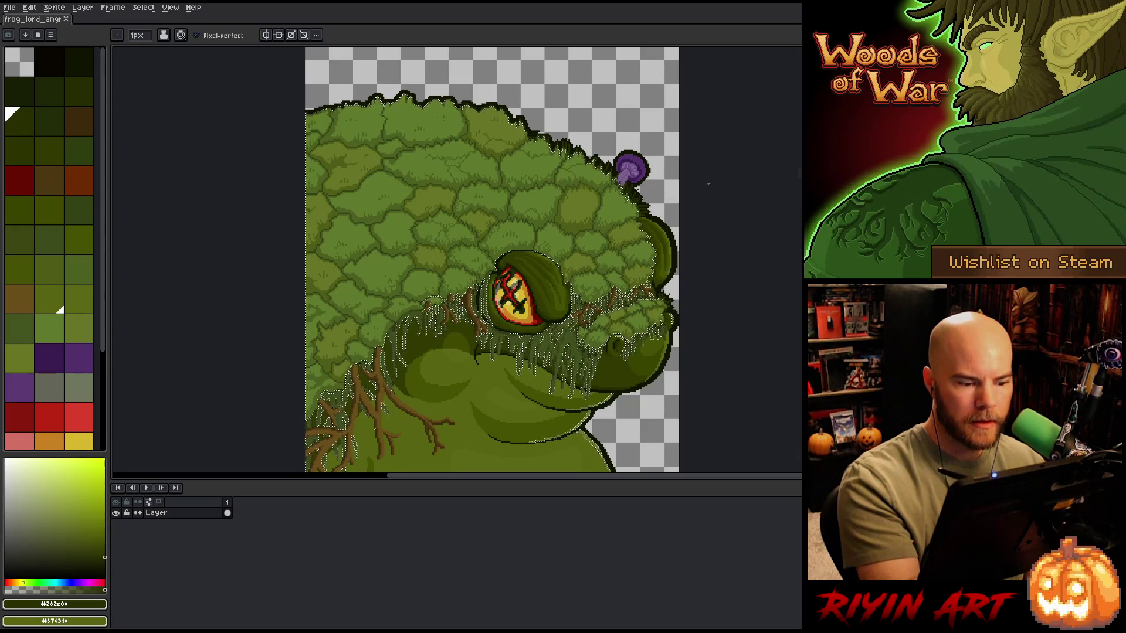
Step: Add a new Layer 1, clear the selection, and set the layer's blend mode to Multiply
key("ctrl+j")
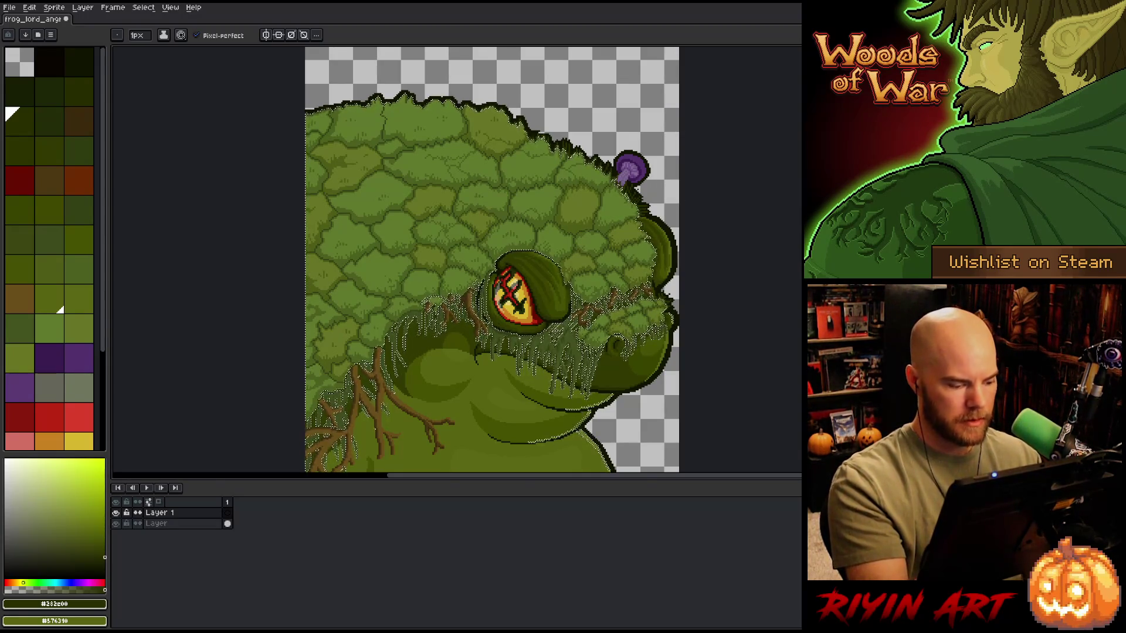
key("ctrl+d")
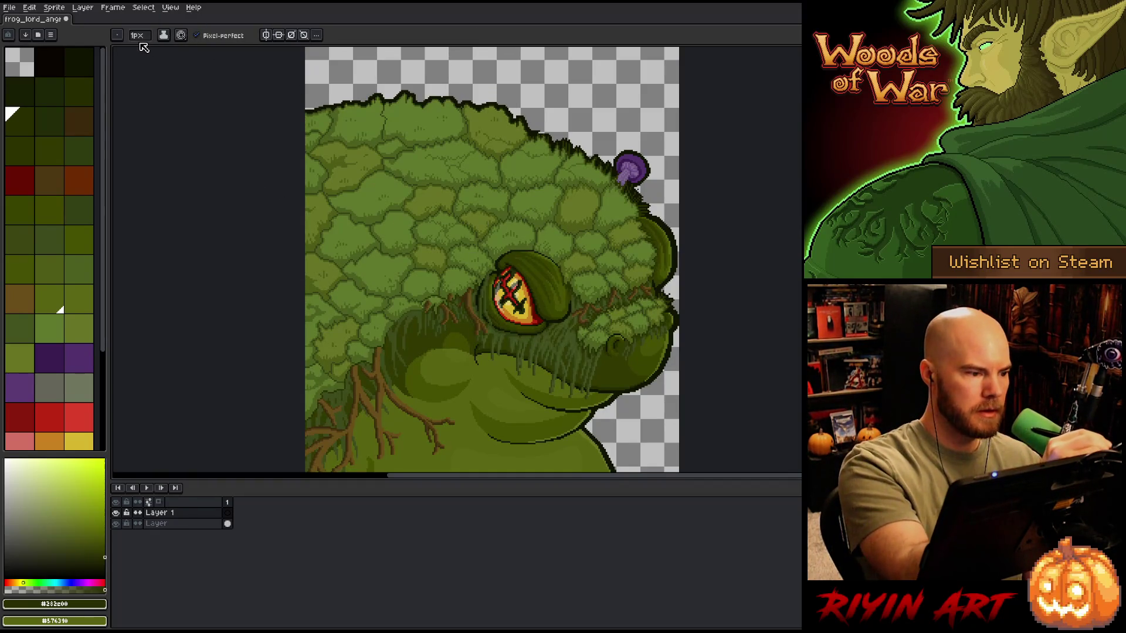
double_click(171, 512)
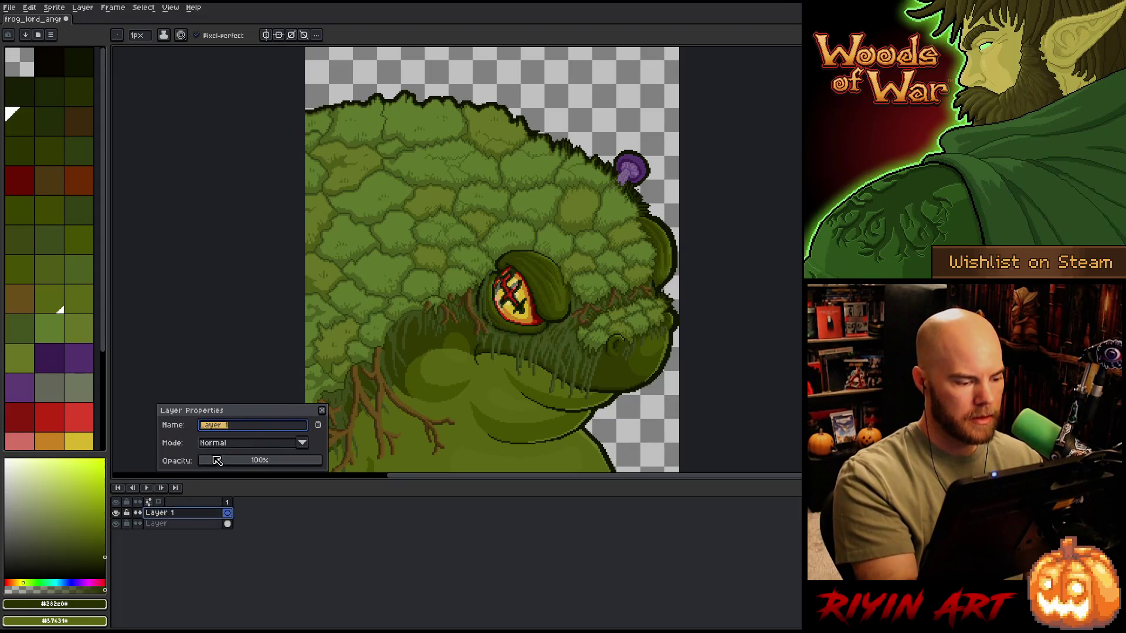
left_click(223, 446)
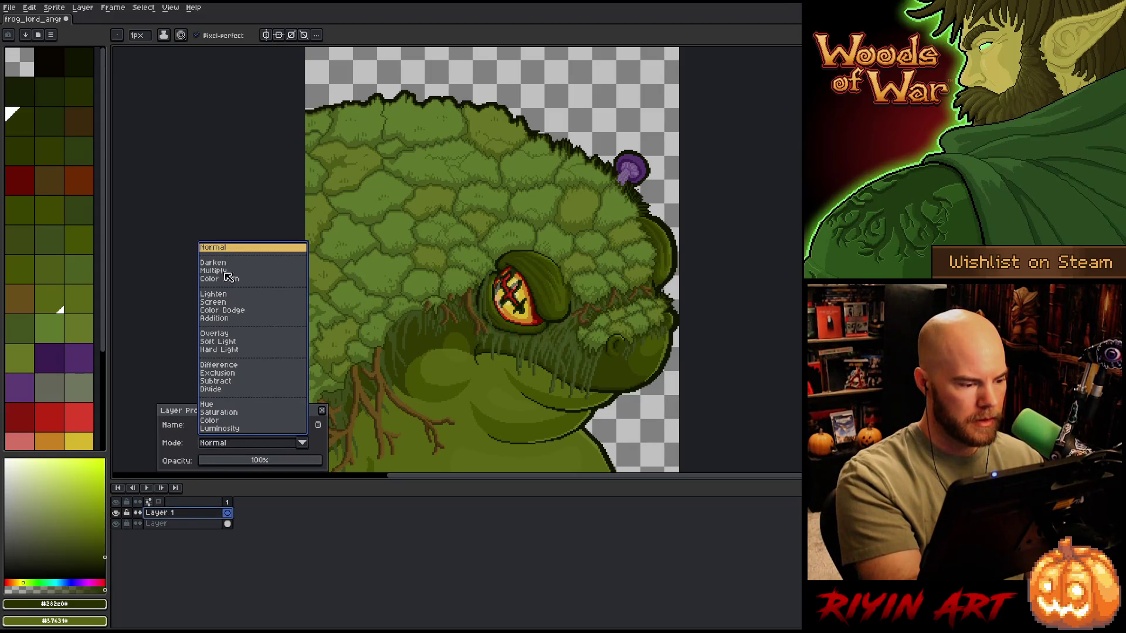
left_click(215, 271)
left_click(322, 410)
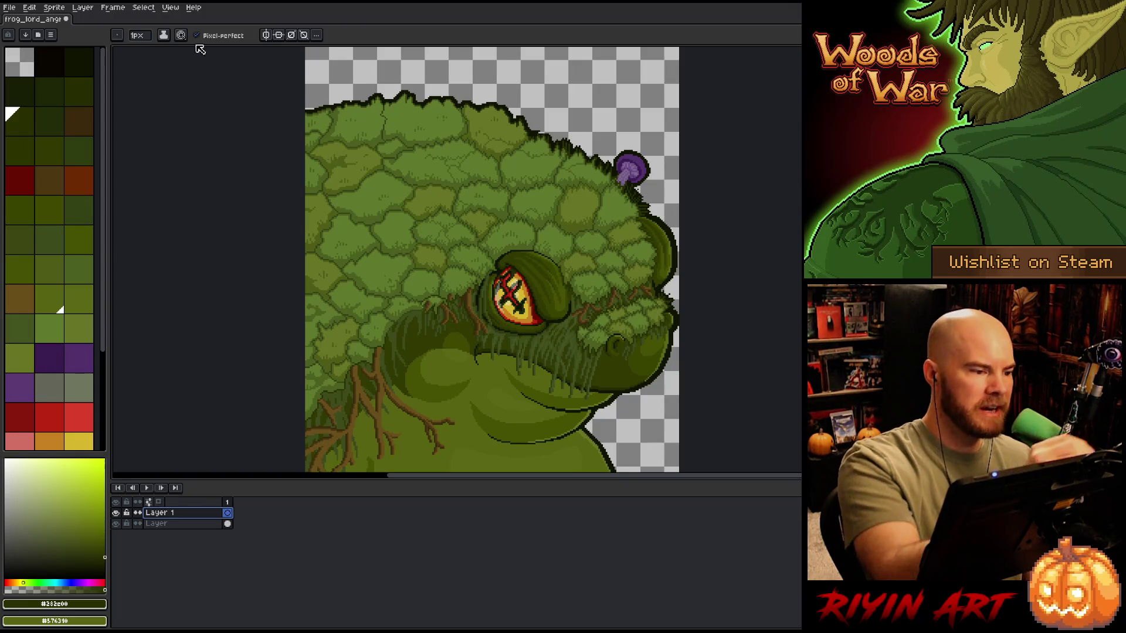
Step: Set the brush size to 17 and undo a test stroke
left_click(138, 35)
left_click(158, 50)
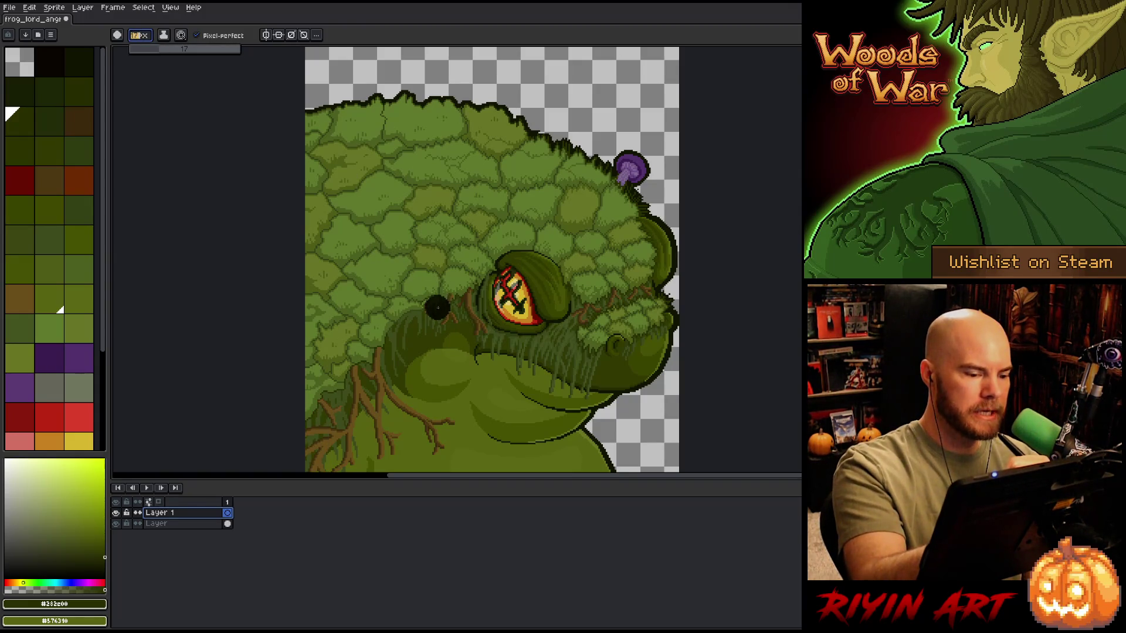
left_click_drag(437, 308, 315, 76)
key("ctrl+z")
Step: Lower Layer 1's opacity to 30% and brush shading over the frog's lower left
double_click(170, 513)
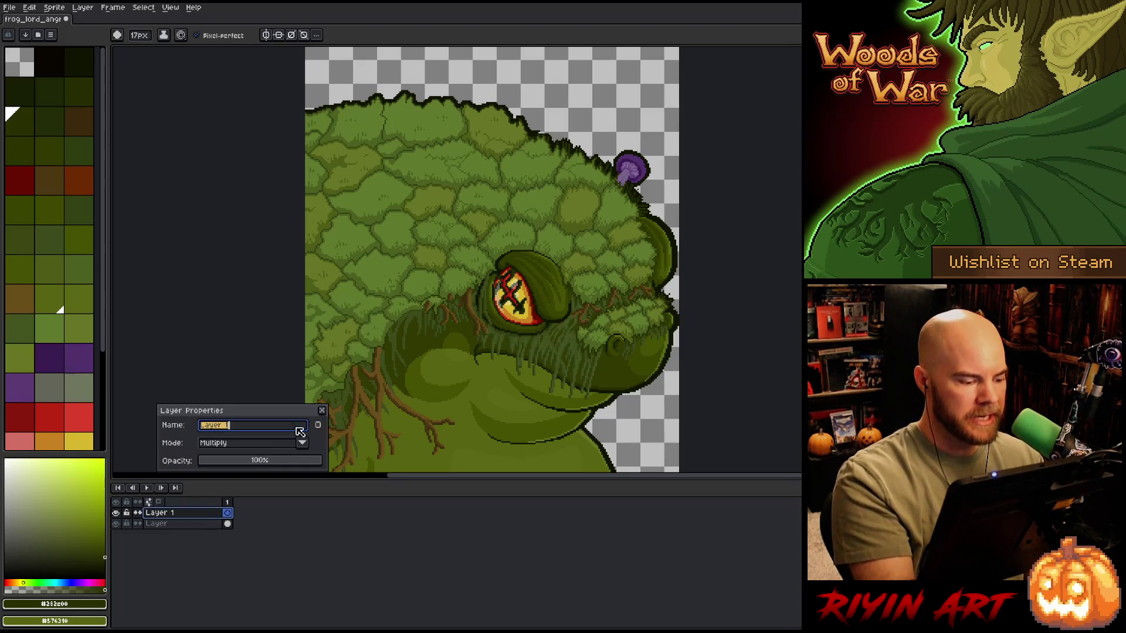
left_click_drag(258, 461, 237, 461)
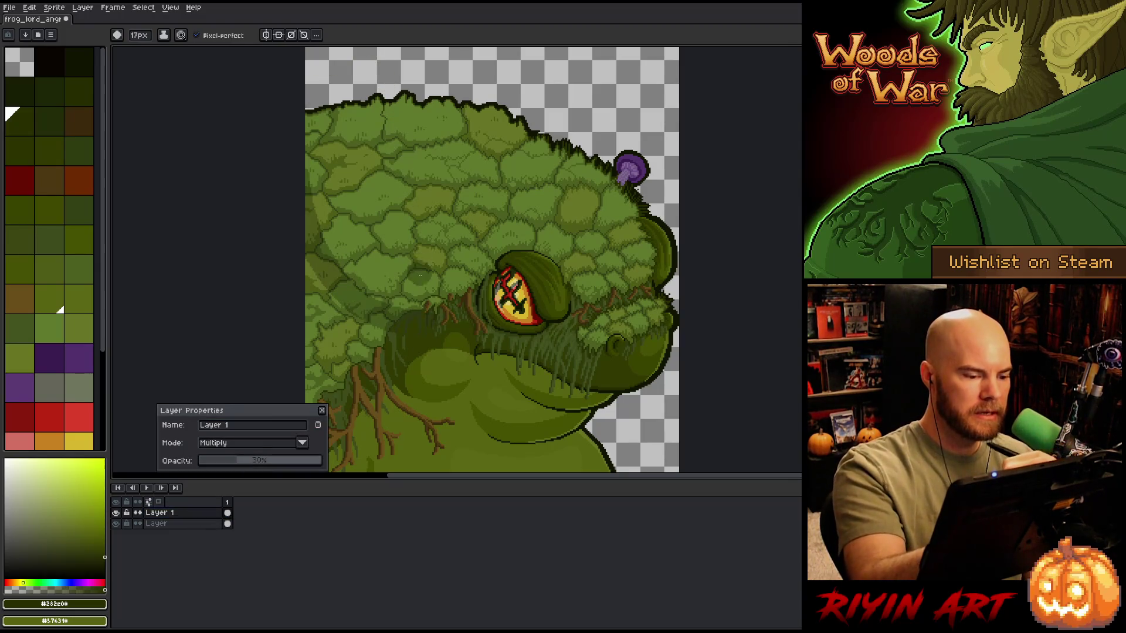
mouse_move(370, 294)
left_mouse_down()
mouse_move(388, 313)
mouse_move(314, 225)
left_mouse_up()
Step: Shade along the frog's left edge, undoing rejected strokes and keeping one faint stroke
left_click_drag(334, 265, 322, 125)
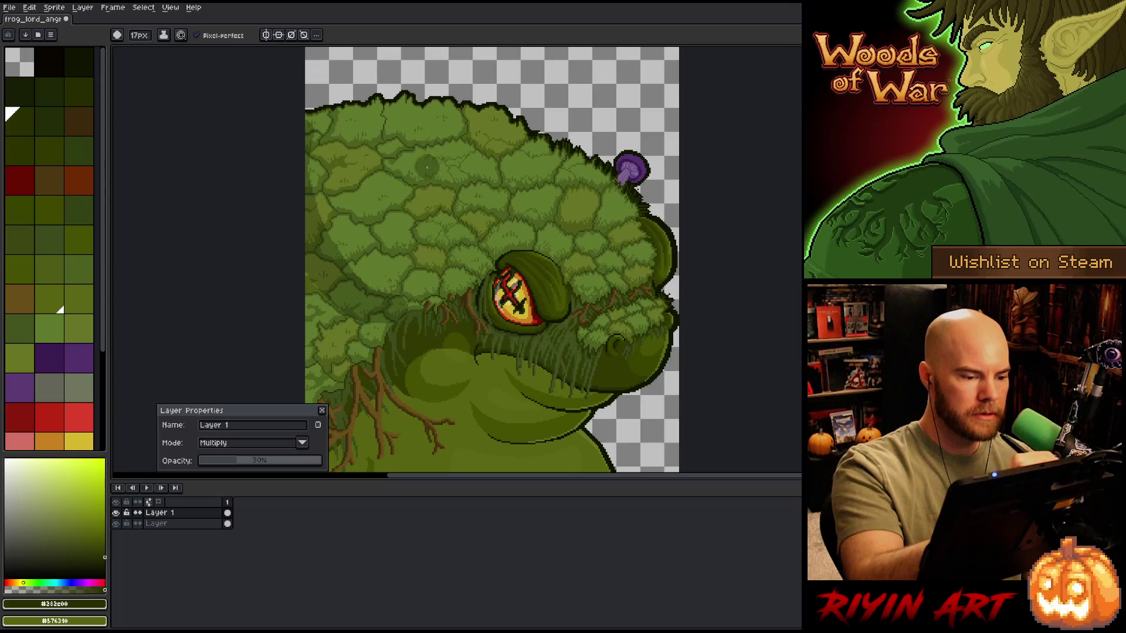
key("ctrl+z")
key("ctrl+z")
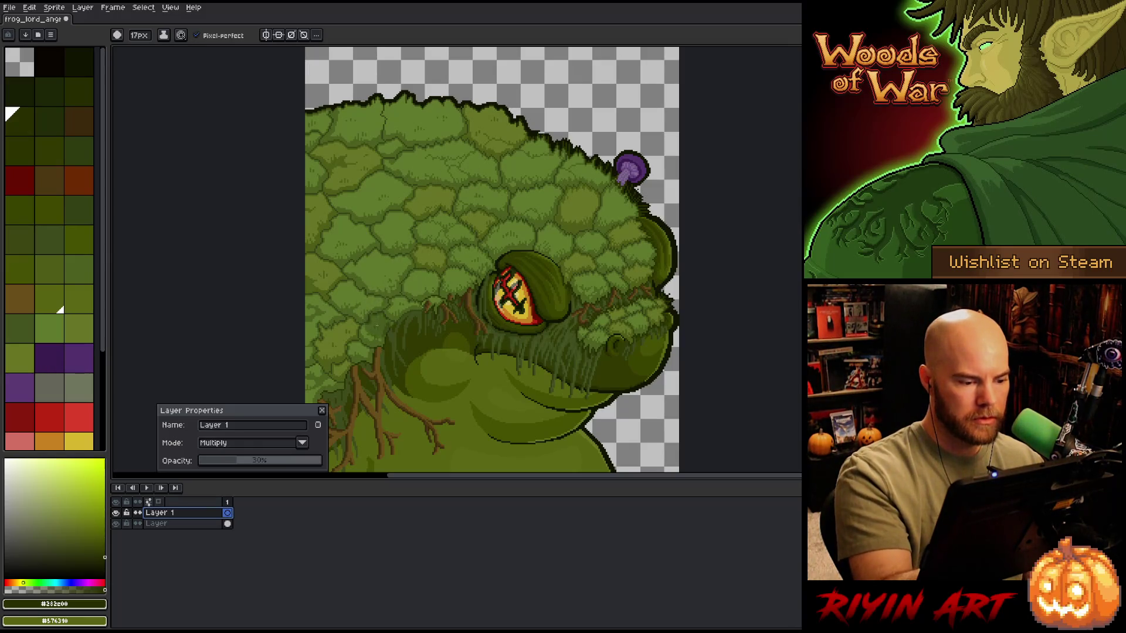
mouse_move(375, 333)
left_mouse_down()
mouse_move(319, 281)
mouse_move(308, 123)
left_mouse_up()
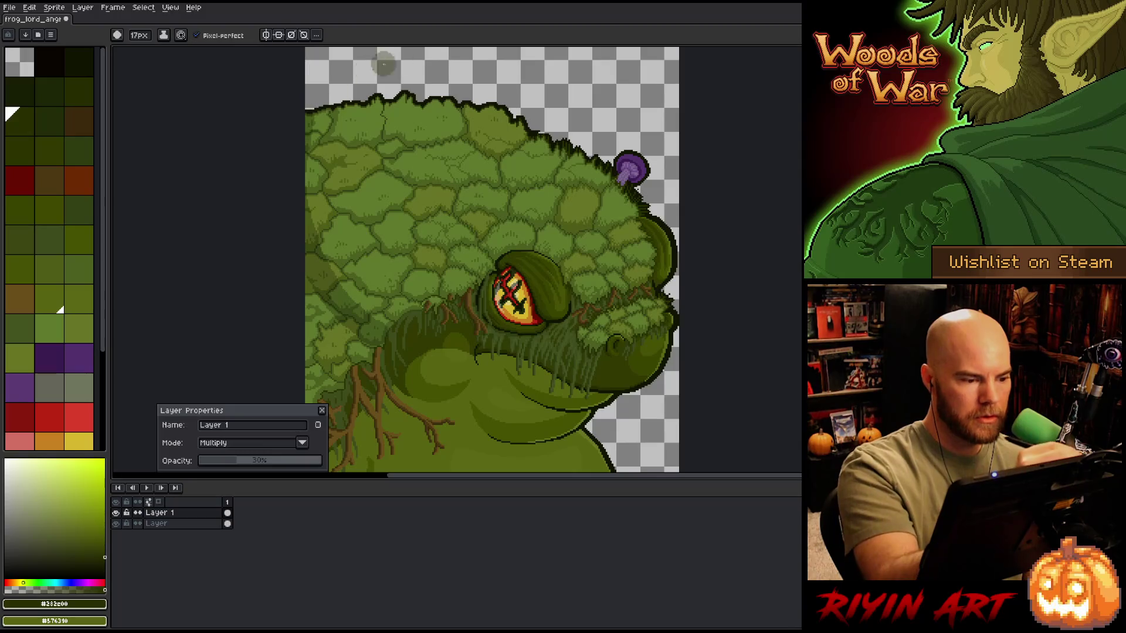
key("ctrl+z")
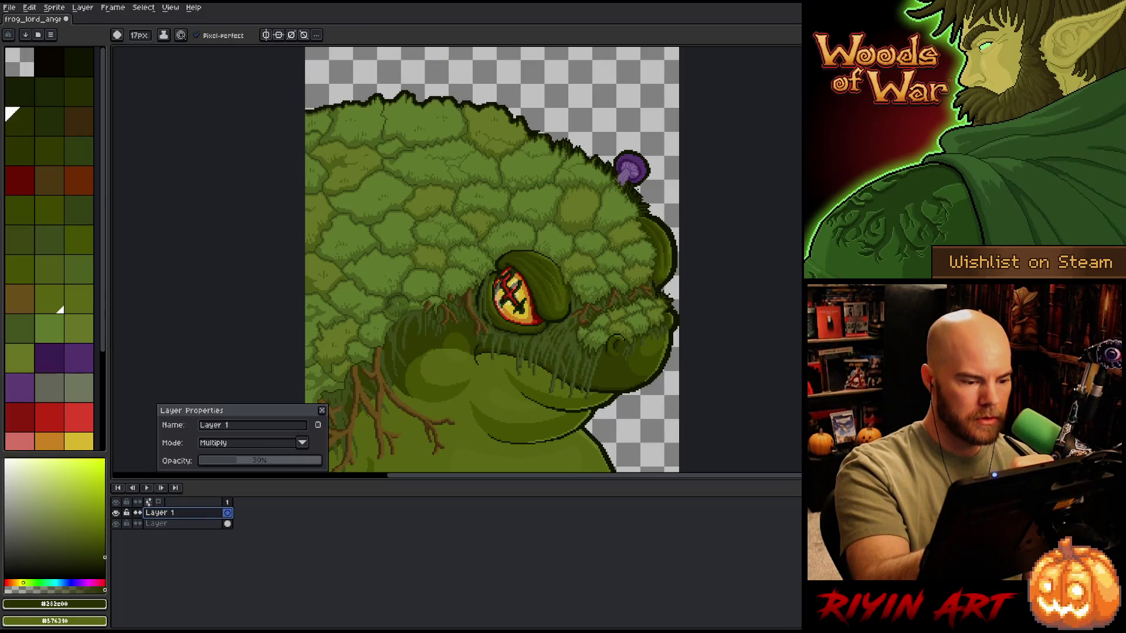
left_click_drag(343, 293, 306, 188)
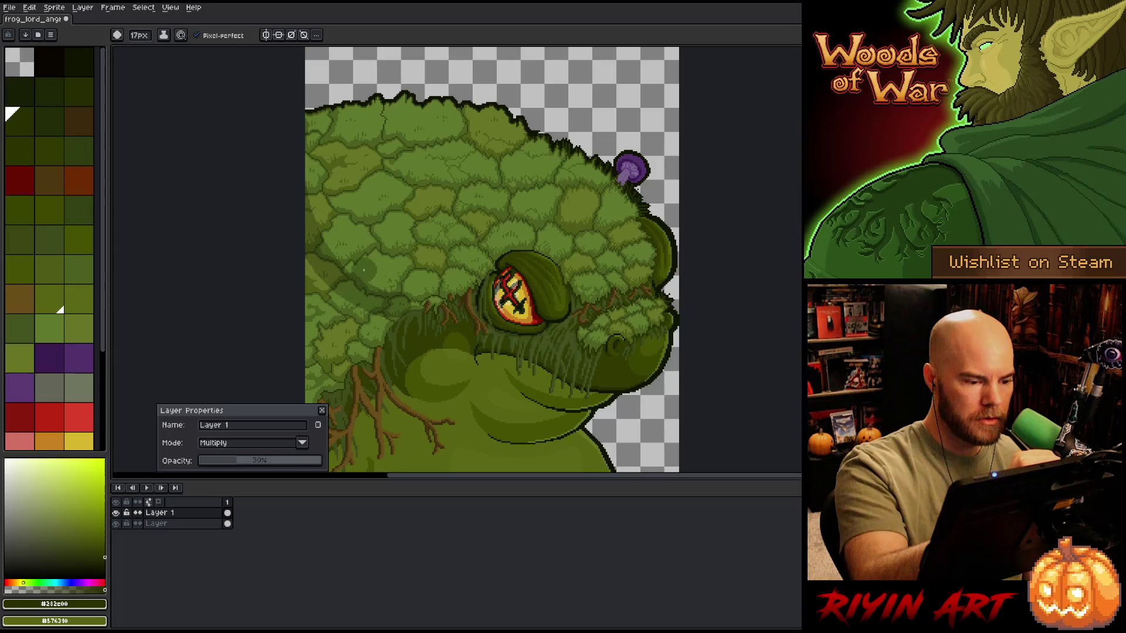
left_click_drag(345, 282, 416, 165)
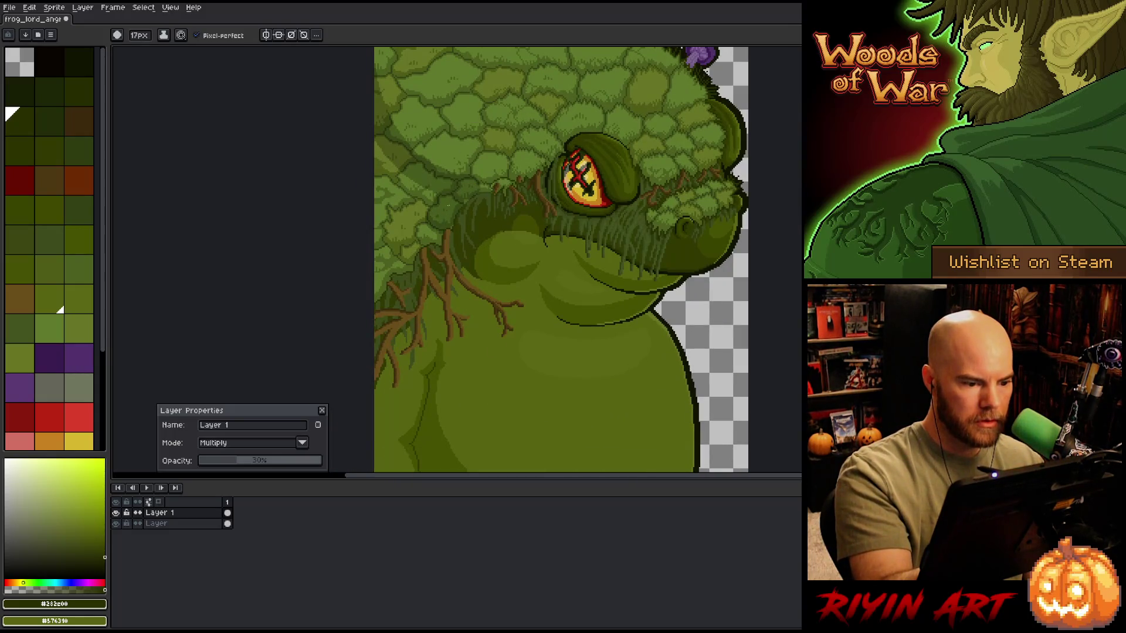
mouse_move(410, 247)
left_mouse_down()
mouse_move(410, 293)
mouse_move(381, 276)
mouse_move(417, 220)
mouse_move(404, 252)
left_mouse_up()
key("ctrl+z")
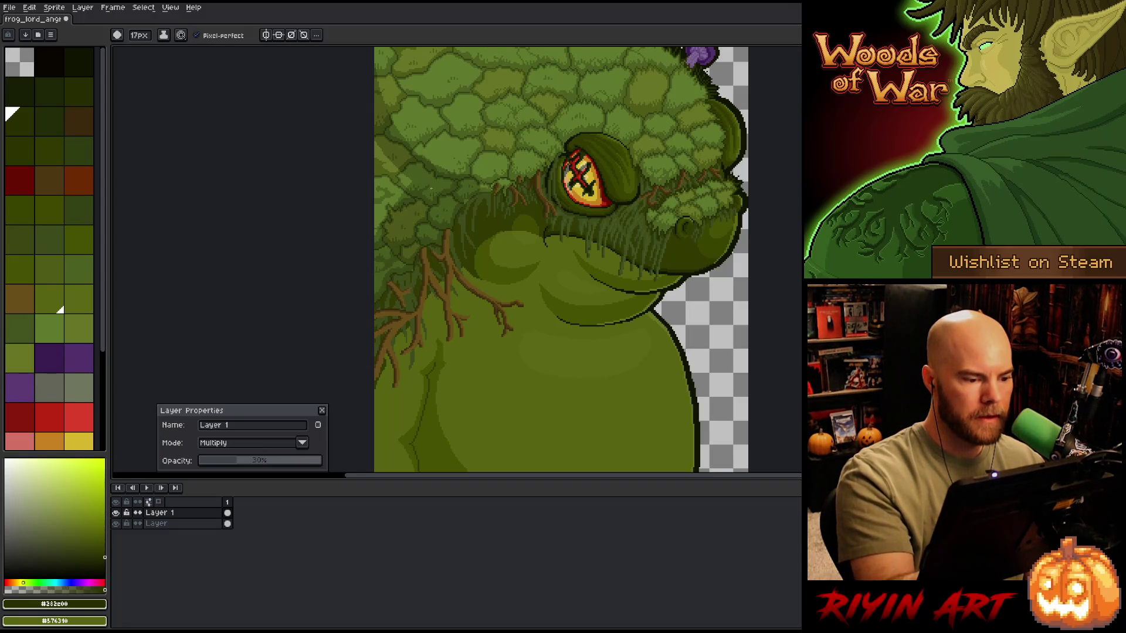
scroll(396, 402, "down", 1)
left_click_drag(396, 402, 391, 400)
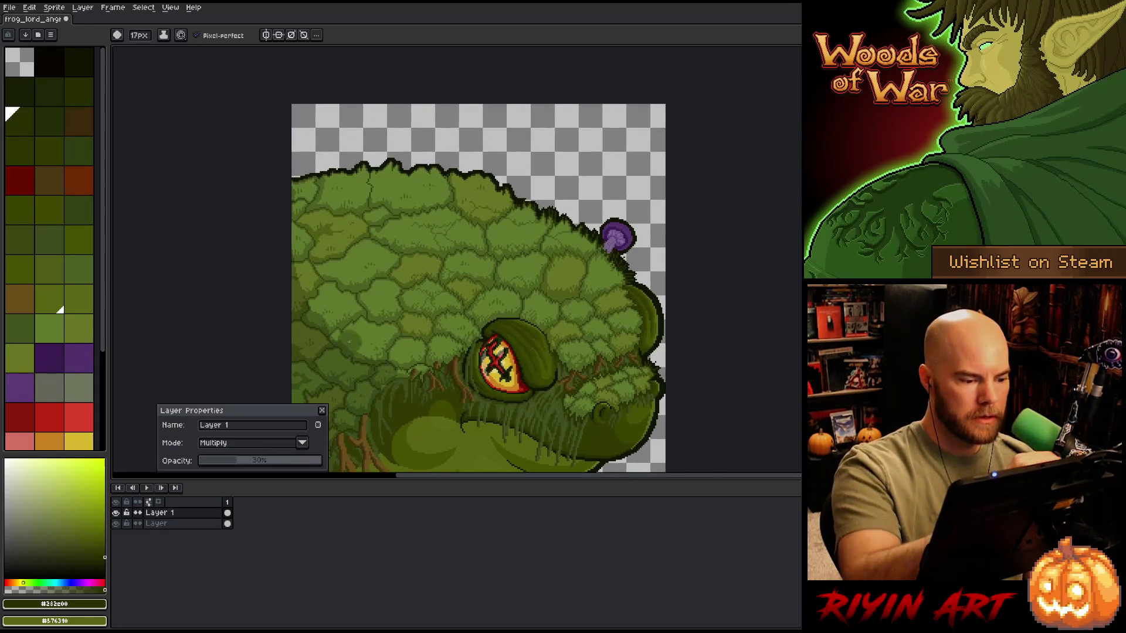
Step: Shade the frog's cheek, switching between brush and eraser at 5 px and 1 px sizes
mouse_move(366, 309)
left_mouse_down()
mouse_move(347, 306)
mouse_move(396, 331)
left_mouse_up()
key("b")
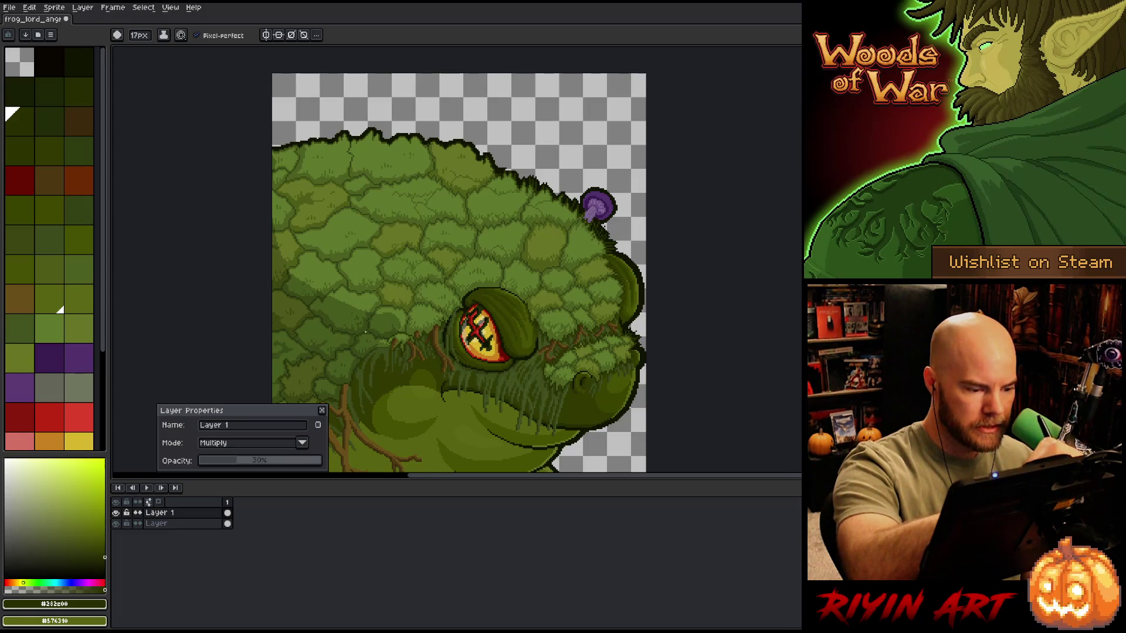
mouse_move(407, 316)
left_mouse_down()
mouse_move(399, 339)
mouse_move(434, 314)
mouse_move(410, 316)
left_mouse_up()
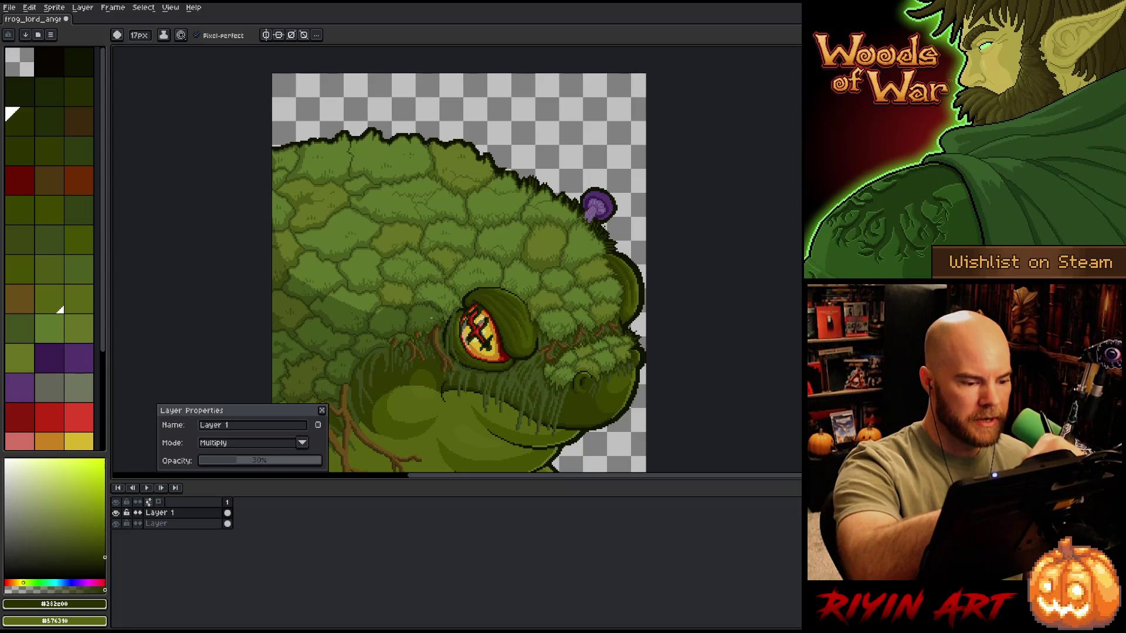
key("e")
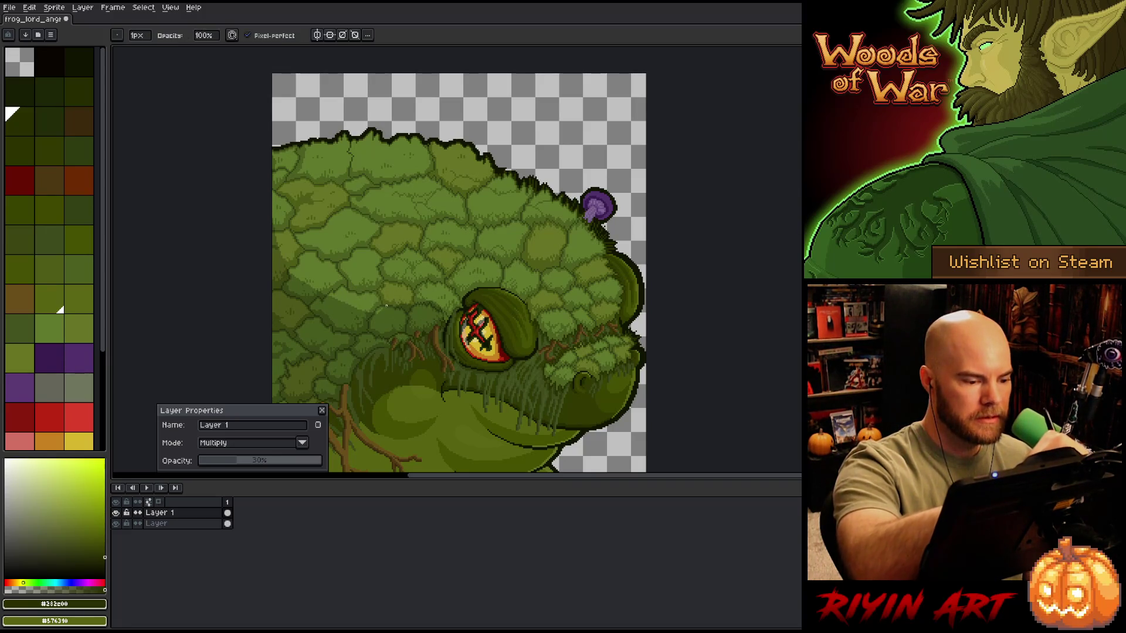
left_click(137, 35)
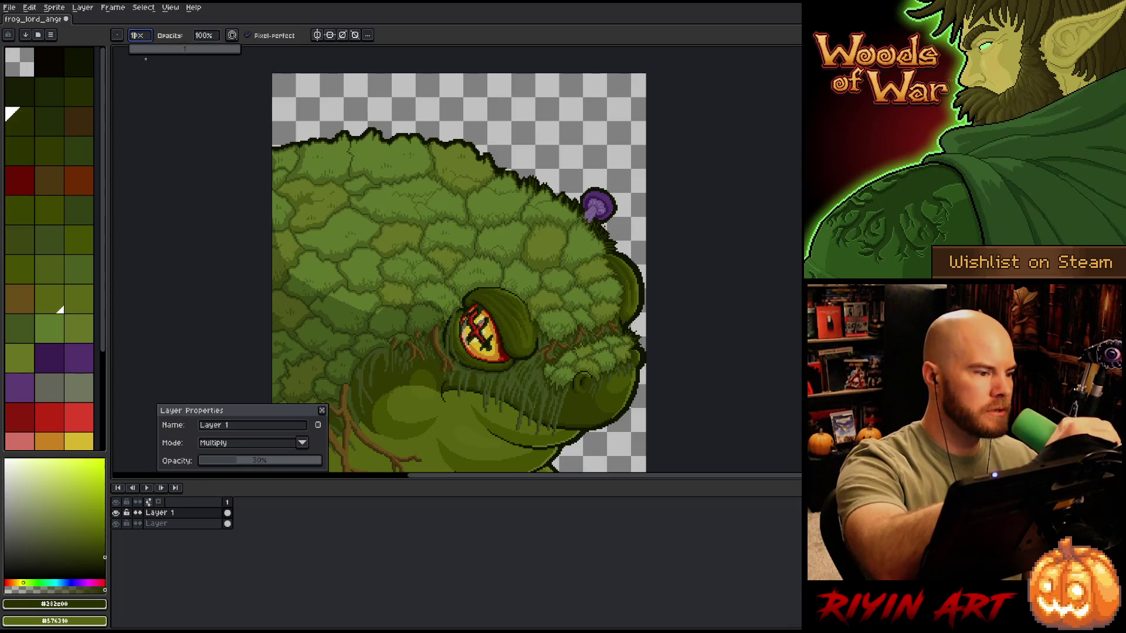
left_click_drag(409, 304, 451, 305)
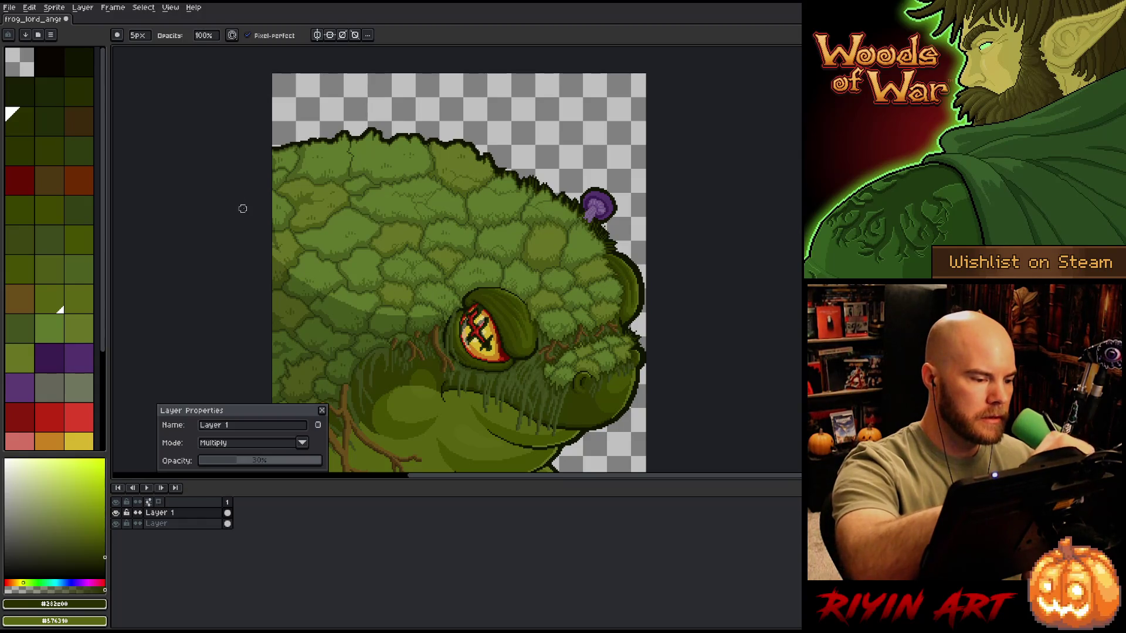
key("e")
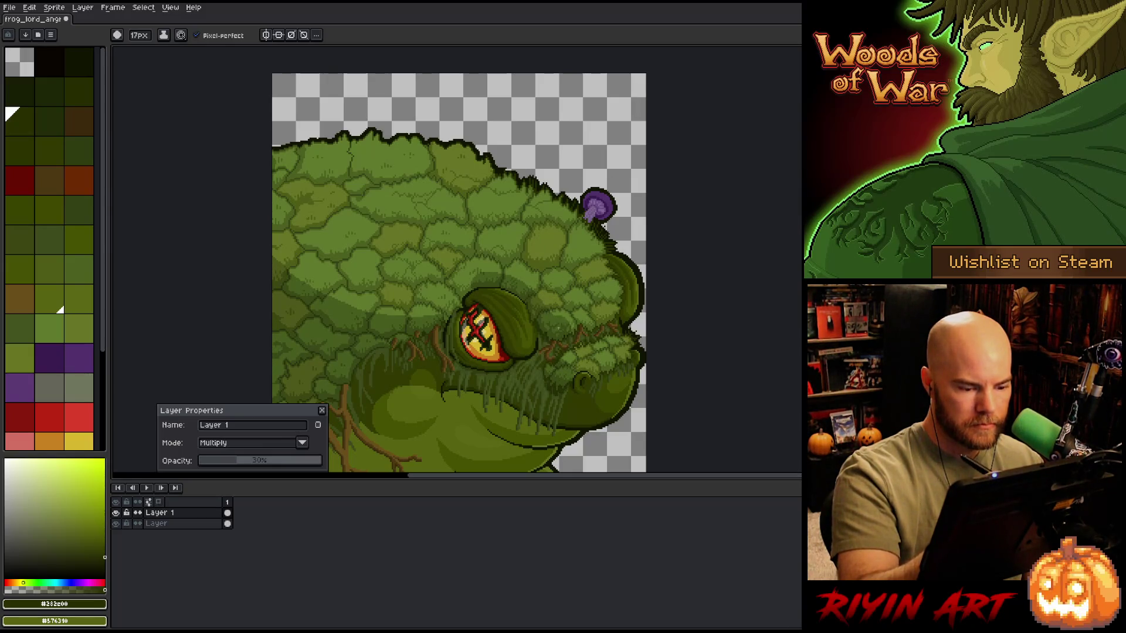
key("b")
key("minus")
key("minus")
key("minus")
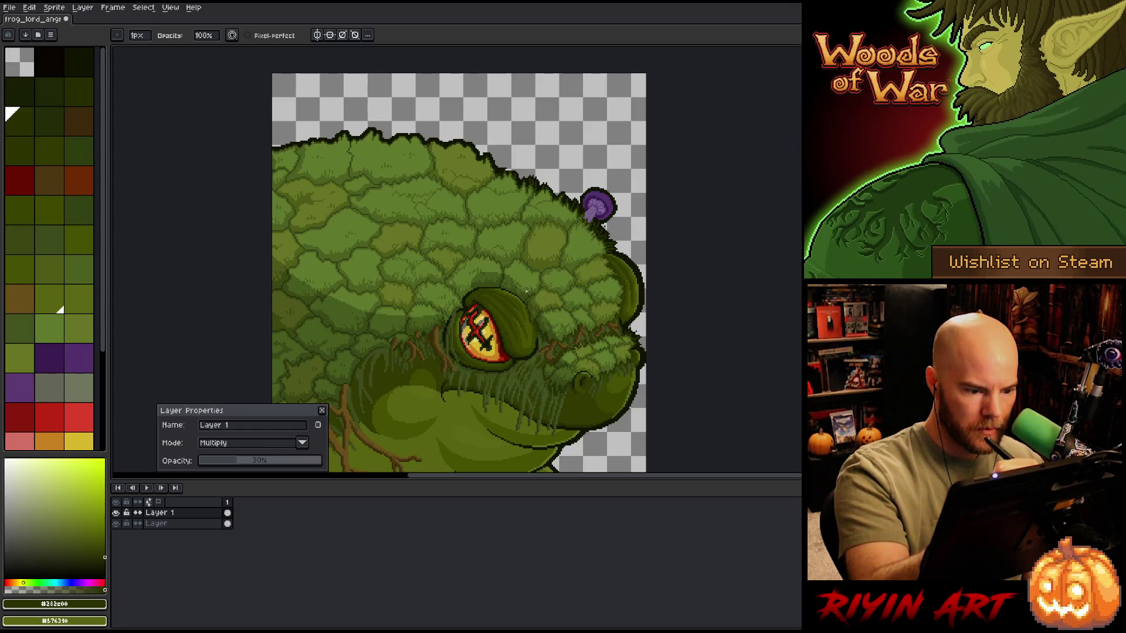
key("e")
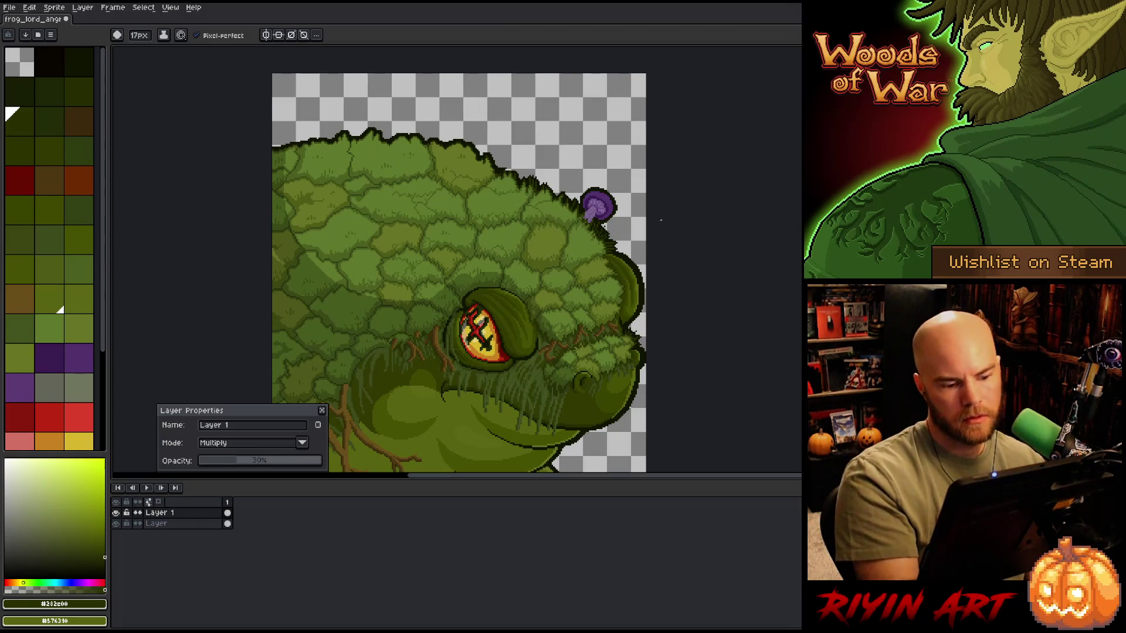
Step: Paint dark shading strokes over the upper-left of the head toward the eye
left_click_drag(425, 297, 290, 214)
mouse_move(370, 294)
left_mouse_down()
mouse_move(340, 267)
mouse_move(402, 299)
left_mouse_up()
mouse_move(606, 442)
left_mouse_down()
mouse_move(665, 349)
mouse_move(718, 302)
mouse_move(654, 383)
left_mouse_up()
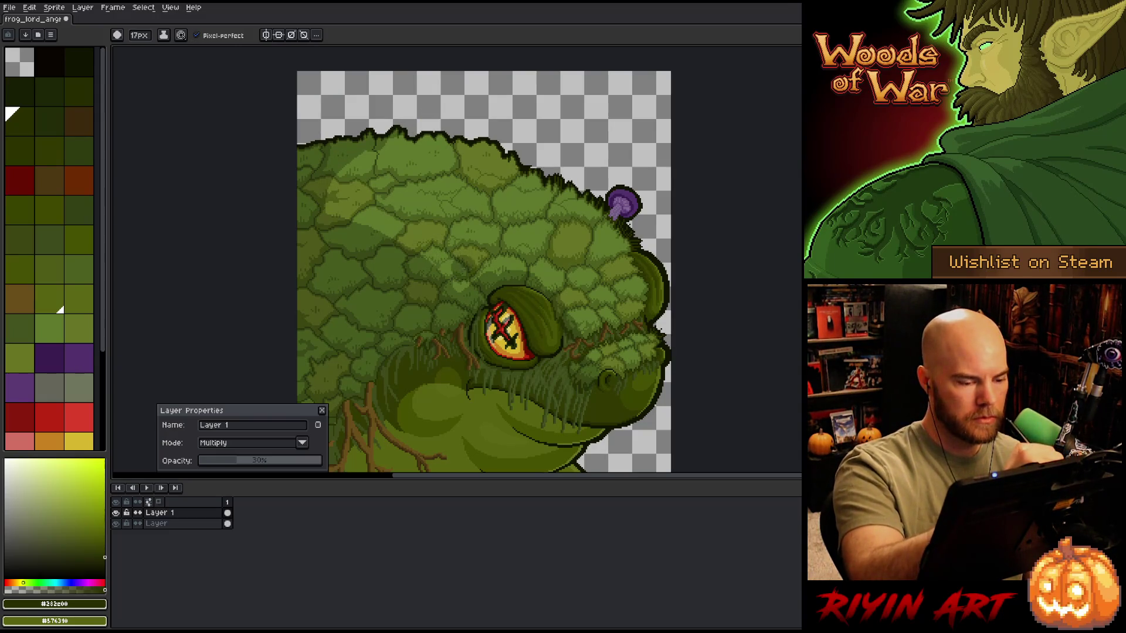
key("m")
key("b")
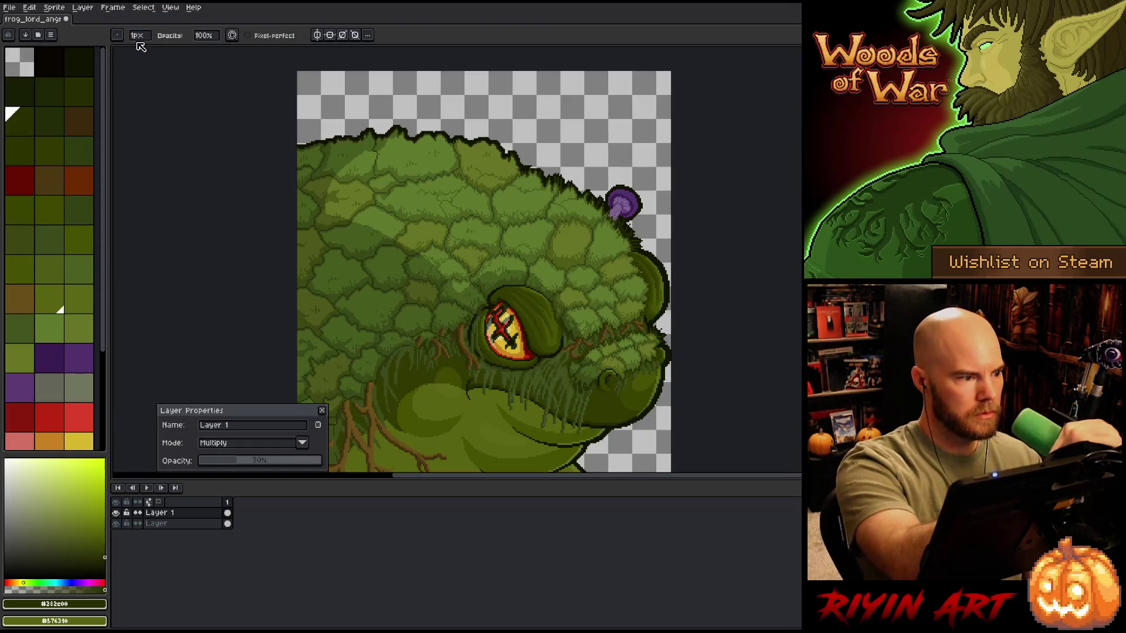
Step: Set a 12 px brush and lay darker and fainter shading across the frog's head
left_click_drag(137, 35, 150, 49)
mouse_move(460, 281)
left_mouse_down()
mouse_move(387, 279)
mouse_move(330, 180)
mouse_move(434, 137)
mouse_move(369, 235)
mouse_move(421, 236)
mouse_move(424, 188)
left_mouse_up()
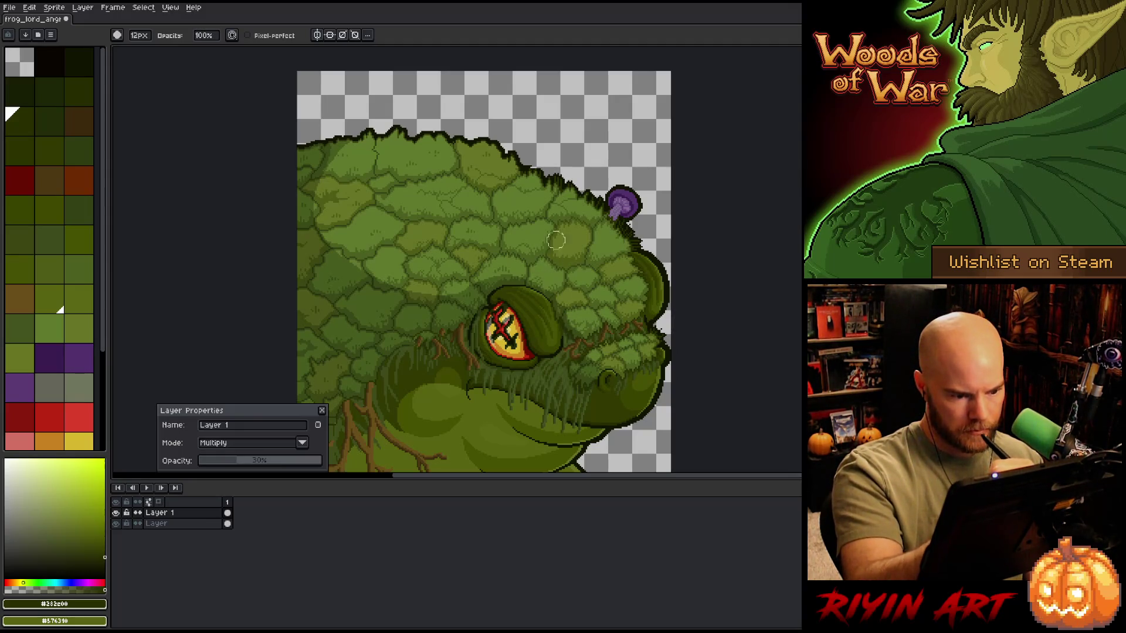
key("e")
key("b")
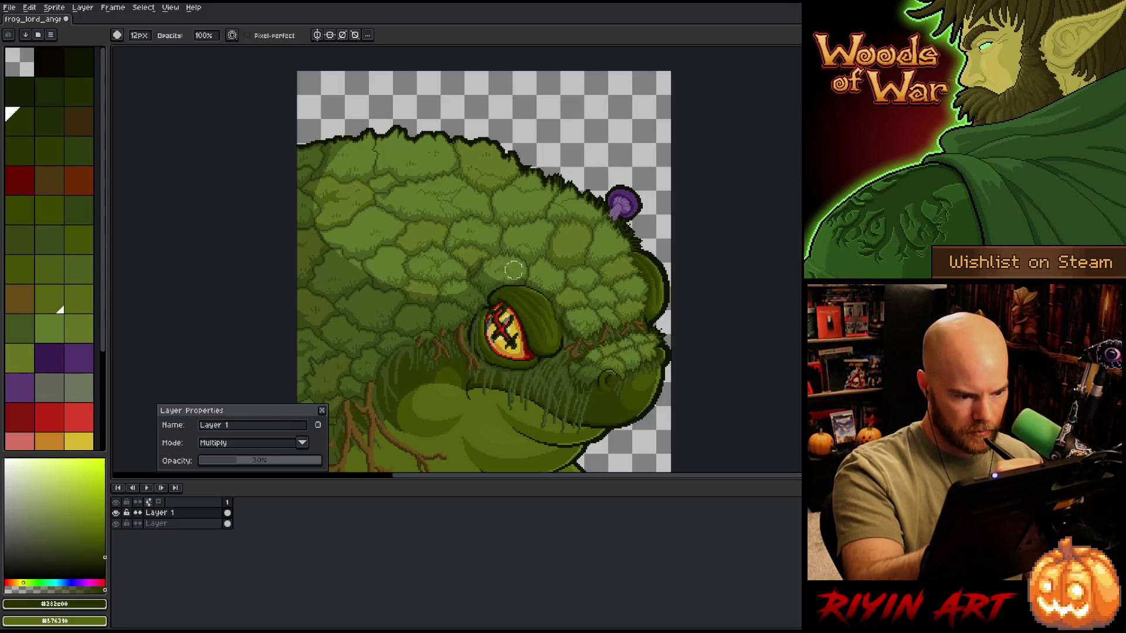
mouse_move(430, 257)
left_mouse_down()
mouse_move(428, 275)
mouse_move(422, 246)
mouse_move(432, 296)
left_mouse_up()
mouse_move(373, 241)
left_mouse_down()
mouse_move(352, 269)
mouse_move(337, 258)
left_mouse_up()
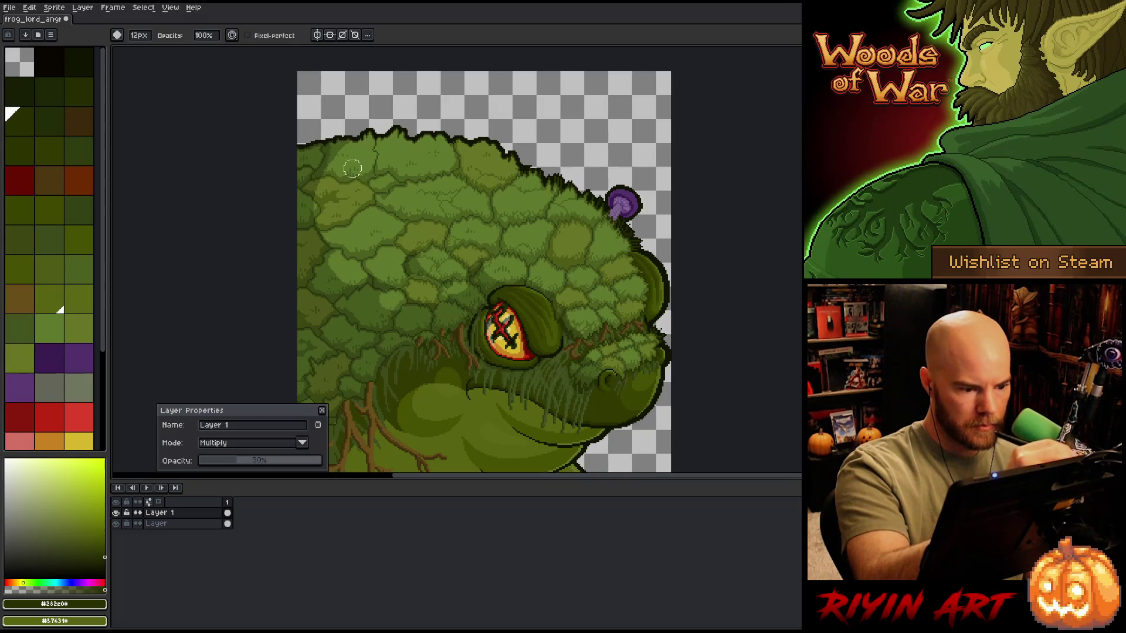
left_click(139, 35)
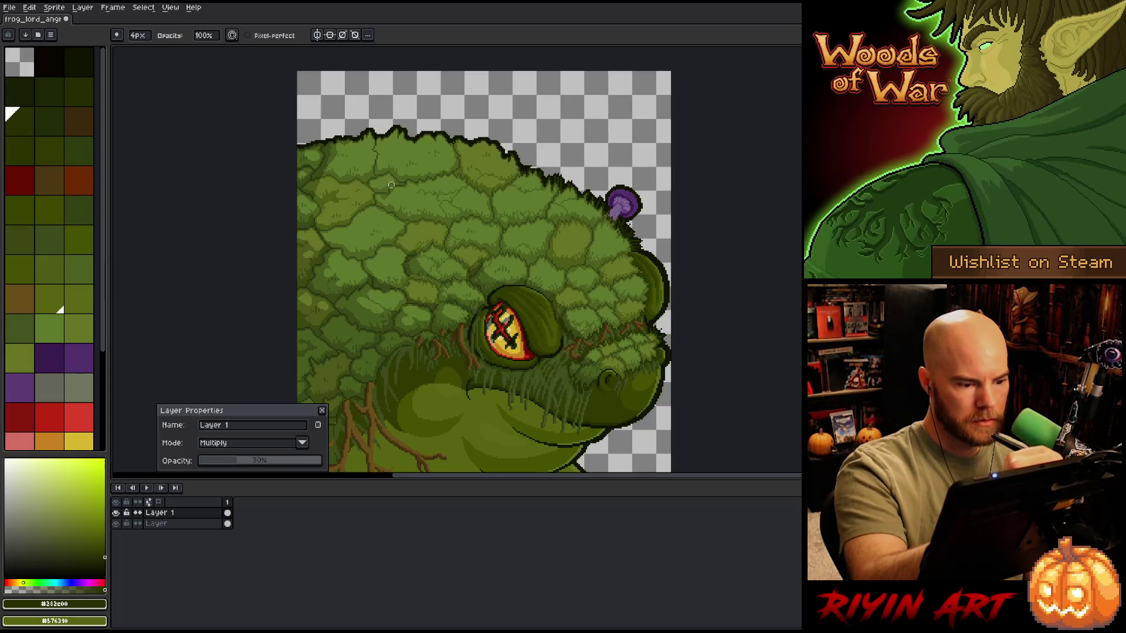
Step: Switch to the pencil and change its brush size to 4 px
left_click_drag(387, 185, 372, 141)
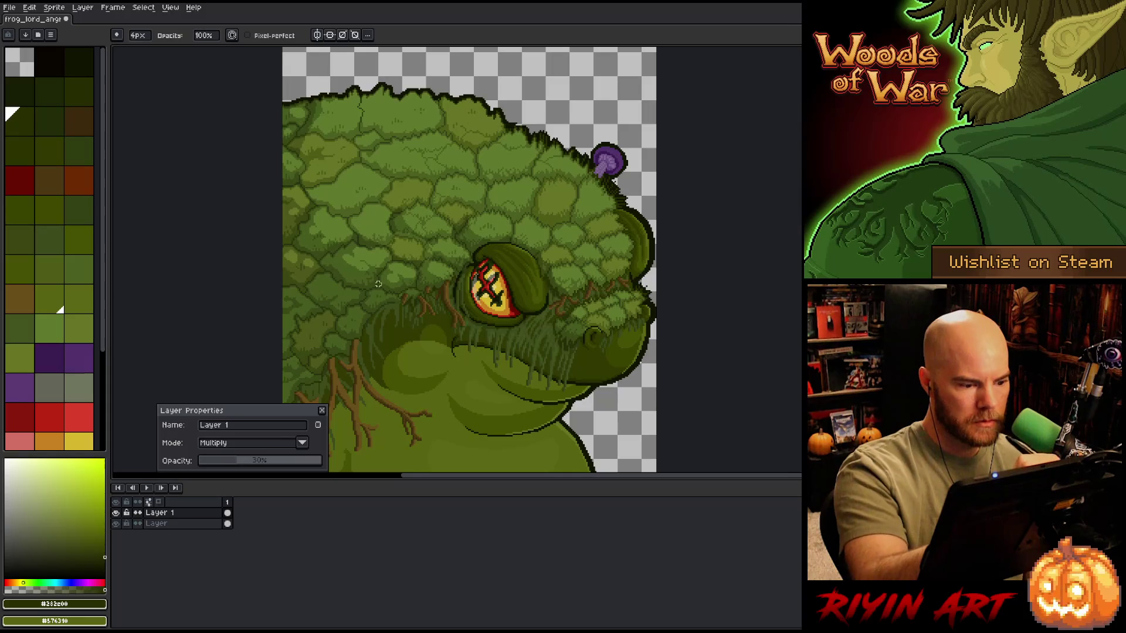
key("e")
left_click(140, 36)
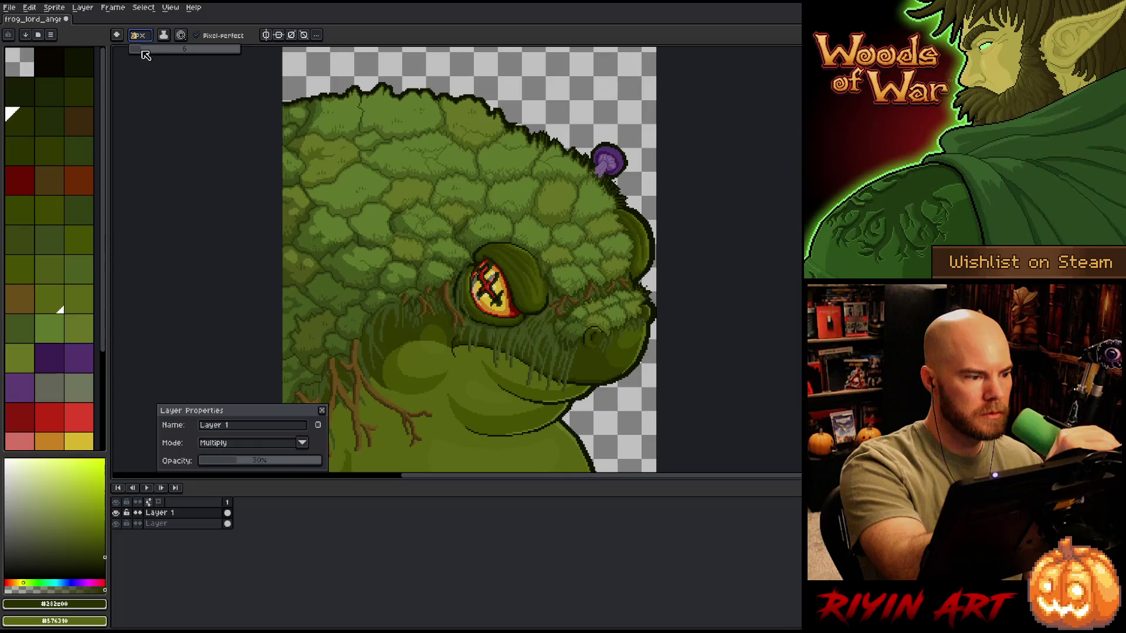
left_click(143, 49)
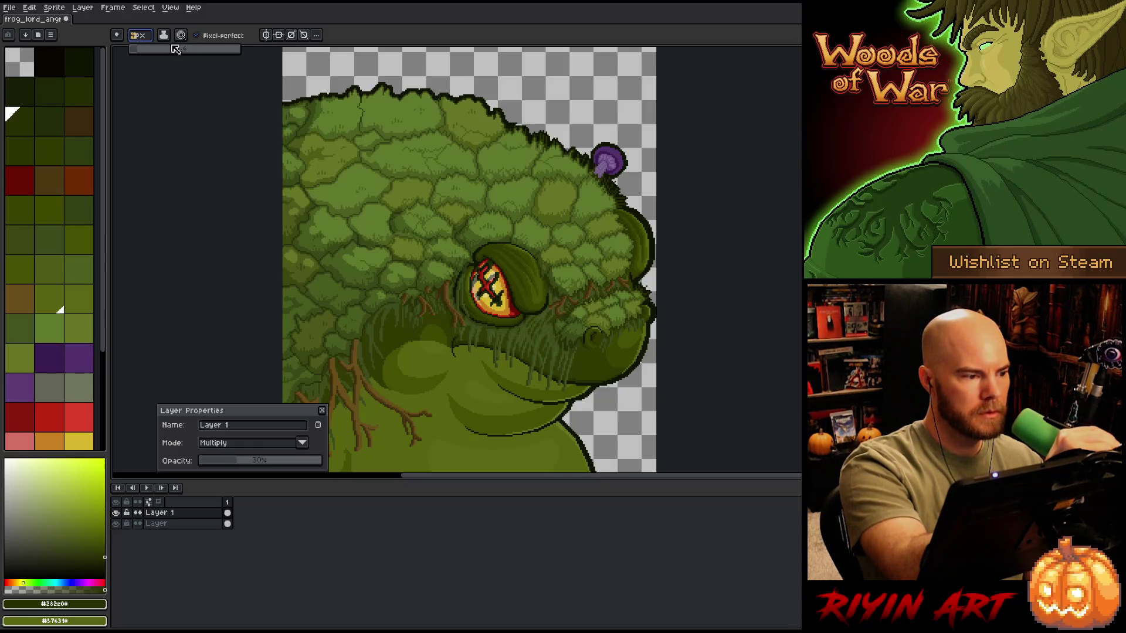
left_click(316, 196)
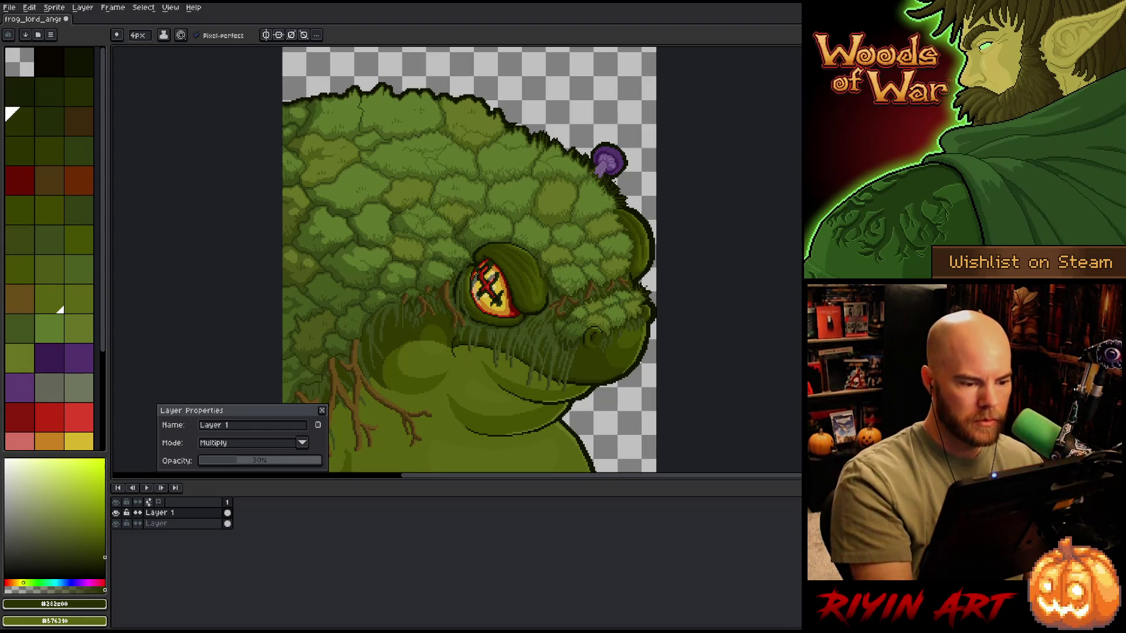
Step: Touch up the shading with the 4 px pencil and eraser, zoom out, and close Layer Properties
left_click_drag(522, 343, 583, 308)
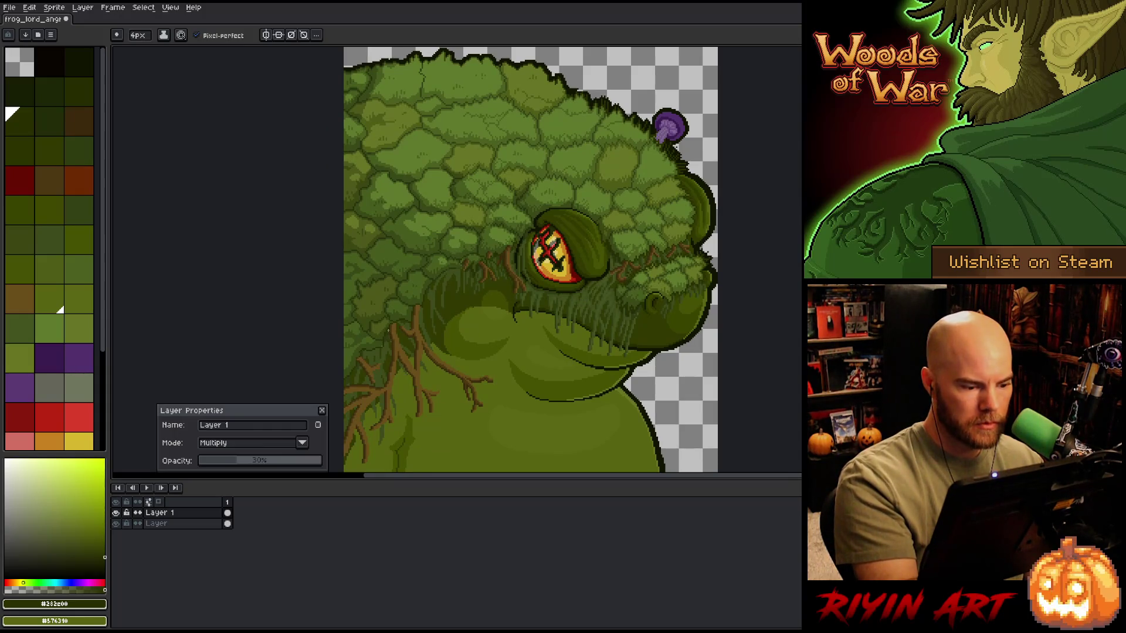
key("e")
key("b")
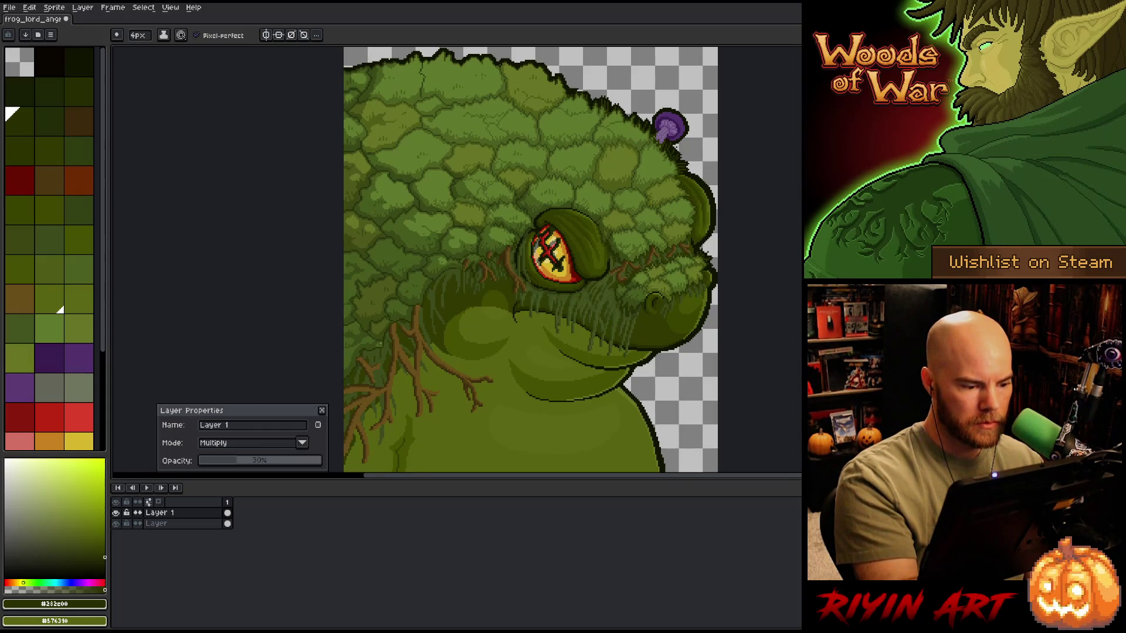
key("e")
key("space")
mouse_move(633, 399)
left_mouse_down()
mouse_move(598, 388)
mouse_move(586, 344)
mouse_move(572, 364)
left_mouse_up()
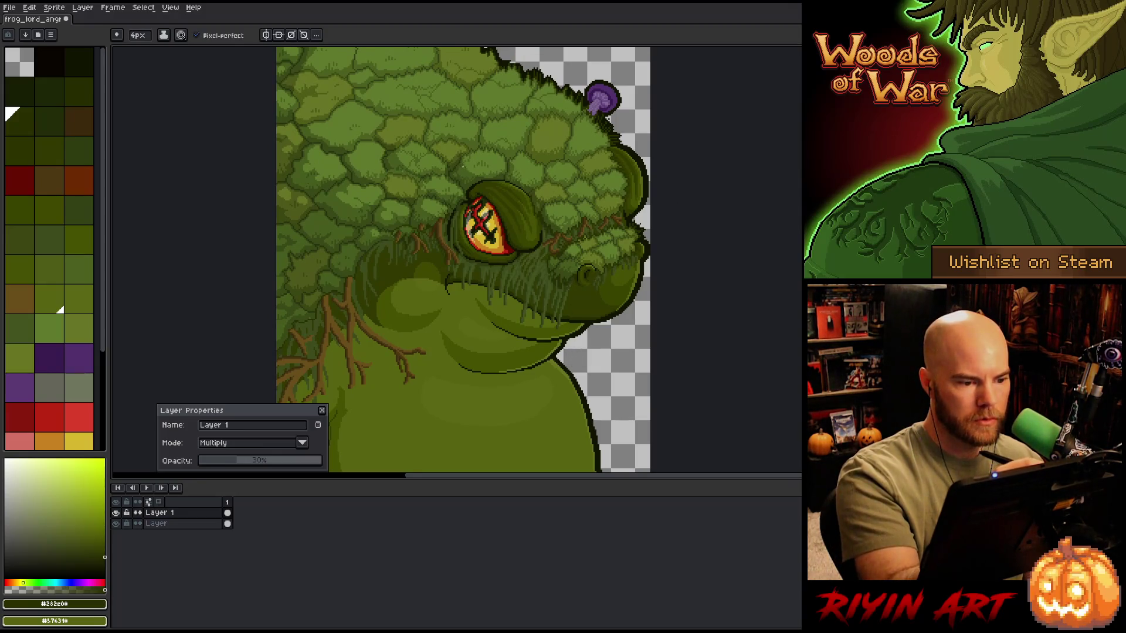
key("e")
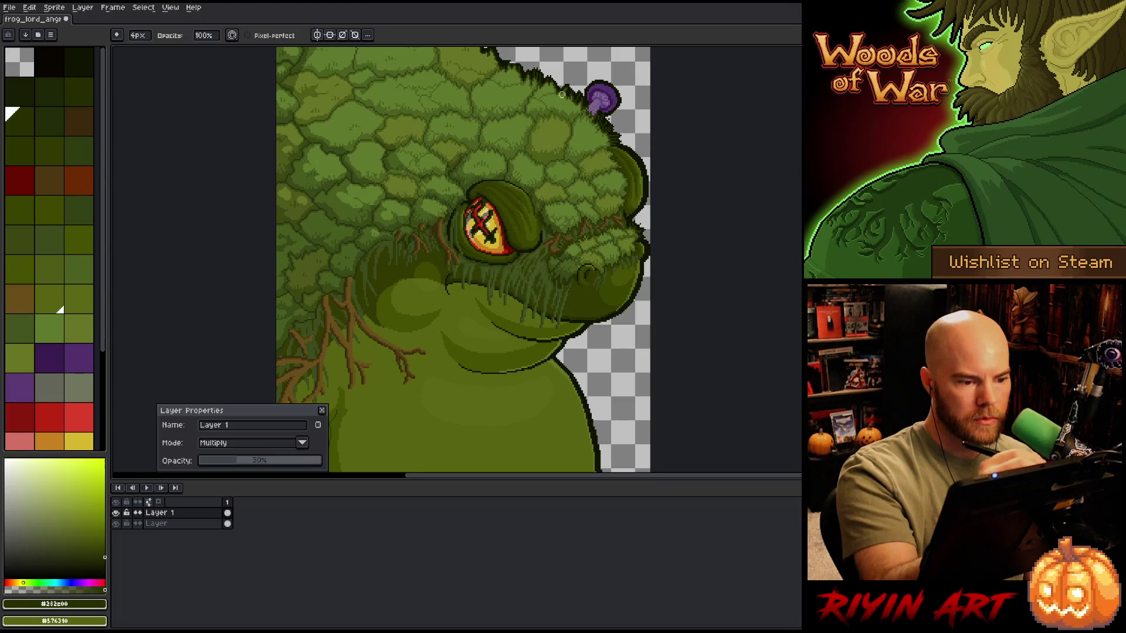
key("b")
key("e")
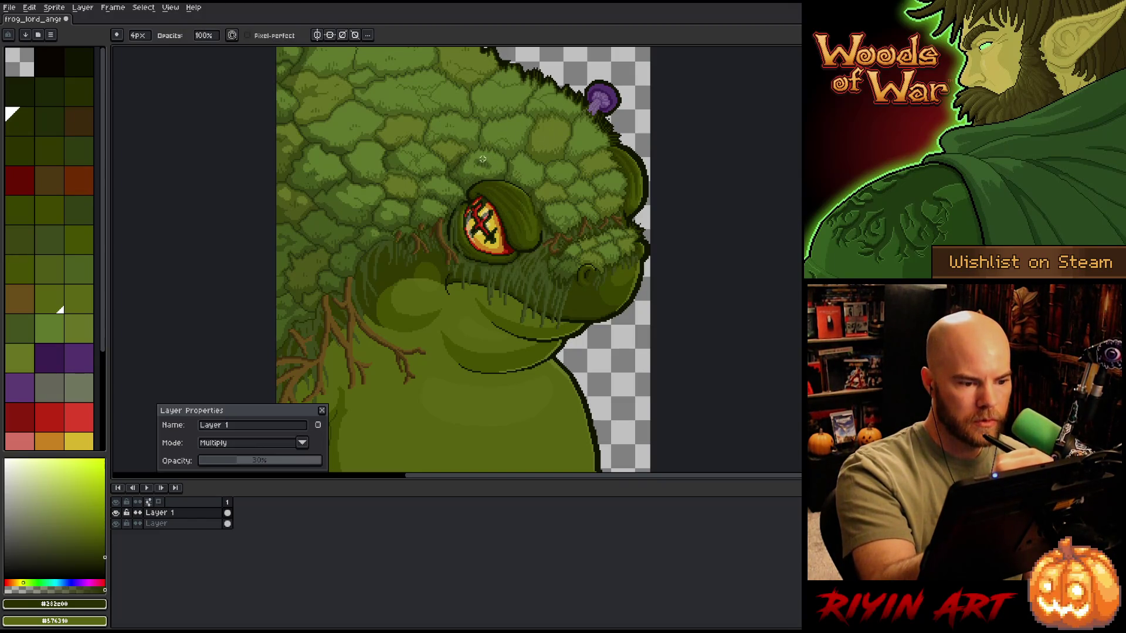
key("b")
scroll(542, 114, "down", 1)
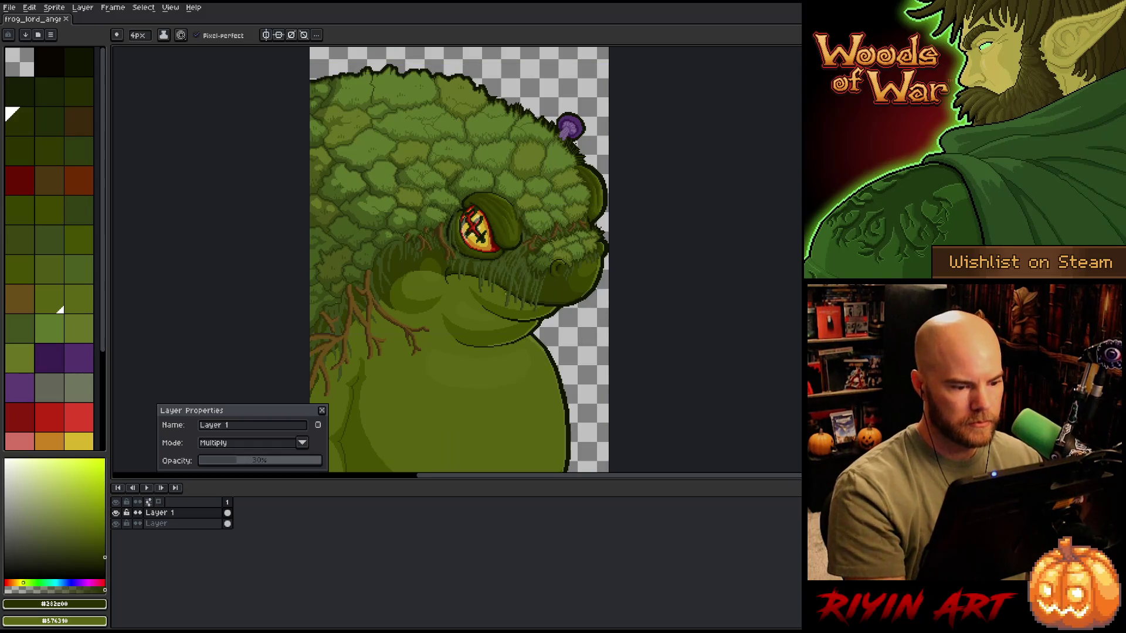
left_click_drag(551, 170, 511, 114)
scroll(462, 246, "down", 1)
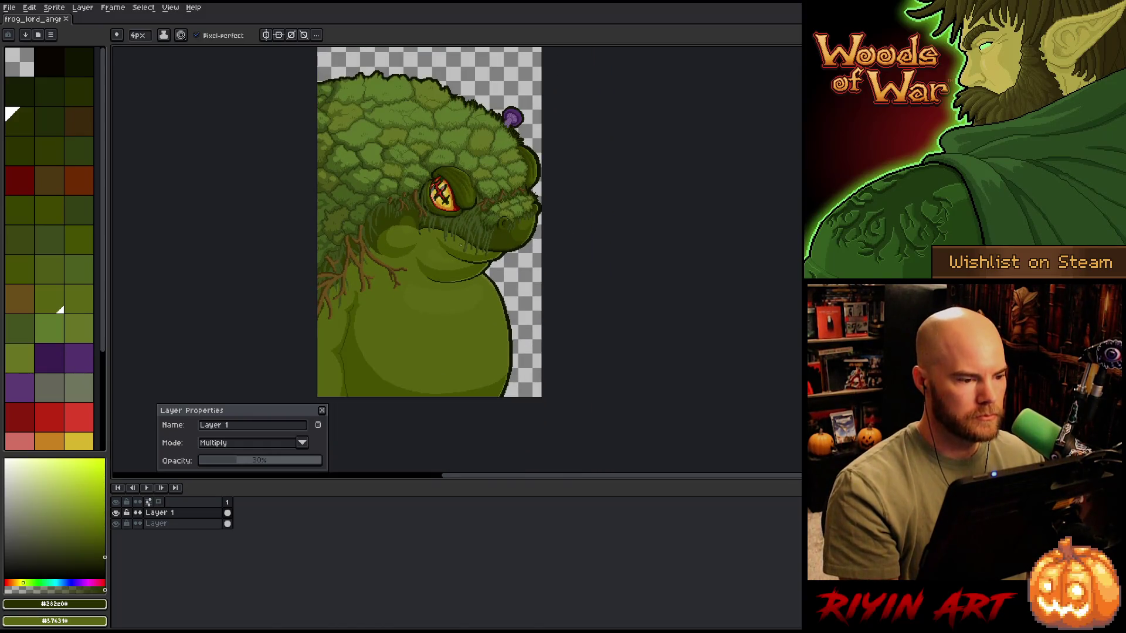
left_click(322, 410)
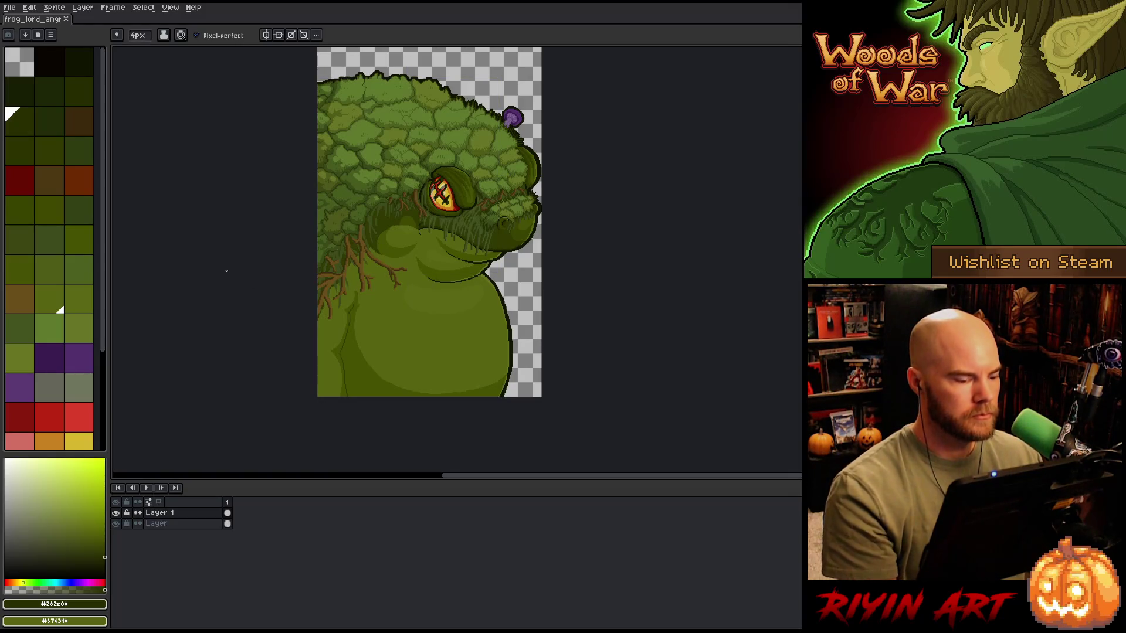
Step: Close the frog artwork and navigate the Open dialog to the pinned TreeRevenge folder
left_click(68, 20)
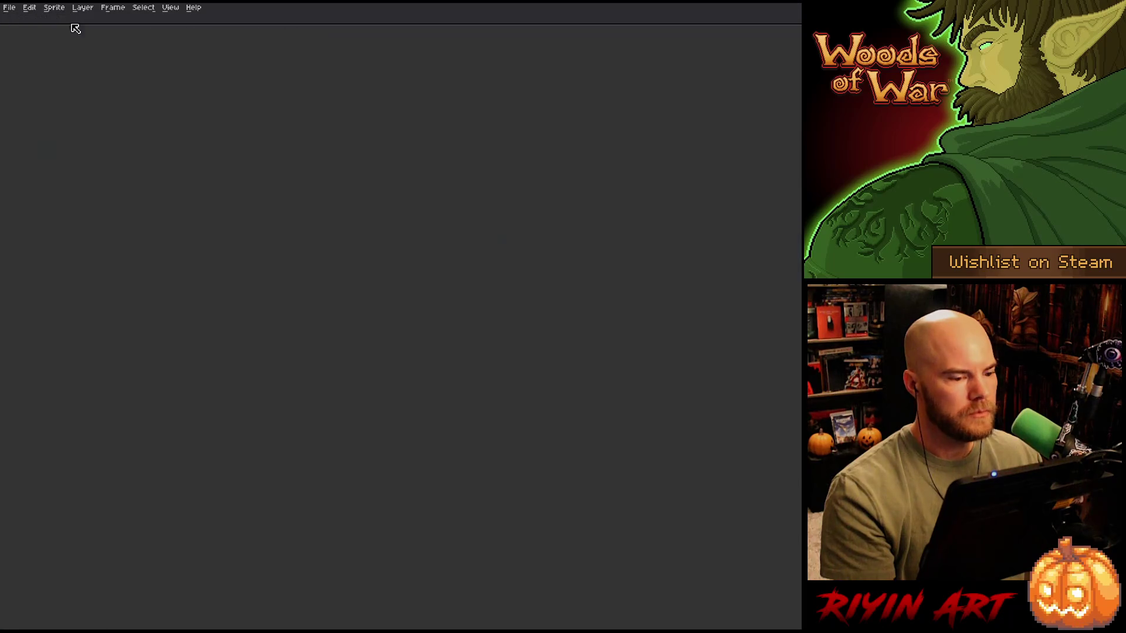
left_click(12, 10)
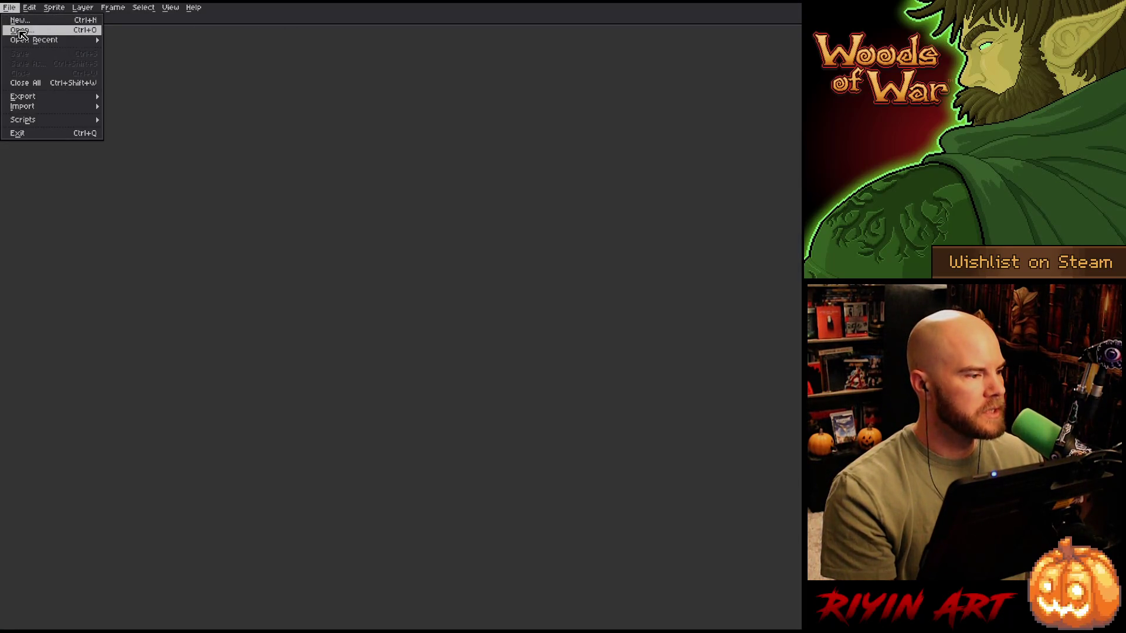
left_click(22, 30)
left_click(353, 133)
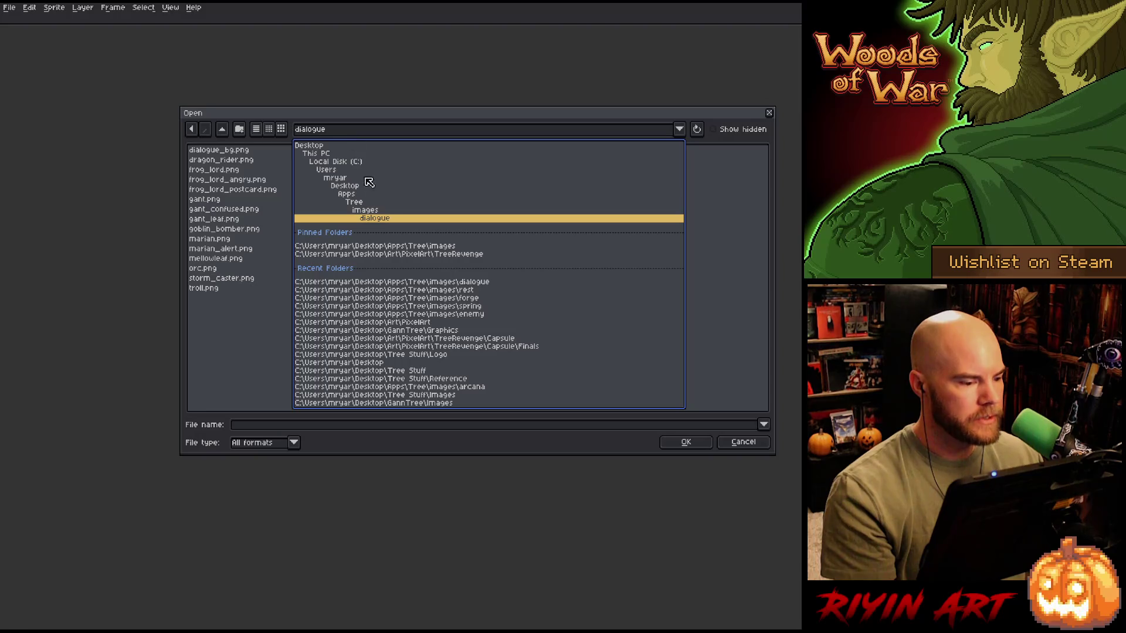
left_click(373, 211)
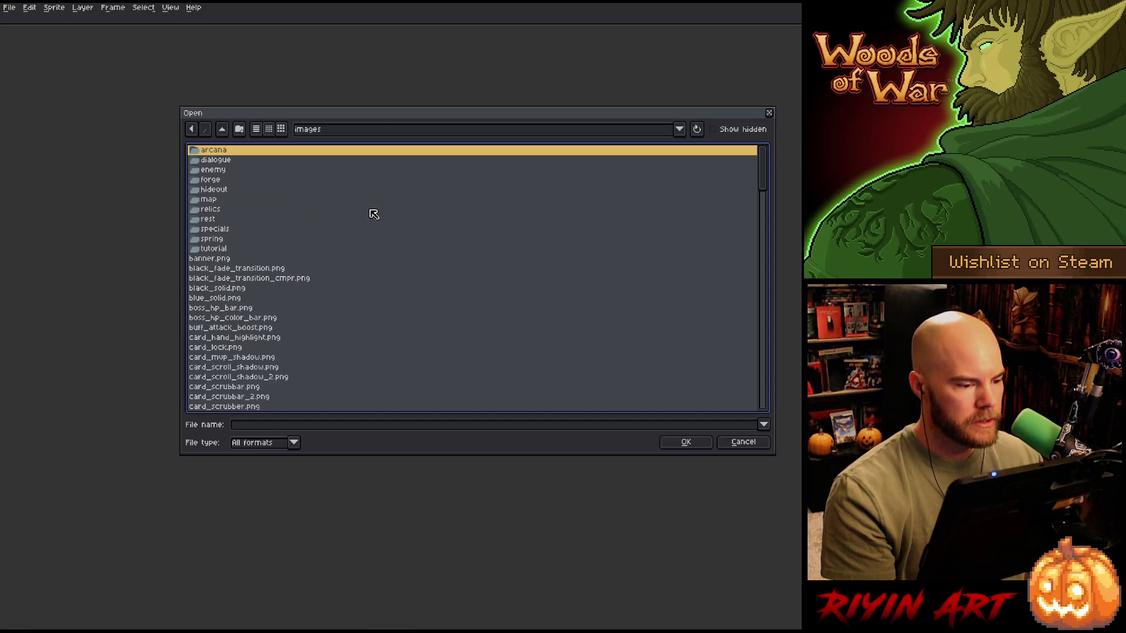
left_click(398, 136)
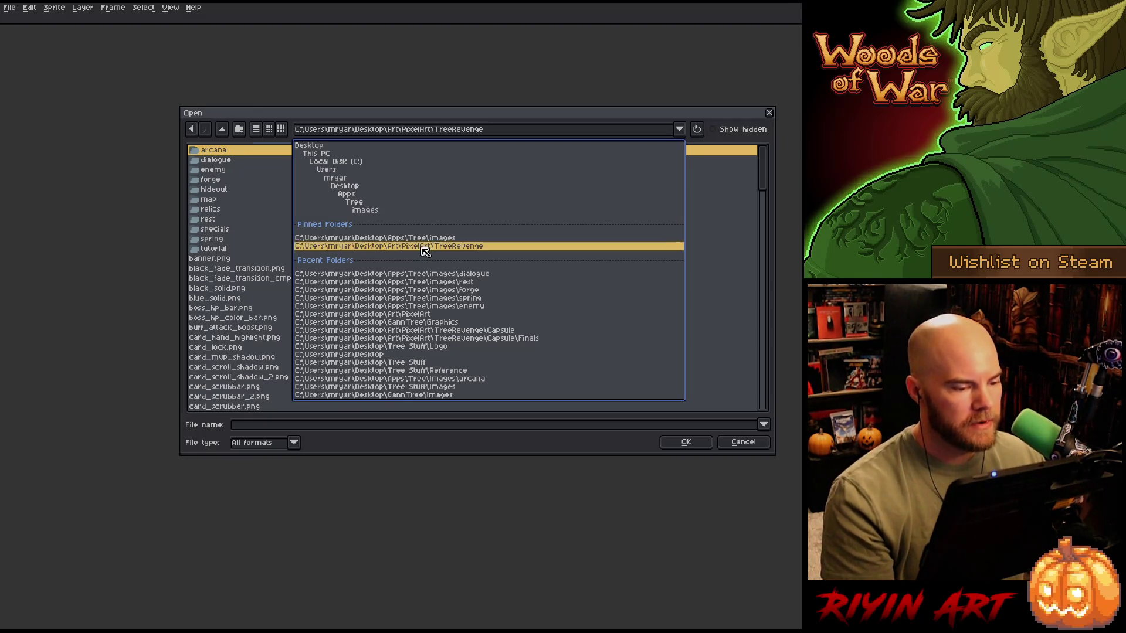
left_click(423, 247)
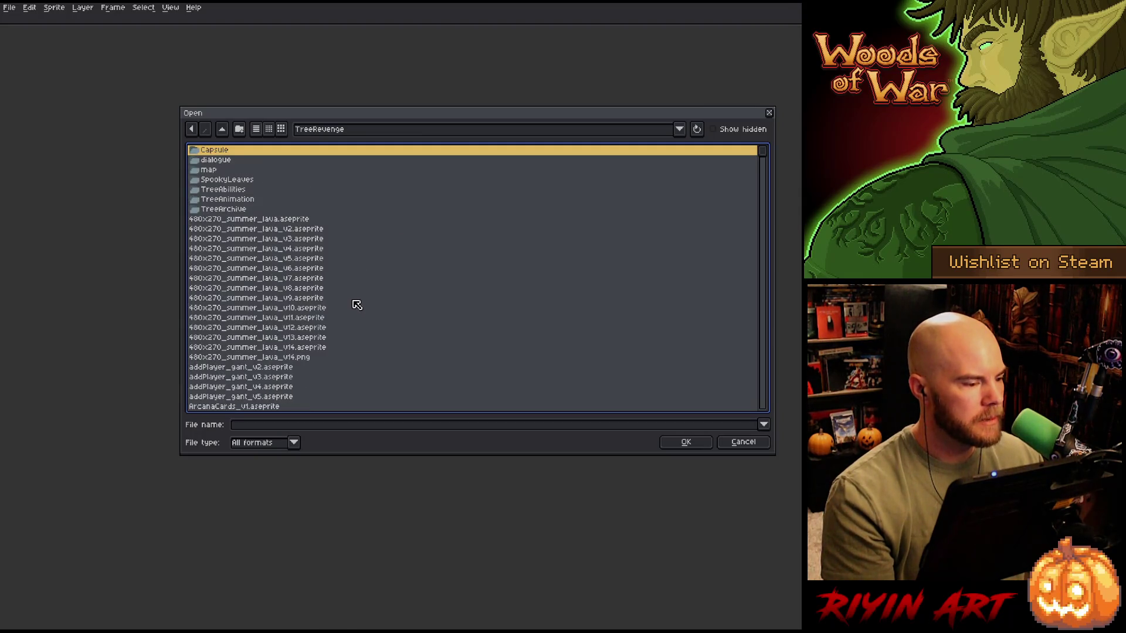
Step: Select forge_background_v2.aseprite from the file list and open it
scroll(357, 305, "down", 10)
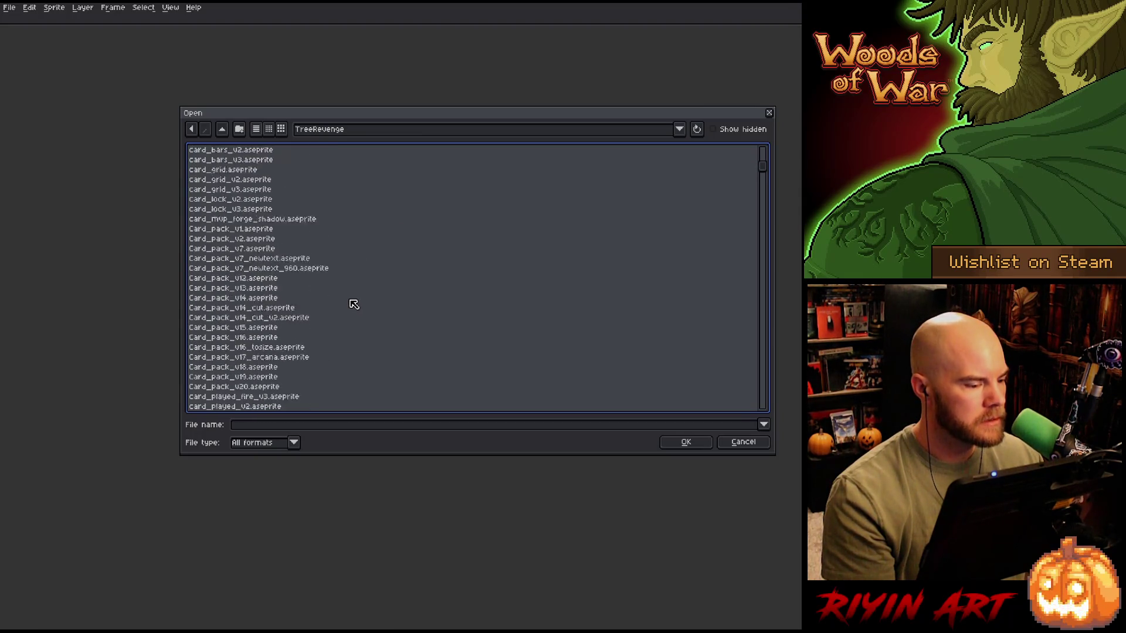
left_click(276, 308)
key("f")
scroll(293, 290, "down", 2)
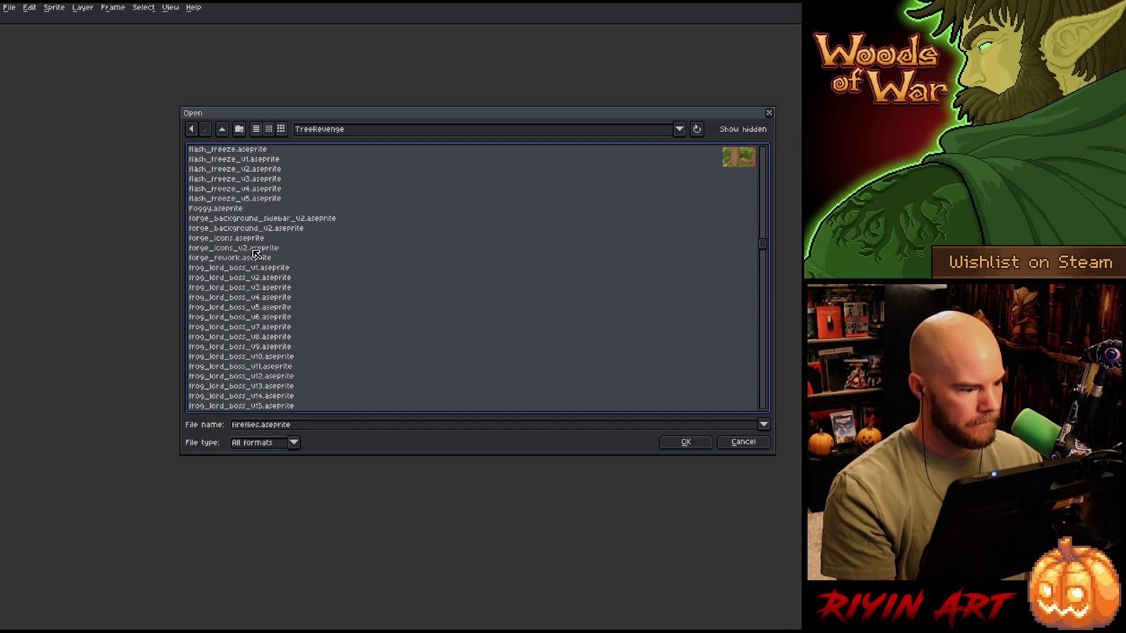
left_click(246, 261)
key("Up")
key("Up")
key("Up")
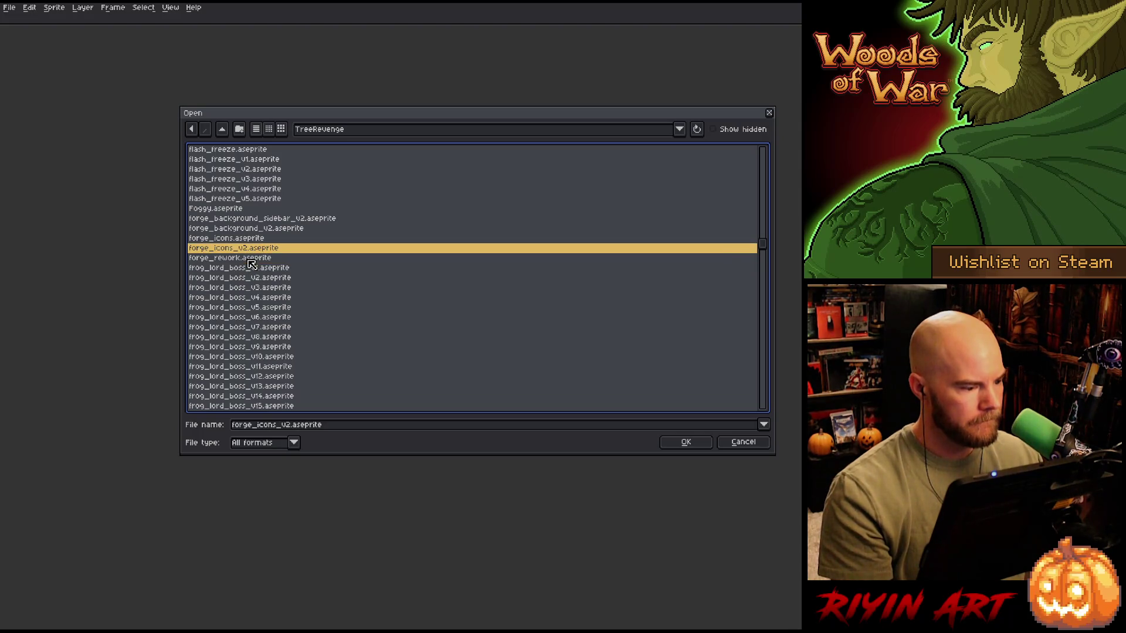
key("Up")
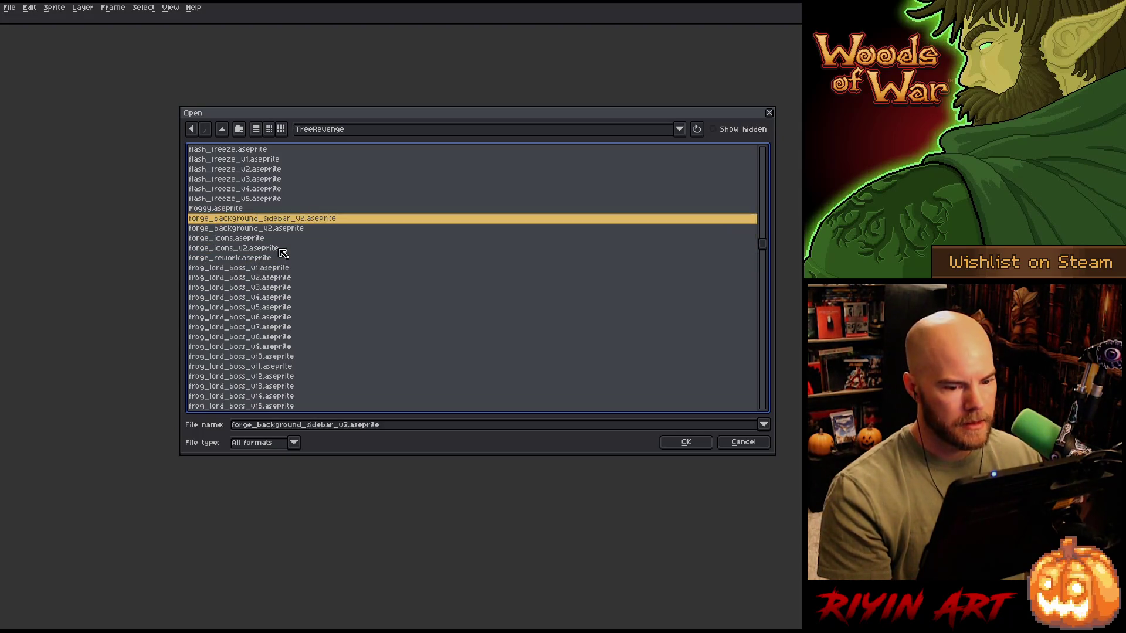
key("Down")
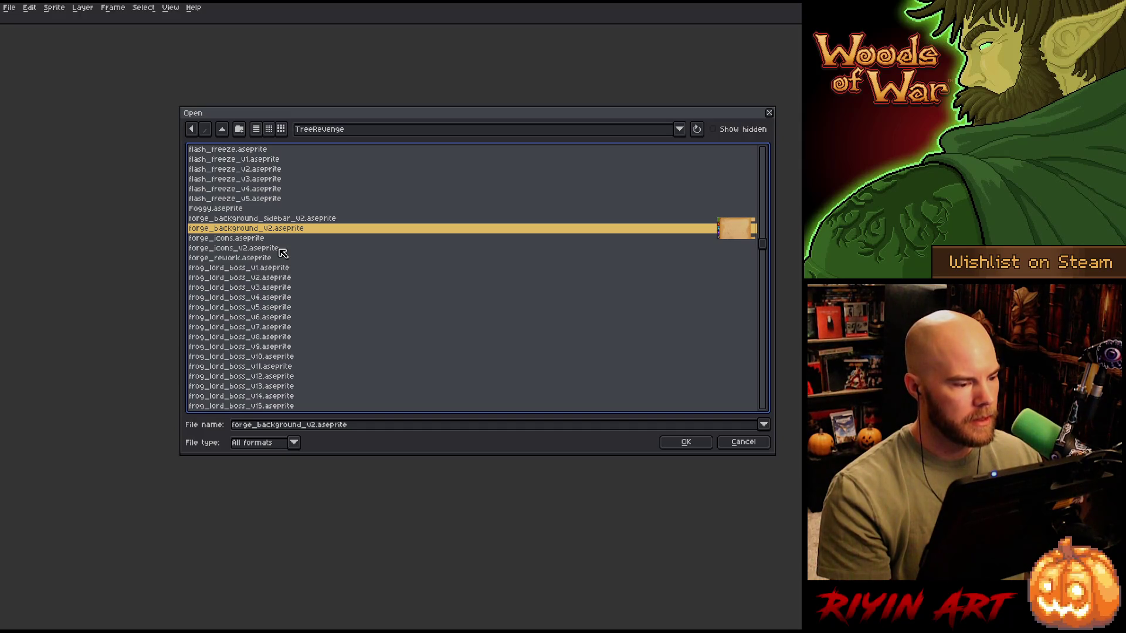
key("Return")
Step: Toggle Layer 1's visibility on and off to compare the parchment
scroll(690, 250, "up", 3)
left_click(116, 534)
left_click(116, 534)
left_click(116, 534)
left_click(116, 535)
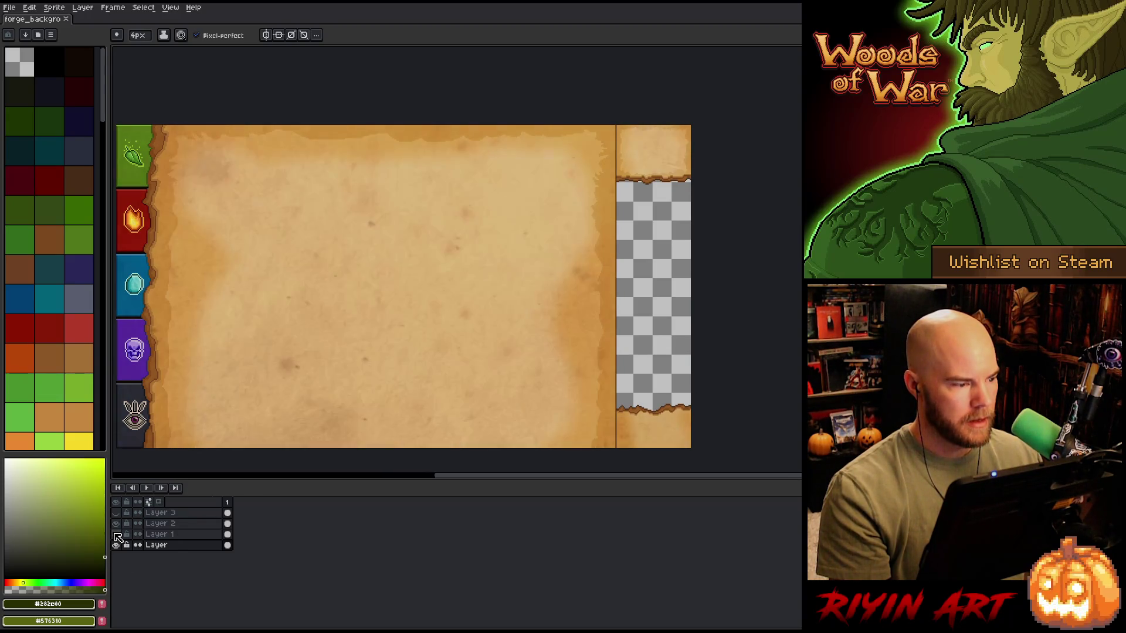
Step: Begin opening another file and jump to the pinned images folder
scroll(258, 317, "down", 1)
mouse_move(276, 291)
left_mouse_down()
mouse_move(363, 292)
mouse_move(374, 273)
left_mouse_up()
scroll(372, 284, "up", 1)
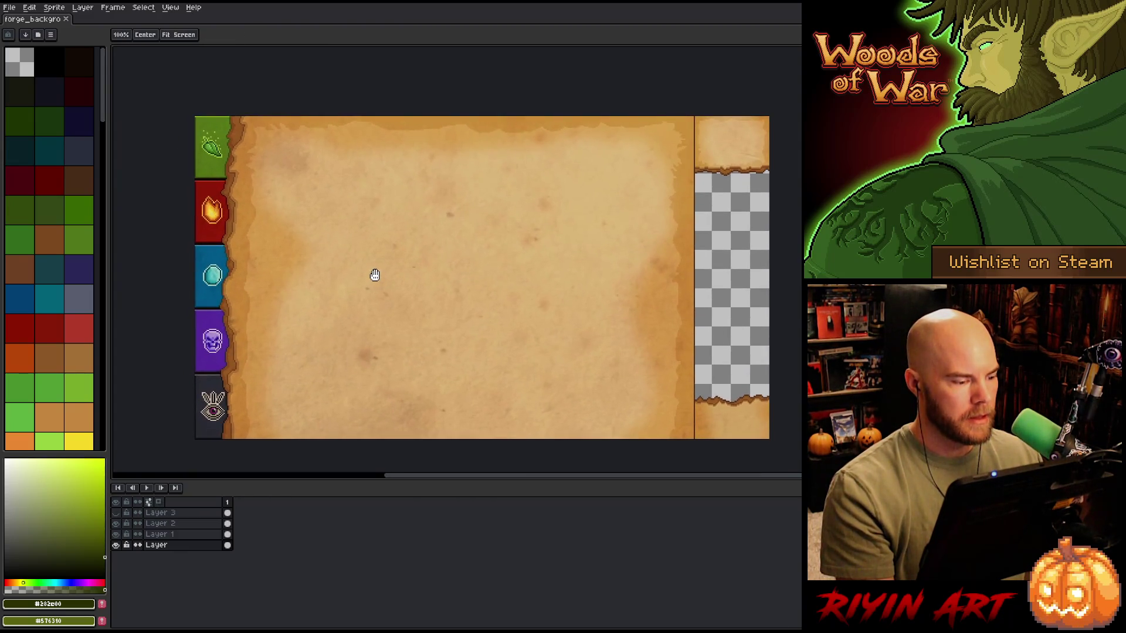
left_click(9, 7)
left_click(15, 30)
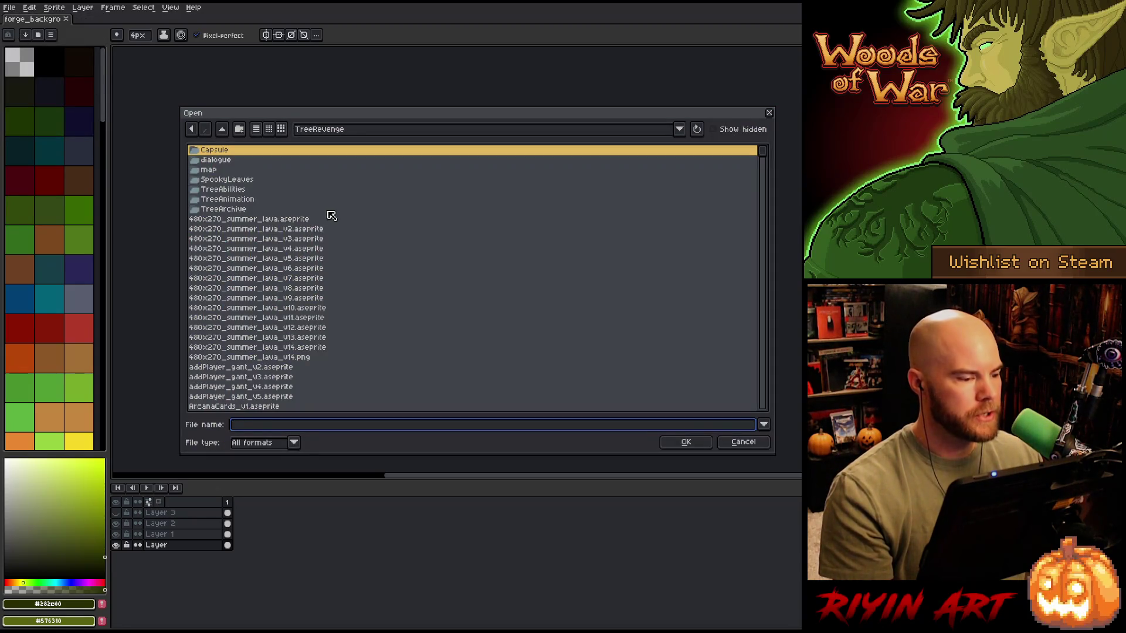
left_click(361, 132)
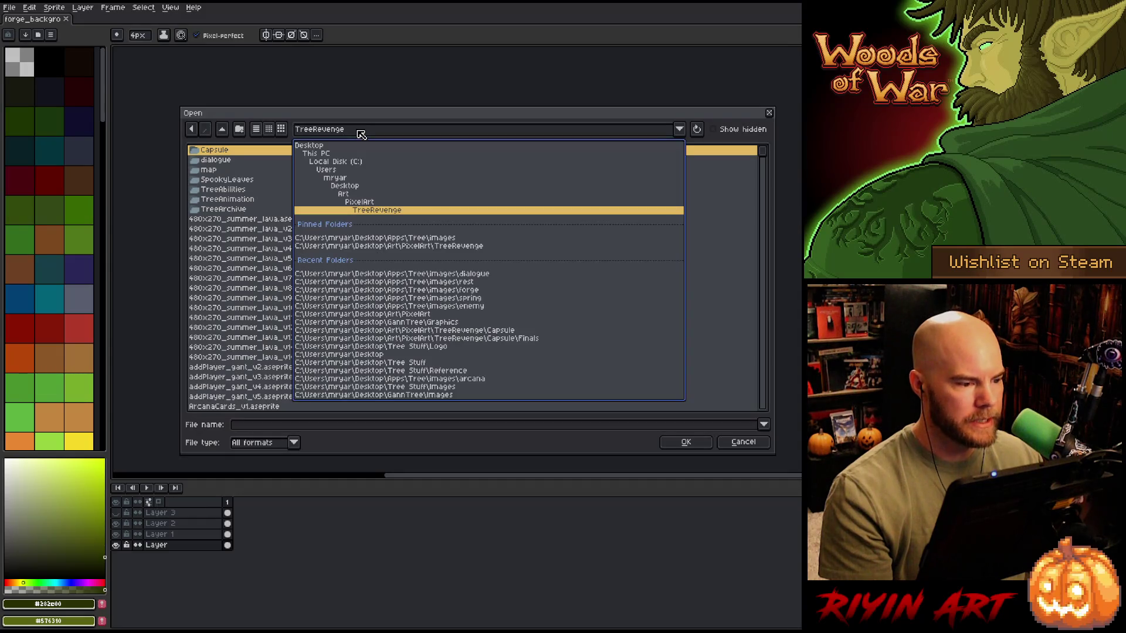
left_click(378, 238)
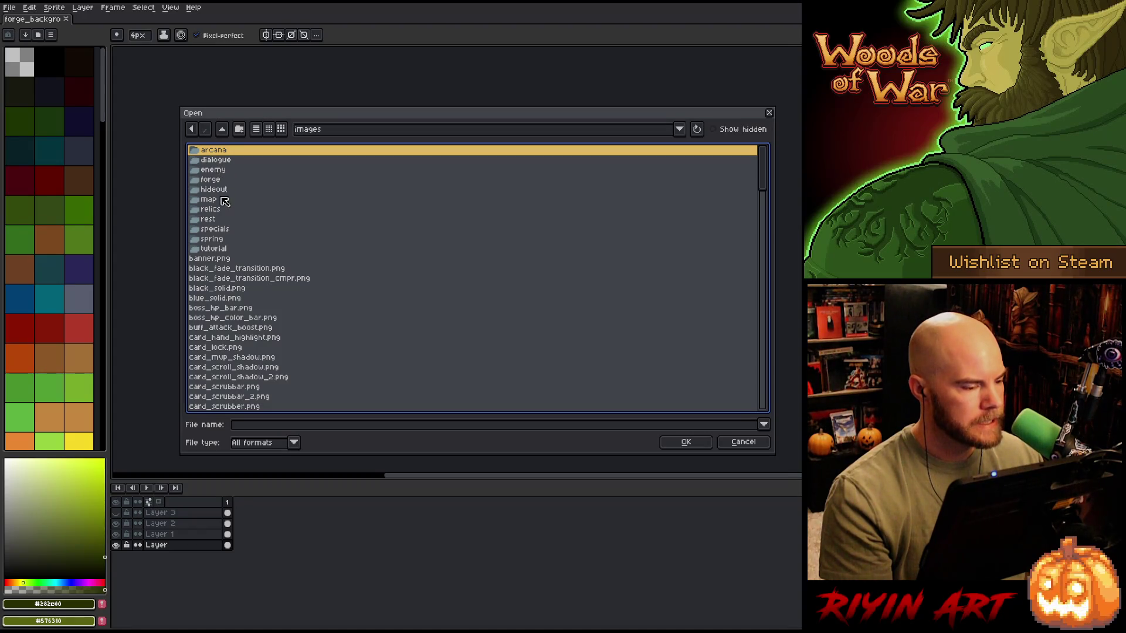
Step: Enter the forge folder and open forge_background.png
double_click(216, 181)
scroll(217, 185, "down", 5)
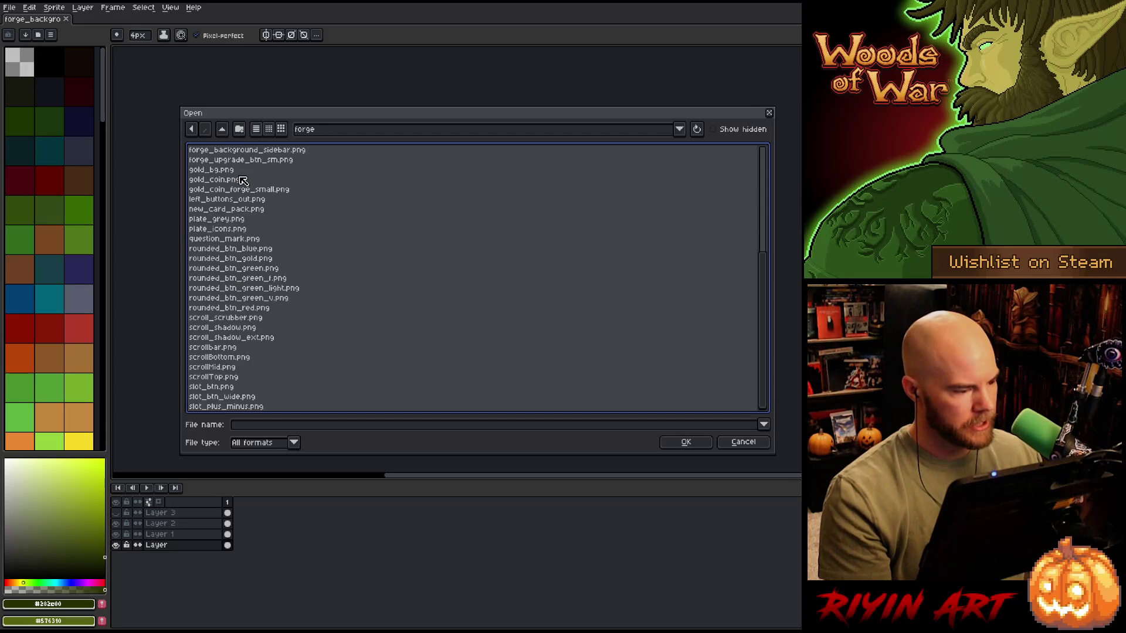
scroll(244, 241, "up", 2)
left_click(259, 220)
key("Up")
key("Up")
key("Up")
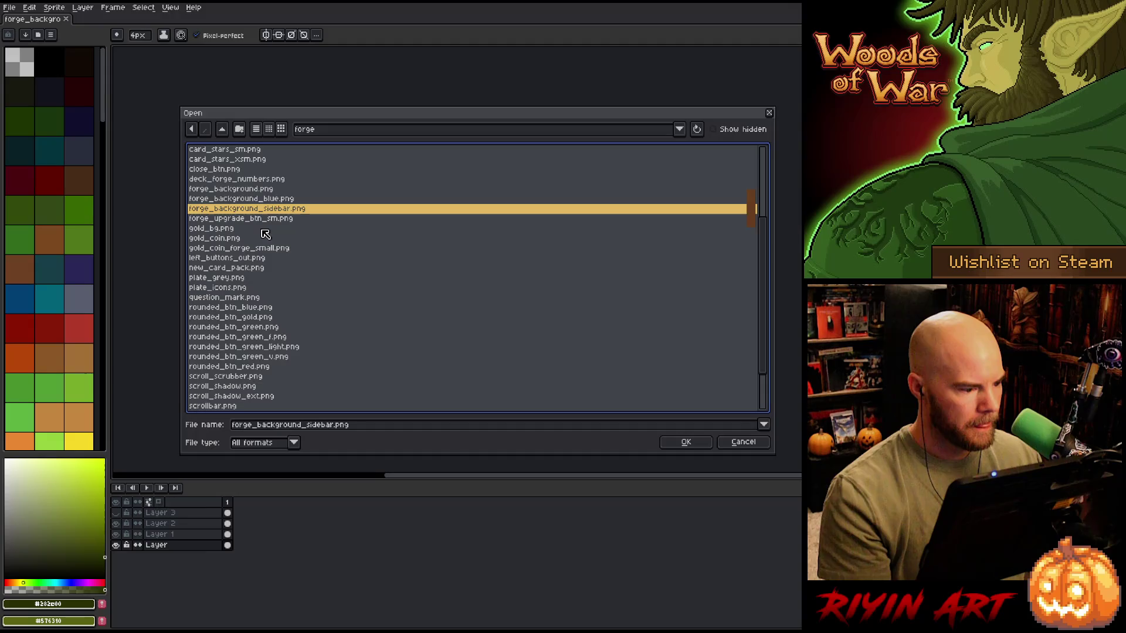
key("Return")
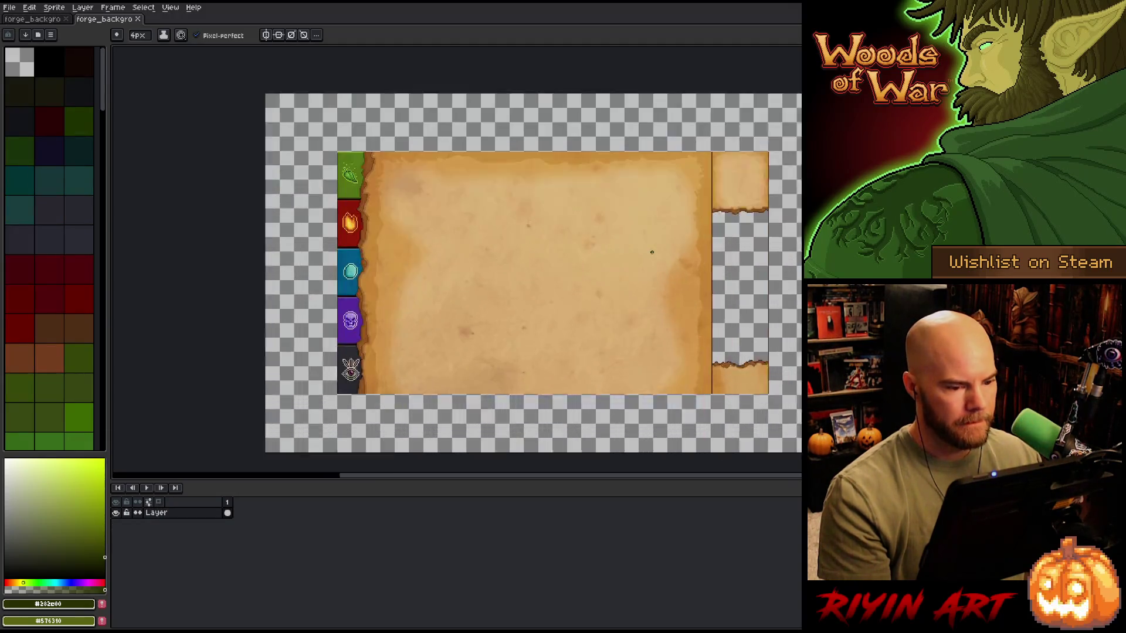
Step: Back in forge_background_v2, set the overlay 10% layer to Overlay at lower opacity
scroll(636, 256, "down", 1)
key("ctrl+Tab")
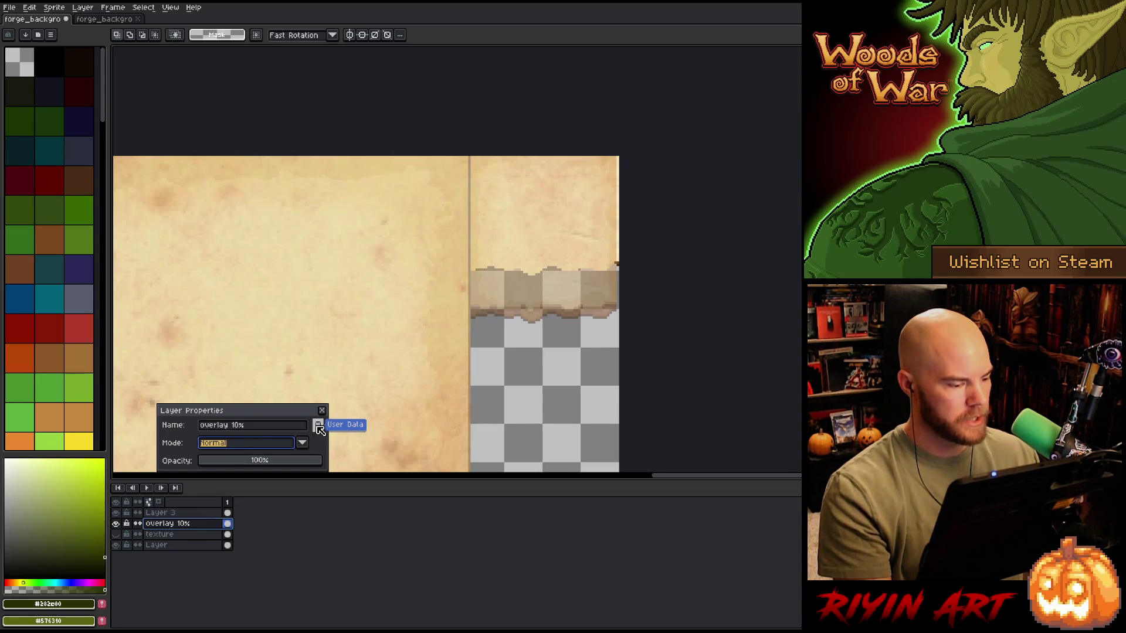
left_click(302, 444)
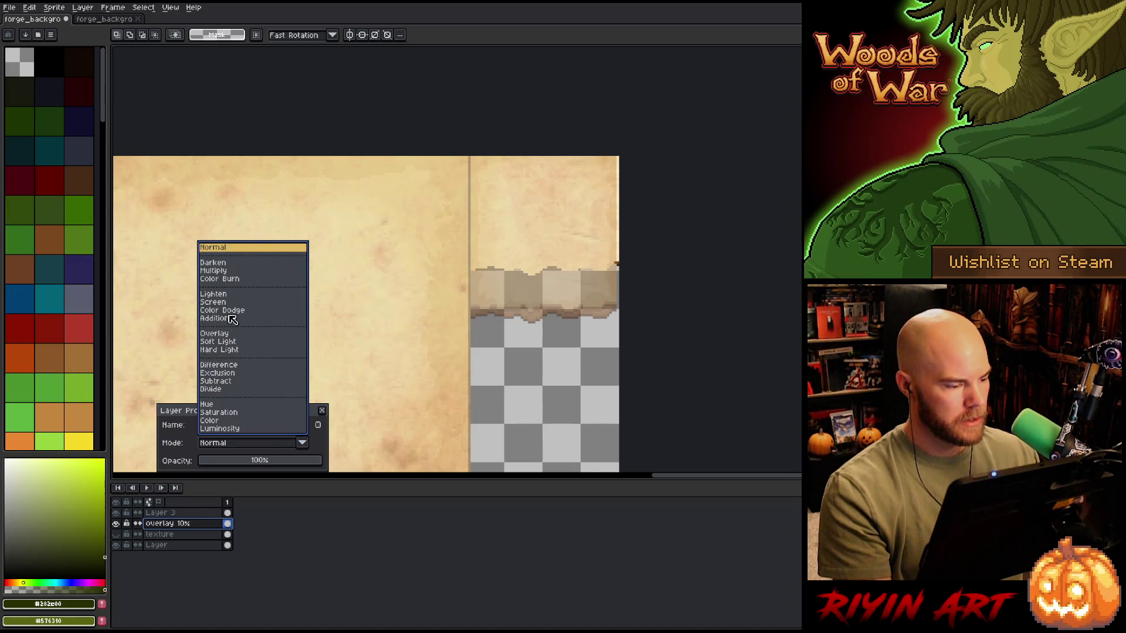
left_click(214, 334)
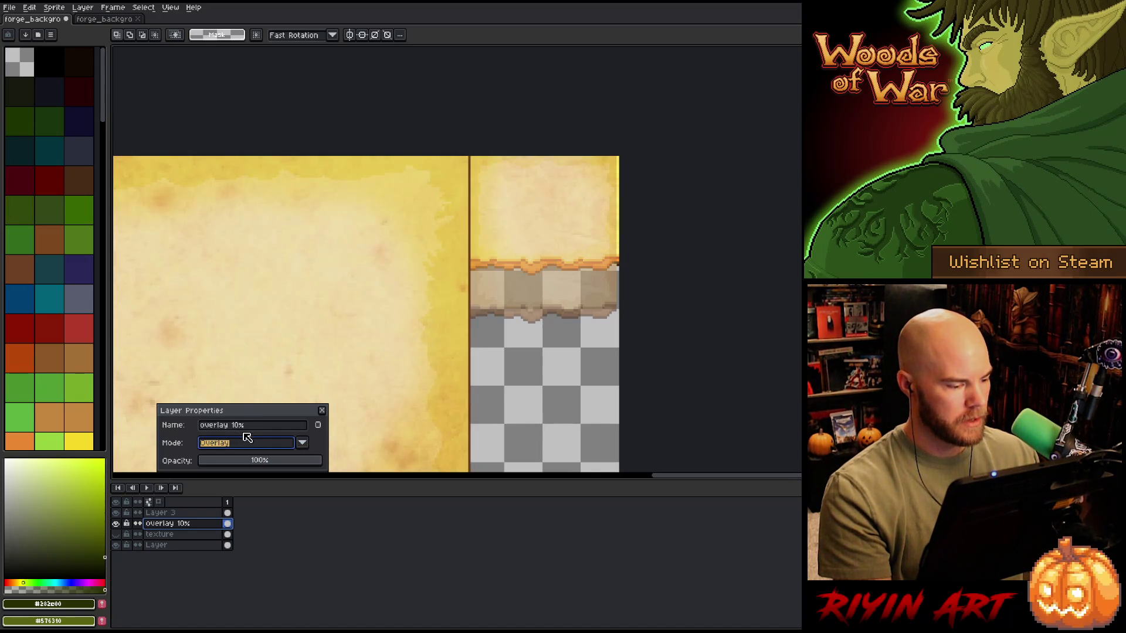
left_click_drag(245, 465, 217, 472)
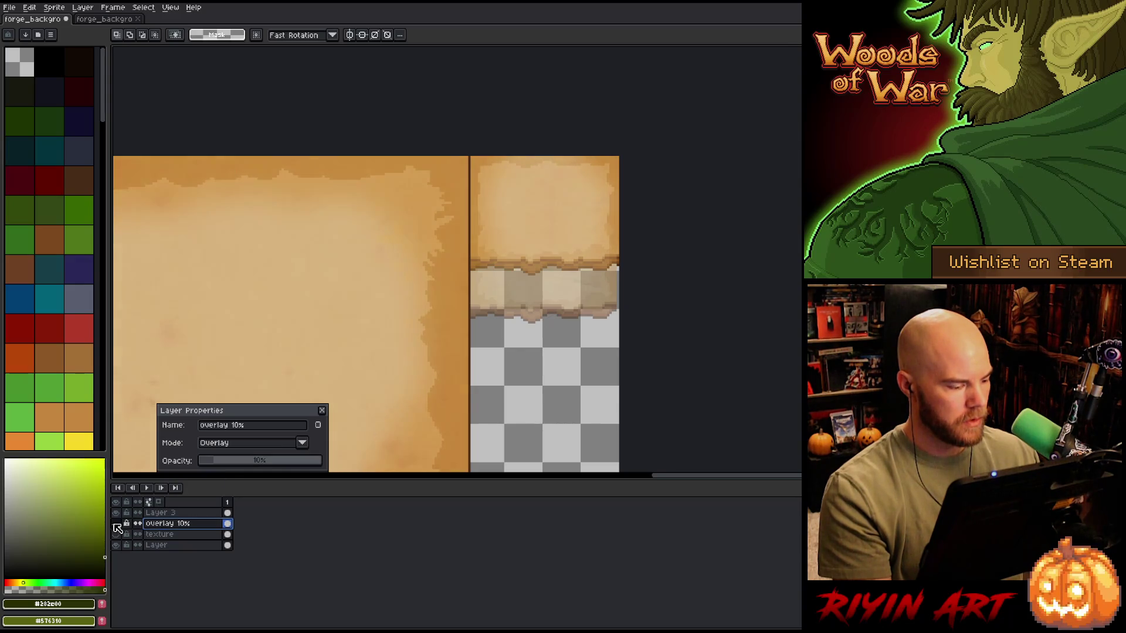
Step: Select the base Layer and hide, then re-show, Layer 3's parchment strip
left_click(154, 546)
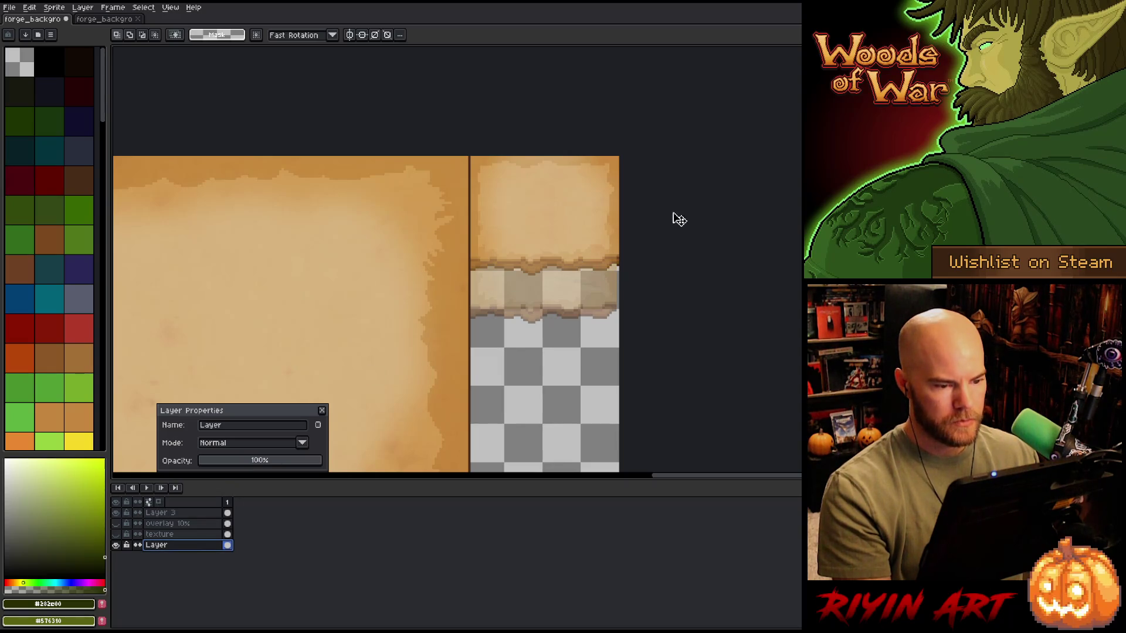
scroll(679, 205, "up", 1)
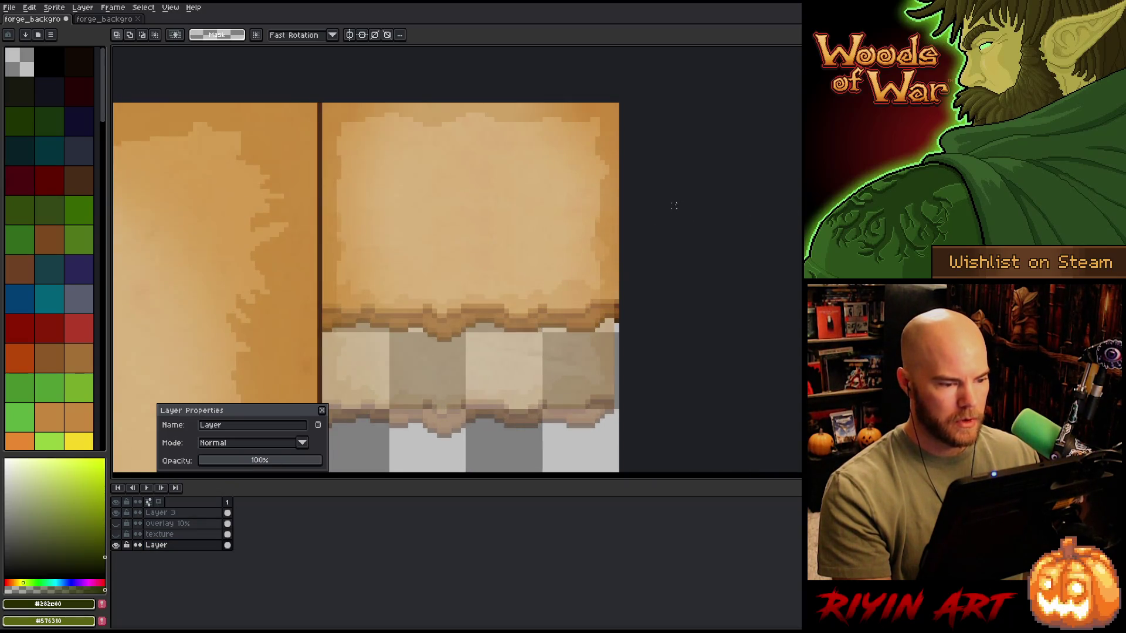
scroll(674, 205, "down", 3)
scroll(521, 257, "up", 1)
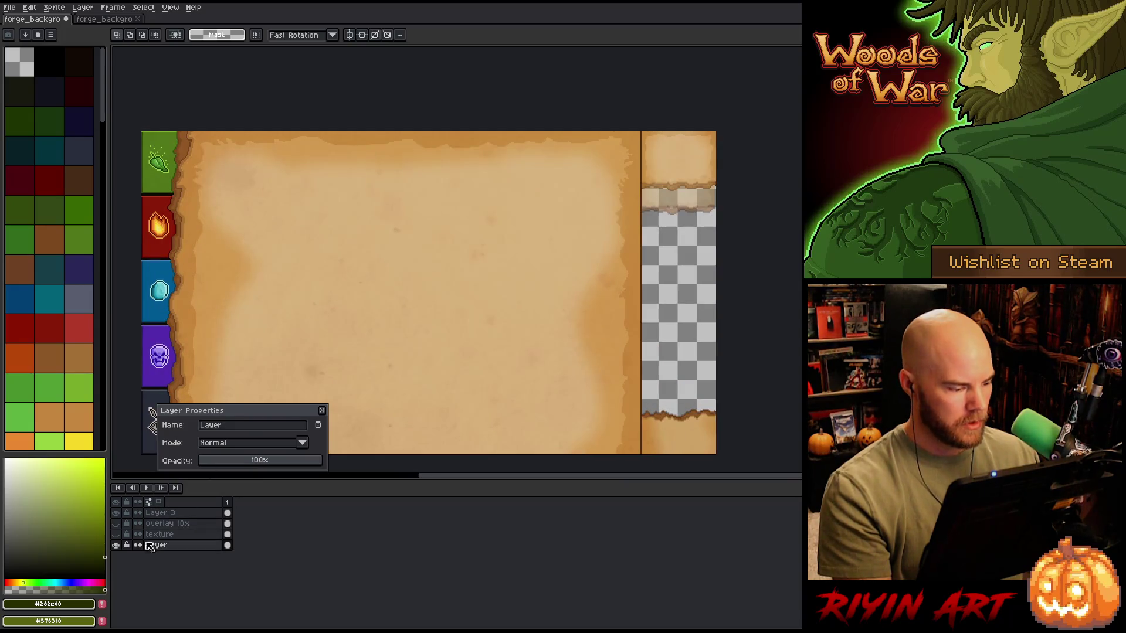
left_click(116, 514)
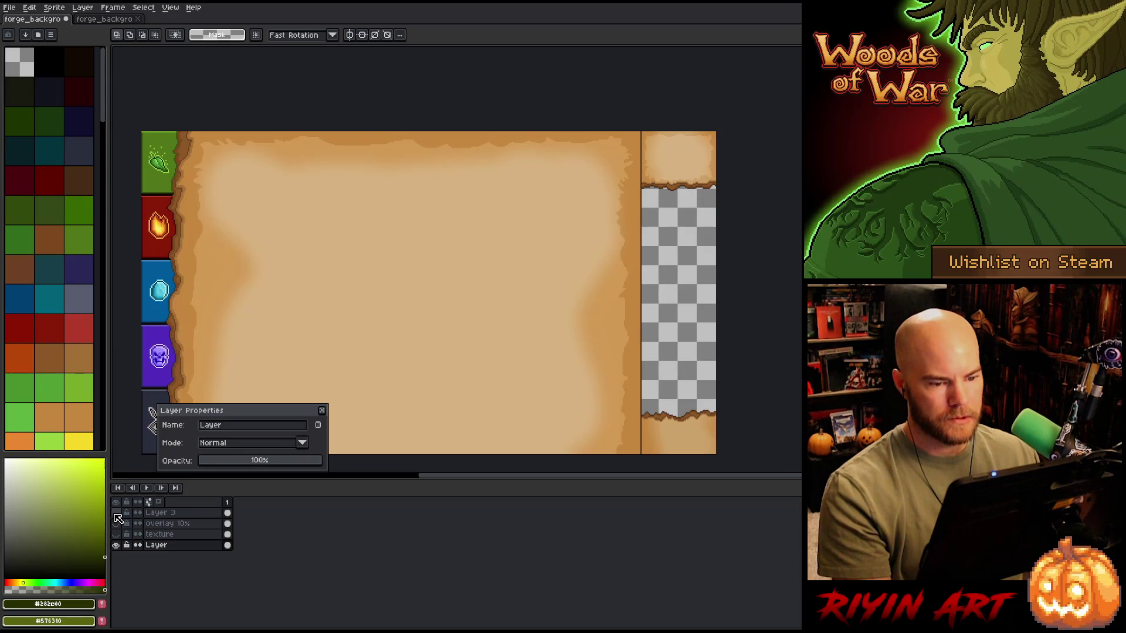
scroll(585, 294, "up", 2)
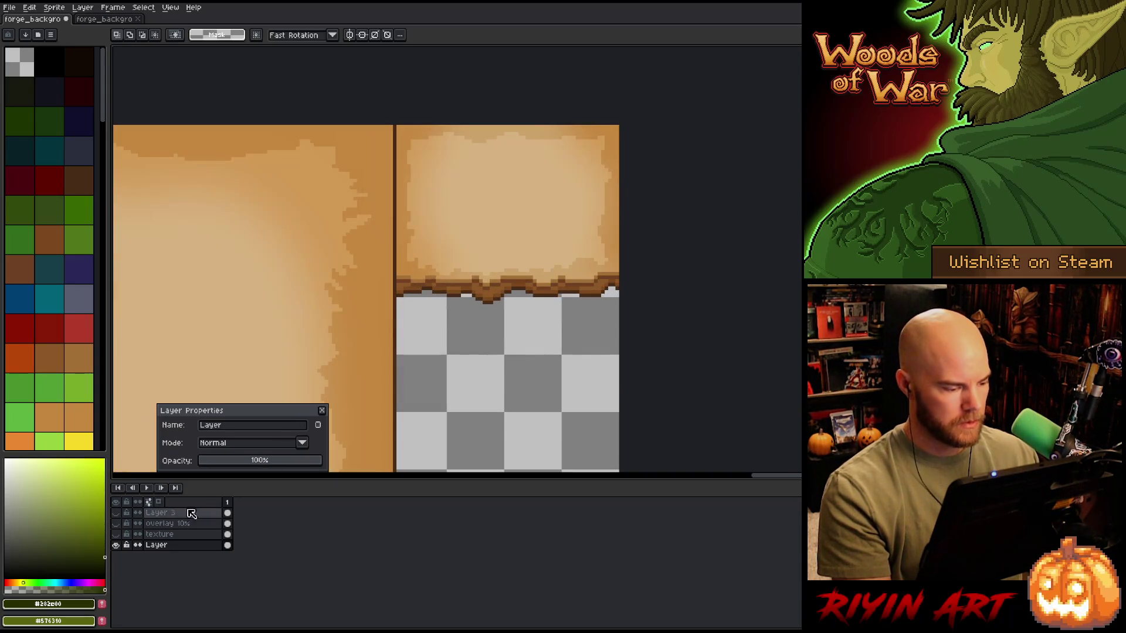
left_click(117, 513)
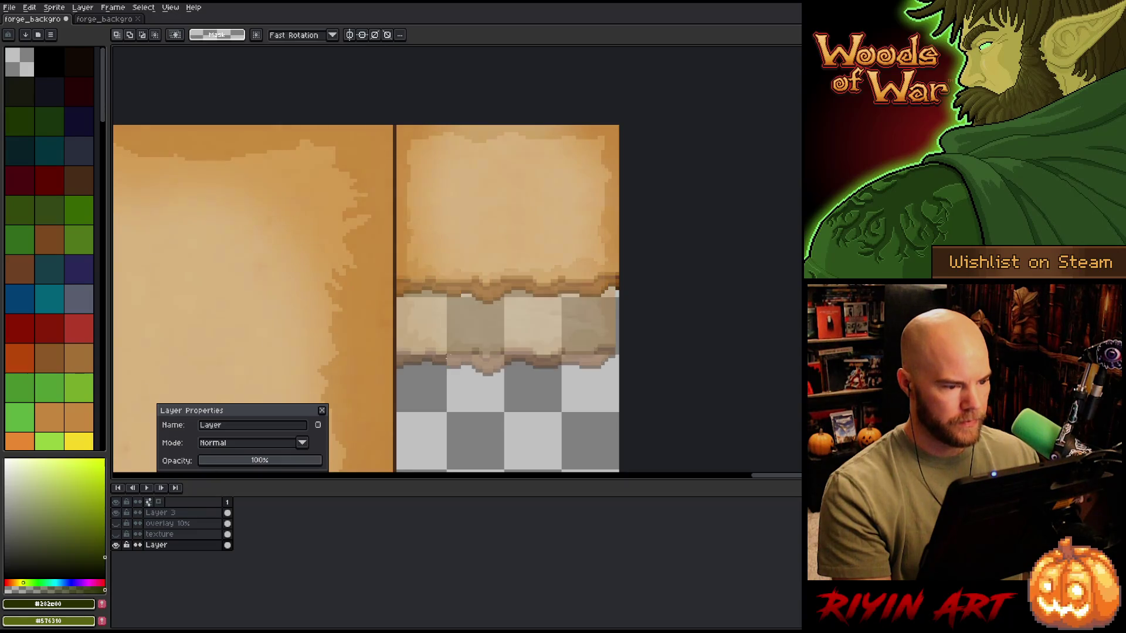
Step: Move the right-hand parchment strip down with Layer 3 hidden, and commit it
mouse_move(620, 193)
left_mouse_down()
mouse_move(604, 248)
mouse_move(397, 346)
left_mouse_up()
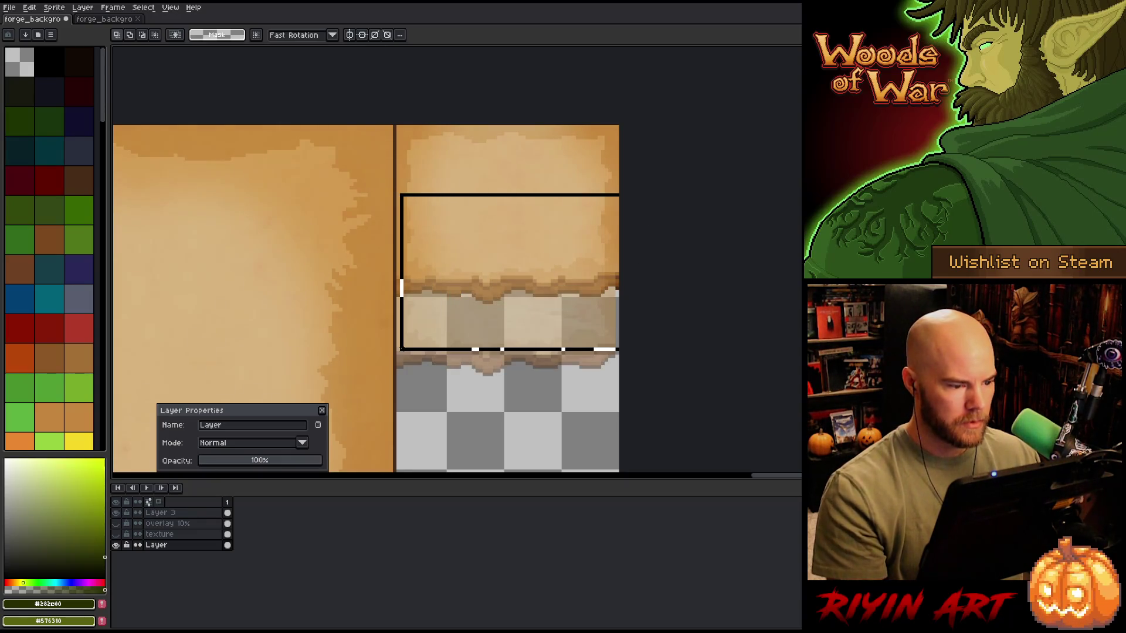
left_click_drag(453, 310, 444, 379)
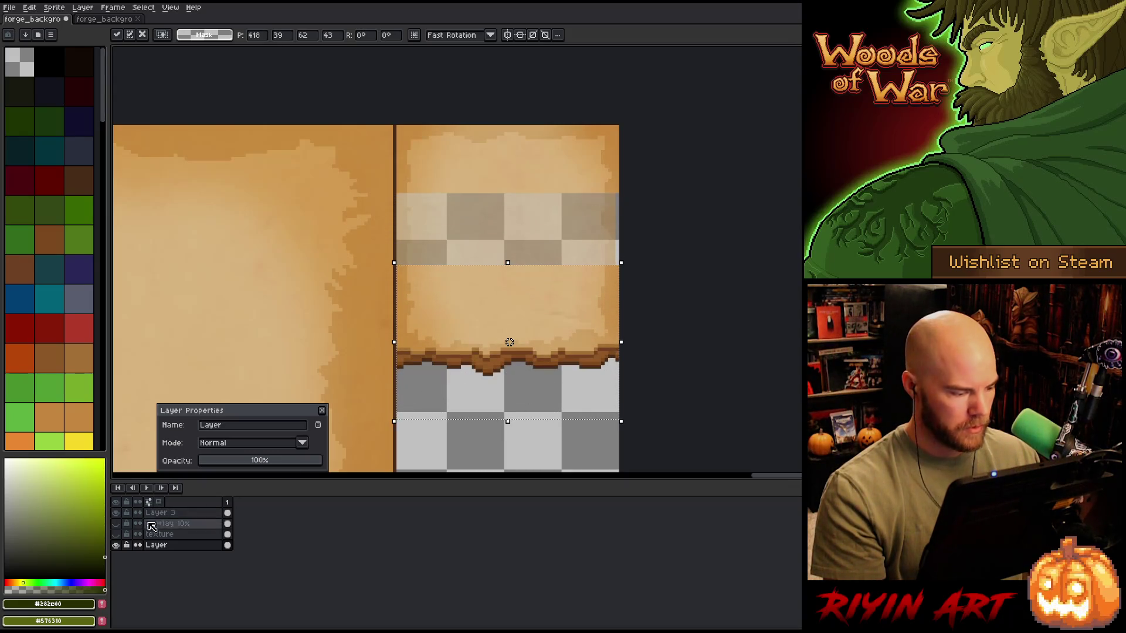
left_click(117, 510)
key("Return")
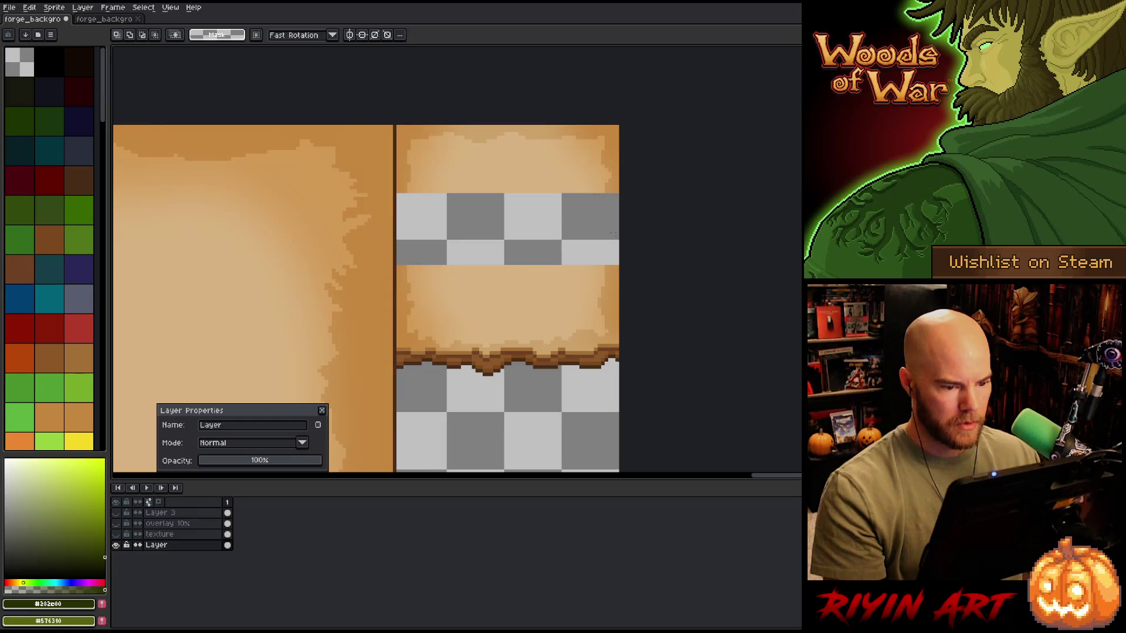
scroll(445, 236, "up", 2)
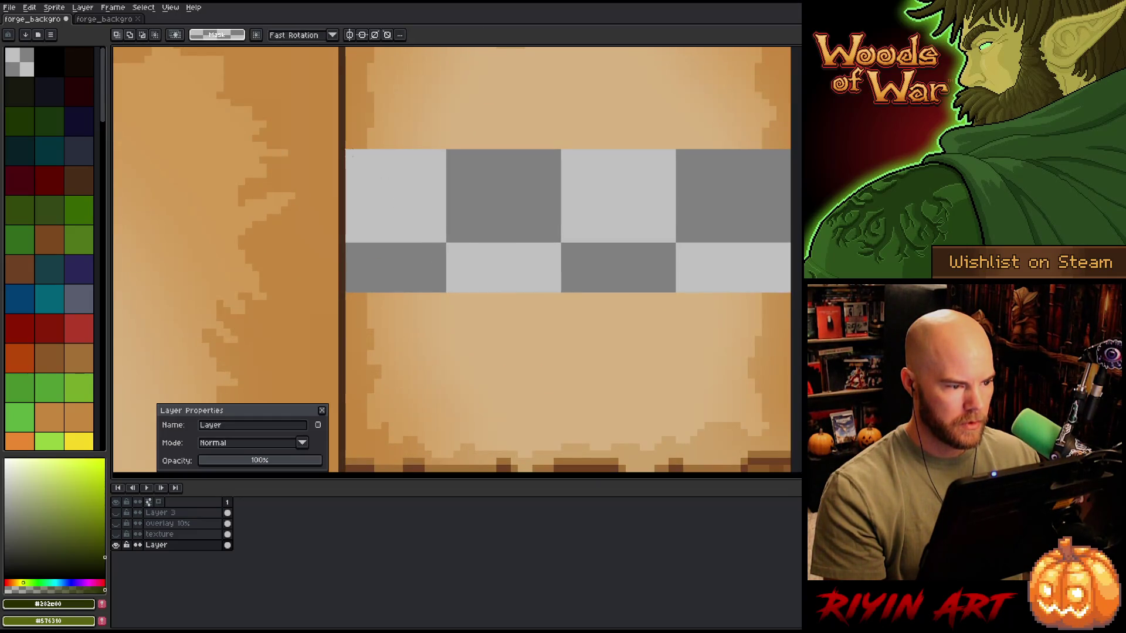
Step: Stretch a thin parchment row from above the gap down over it
left_click_drag(345, 141, 791, 150)
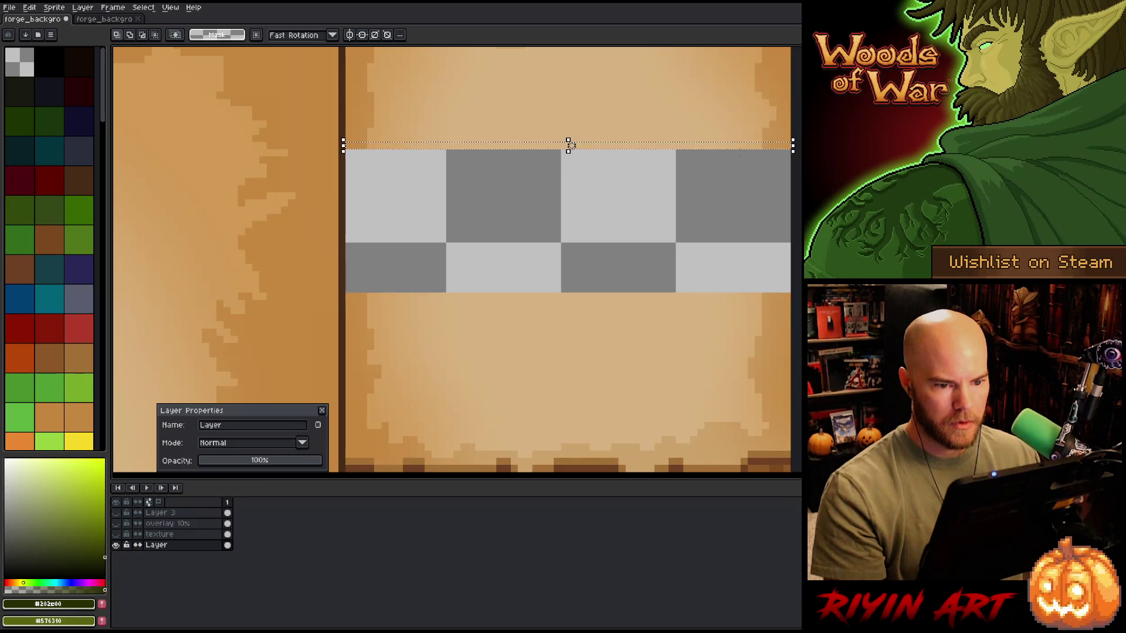
left_click_drag(568, 150, 566, 297)
key("Return")
scroll(711, 316, "down", 2)
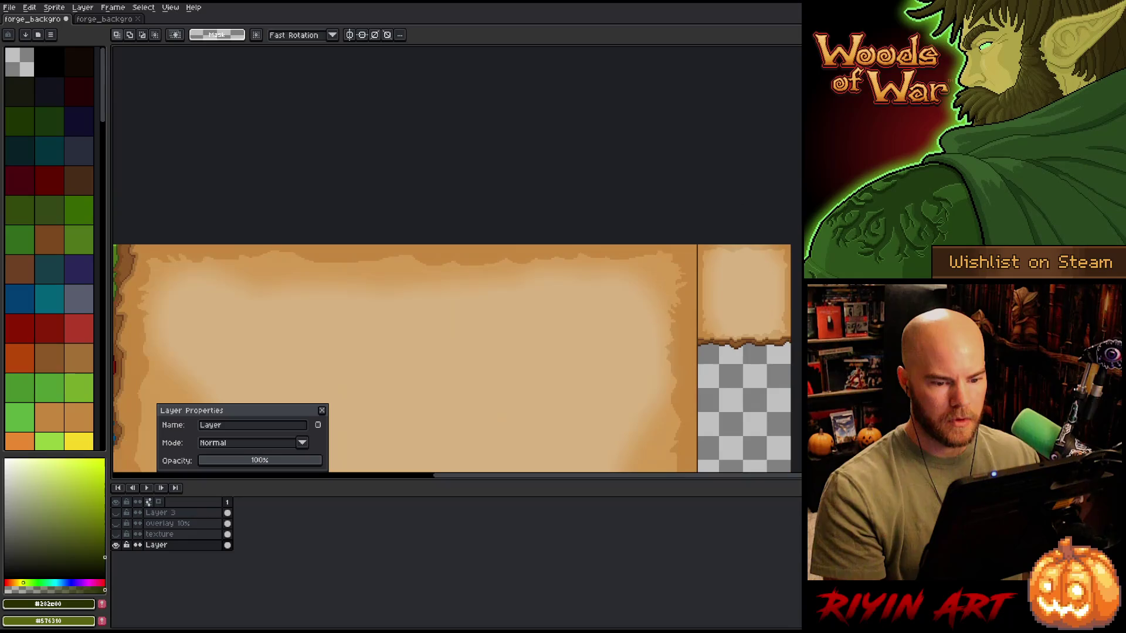
Step: Show the spotted texture again and nudge the torn-edge strip up slightly
left_click_drag(656, 364, 587, 213)
scroll(587, 213, "down", 1)
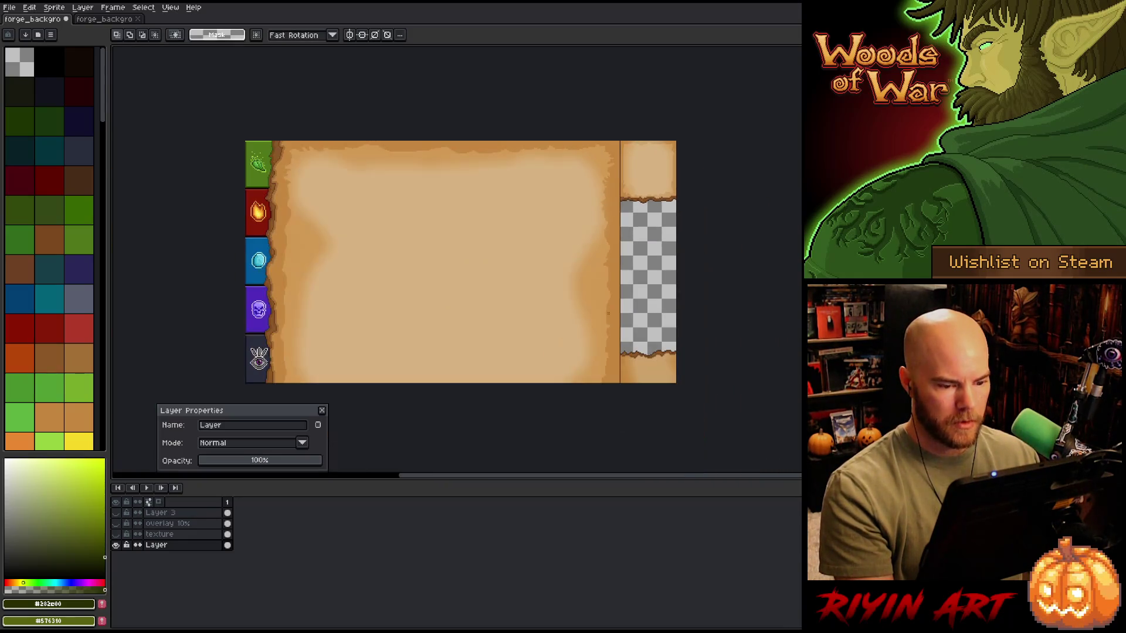
scroll(683, 385, "up", 1)
left_click(117, 513)
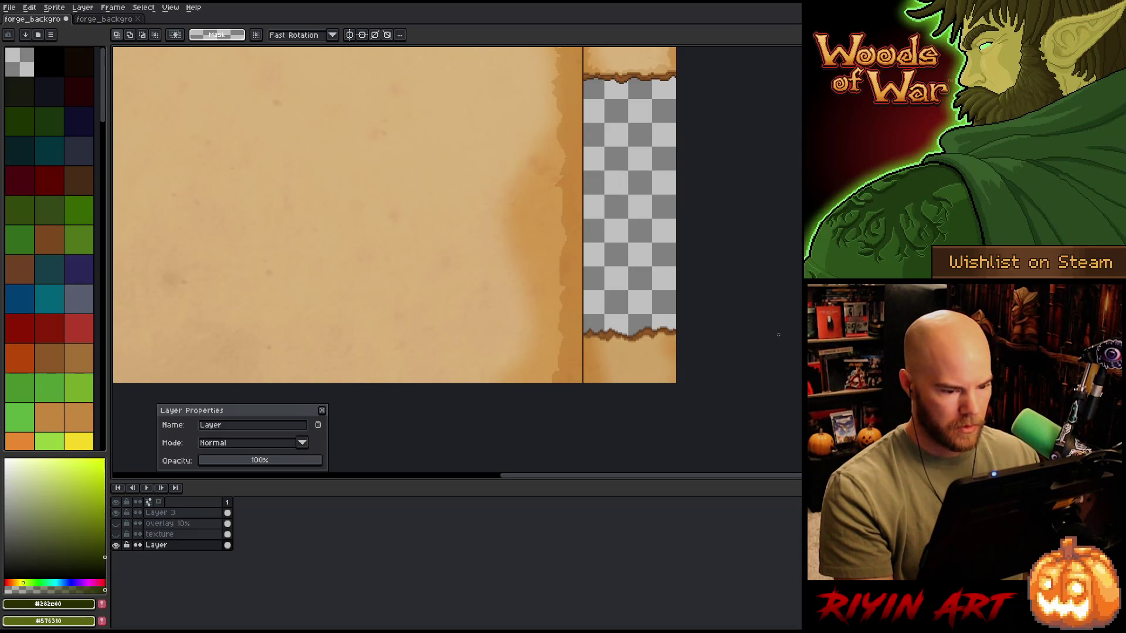
scroll(772, 327, "up", 4)
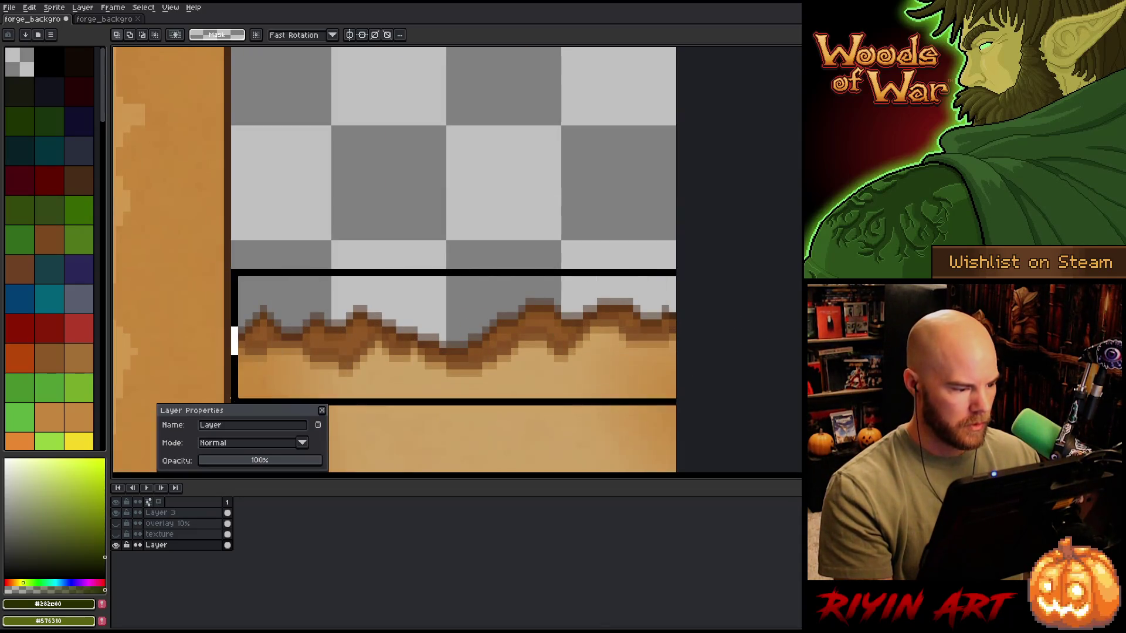
left_click_drag(457, 340, 456, 330)
left_click(744, 359)
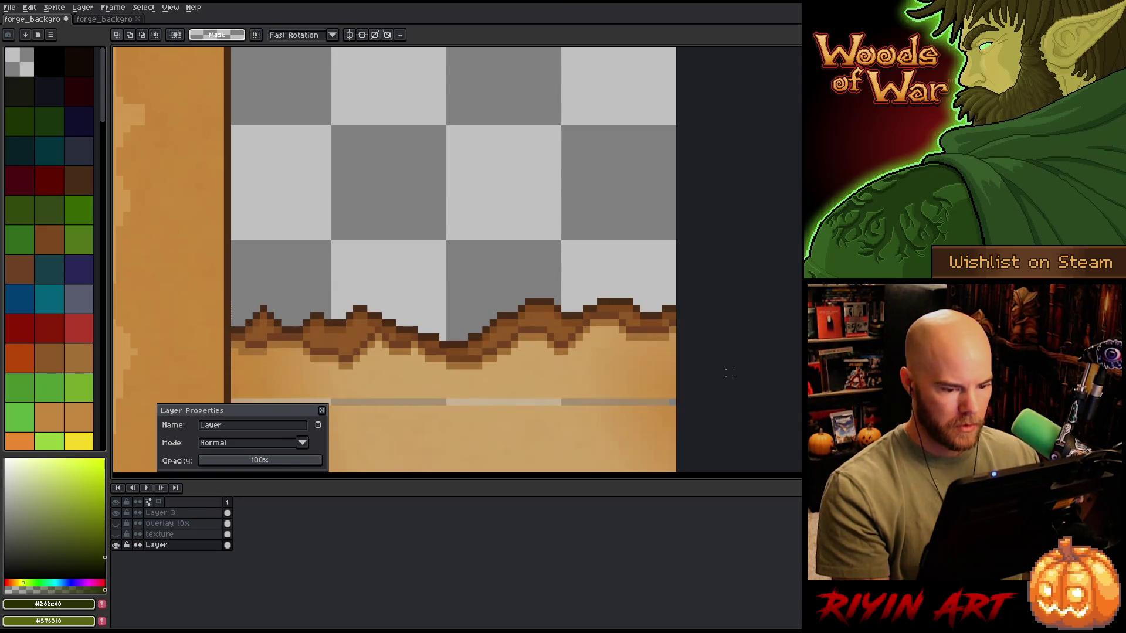
Step: Shift the selected torn-edge strip row slightly, deselect, and center the whole sprite
mouse_move(672, 398)
left_mouse_down()
mouse_move(118, 460)
mouse_move(287, 399)
left_mouse_up()
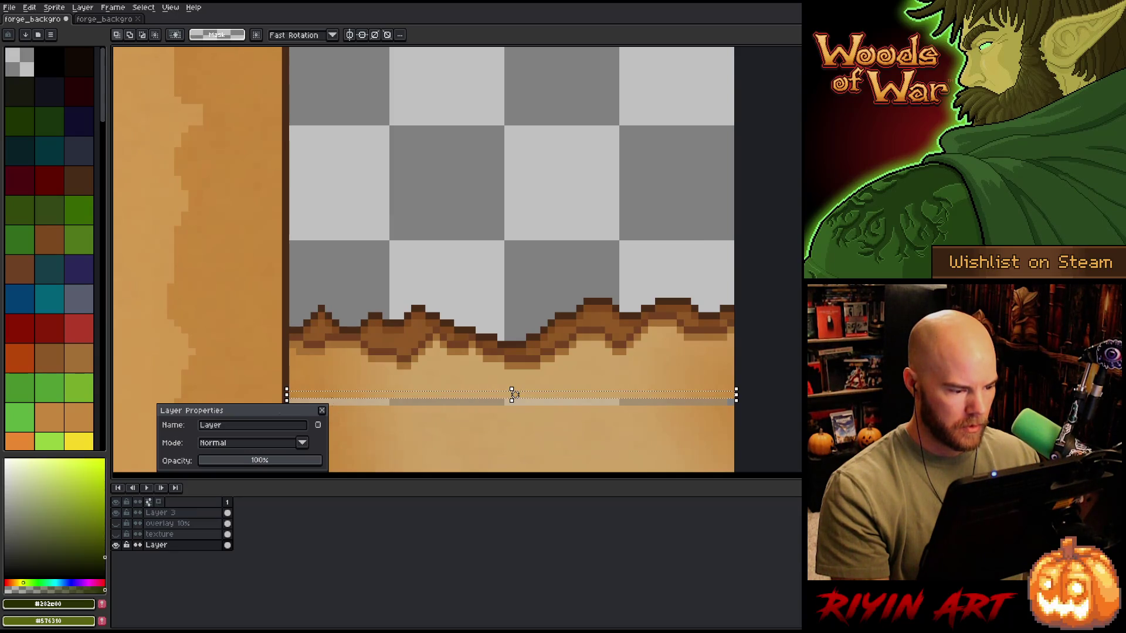
left_click_drag(514, 402, 515, 403)
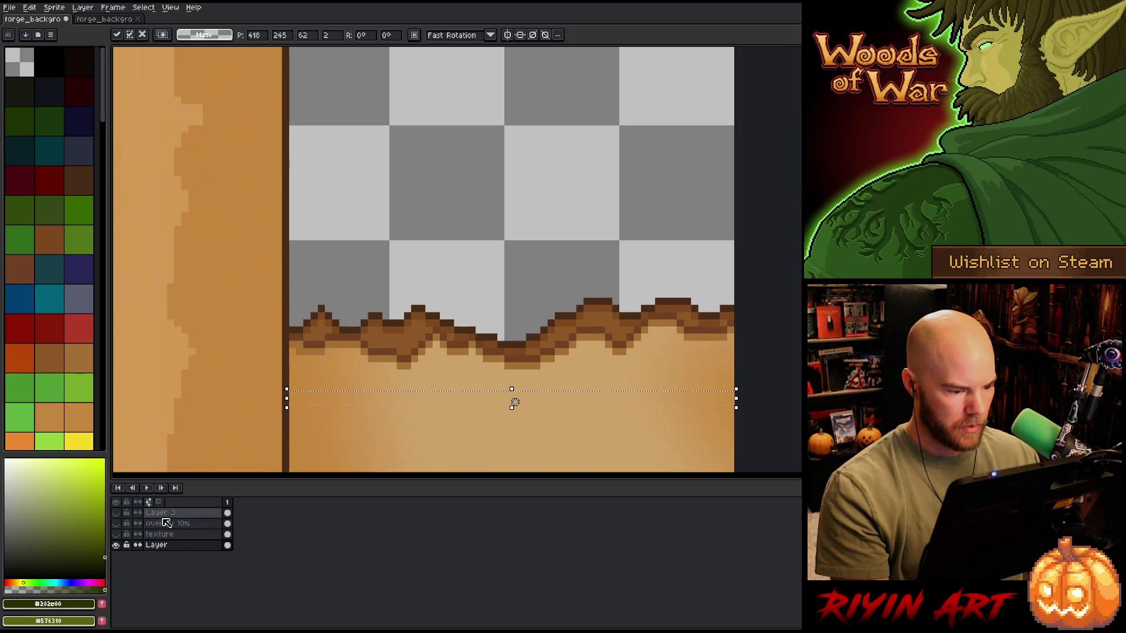
key("ctrl+d")
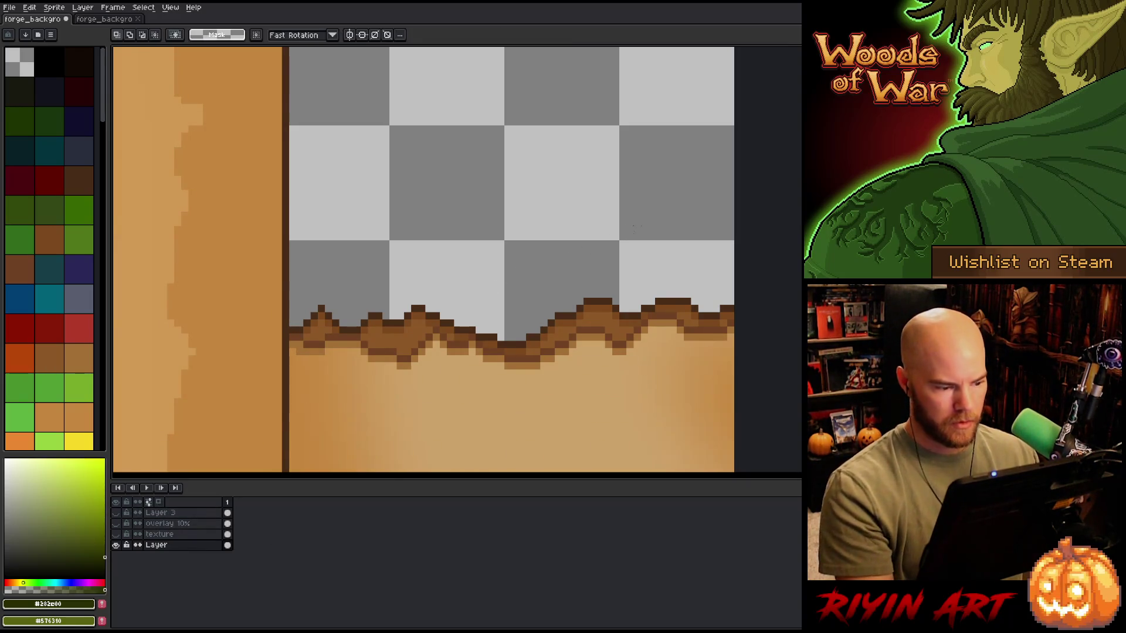
scroll(758, 308, "down", 4)
scroll(758, 308, "down", 1)
mouse_move(758, 308)
left_mouse_down()
mouse_move(553, 322)
mouse_move(425, 297)
mouse_move(470, 289)
left_mouse_up()
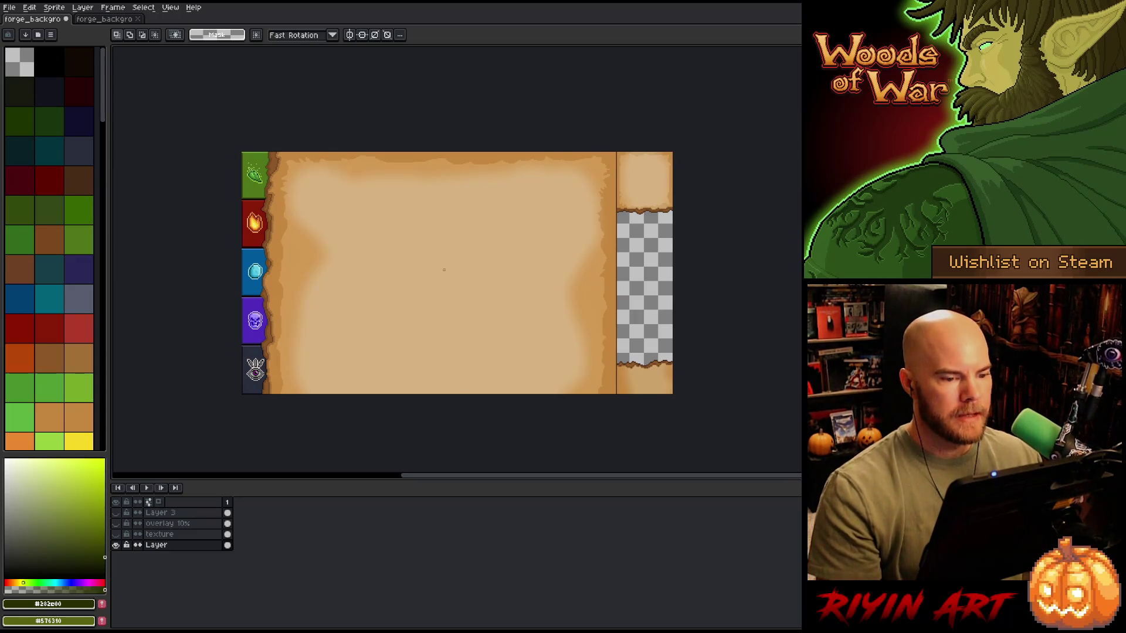
Step: Resize the parchment canvas to 640×400 px and center it in view
left_click(102, 23)
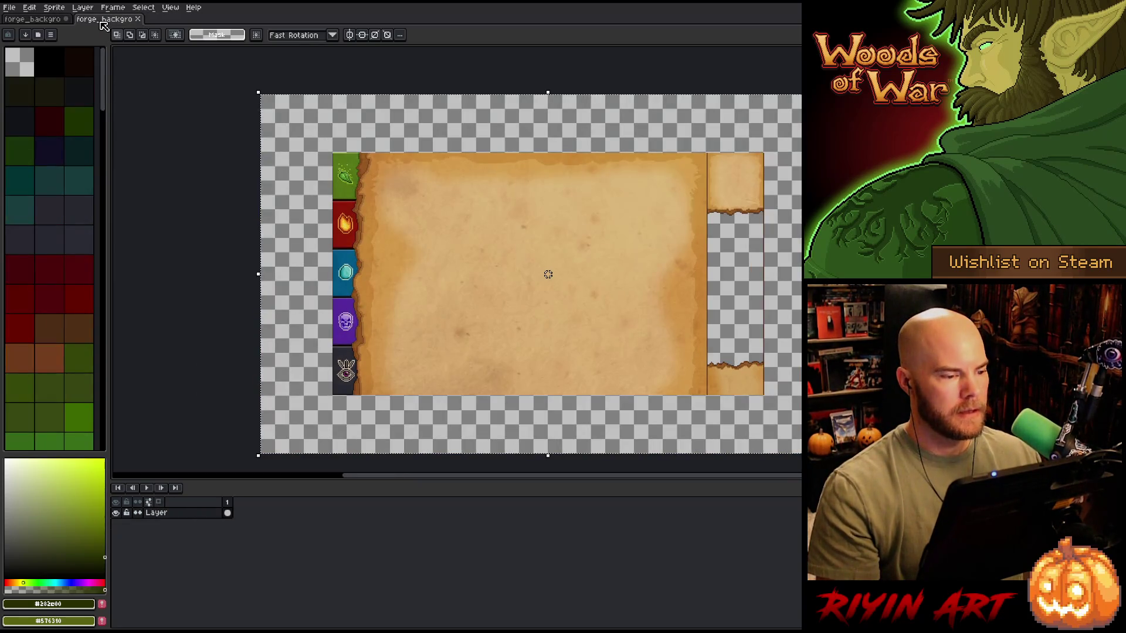
left_click(31, 18)
left_click(10, 8)
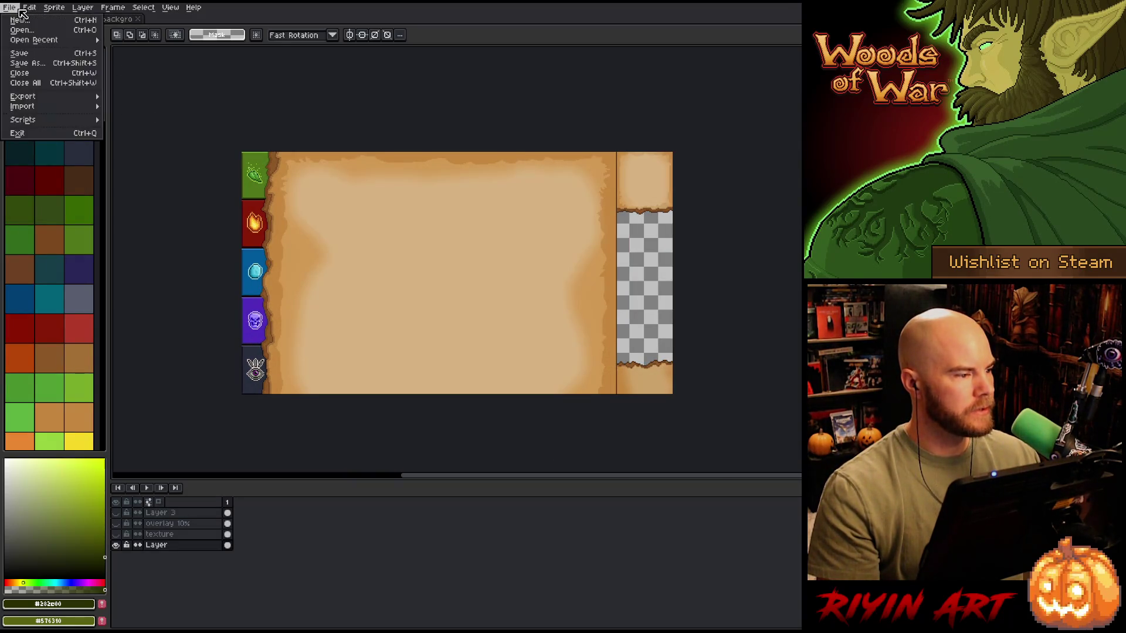
left_click(73, 67)
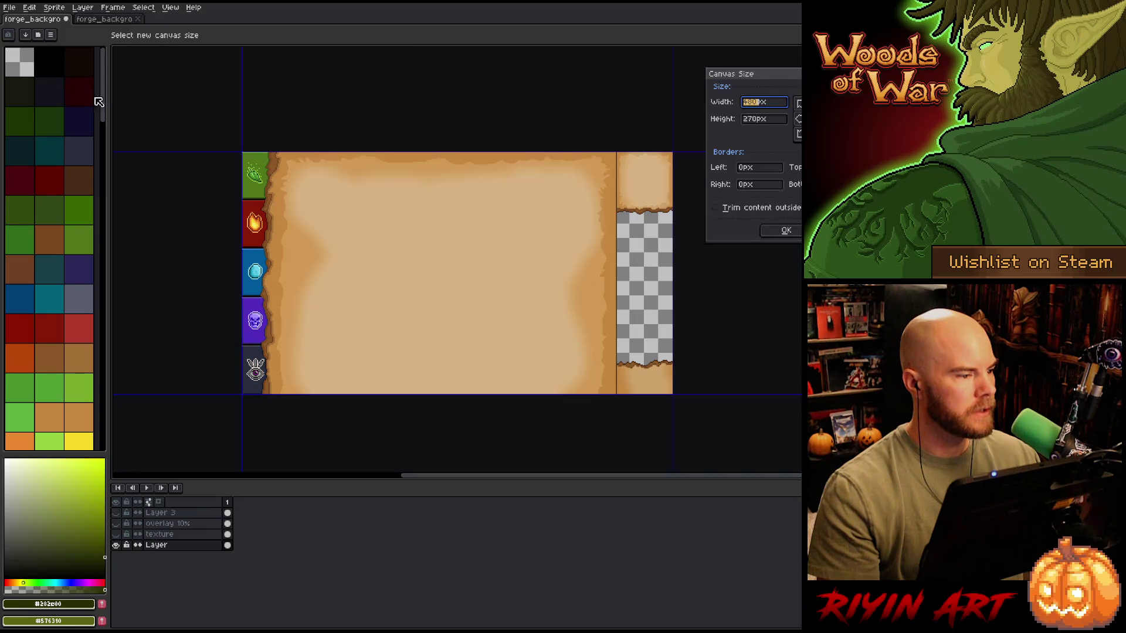
type("640")
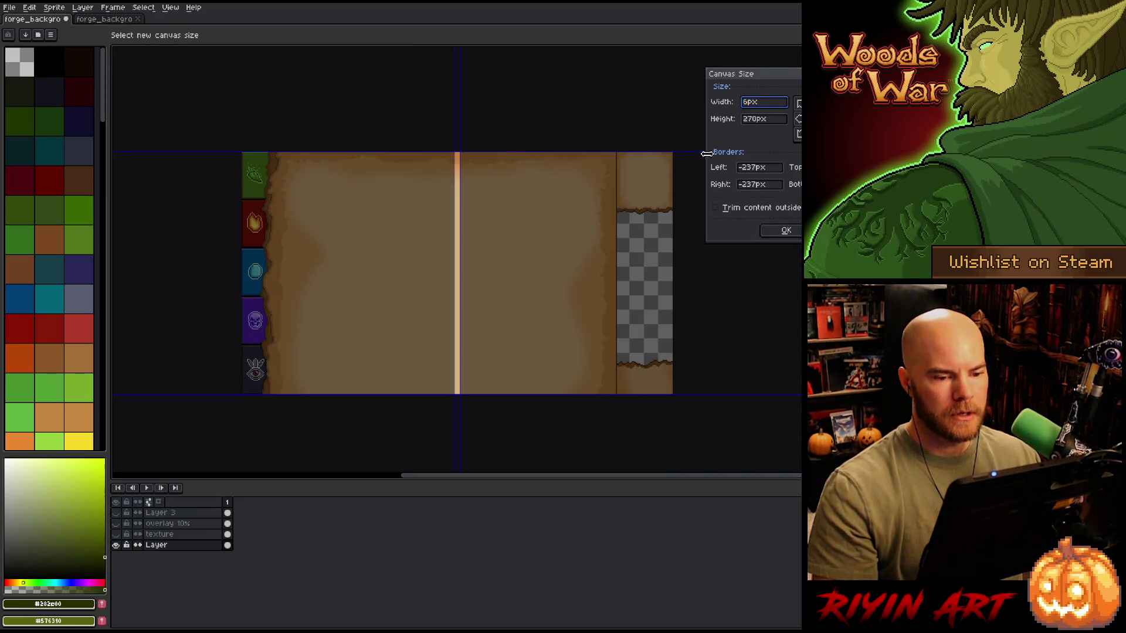
double_click(758, 120)
type("400")
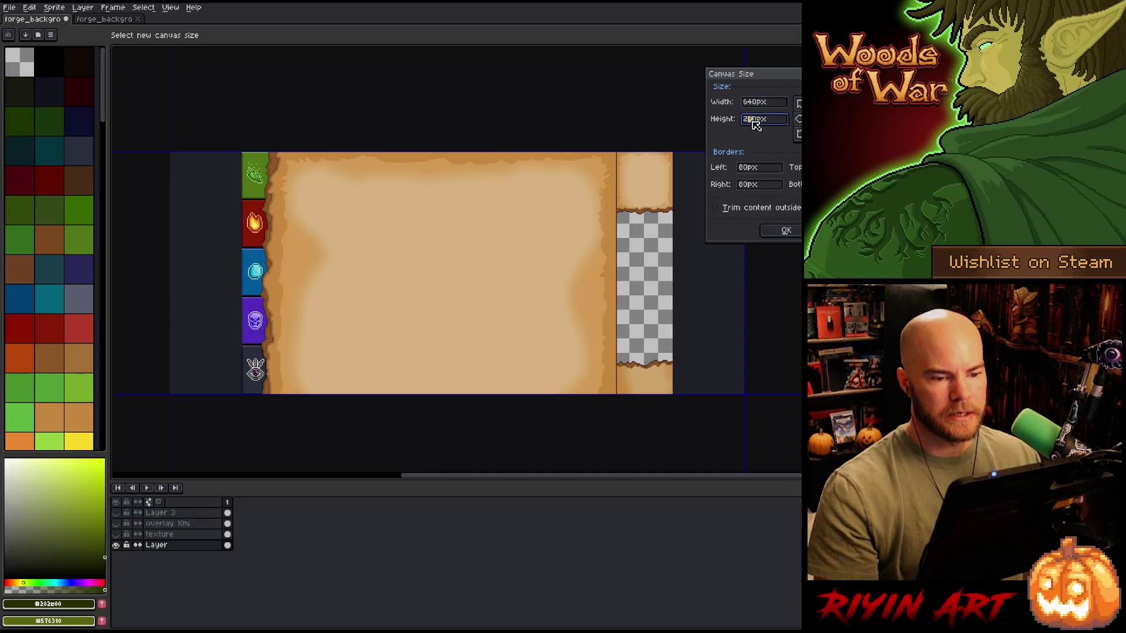
left_click(784, 232)
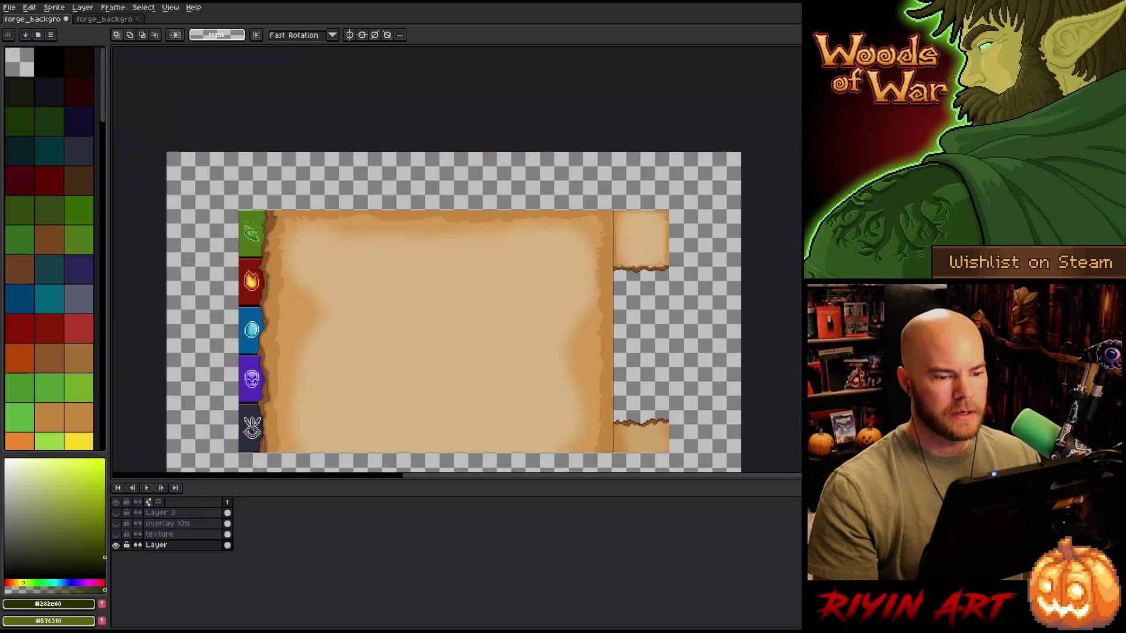
mouse_move(391, 312)
left_mouse_down()
mouse_move(405, 223)
mouse_move(389, 219)
left_mouse_up()
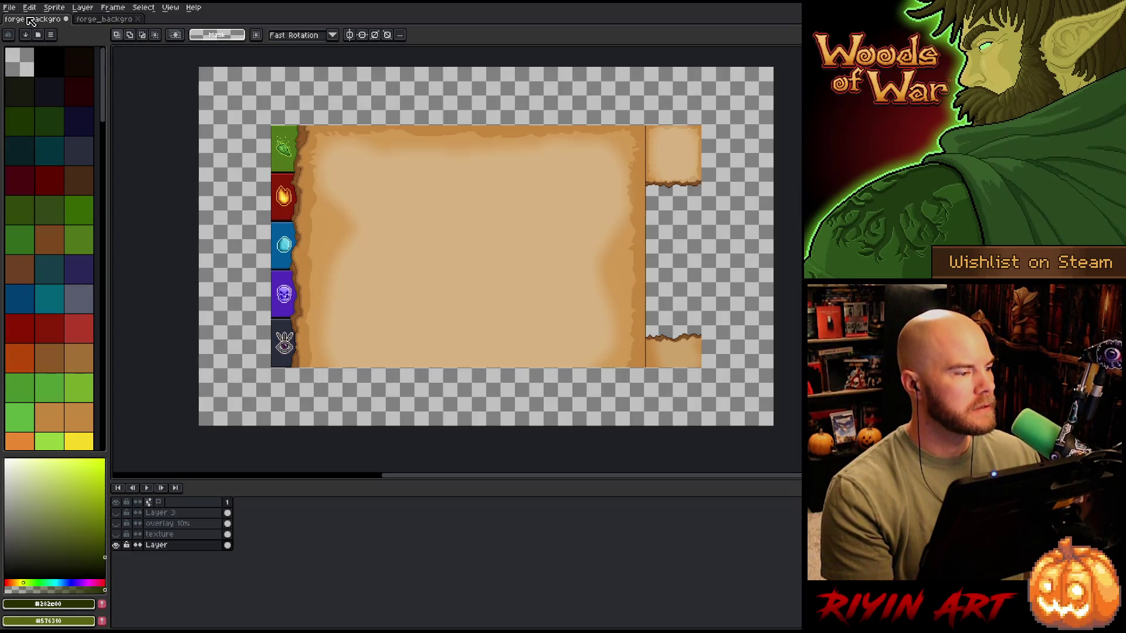
Step: Save the sprite as forge_background_v3.aseprite
left_click(9, 7)
left_click(29, 64)
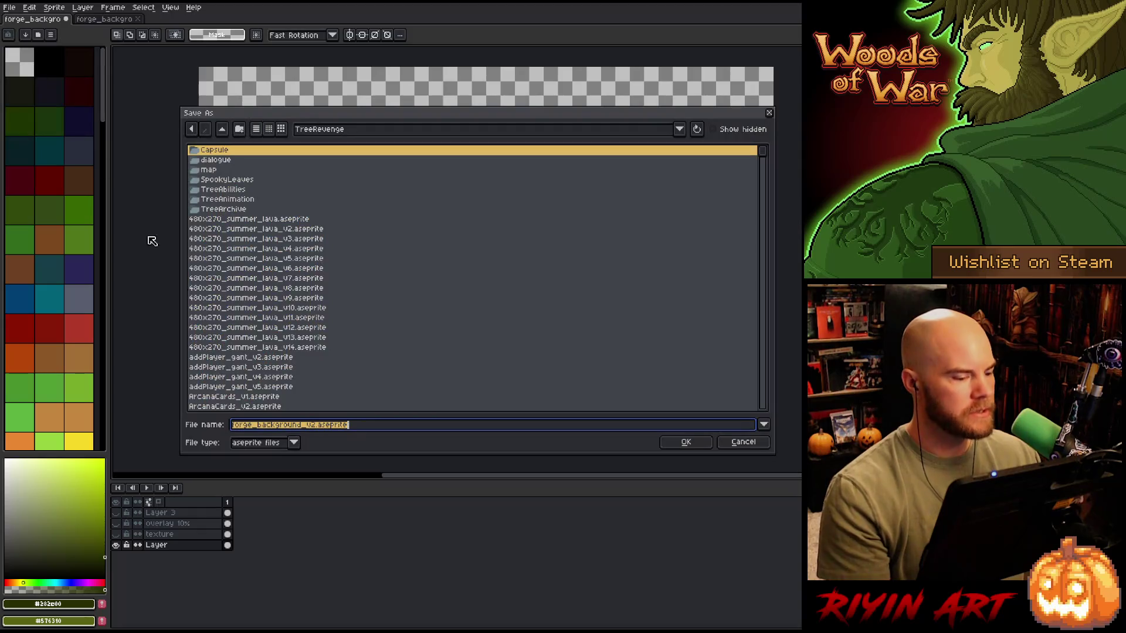
left_click(318, 427)
key("BackSpace")
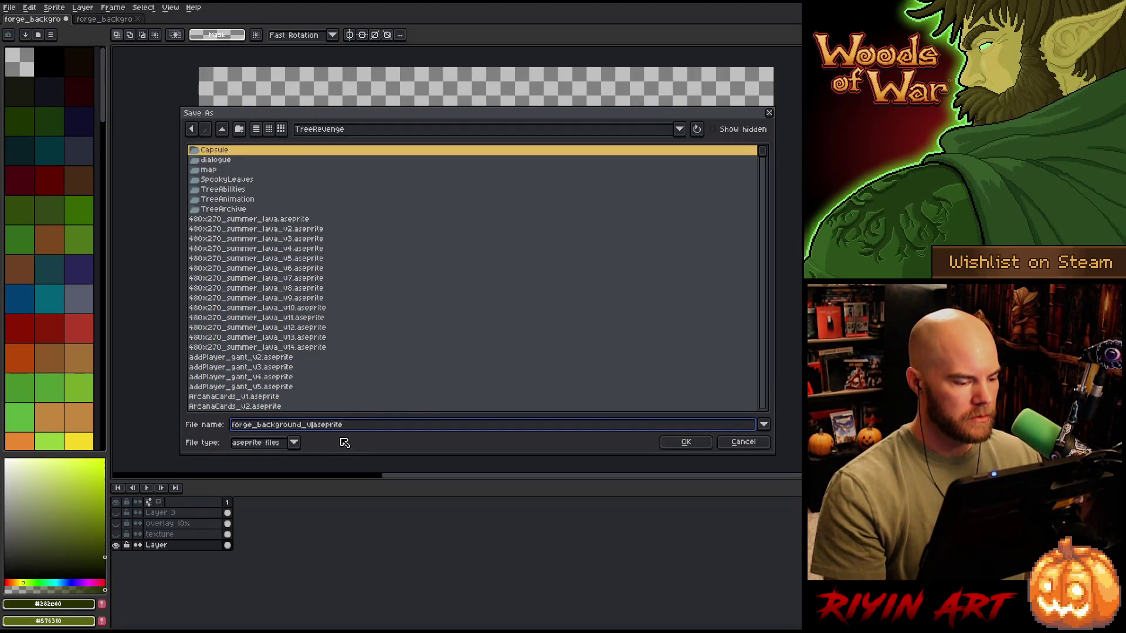
type("3.")
key("BackSpace")
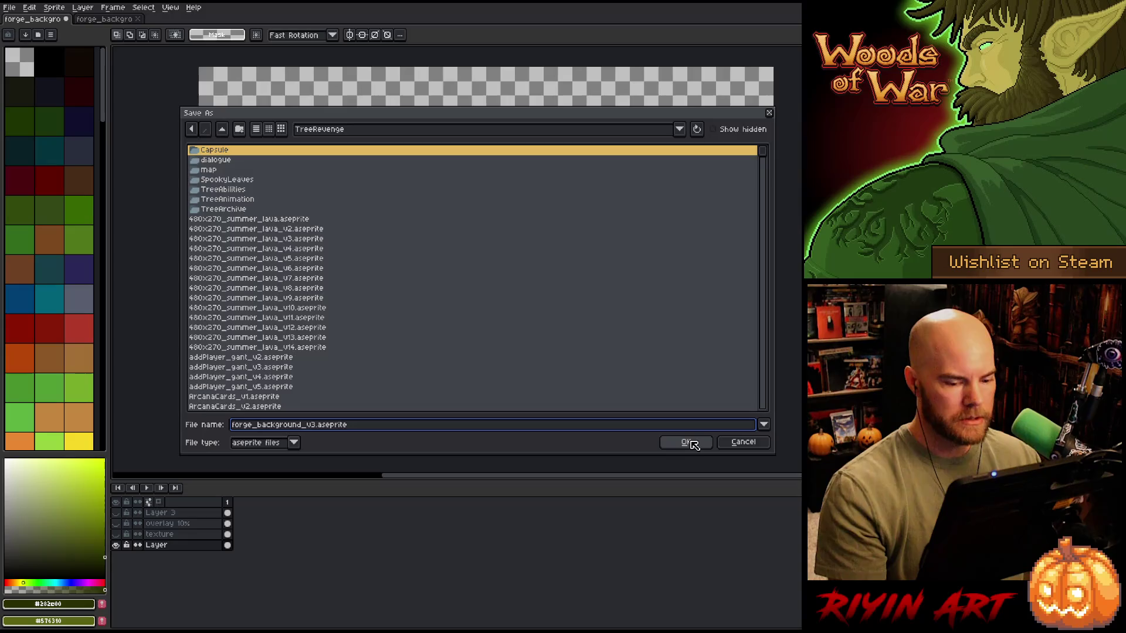
left_click(685, 442)
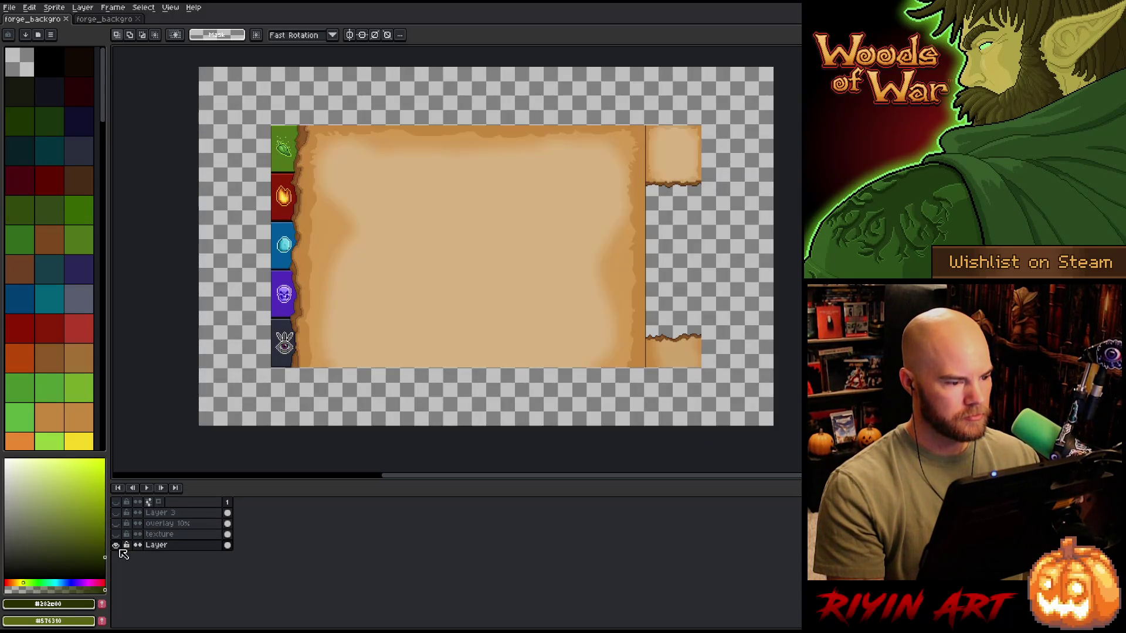
Step: Rename the bottom layer to 'background' and save the file
double_click(155, 547)
type("b")
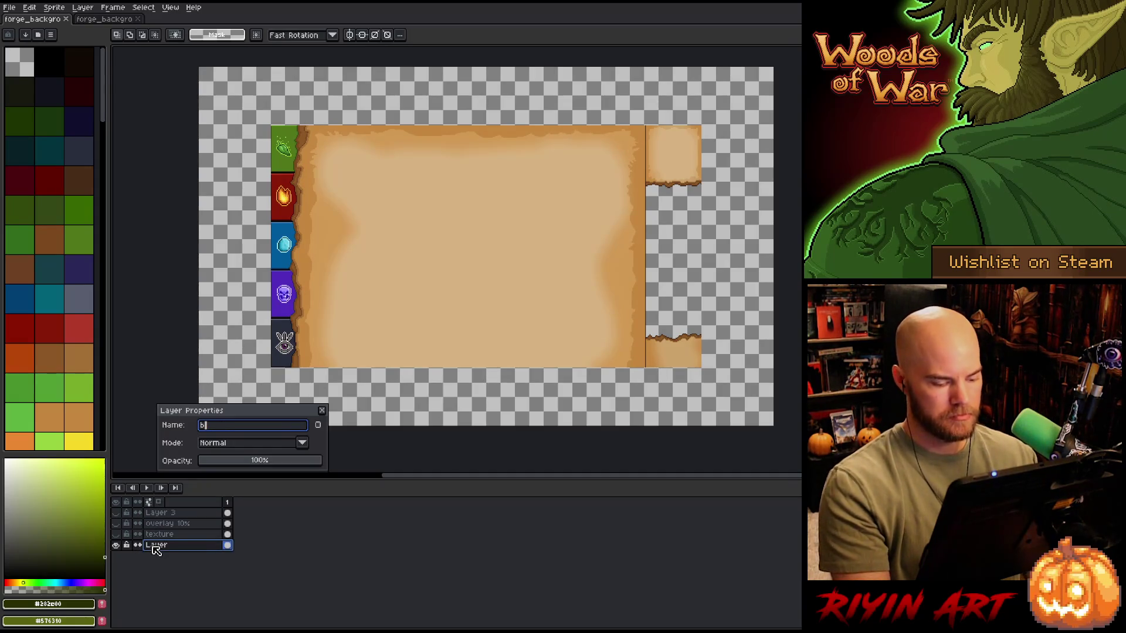
type("ackgrund")
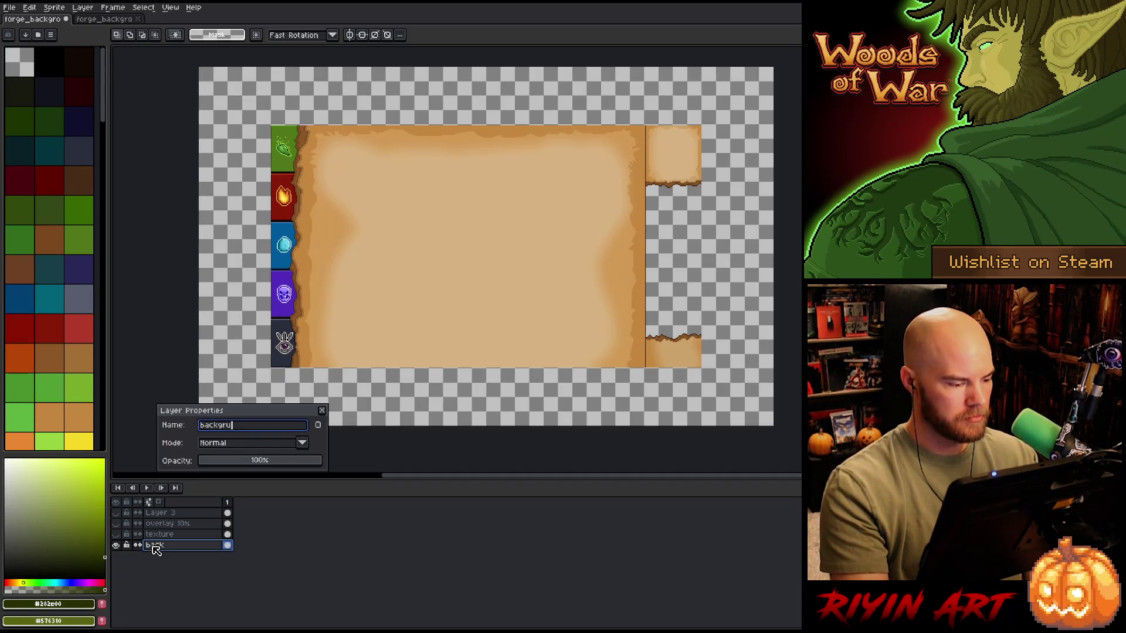
key("BackSpace")
key("BackSpace")
type("ound")
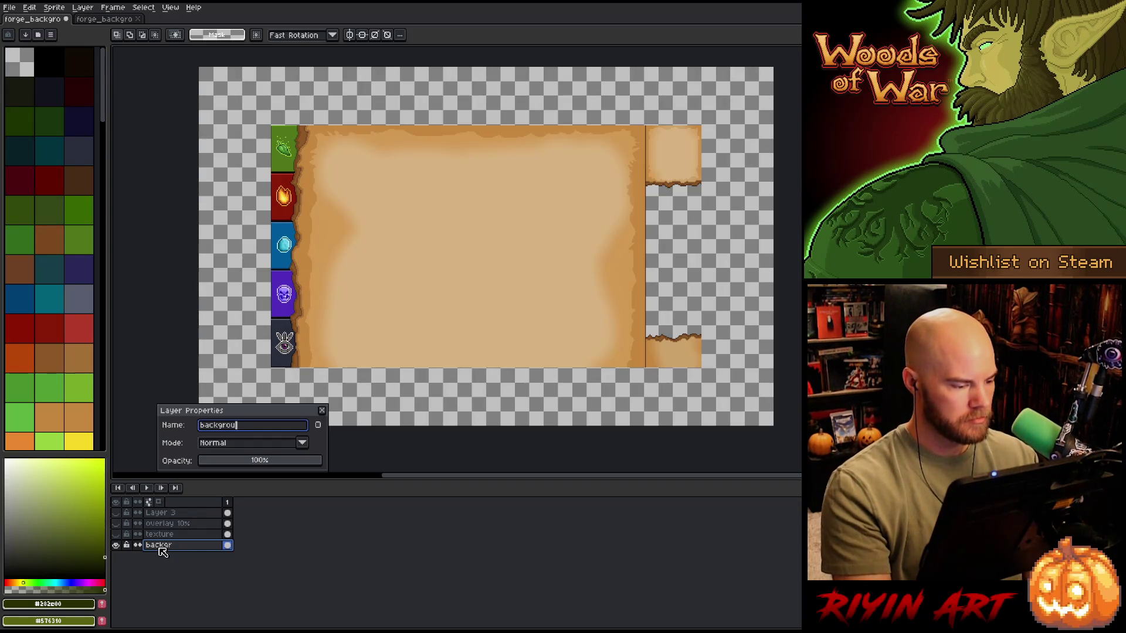
key("Return")
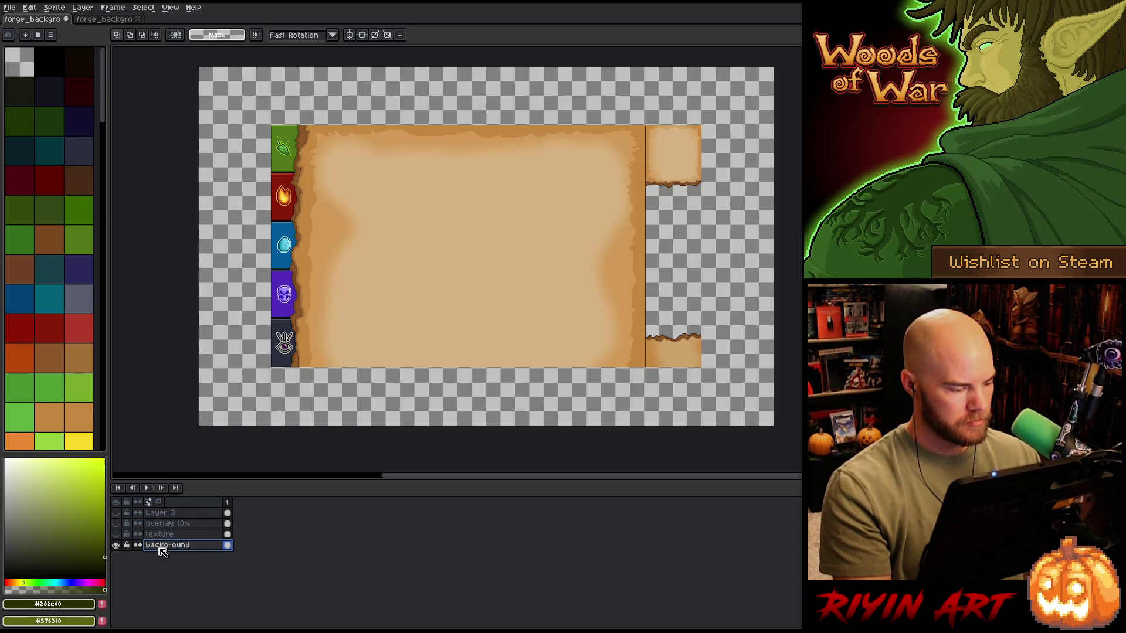
key("ctrl+s")
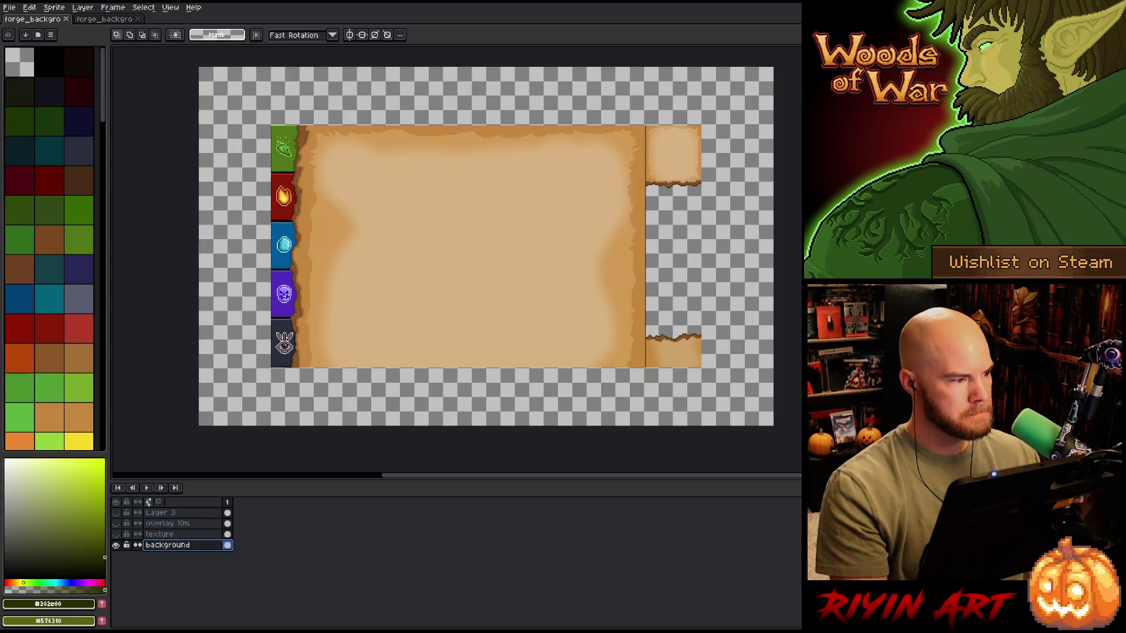
left_click(9, 7)
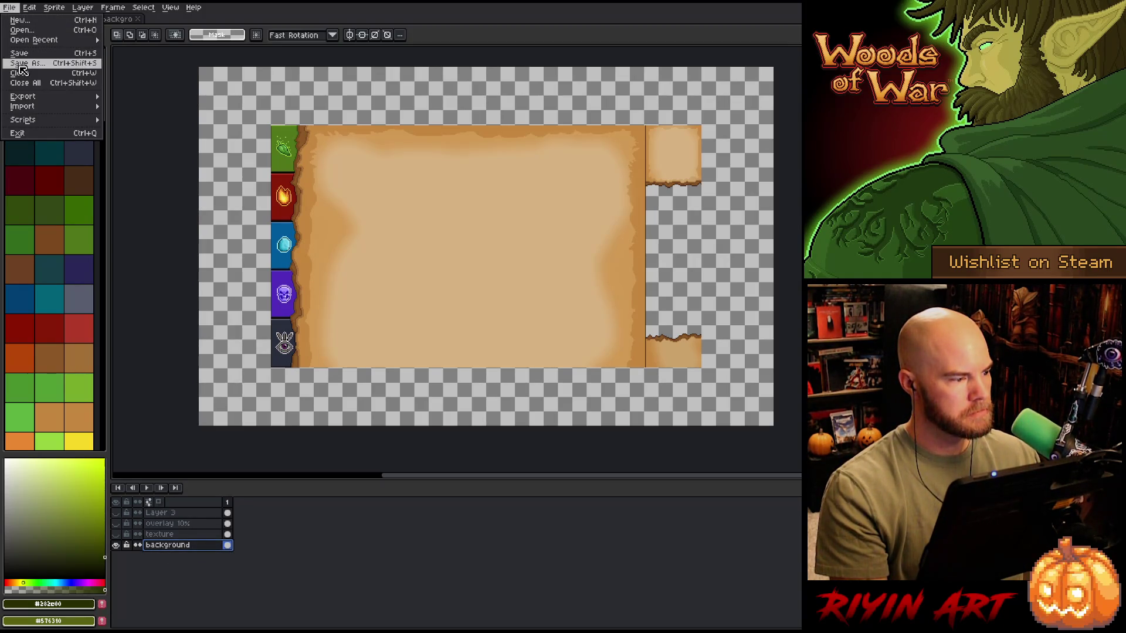
left_click(21, 63)
left_click(740, 443)
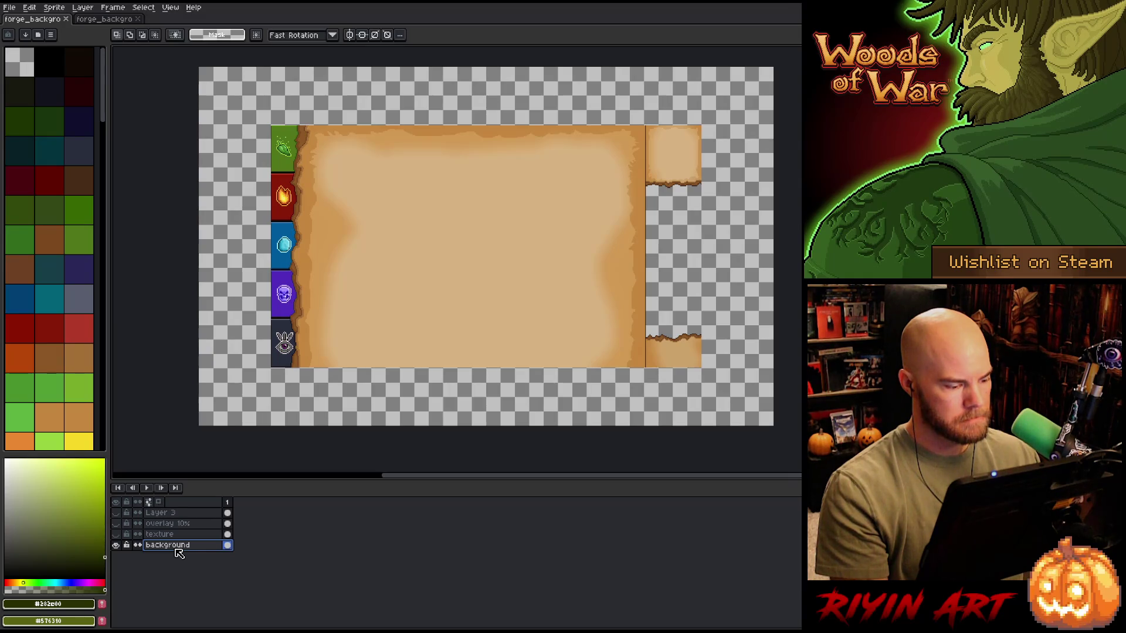
Step: Duplicate the background layer, rename the copy 'background ext', and save
right_click(179, 554)
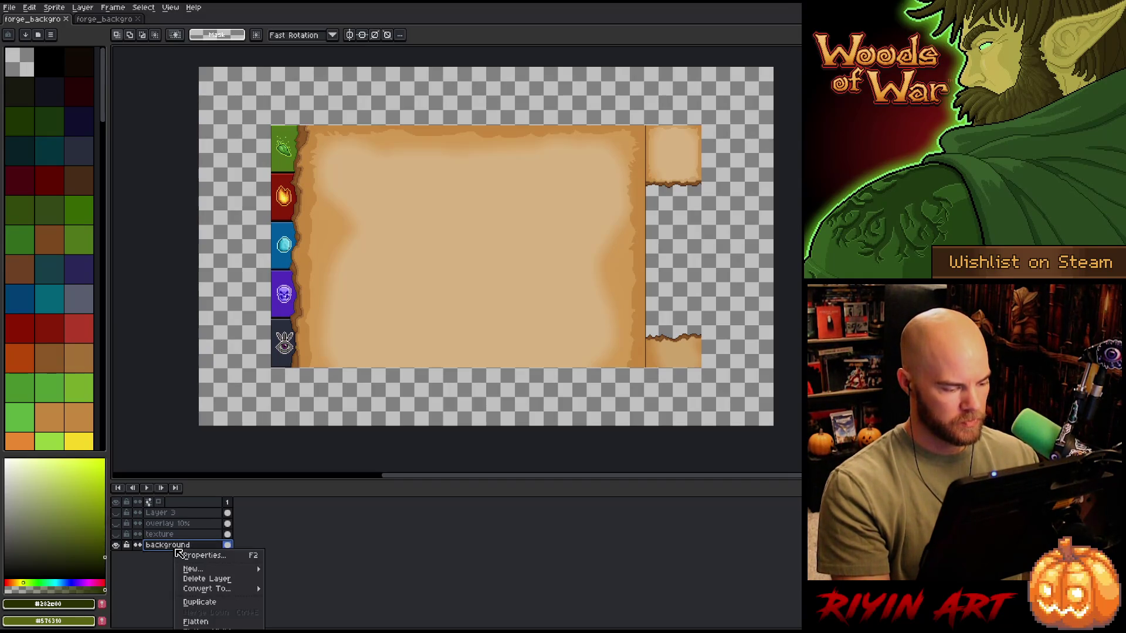
left_click(193, 604)
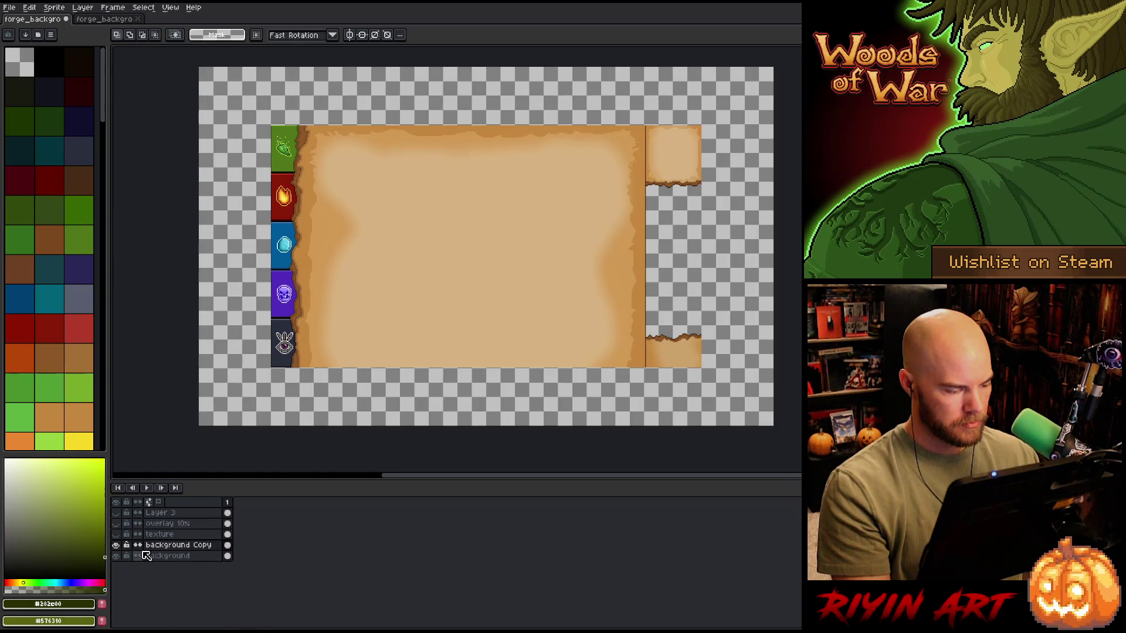
left_click(160, 546)
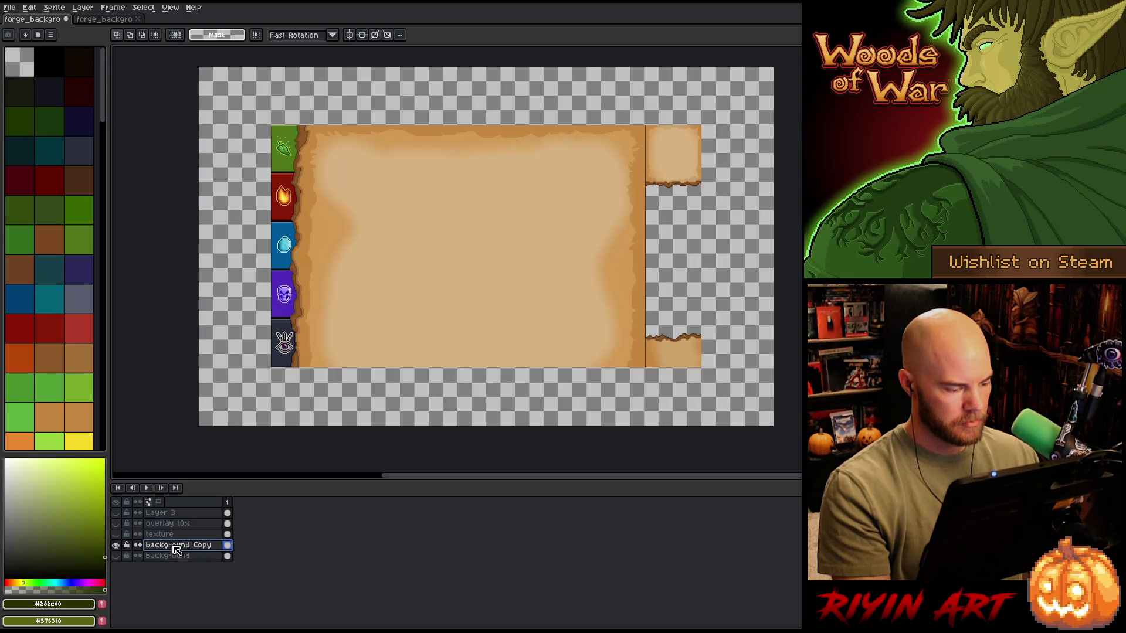
double_click(177, 546)
key("BackSpace")
key("BackSpace")
key("BackSpace")
key("BackSpace")
type("ext")
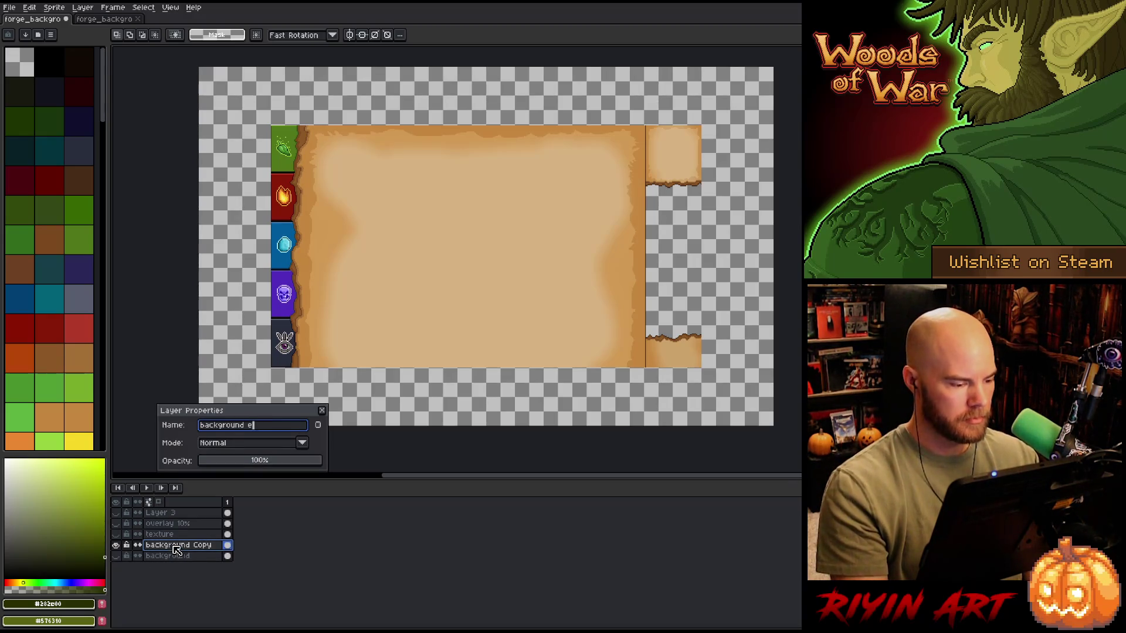
key("Return")
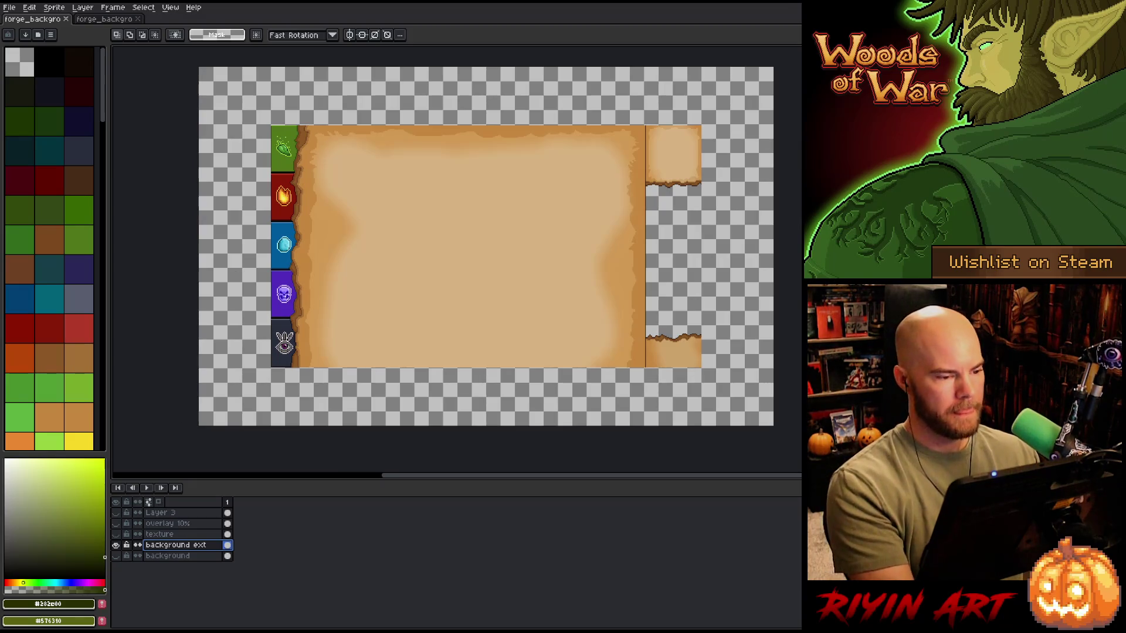
key("ctrl+s")
scroll(321, 167, "up", 3)
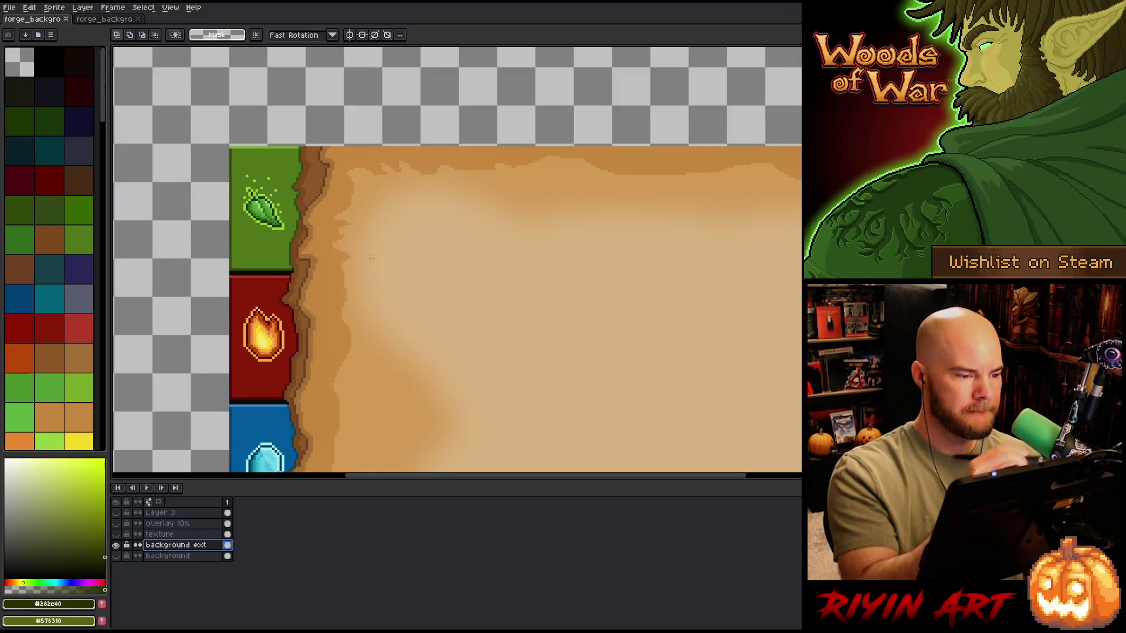
Step: Sample the torn edge's dark brown for the 1px pencil and try a top-edge stroke, then undo it
key("i")
left_click(322, 150)
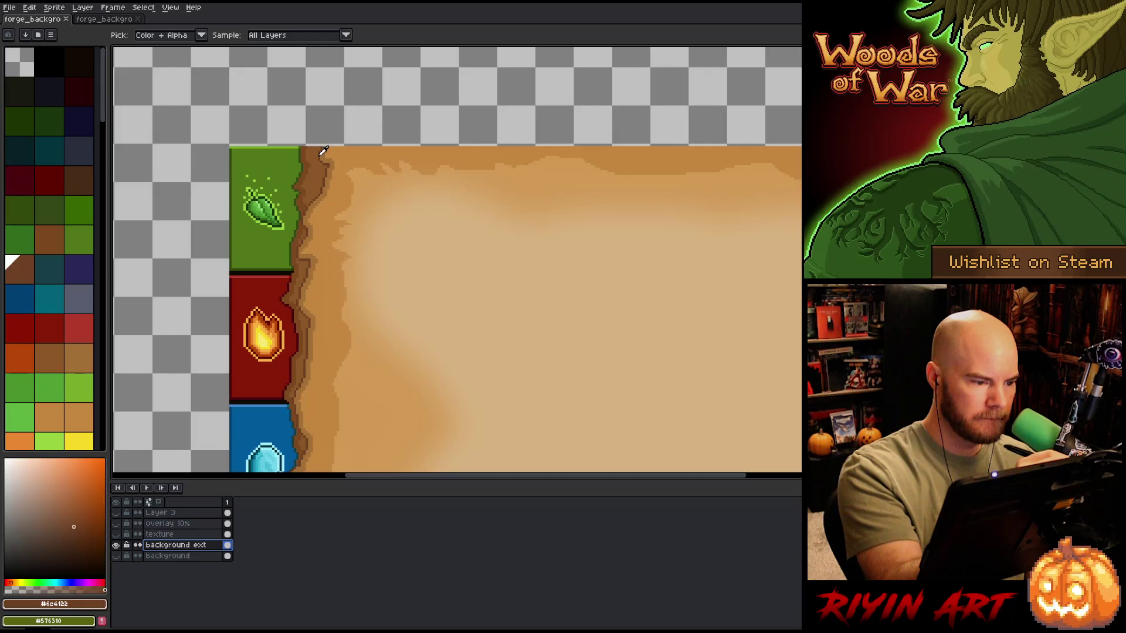
key("m")
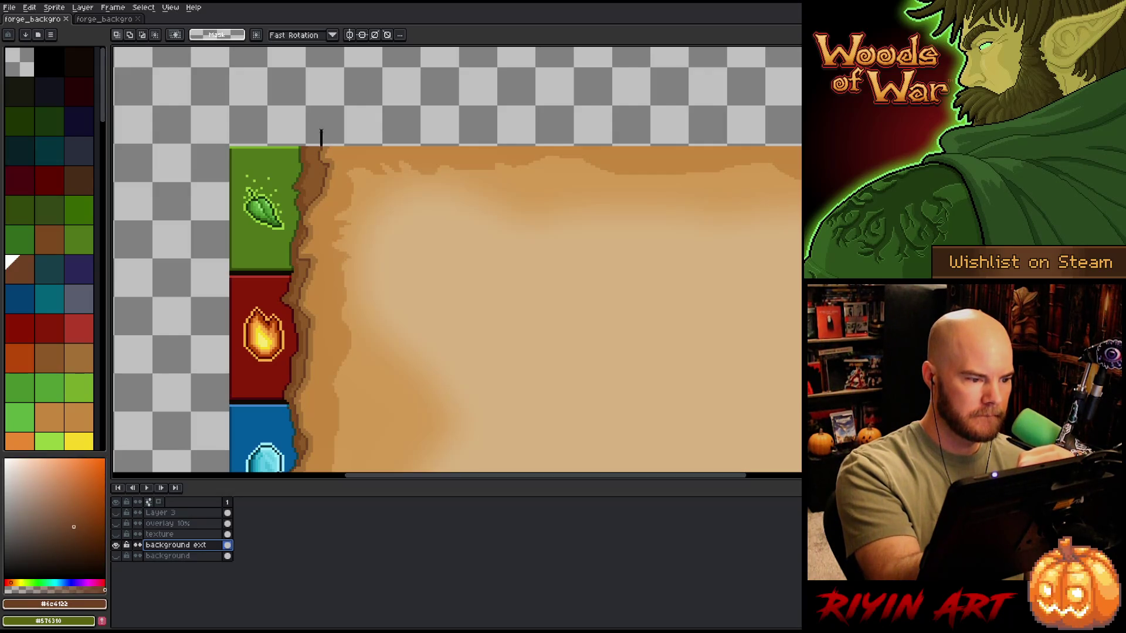
key("i")
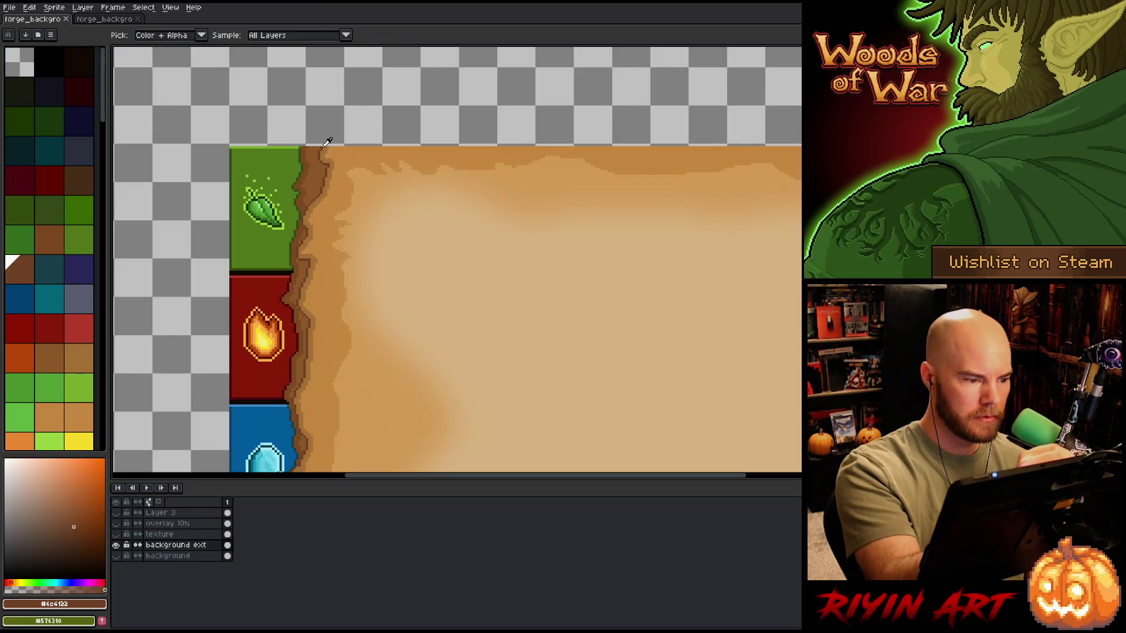
key("b")
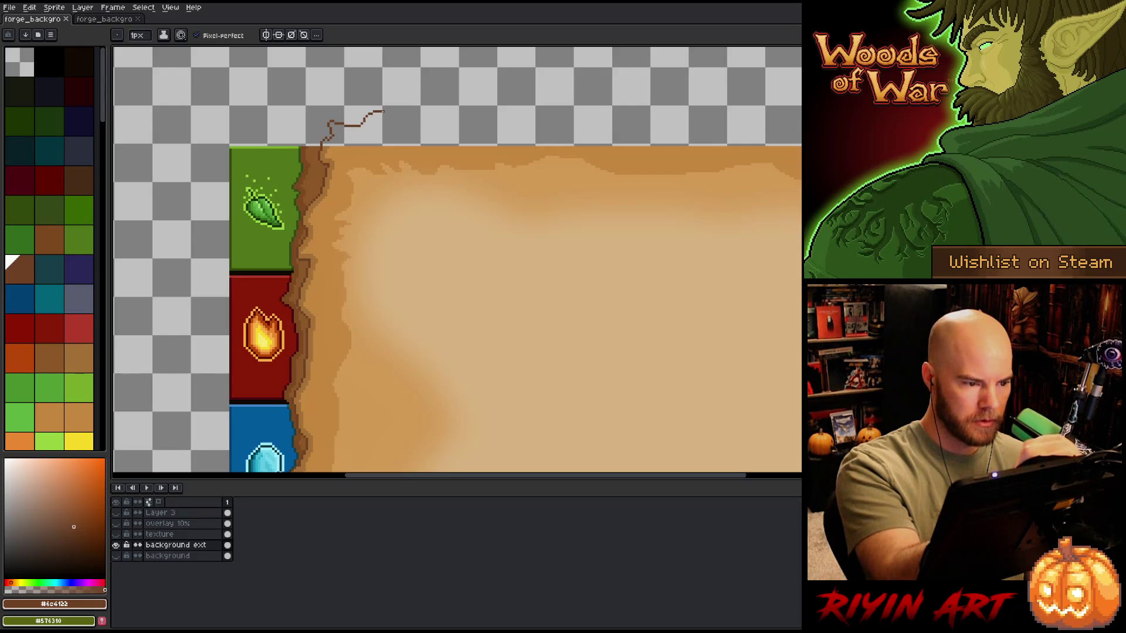
left_click_drag(565, 274, 420, 327)
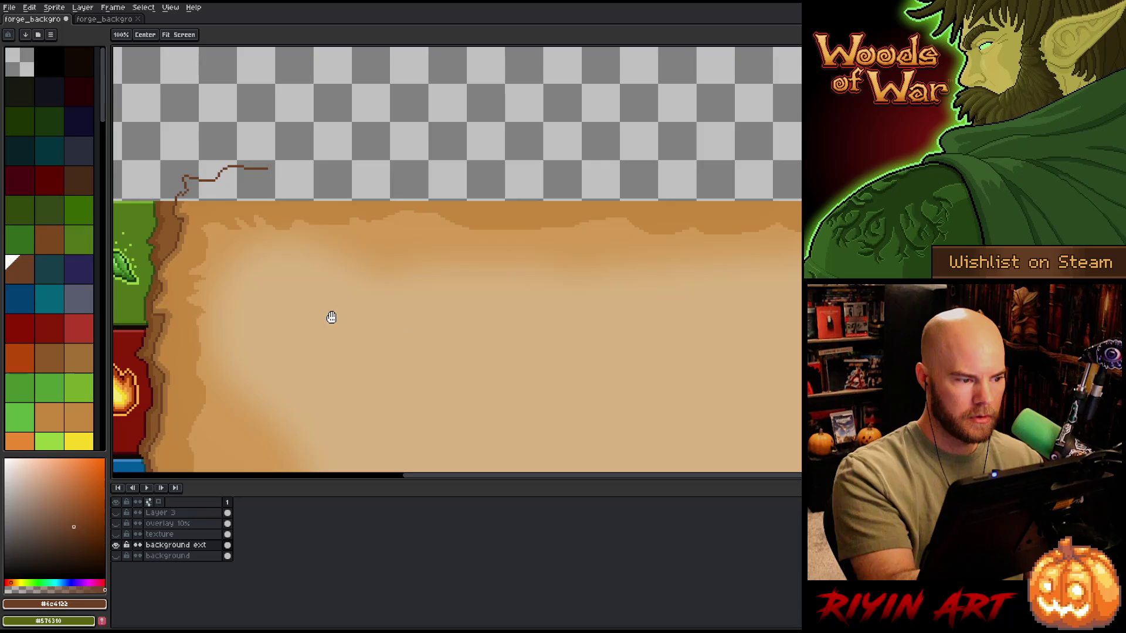
left_click_drag(294, 164, 473, 159)
key("ctrl+z")
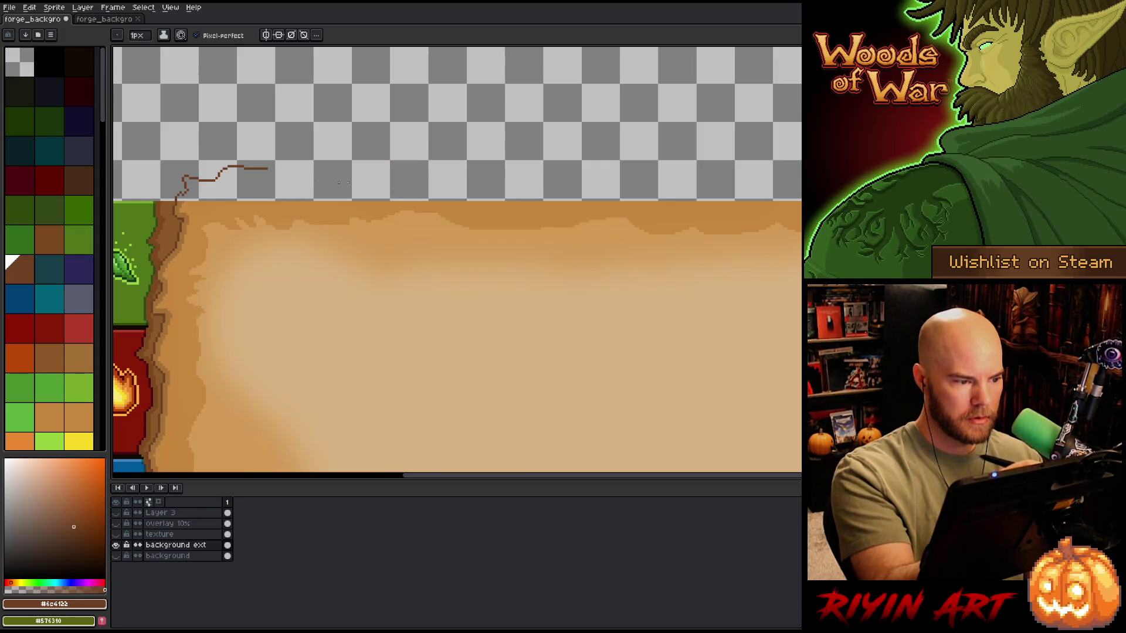
Step: Draw the straight brown top line rightward, ending in a short rising stroke
left_click_drag(528, 264, 410, 275)
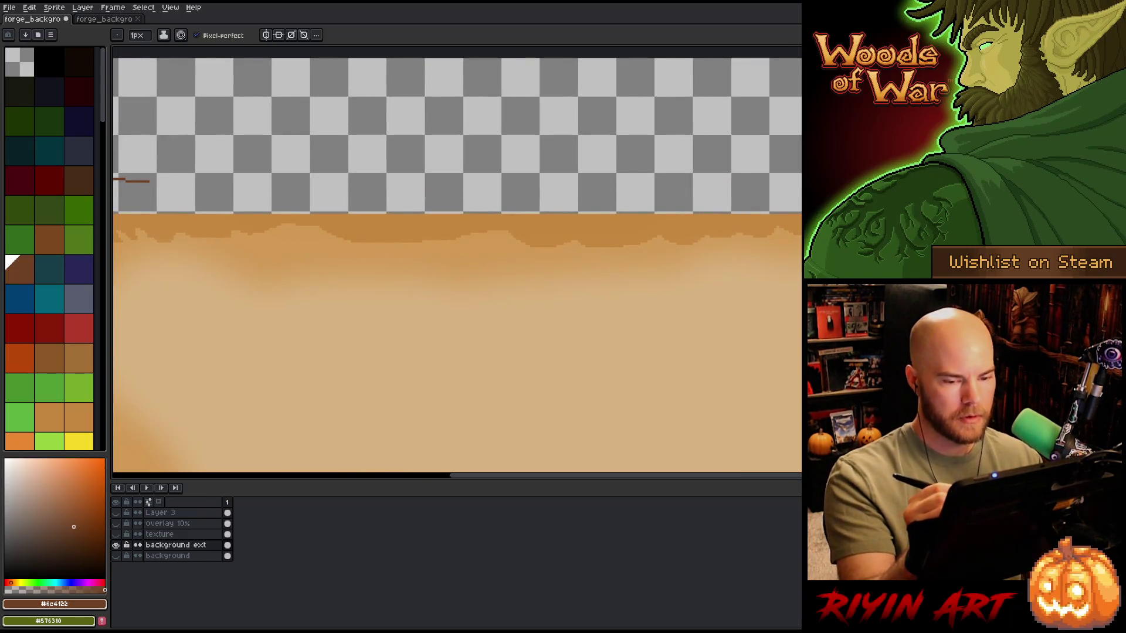
scroll(457, 267, "down", 2)
left_click_drag(444, 182, 797, 181)
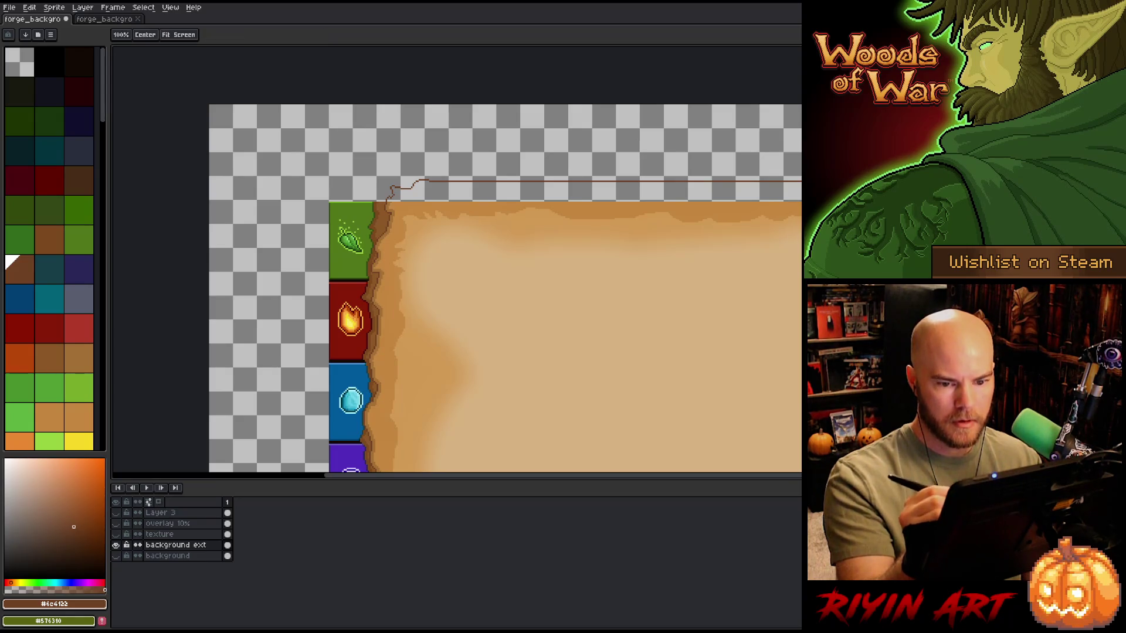
left_click_drag(930, 141, 702, 188)
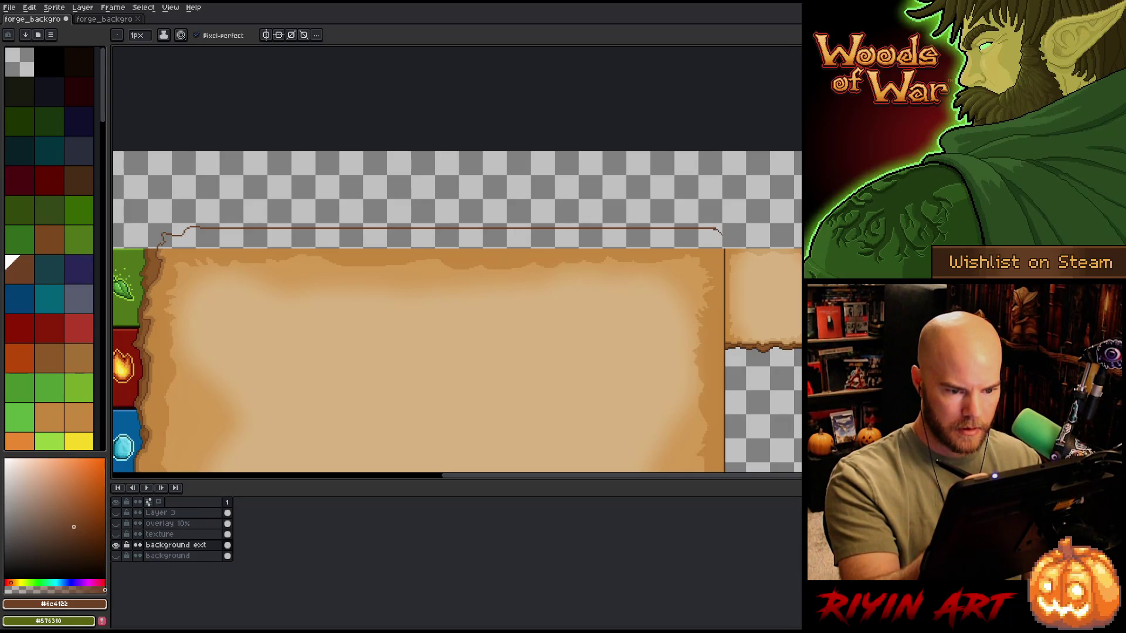
left_click_drag(724, 237, 740, 230)
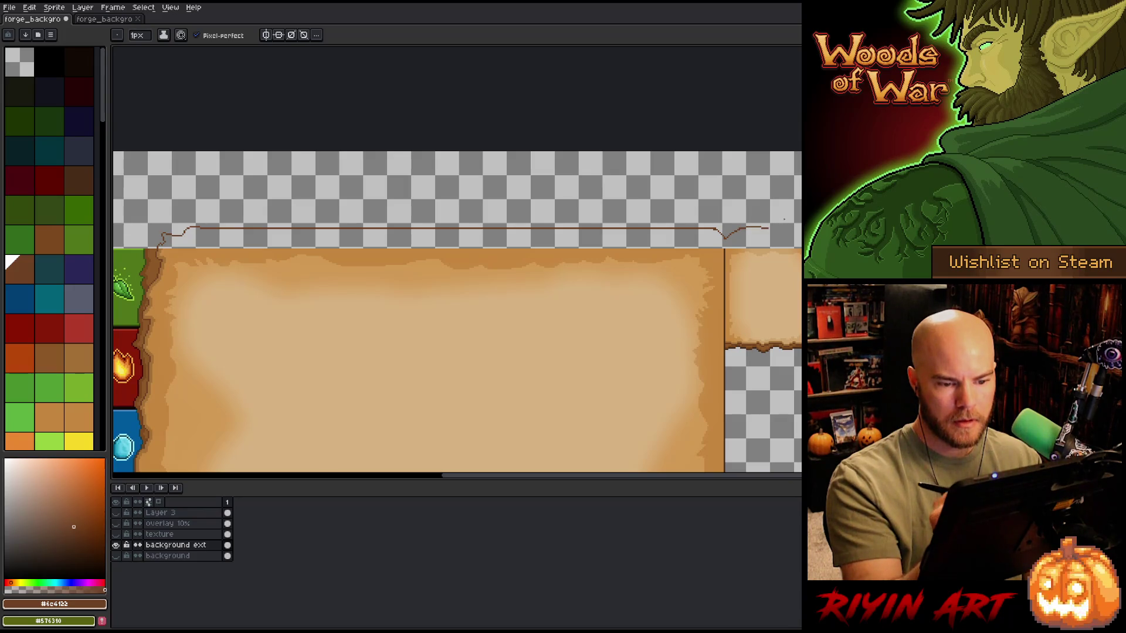
key("e")
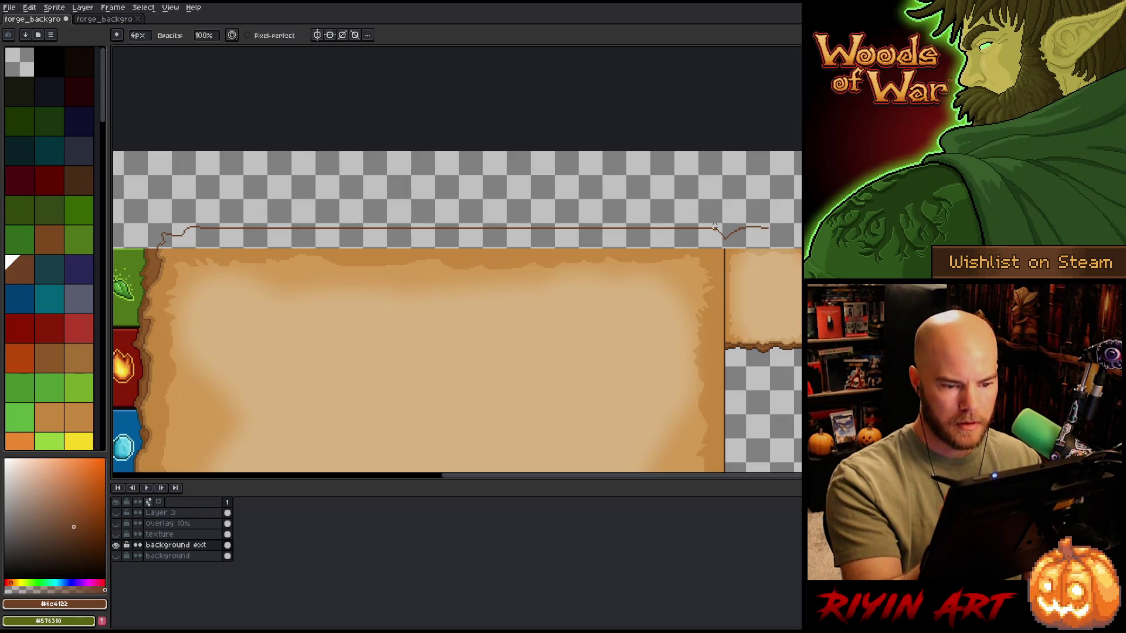
key("b")
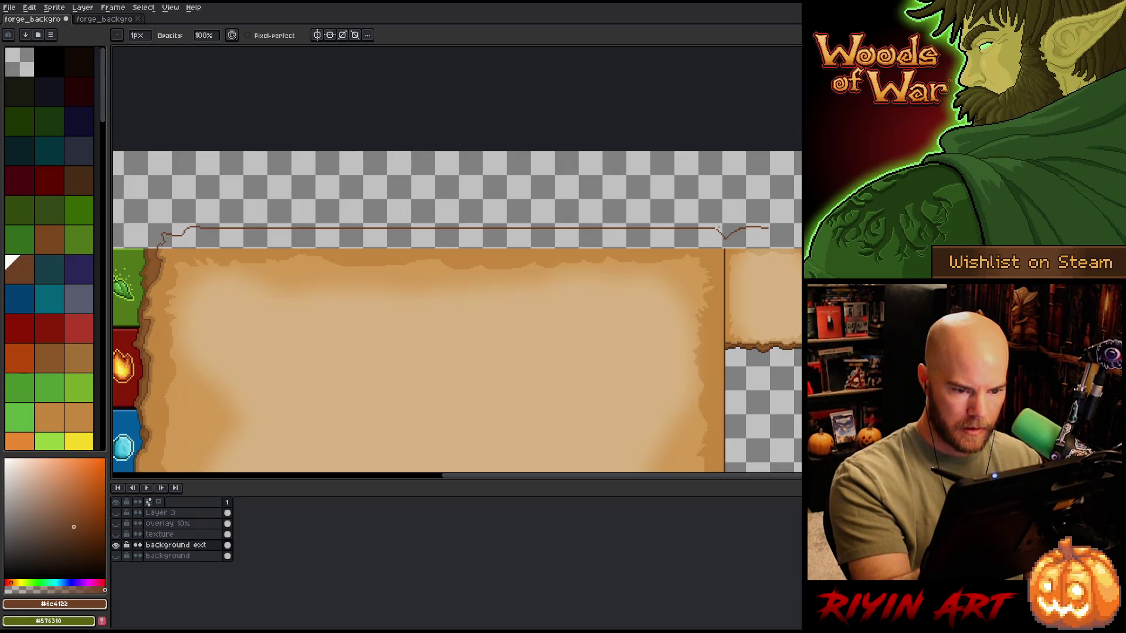
left_click_drag(509, 312, 669, 313)
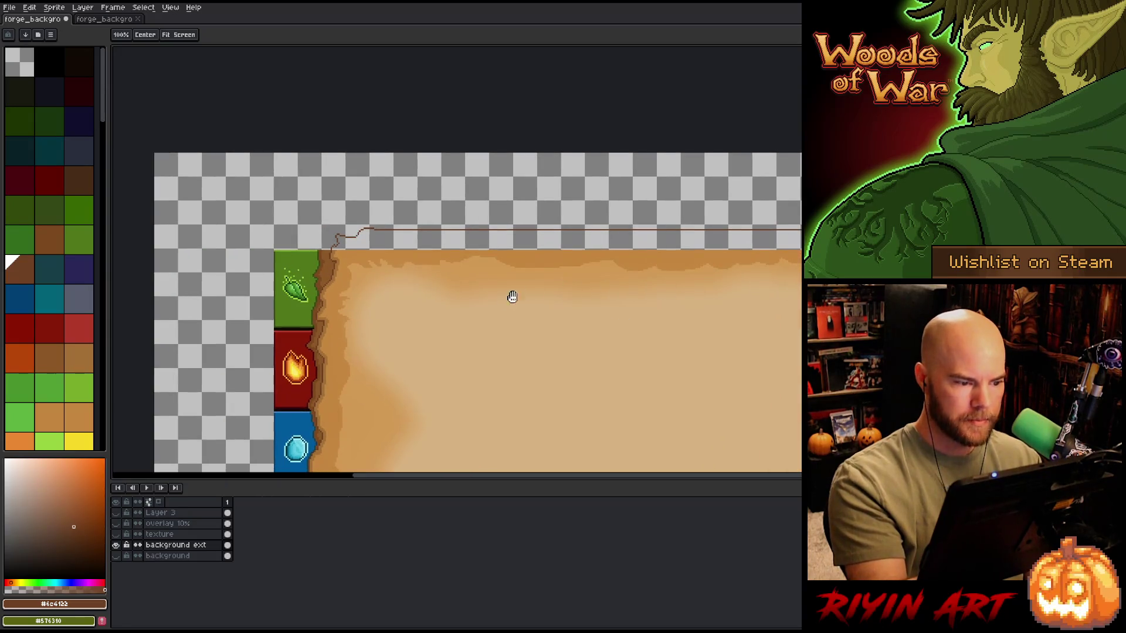
Step: Draw a ragged brown edge rising from the green tab to the top line and fill it
key("b")
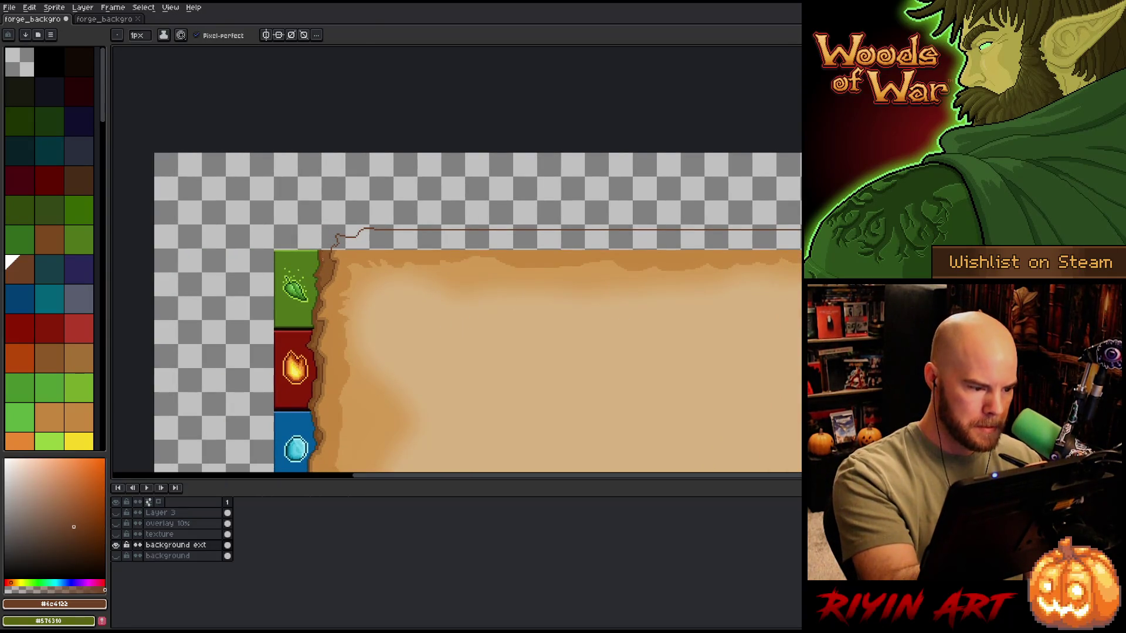
left_click(346, 233, "alt")
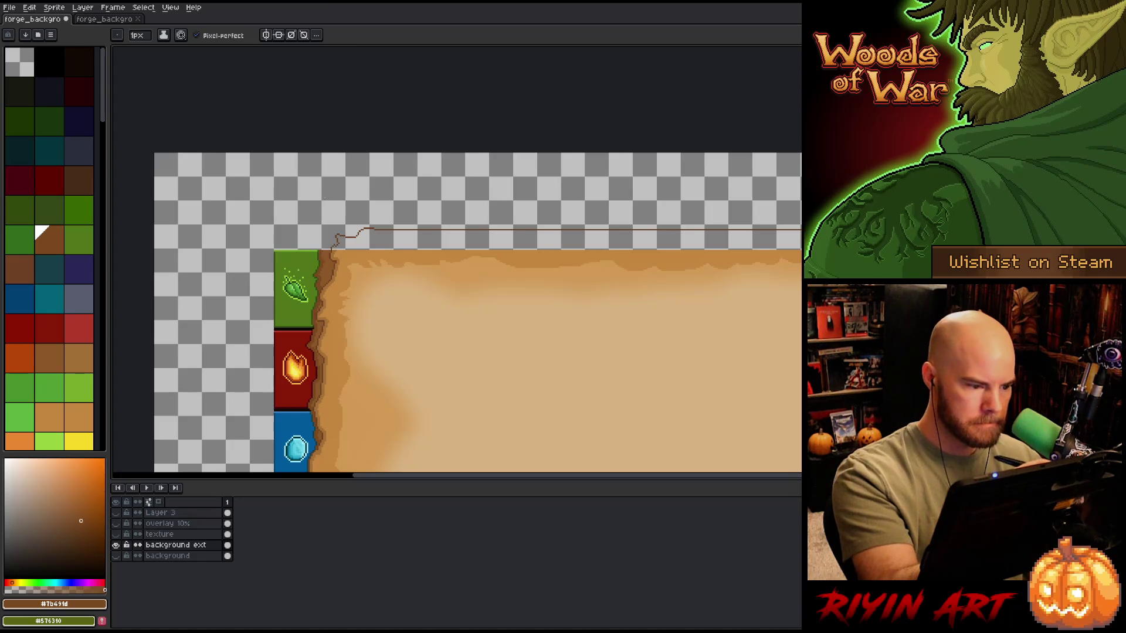
scroll(328, 203, "up", 4)
mouse_move(306, 354)
left_mouse_down()
mouse_move(325, 333)
mouse_move(330, 277)
mouse_move(451, 278)
left_mouse_up()
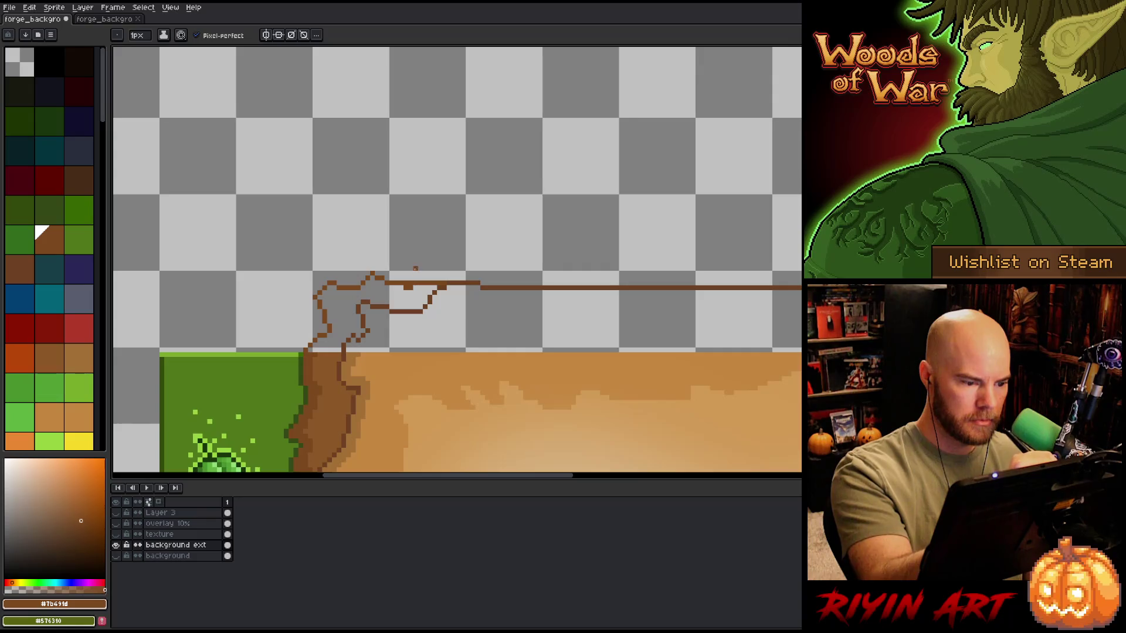
left_click_drag(394, 287, 378, 281)
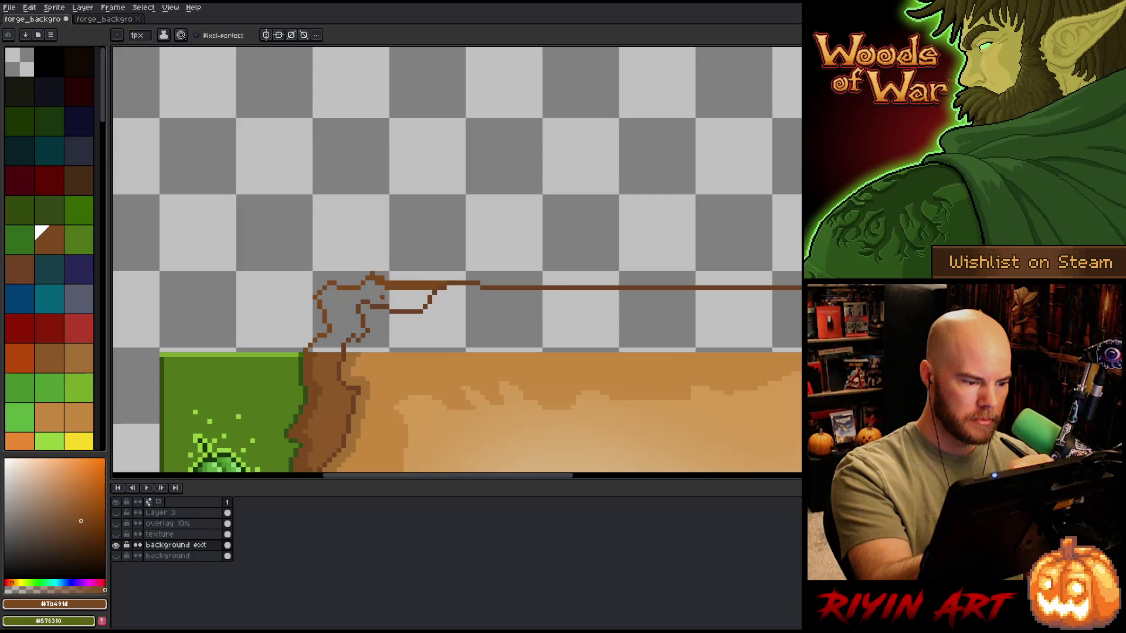
left_click(338, 321)
left_click(343, 332, "alt")
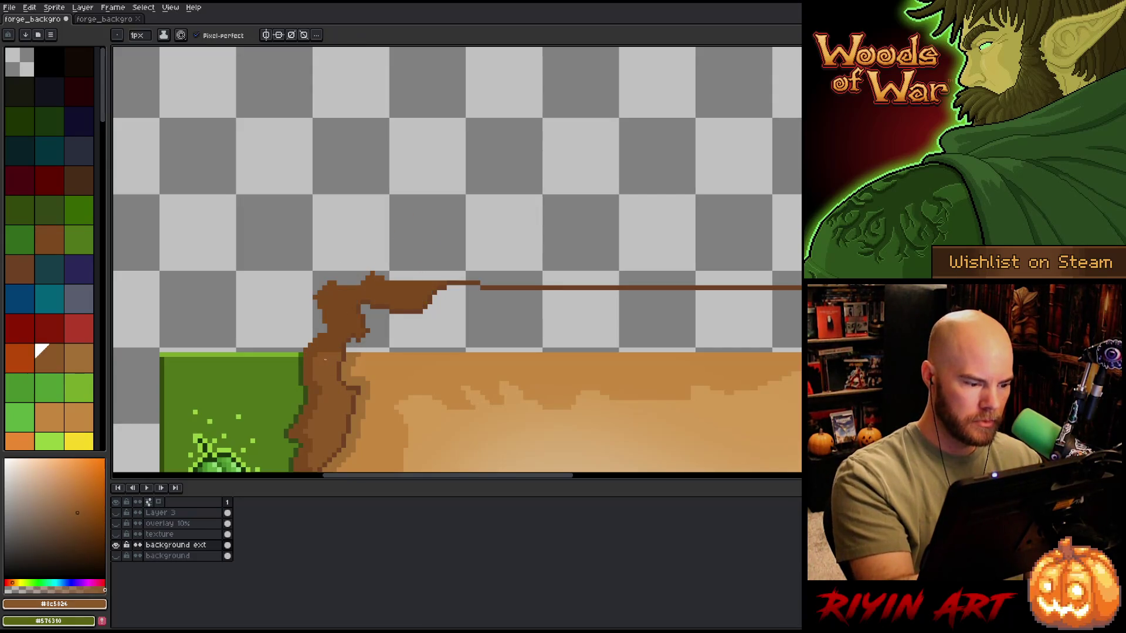
Step: Select and deselect the brown torn-corner shape, then sample the sand parchment colour
key("e")
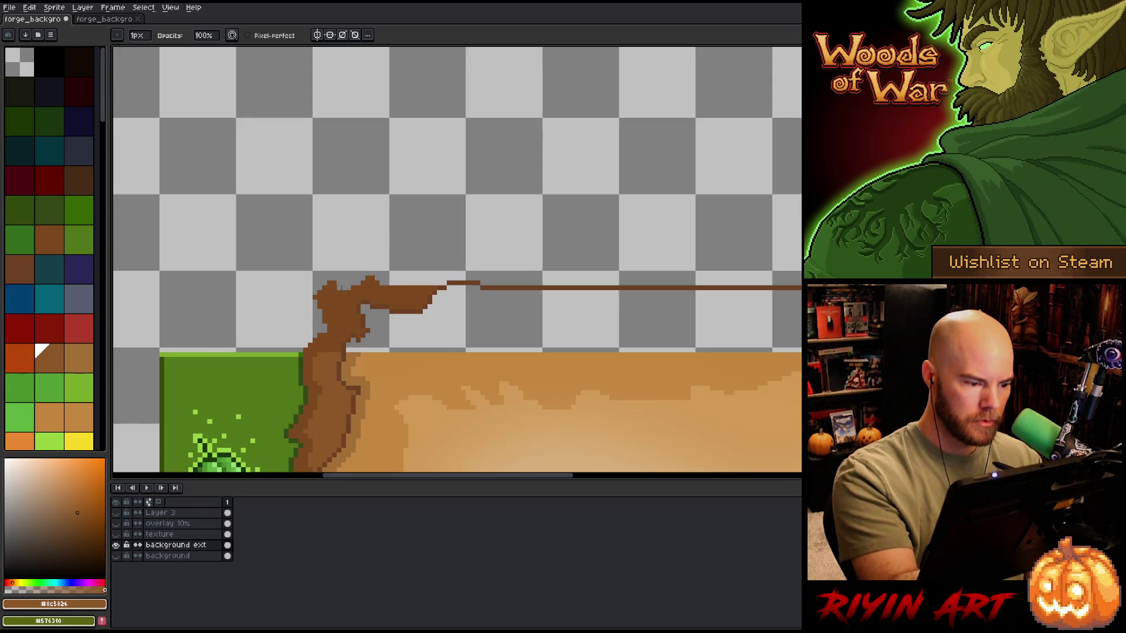
key("b")
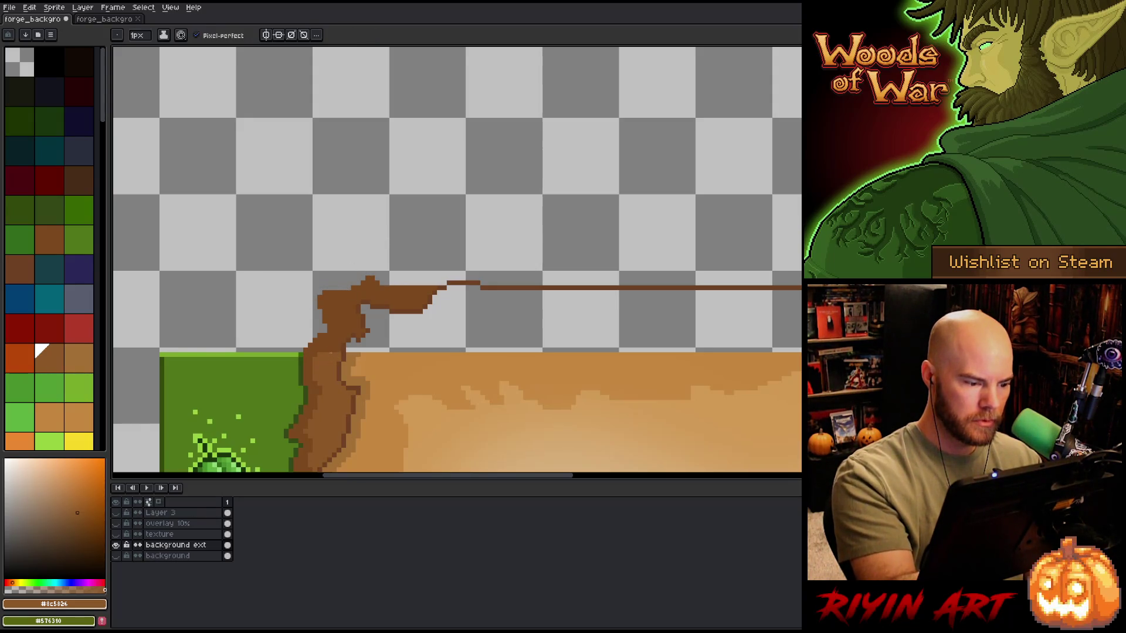
key("w")
left_click(336, 345)
key("b")
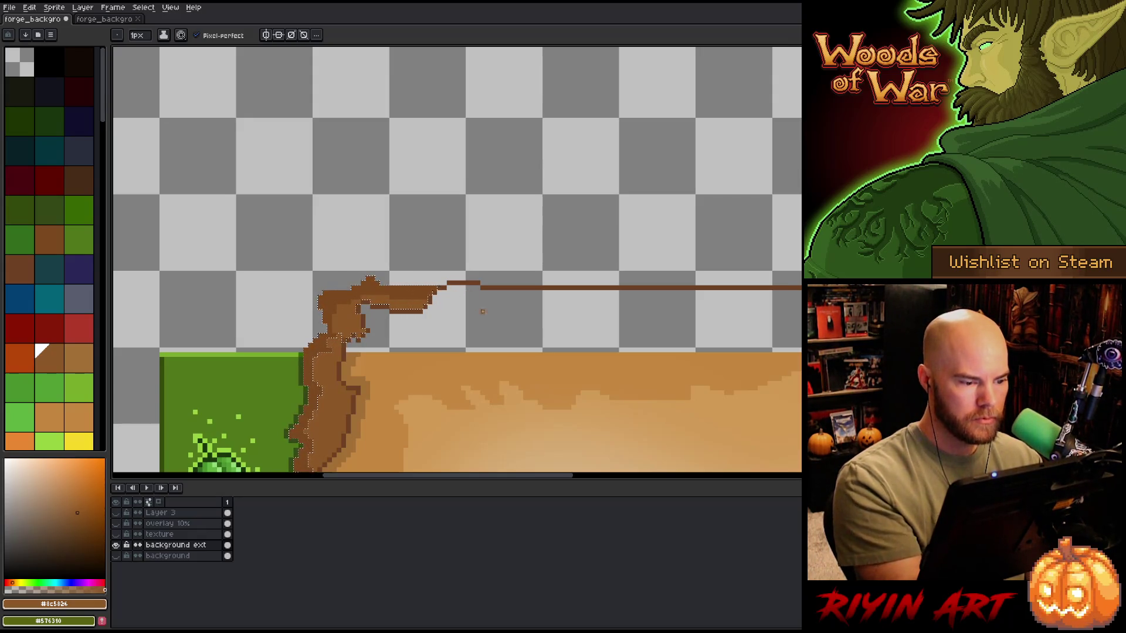
key("ctrl+d")
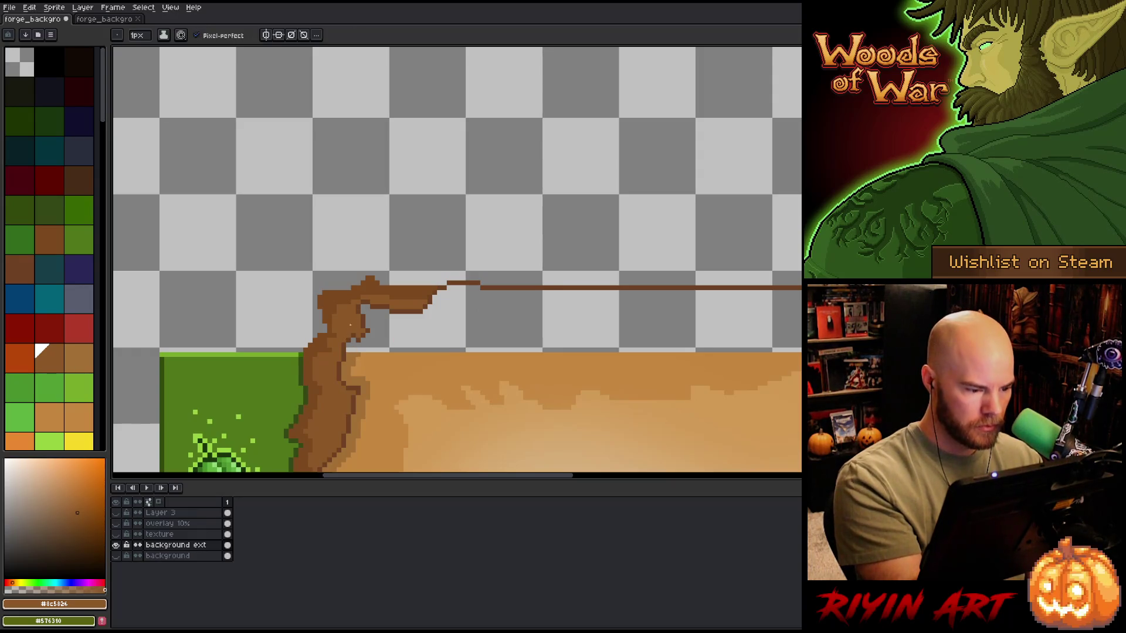
left_click_drag(472, 273, 455, 226)
left_click(478, 358, "alt")
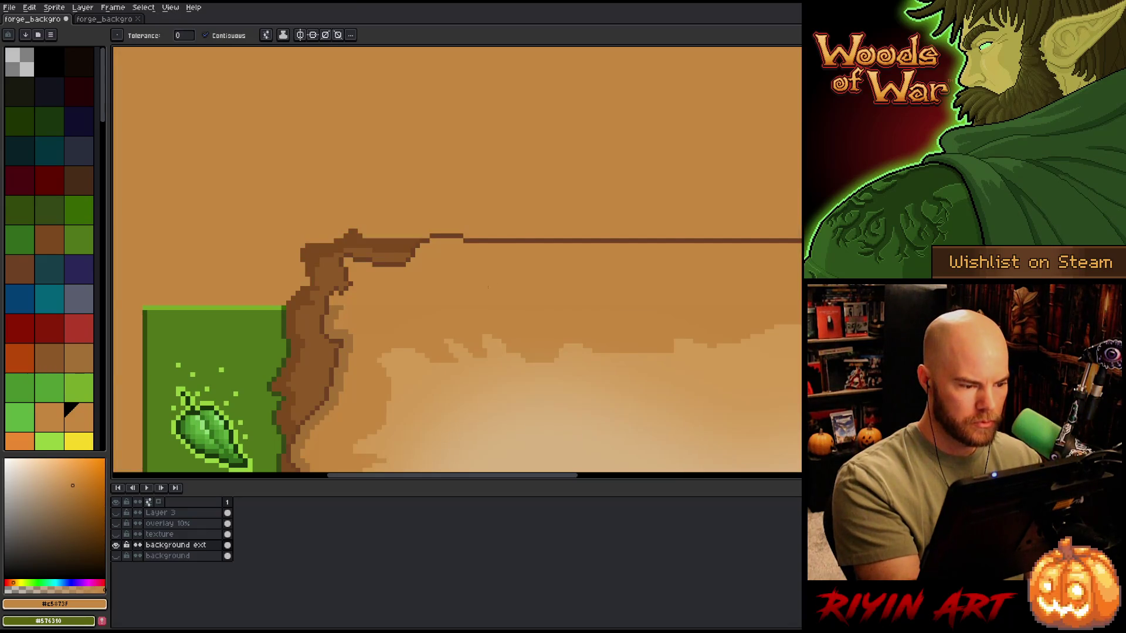
Step: Sample the outline brown and sketch a small notch below the top line, then erase it
left_click_drag(516, 359, 241, 342)
mouse_move(761, 352)
left_mouse_down()
mouse_move(278, 359)
mouse_move(530, 337)
mouse_move(651, 351)
left_mouse_up()
left_click_drag(578, 322, 792, 337)
key("b")
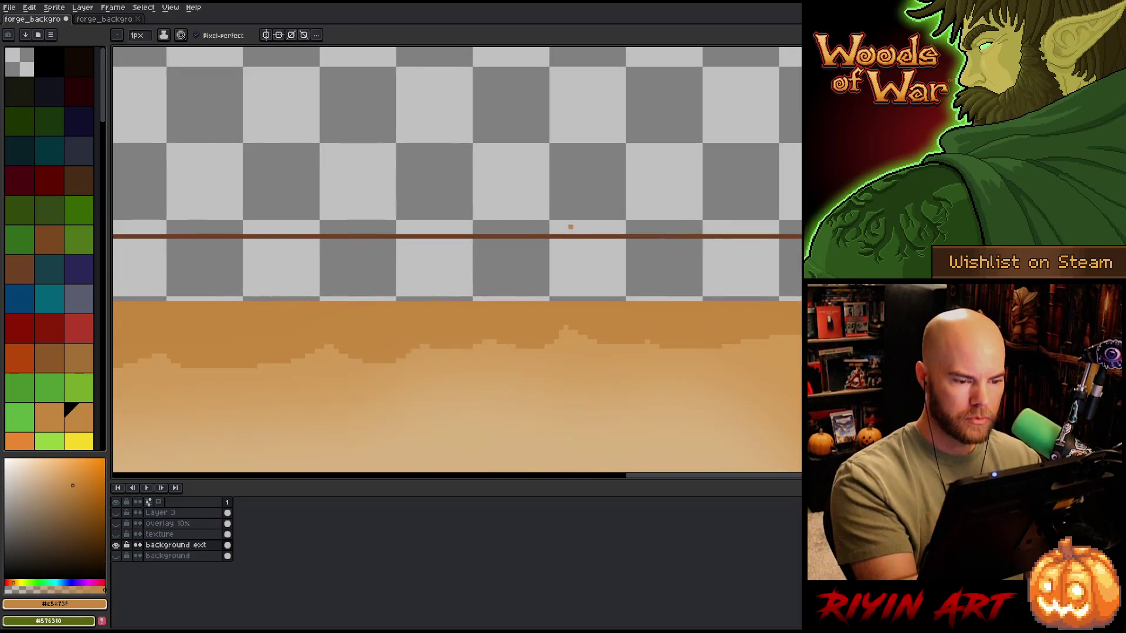
left_click(578, 235, "alt")
left_click_drag(675, 251, 682, 241)
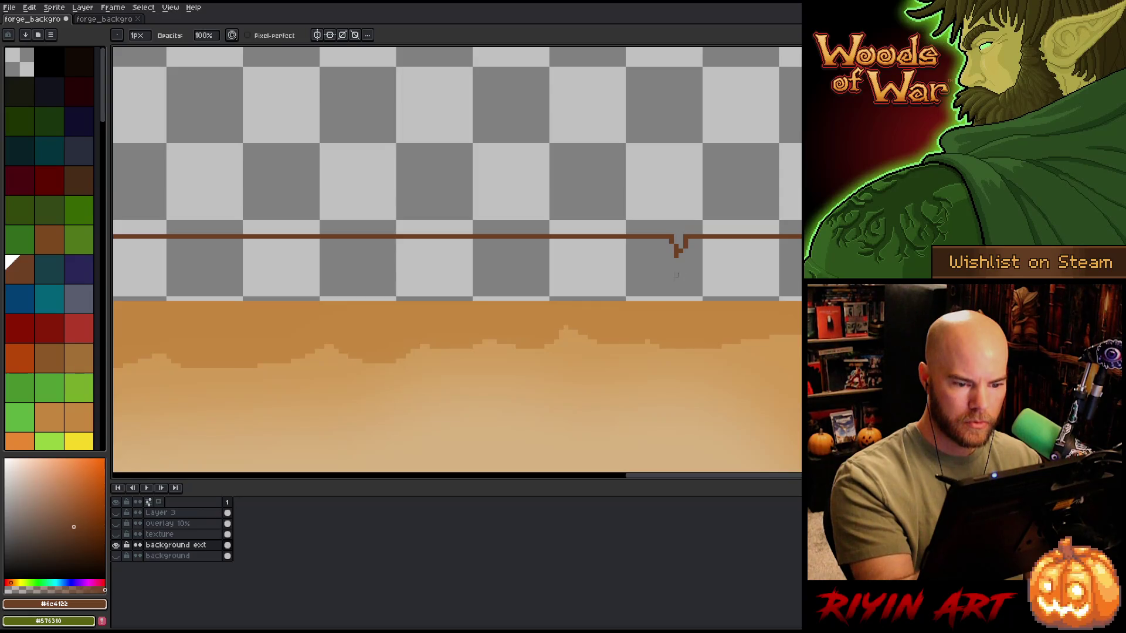
key("e")
left_click_drag(678, 241, 681, 248)
Step: Draw a V-shaped dip into the top line and slide it left with the rectangular marquee
left_click_drag(601, 299, 616, 325)
left_click_drag(530, 316, 527, 340)
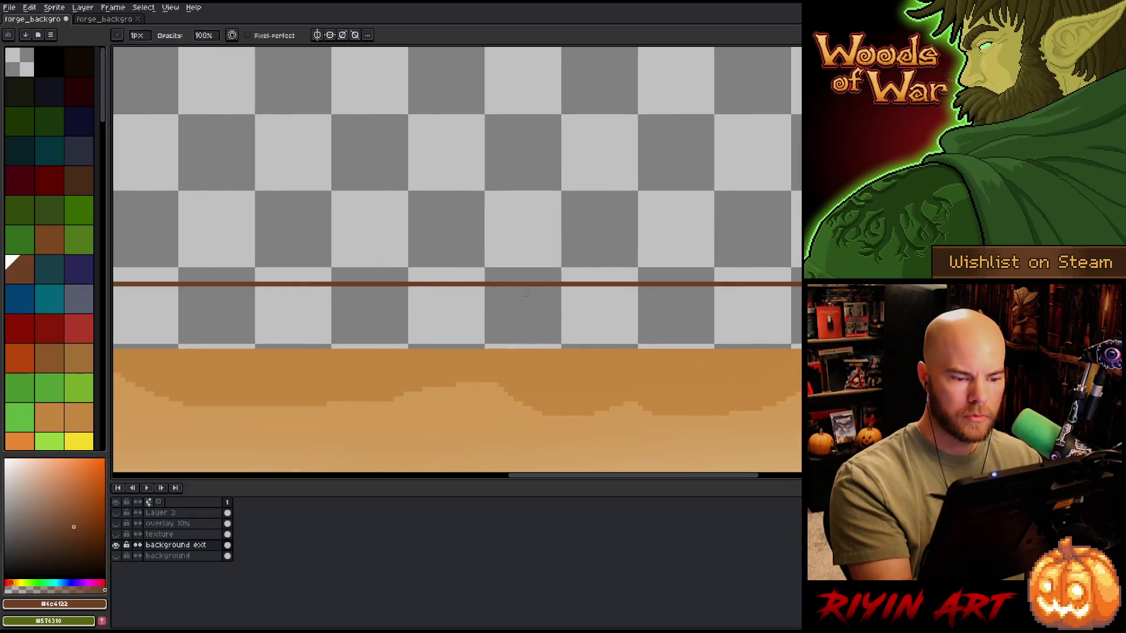
key("b")
left_click_drag(424, 288, 453, 285)
key("ctrl+z")
scroll(544, 303, "down", 3)
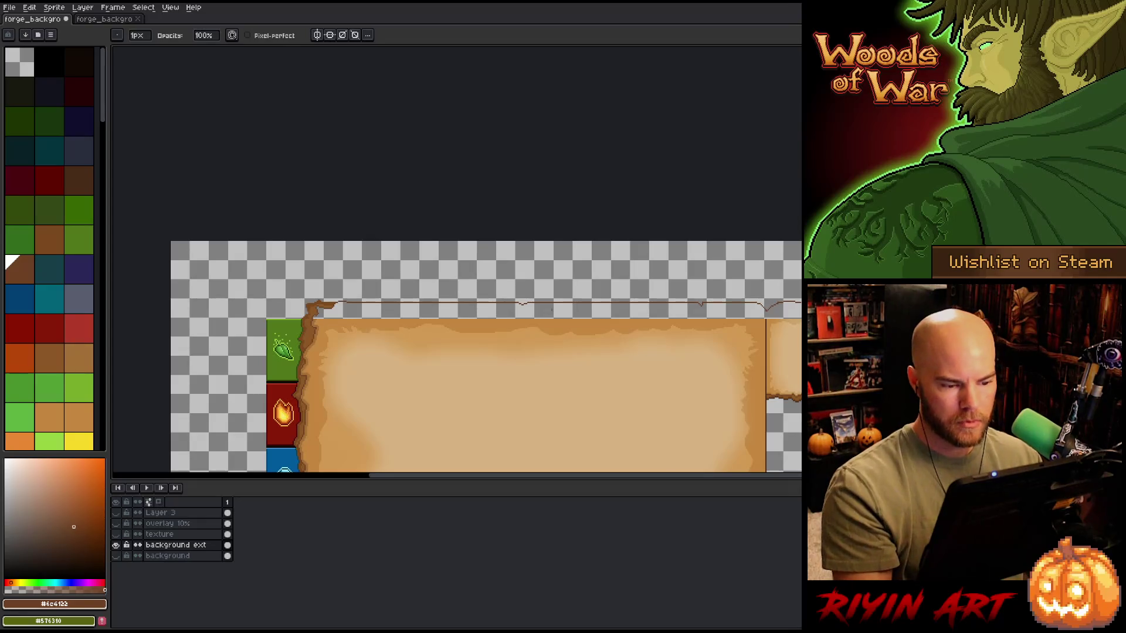
scroll(551, 309, "up", 2)
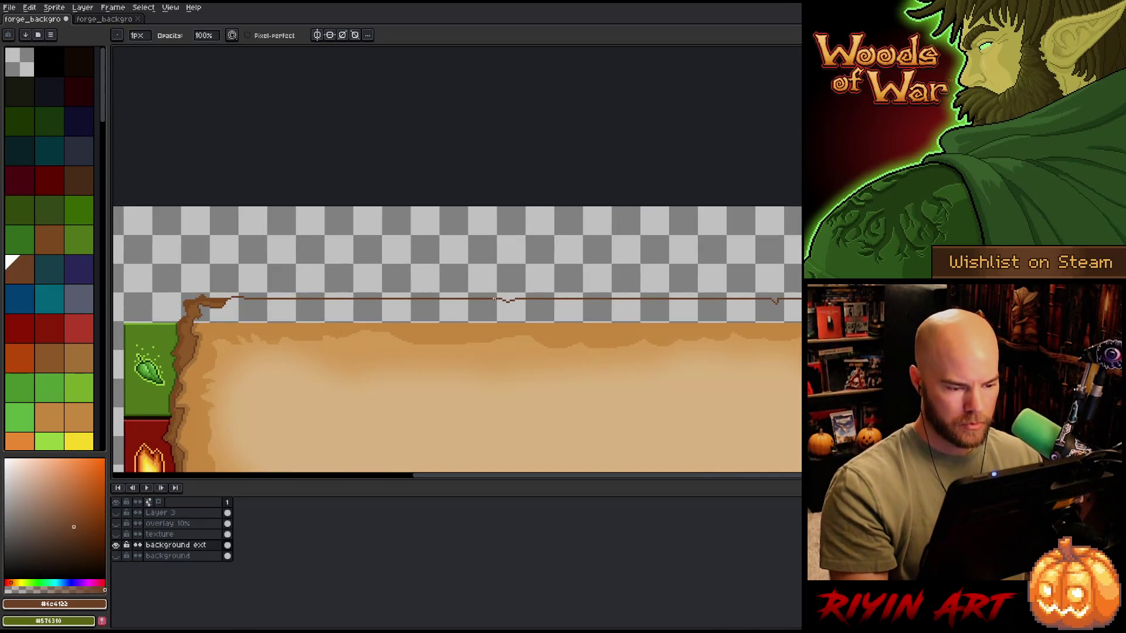
key("m")
scroll(511, 310, "up", 3)
mouse_move(572, 215)
left_mouse_down()
mouse_move(480, 248)
mouse_move(360, 251)
left_mouse_up()
scroll(515, 234, "down", 3)
key("b")
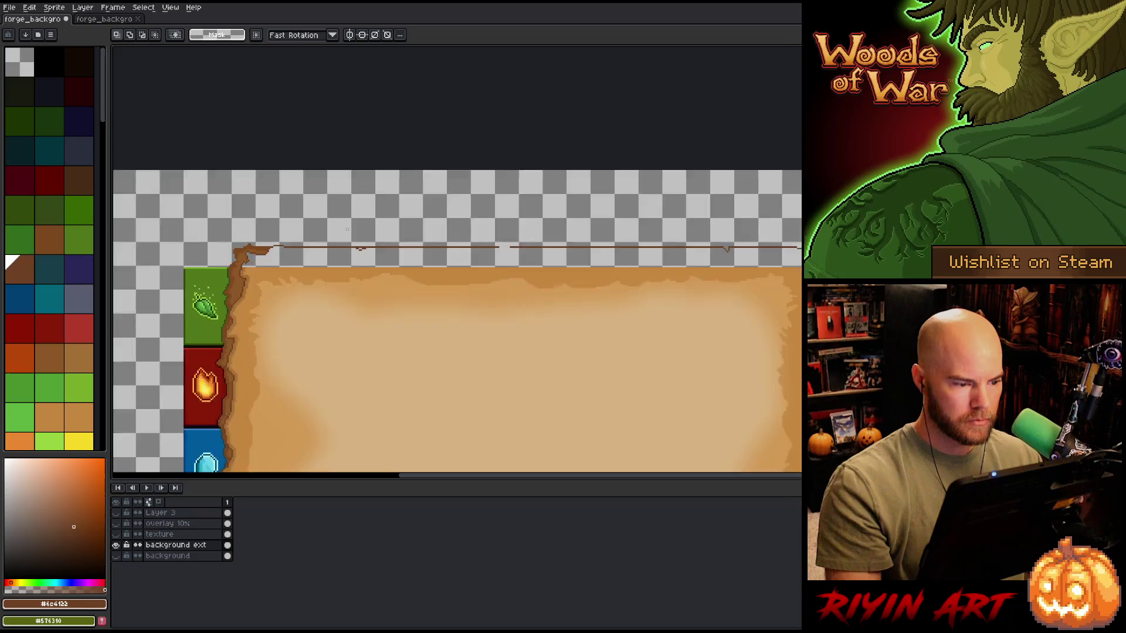
scroll(360, 250, "up", 3)
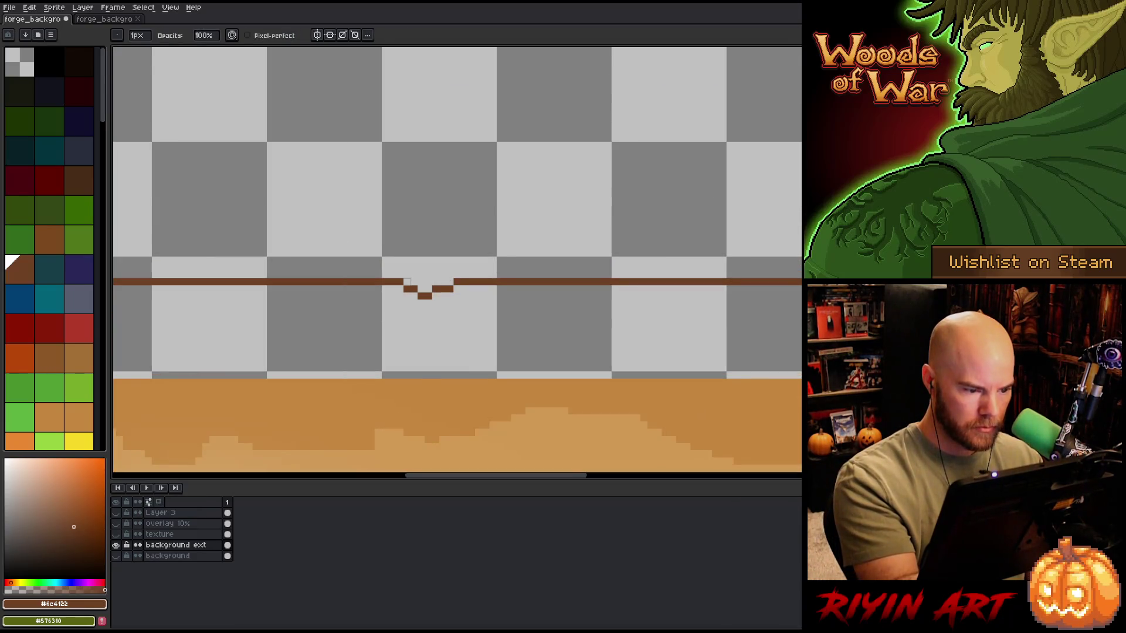
Step: Patch the gap left in the top line and zoom out to the whole sprite
left_click_drag(573, 299, 274, 372)
key("e")
key("b")
mouse_move(670, 294)
left_mouse_down()
mouse_move(616, 299)
mouse_move(633, 302)
left_mouse_up()
key("ctrl+z")
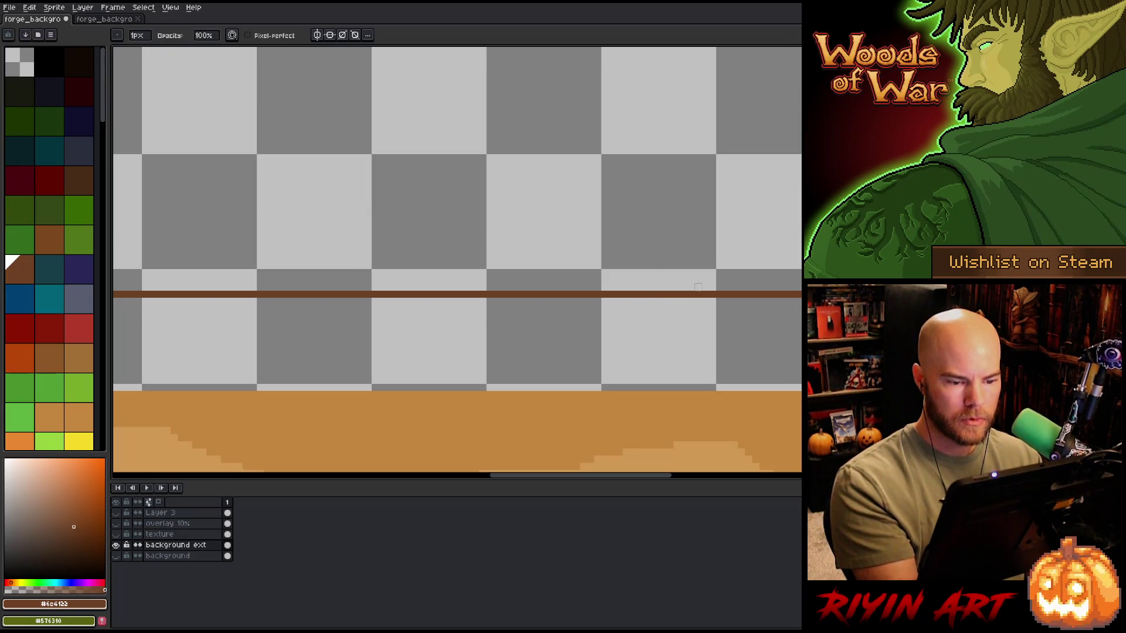
scroll(633, 301, "down", 5)
left_click_drag(722, 309, 485, 233)
left_click_drag(612, 251, 484, 217)
scroll(489, 218, "down", 1)
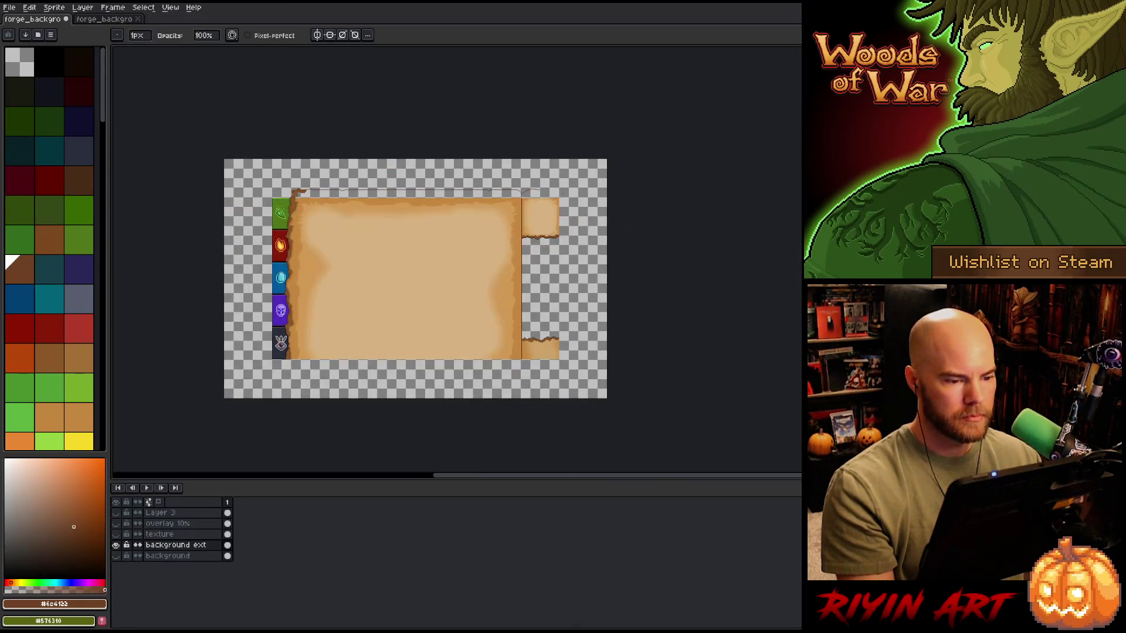
Step: Pick the brown outline colour and draw a ragged outline down below the eye tab
scroll(280, 369, "up", 5)
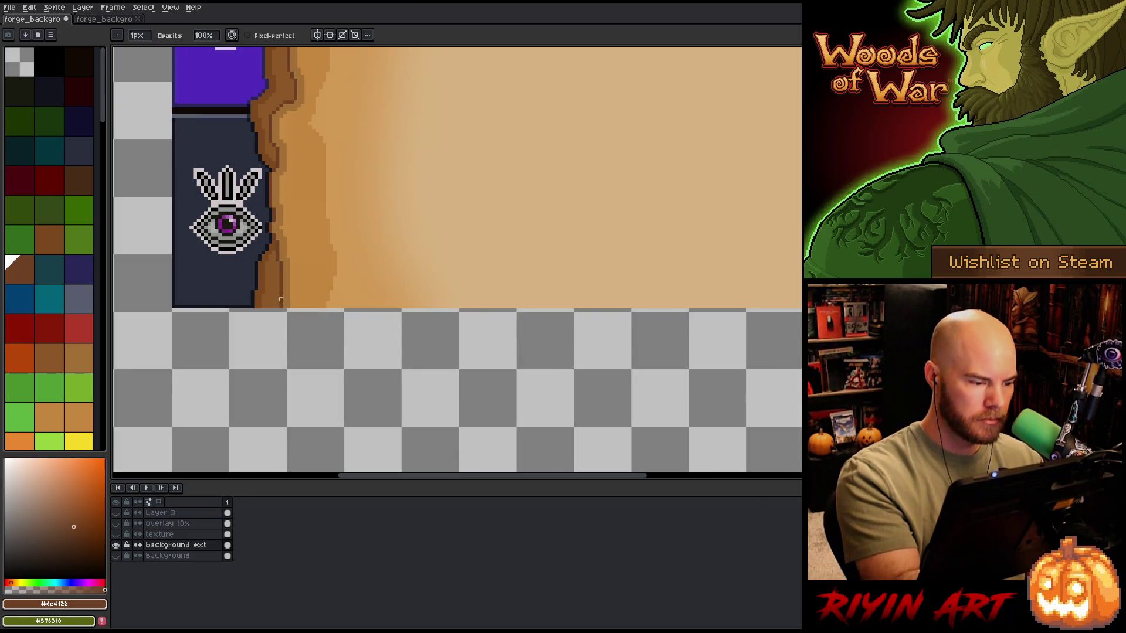
left_click(280, 225, "alt")
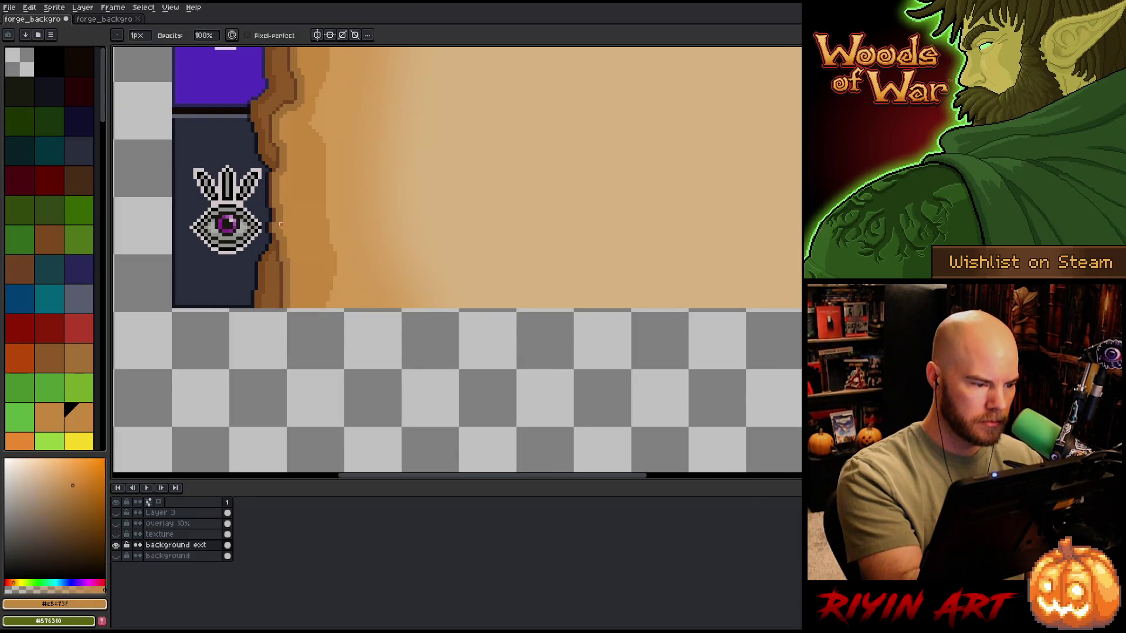
key("alt")
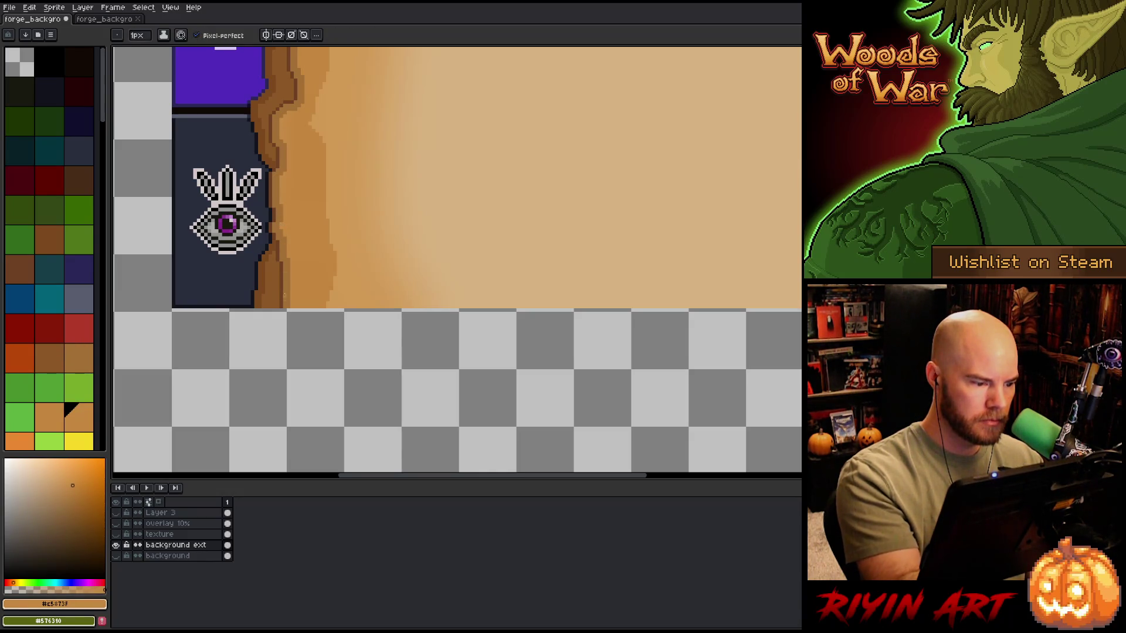
left_click(282, 293, "alt")
mouse_move(281, 309)
left_mouse_down()
mouse_move(288, 354)
mouse_move(344, 378)
left_mouse_up()
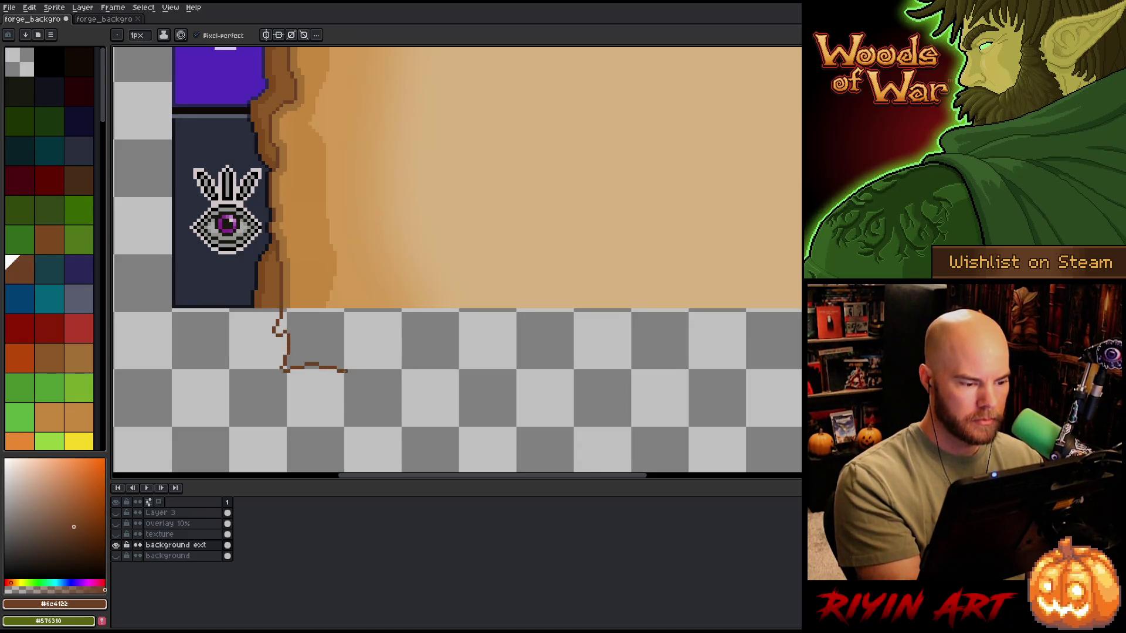
Step: Draw a perfectly straight brown line along the parchment's bottom edge
scroll(558, 377, "down", 3)
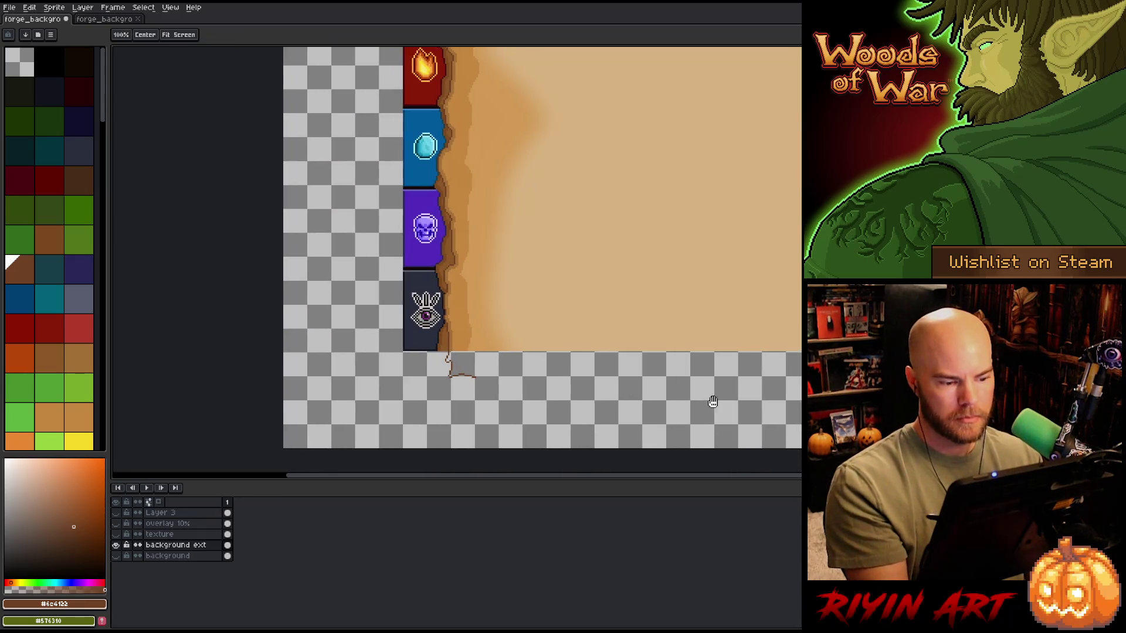
scroll(719, 397, "right", 5)
left_click(719, 390, "shift")
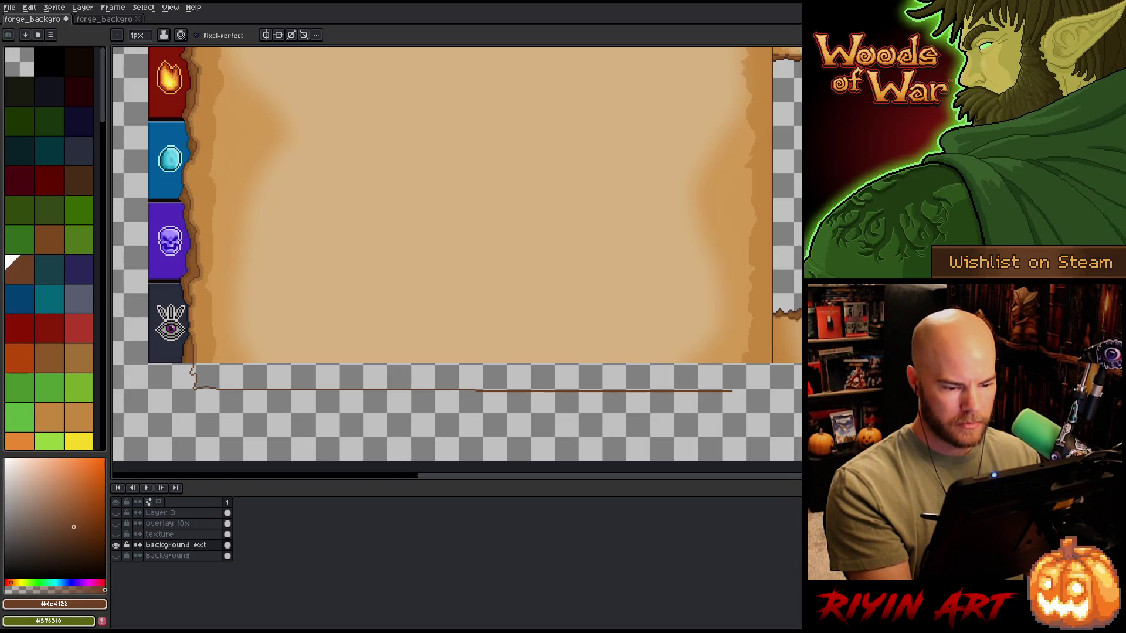
key("ctrl+z")
left_click(732, 387, "shift")
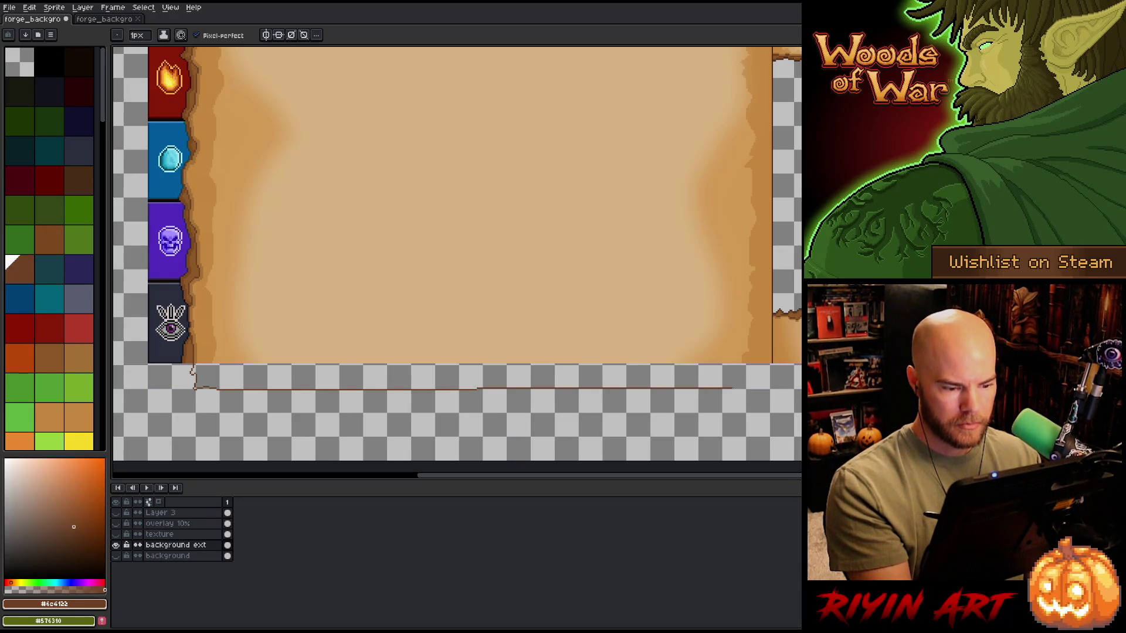
key("ctrl+z")
left_click(733, 390, "shift")
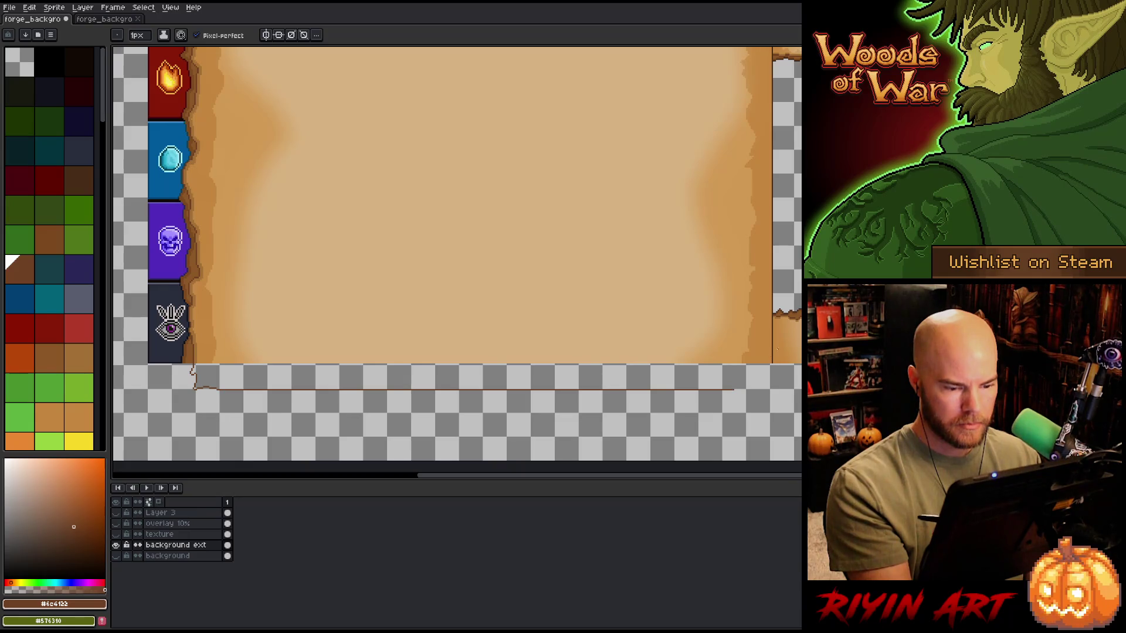
key("h")
mouse_move(749, 391)
left_mouse_down()
mouse_move(669, 373)
mouse_move(583, 373)
left_mouse_up()
scroll(668, 372, "down", 2)
key("b")
scroll(555, 147, "up", 5)
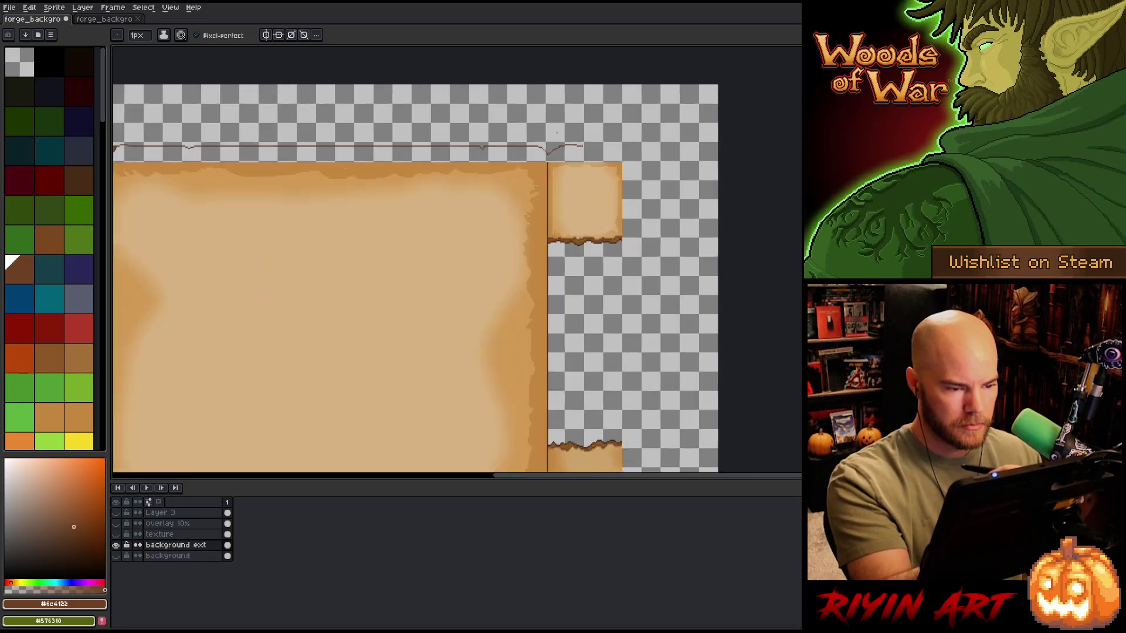
Step: Erase the stray step pixel and the old left arm of the top outline's V dip
left_click_drag(467, 269, 574, 269)
key("e")
left_click(564, 241)
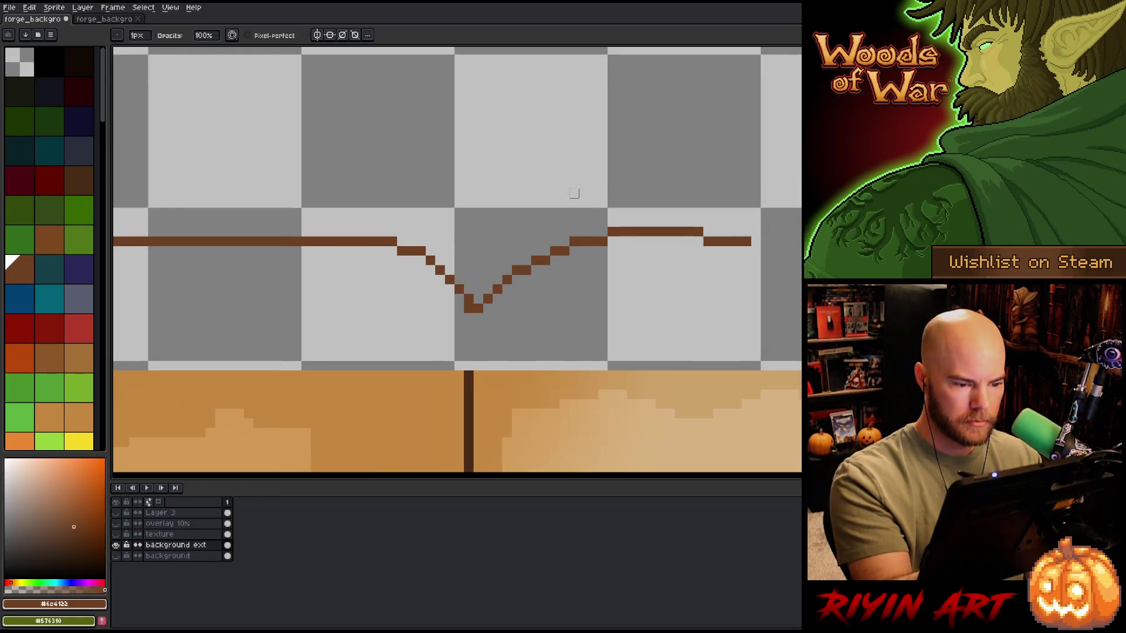
left_click_drag(468, 289, 411, 251)
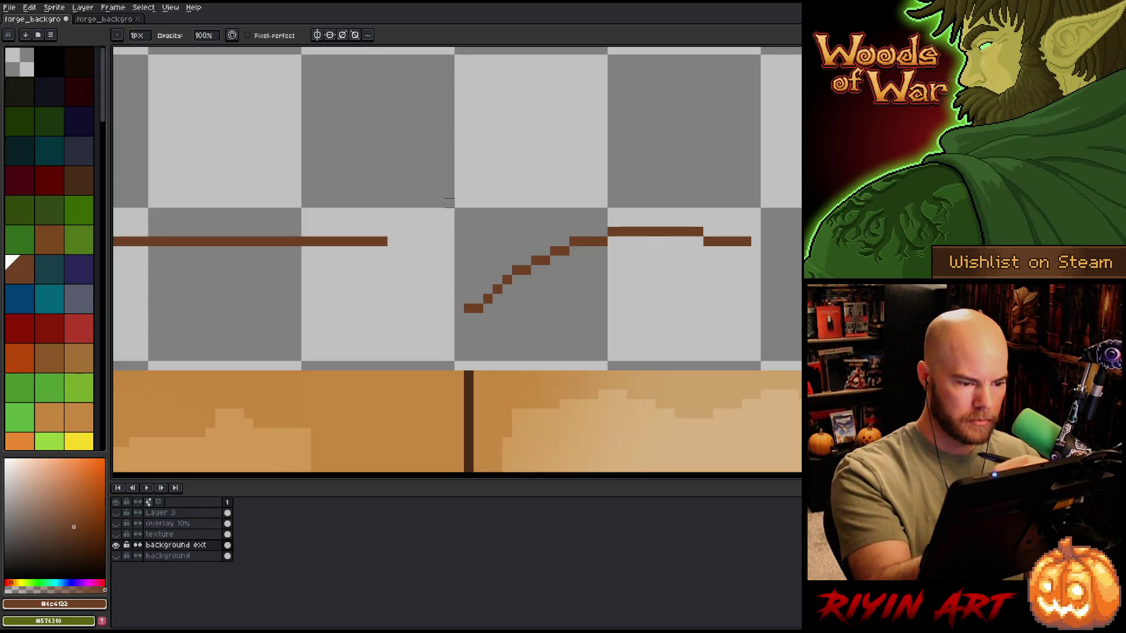
Step: Extend the dark vertical divider down to the V's bottom step, and widen that step one pixel left
key("b")
left_click(468, 318)
left_click(468, 317, "alt")
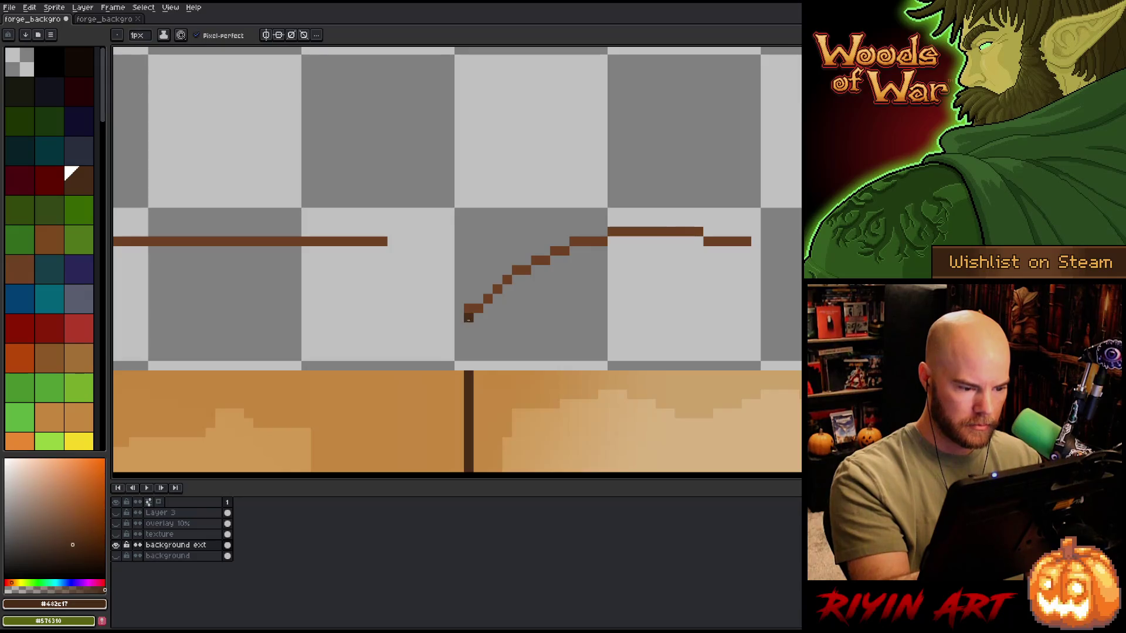
left_click_drag(469, 319, 469, 372)
left_click(478, 309, "alt")
left_click(459, 309)
Step: Redraw the V's diagonal left arm up to the horizontal outline and remove the stray pixels
left_click_drag(449, 299, 440, 290)
key("e")
left_click(469, 309)
key("b")
left_click(430, 279)
left_click(421, 269)
left_click_drag(412, 269, 402, 260)
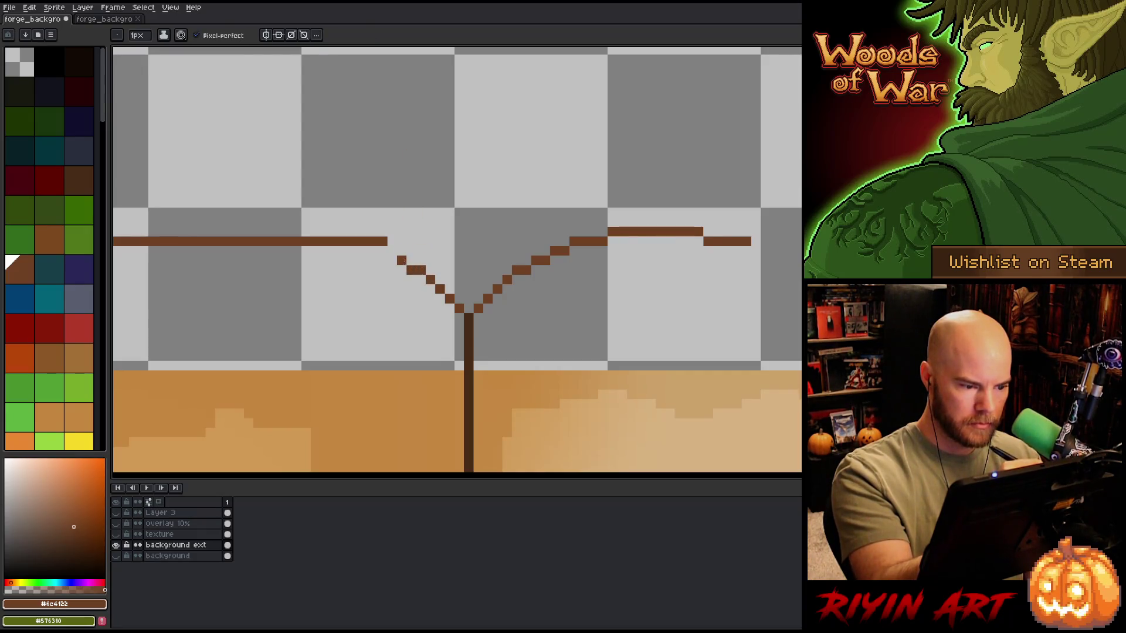
left_click(382, 251)
key("e")
left_click(376, 242)
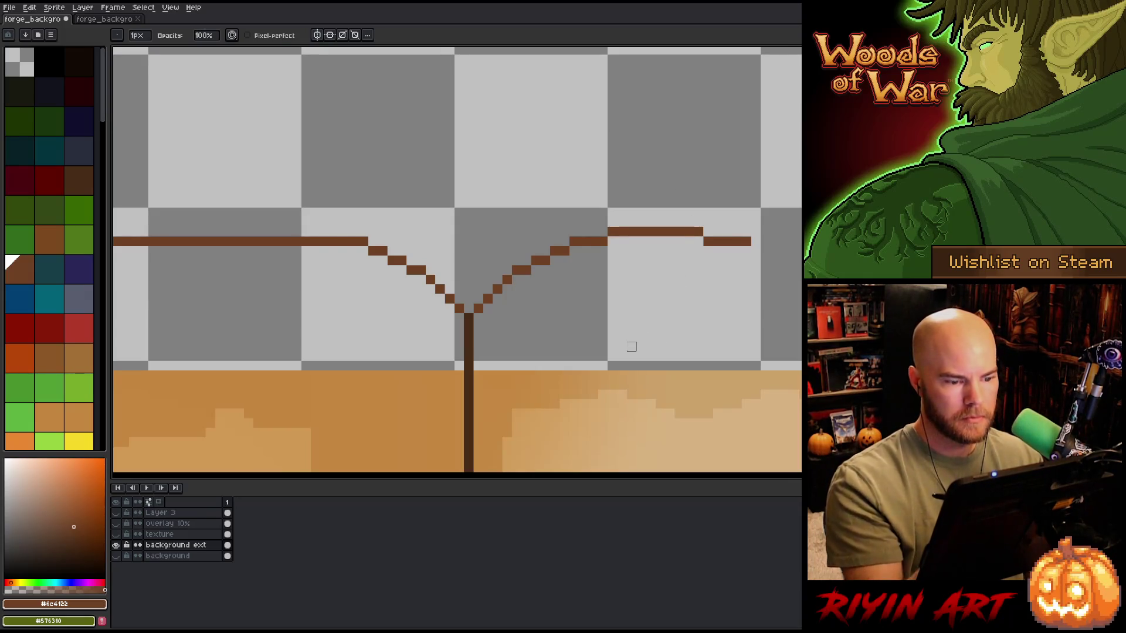
Step: Move the marquee-selected V dip down onto the bottom brown outline and commit it
key("m")
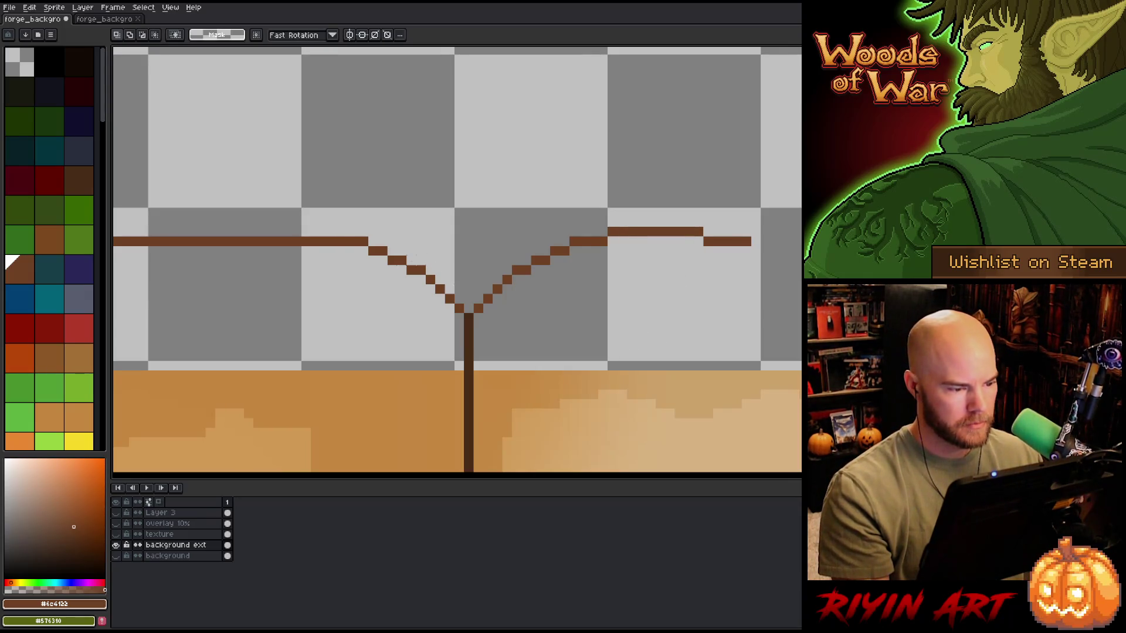
mouse_move(367, 235)
left_mouse_down()
mouse_move(520, 318)
mouse_move(557, 299)
mouse_move(578, 300)
mouse_move(580, 314)
left_mouse_up()
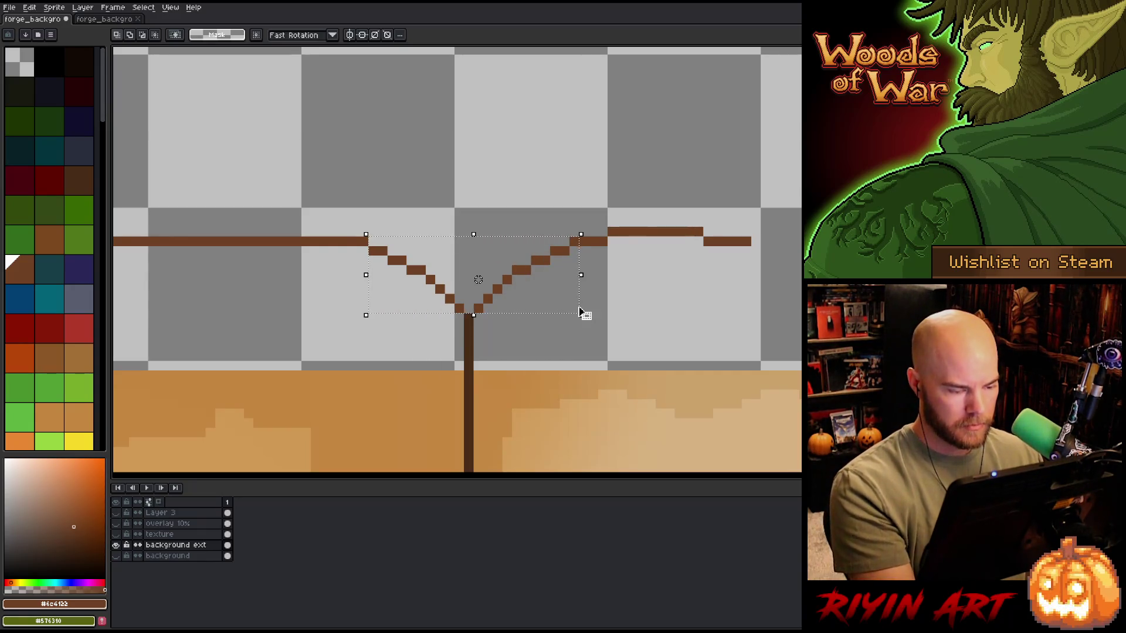
mouse_move(478, 280)
left_mouse_down()
mouse_move(474, 410)
mouse_move(469, 396)
left_mouse_up()
scroll(474, 310, "down", 5)
scroll(469, 396, "up", 7)
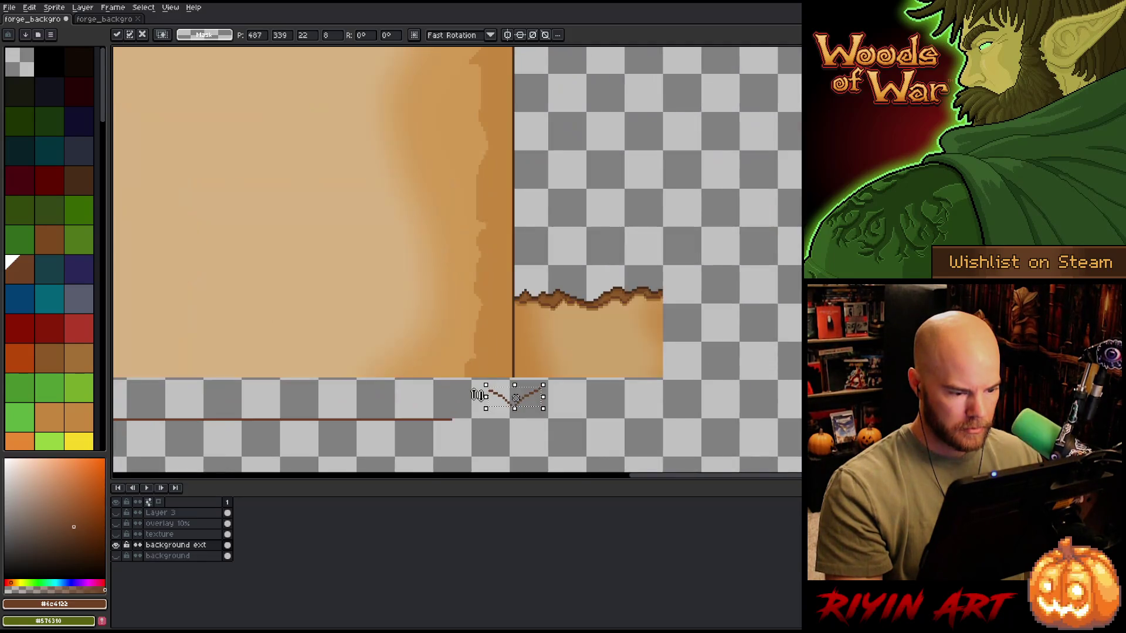
scroll(519, 401, "down", 2)
mouse_move(520, 401)
left_mouse_down()
mouse_move(518, 440)
mouse_move(517, 399)
mouse_move(517, 437)
mouse_move(520, 413)
left_mouse_up()
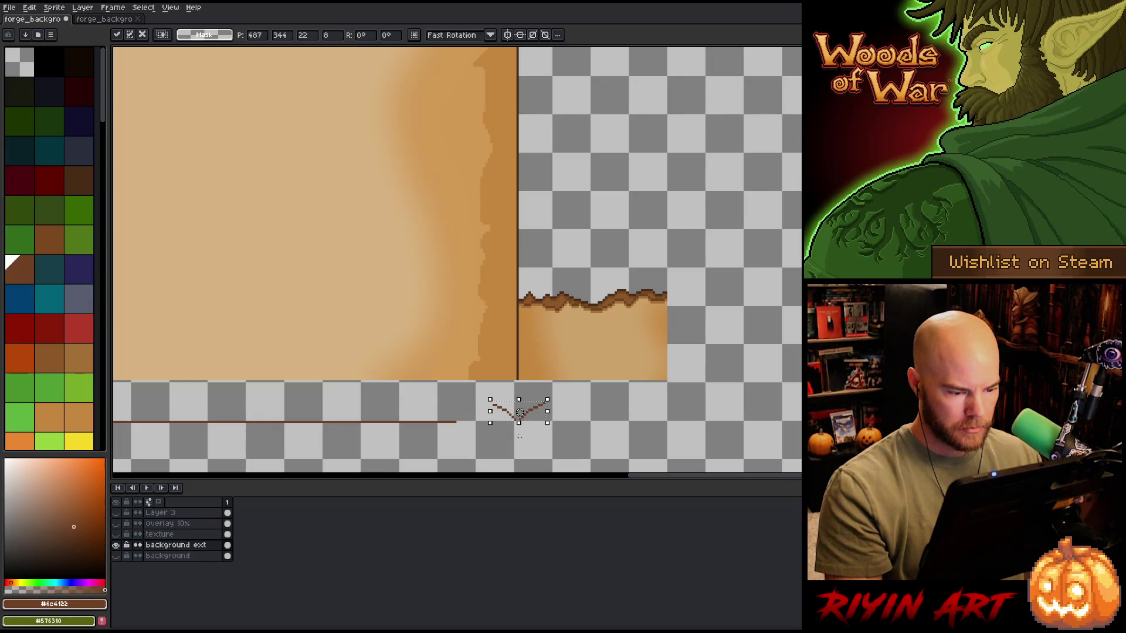
scroll(516, 415, "down", 3)
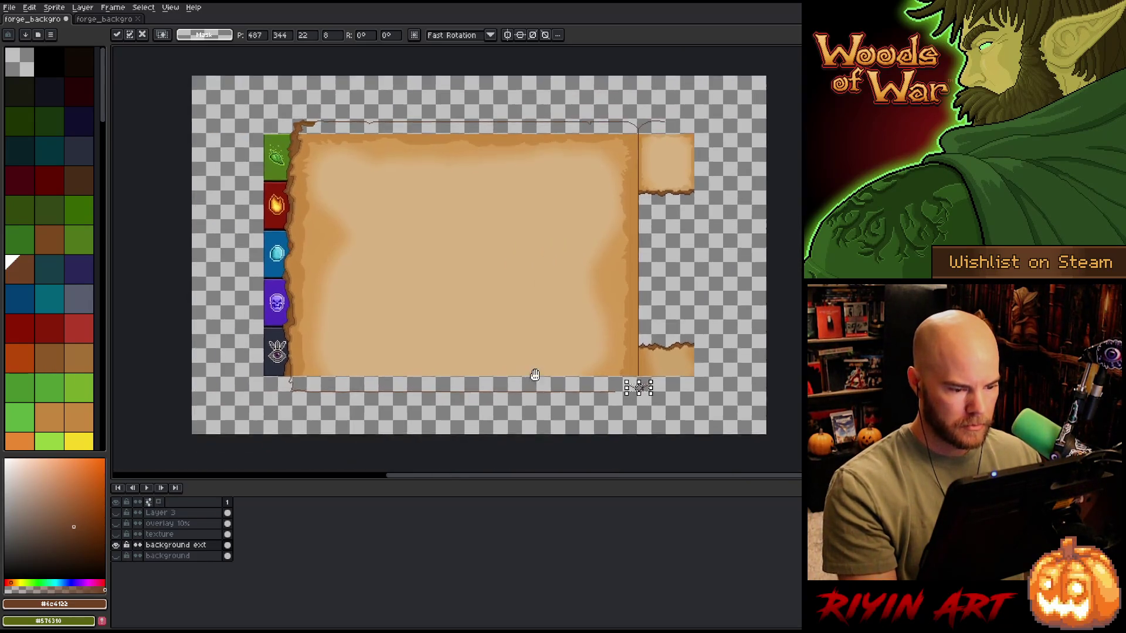
scroll(520, 376, "up", 2)
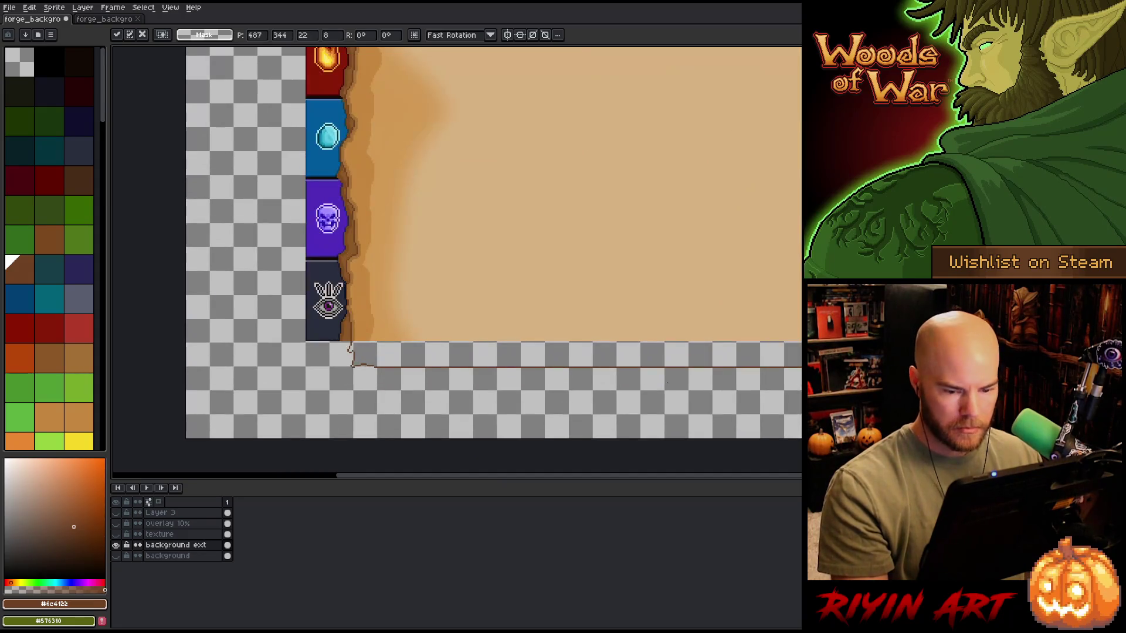
key("Return")
Step: Move the bottom line strip right of the tabs down and stretch it to width 359
left_click_drag(801, 364, 373, 378)
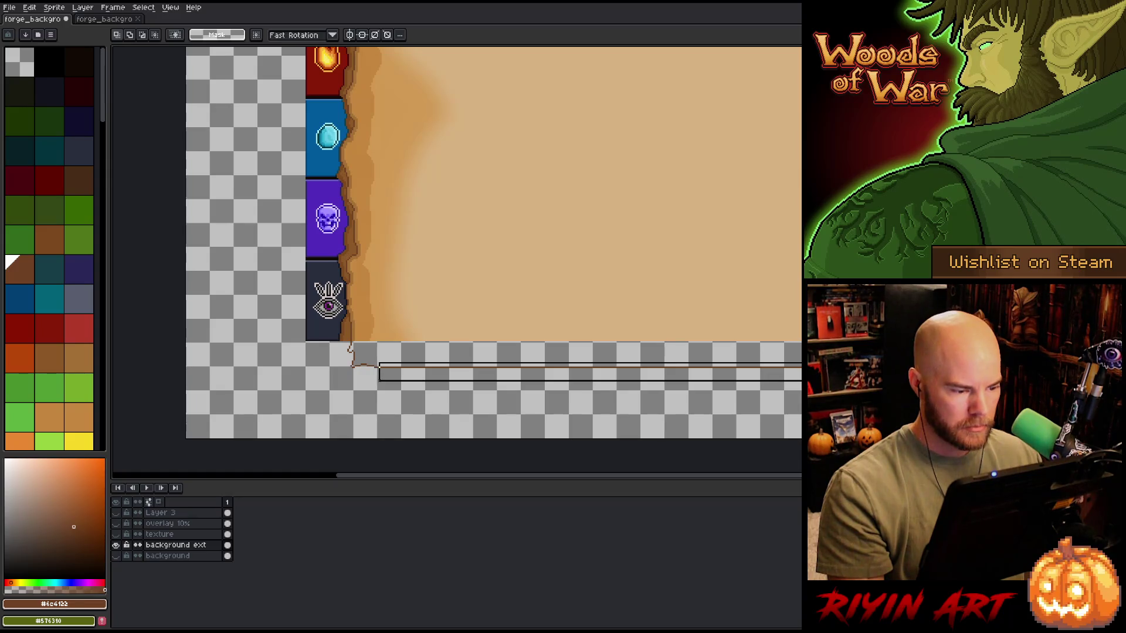
key("ctrl+t")
left_click_drag(639, 348, 639, 360)
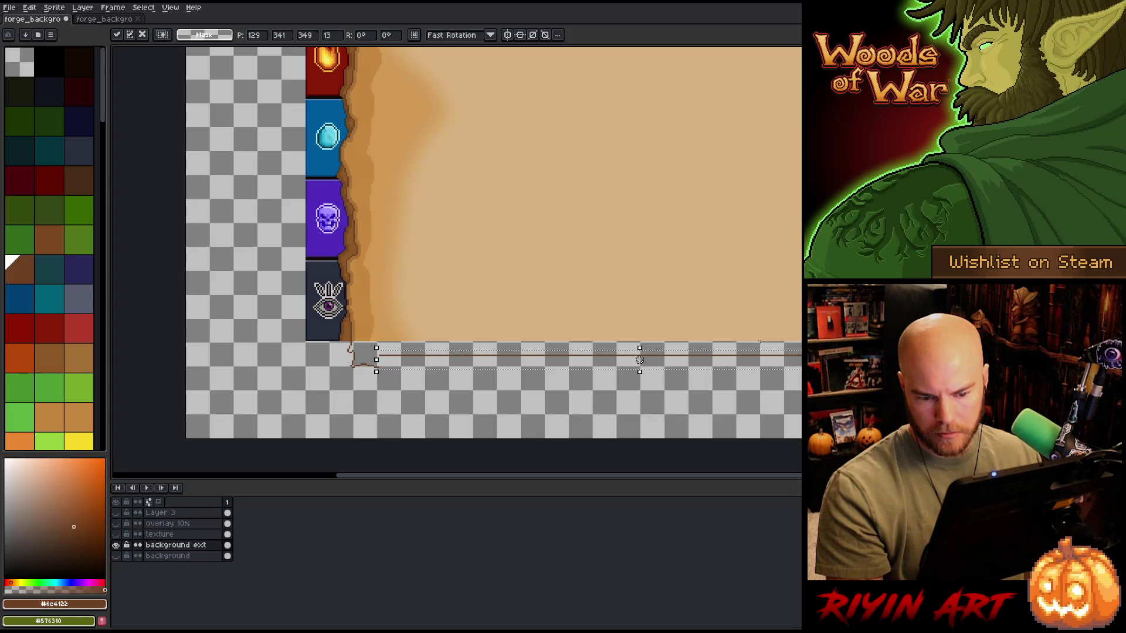
scroll(639, 360, "up", 3)
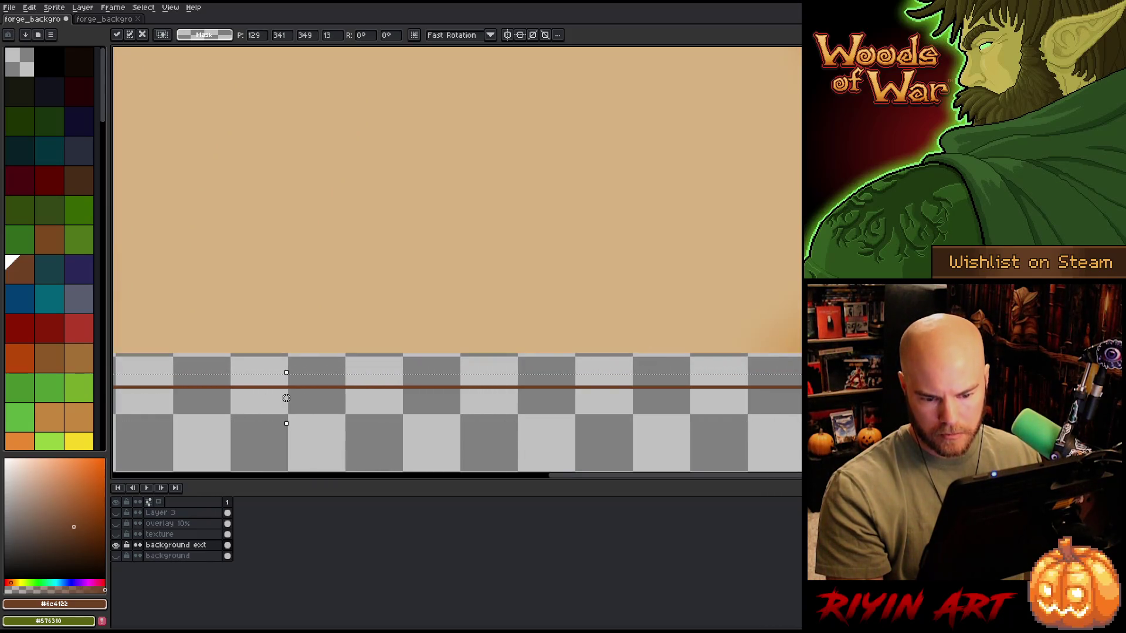
type("359")
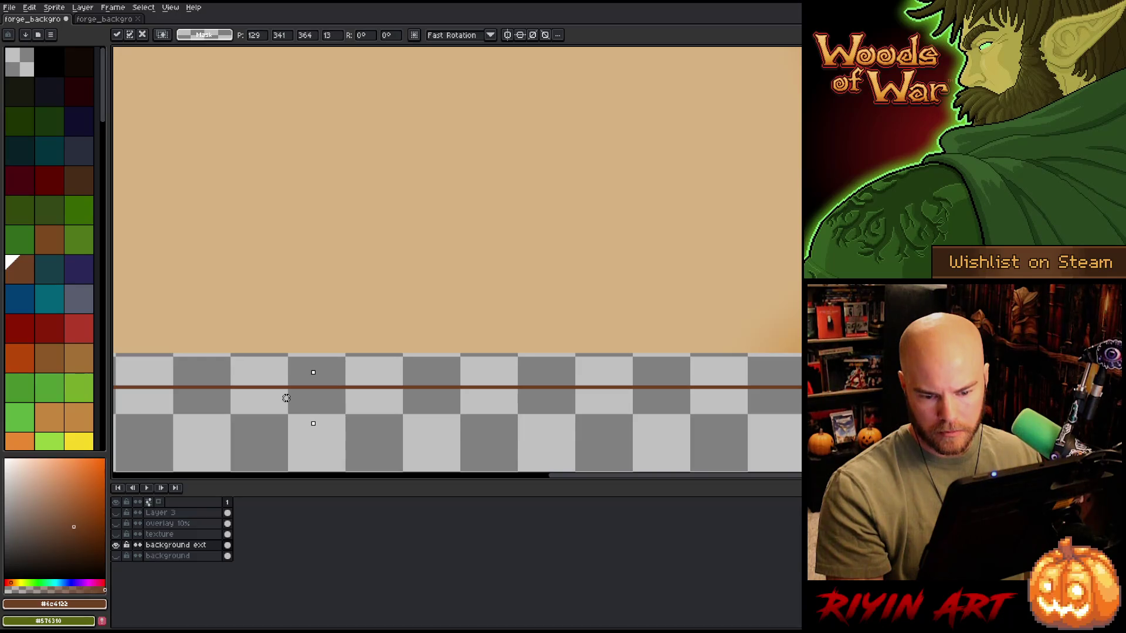
key("Return")
scroll(492, 398, "down", 3)
key("space")
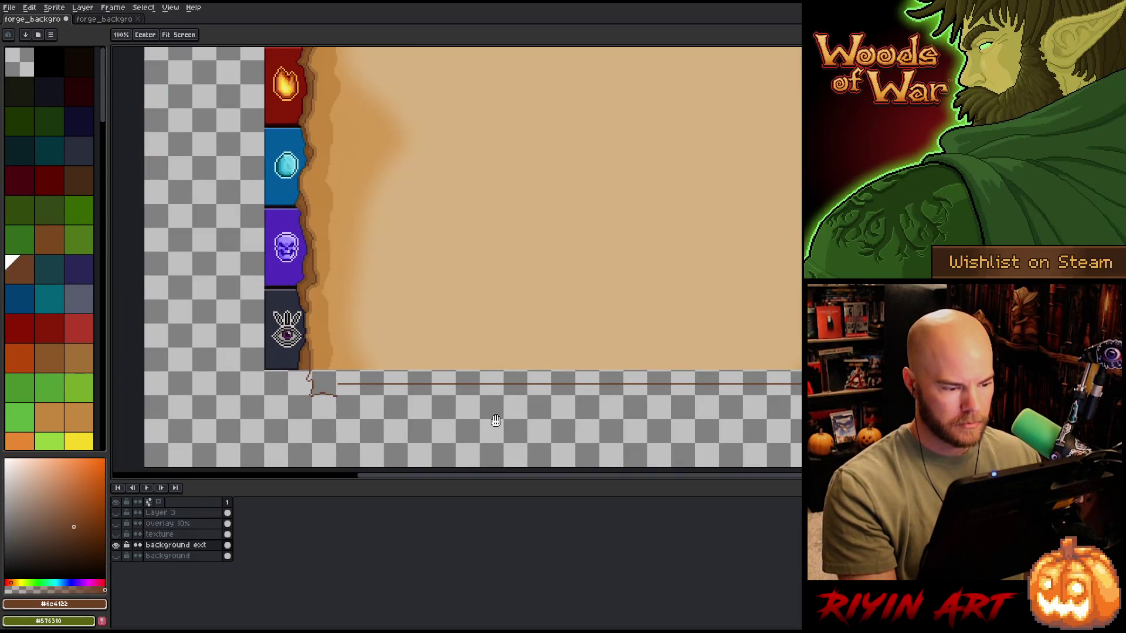
left_click_drag(495, 420, 525, 422)
Step: Nudge the right stretch of the bottom line up with the arrow keys and commit
left_click_drag(767, 417, 484, 375)
left_click(626, 396)
key("ctrl+d")
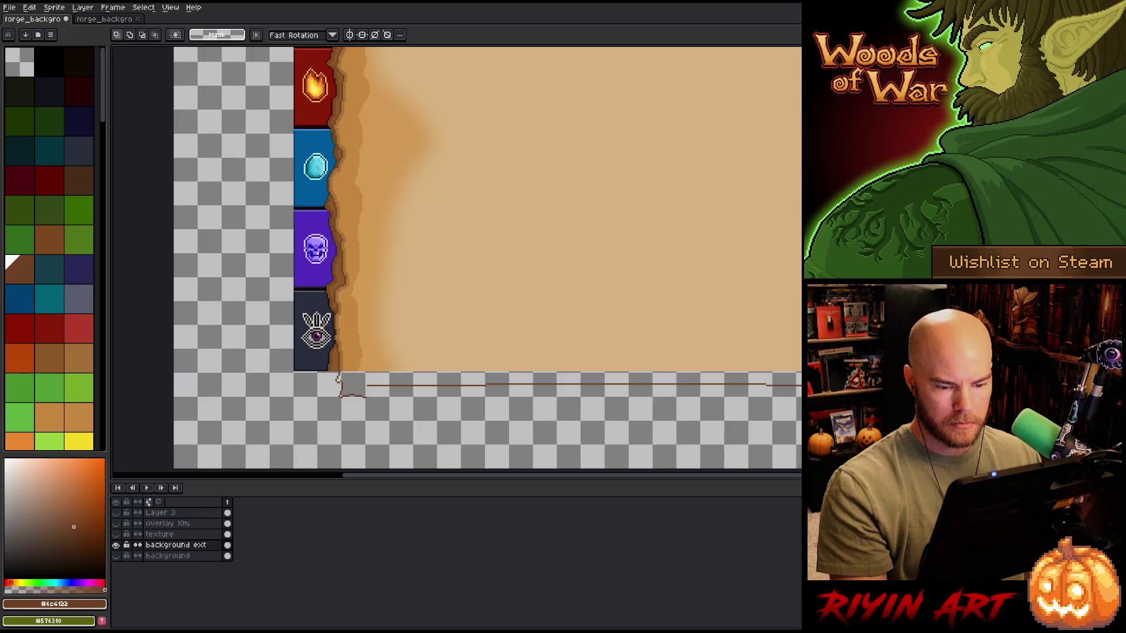
mouse_move(798, 426)
left_mouse_down()
mouse_move(465, 415)
mouse_move(413, 380)
left_mouse_up()
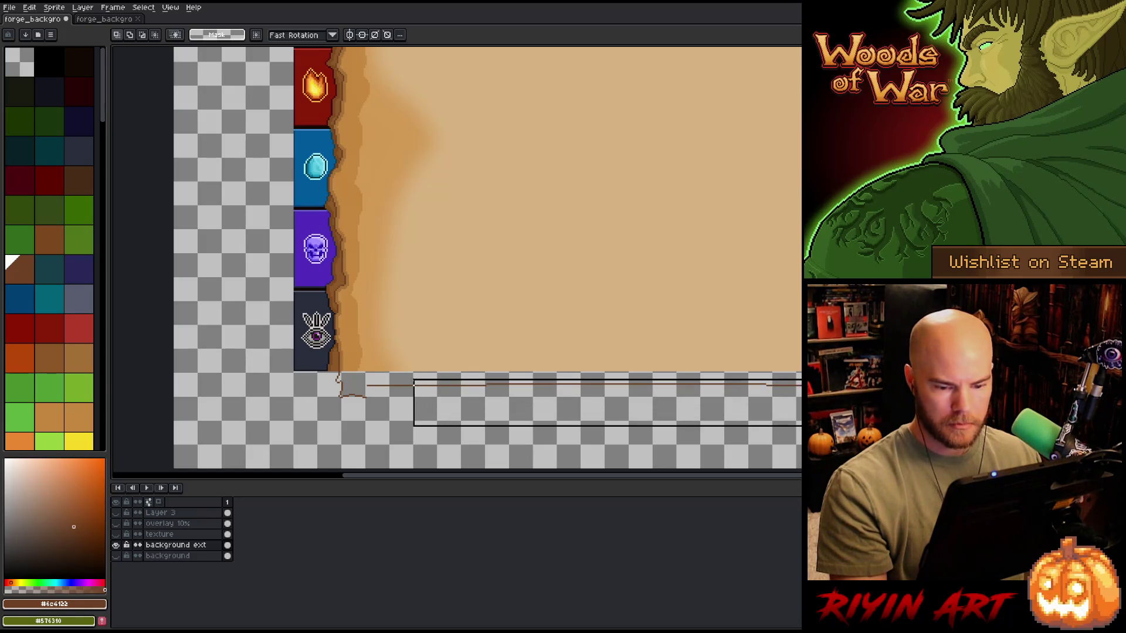
key("Up")
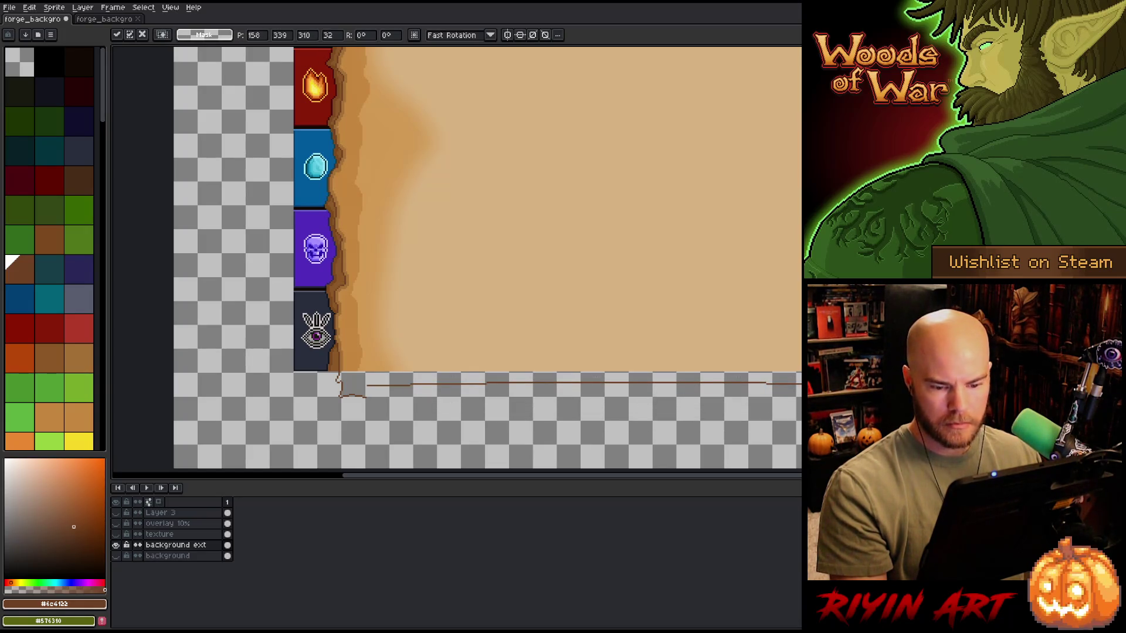
key("Return")
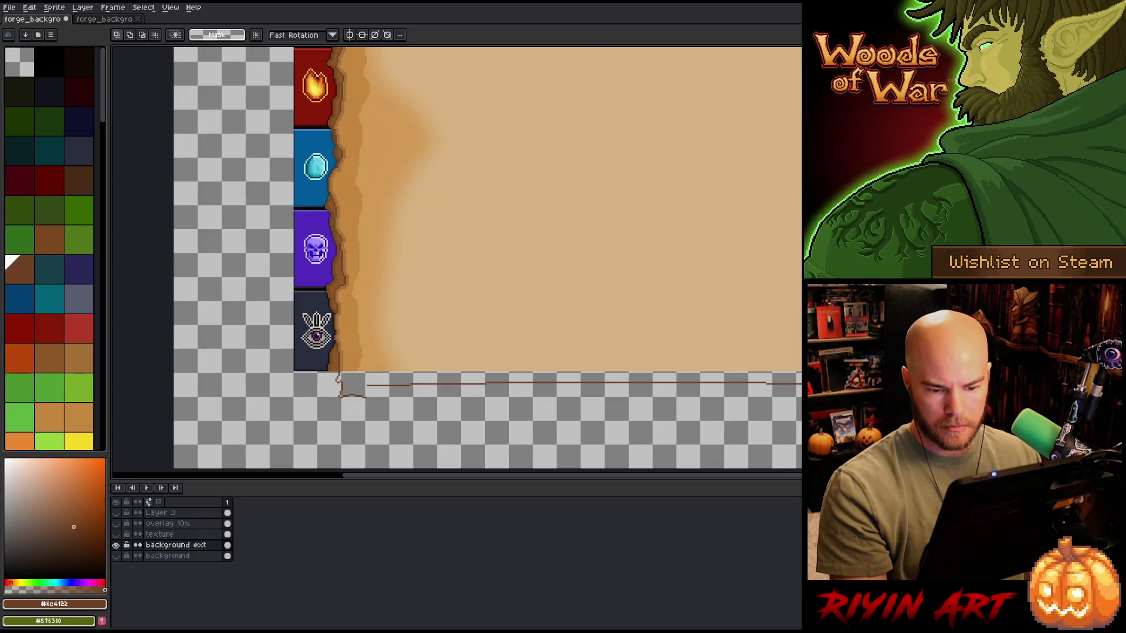
mouse_move(798, 422)
left_mouse_down()
mouse_move(624, 381)
mouse_move(379, 382)
left_mouse_up()
key("Up")
key("Up")
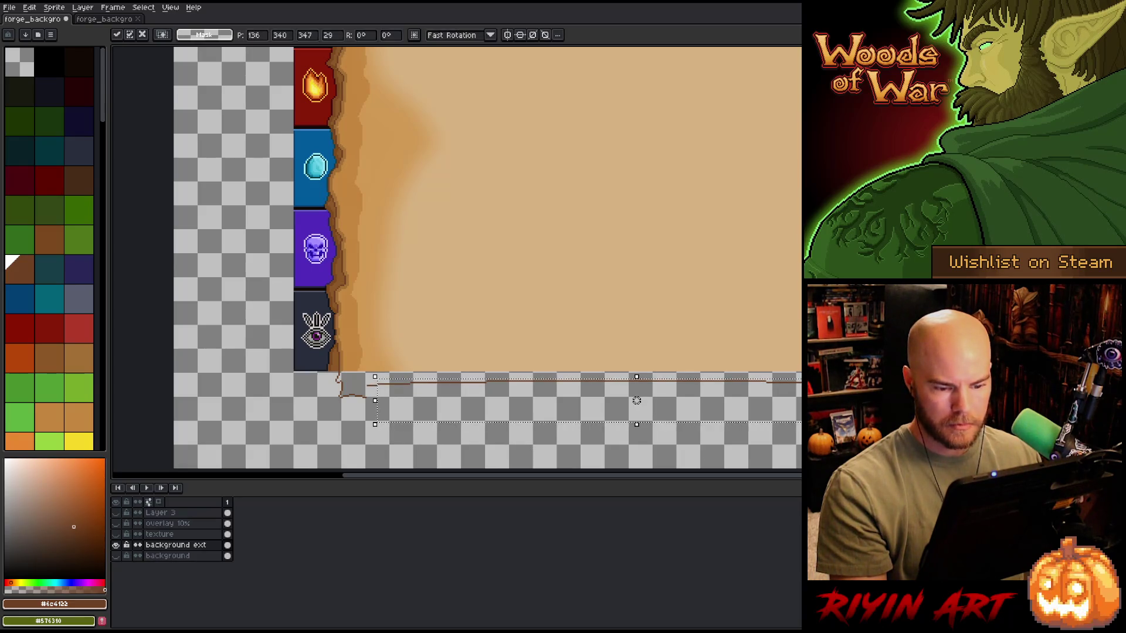
key("Return")
scroll(636, 400, "down", 1)
scroll(493, 410, "left", 2)
scroll(510, 372, "up", 2)
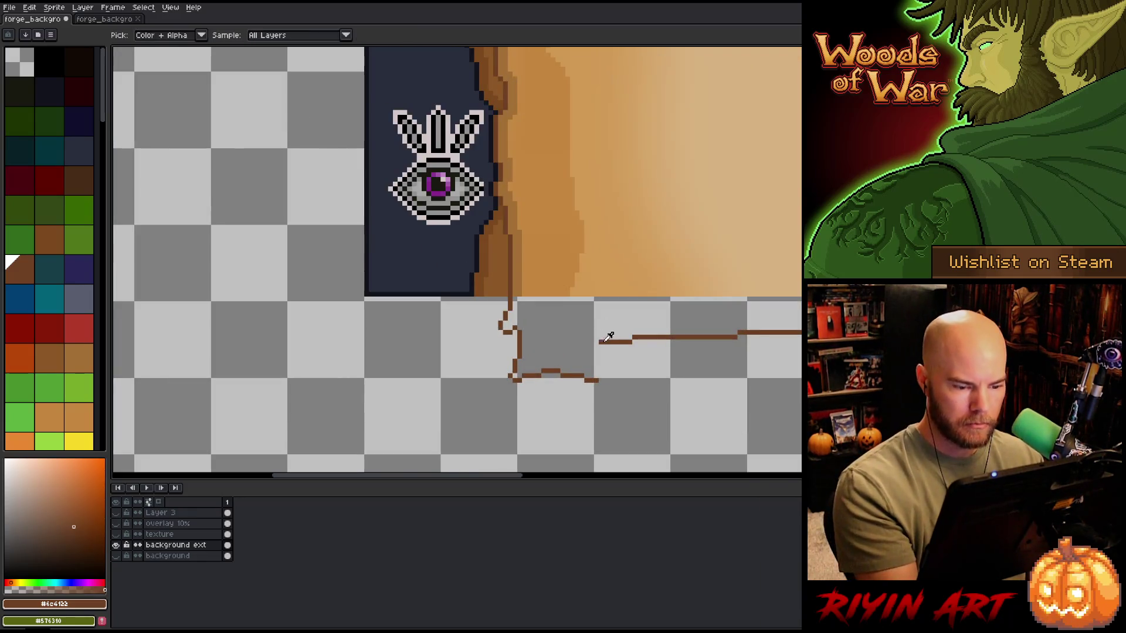
Step: Clear the selection and draw brown #7b491d outline strokes at the border corner beneath the parchment
mouse_move(602, 342)
left_mouse_down()
mouse_move(519, 354)
mouse_move(598, 383)
left_mouse_up()
left_click(535, 366)
key("b")
key("e")
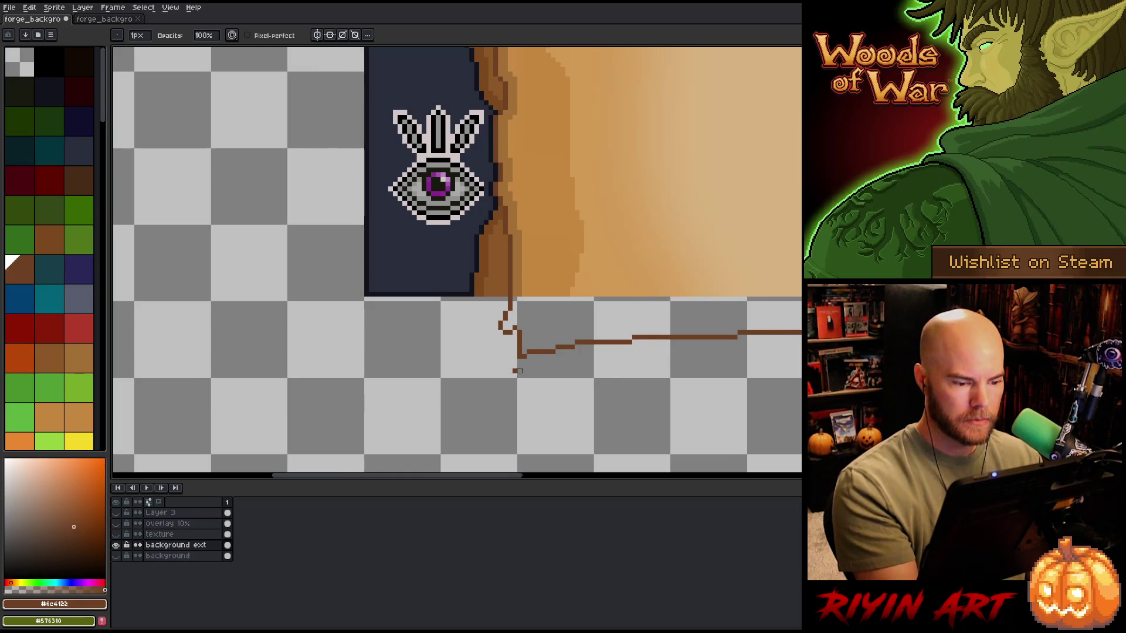
key("b")
left_click(481, 287, "alt")
mouse_move(475, 298)
left_mouse_down()
mouse_move(497, 384)
mouse_move(580, 381)
left_mouse_up()
mouse_move(690, 419)
left_mouse_down()
mouse_move(653, 382)
mouse_move(540, 356)
left_mouse_up()
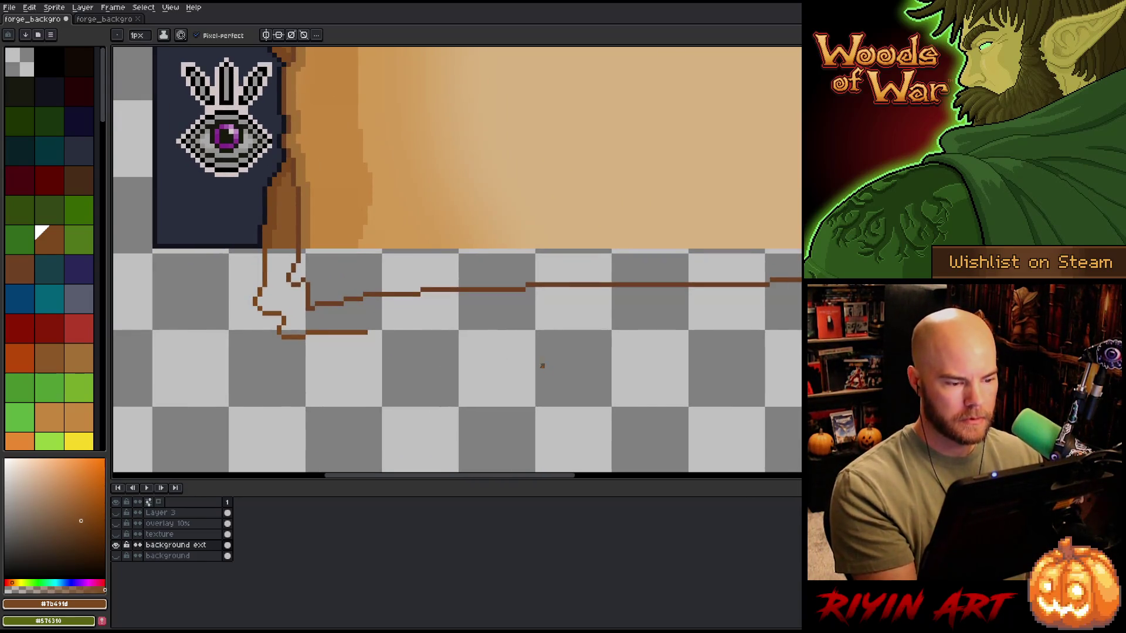
Step: Continue the second brown line beneath the bottom outline to the canvas's right edge
scroll(538, 366, "down", 2)
left_click_drag(673, 384, 502, 377)
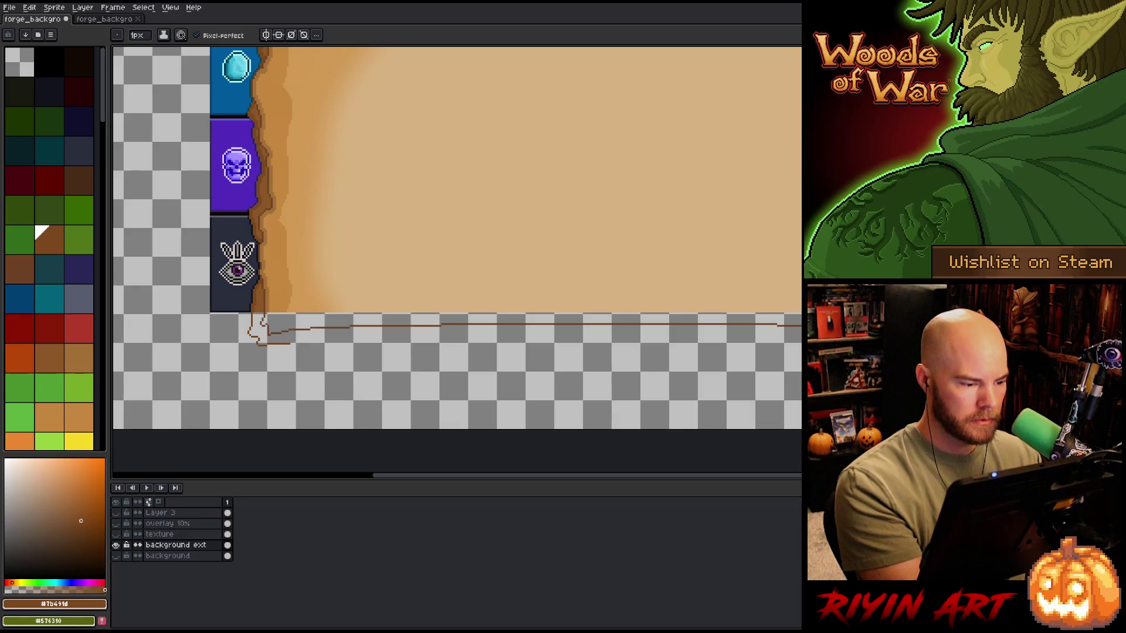
key("alt")
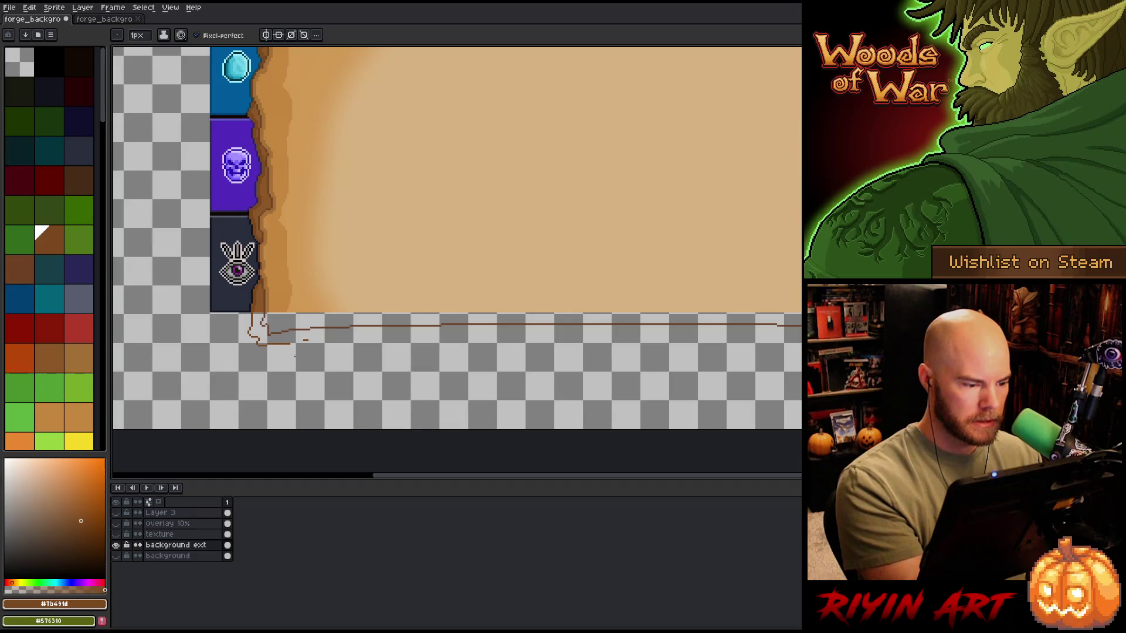
left_click_drag(432, 338, 801, 341)
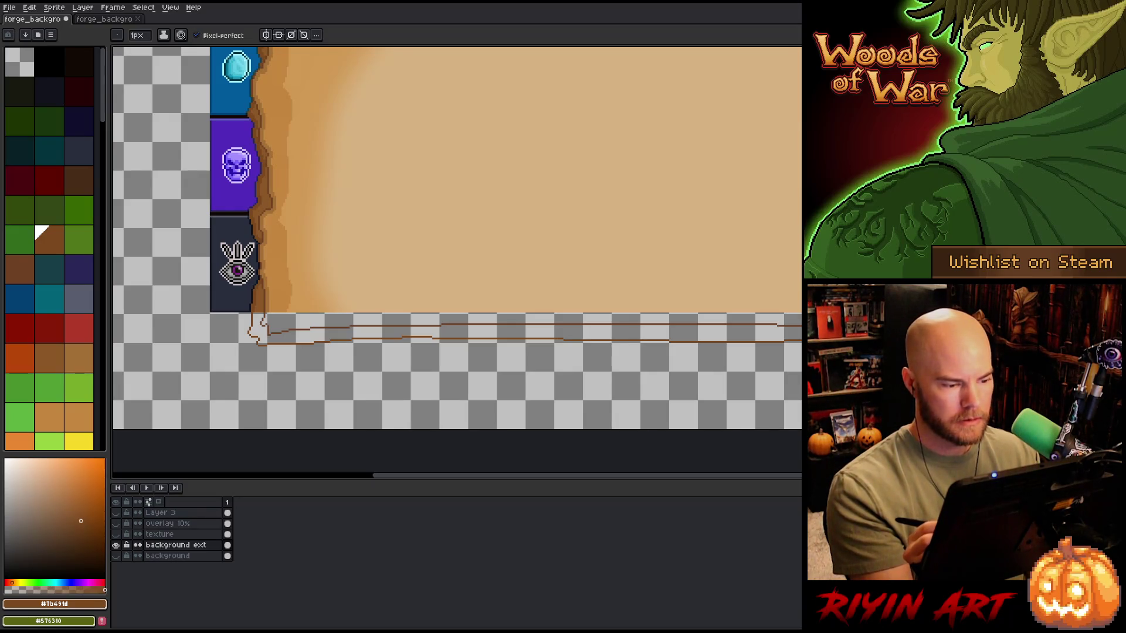
left_click_drag(458, 235, 413, 247)
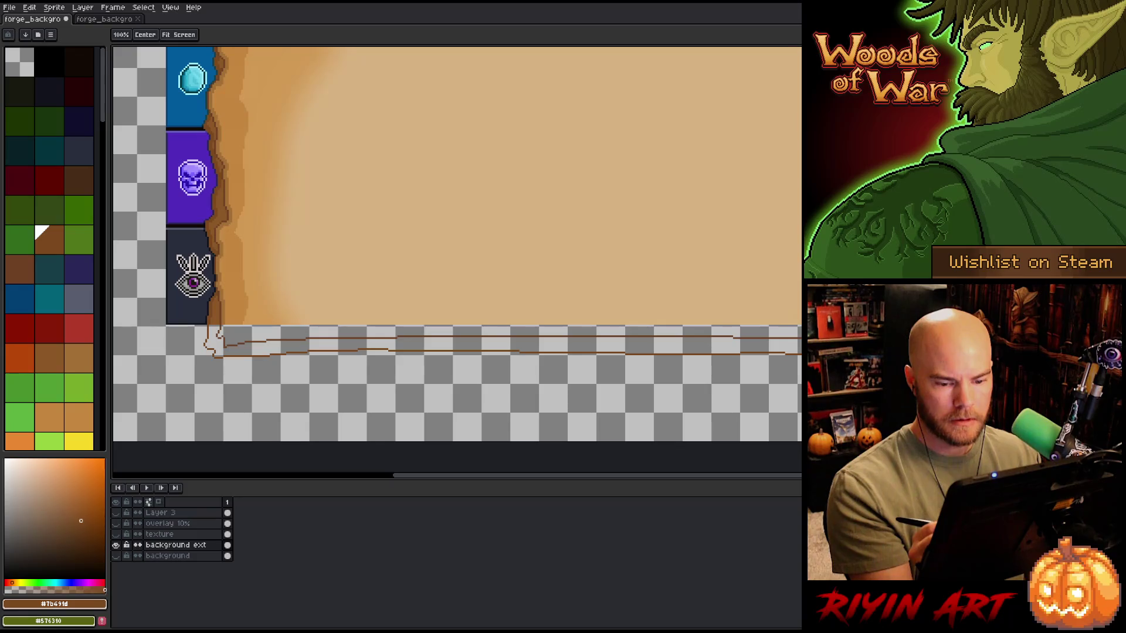
Step: Draw another brown pencil line along the bottom border strip
key("b")
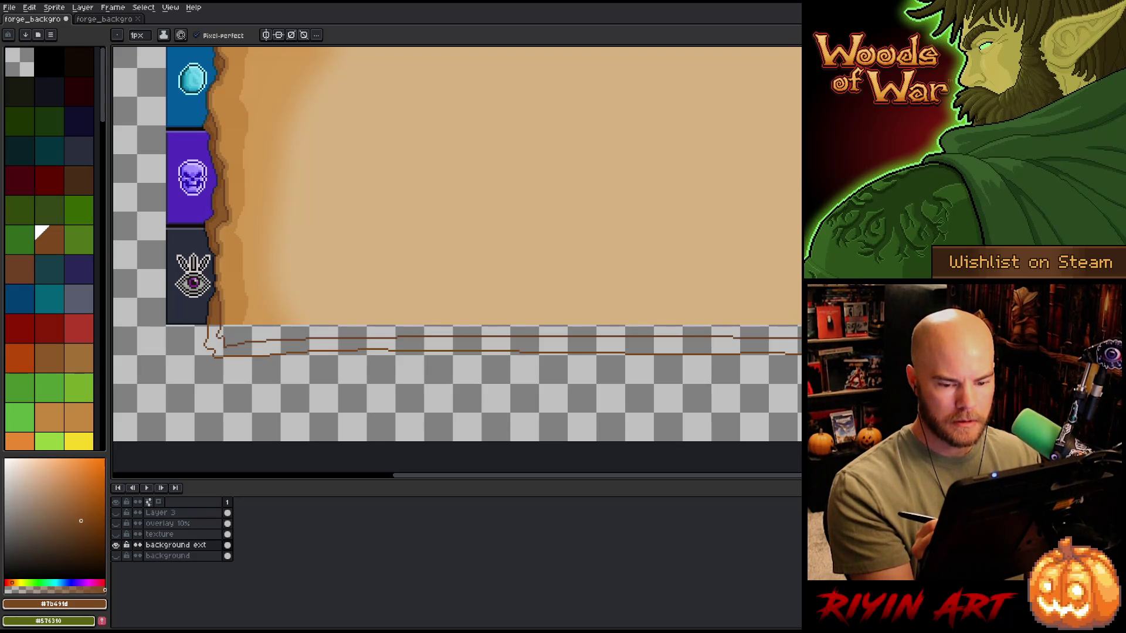
left_click_drag(690, 344, 586, 345)
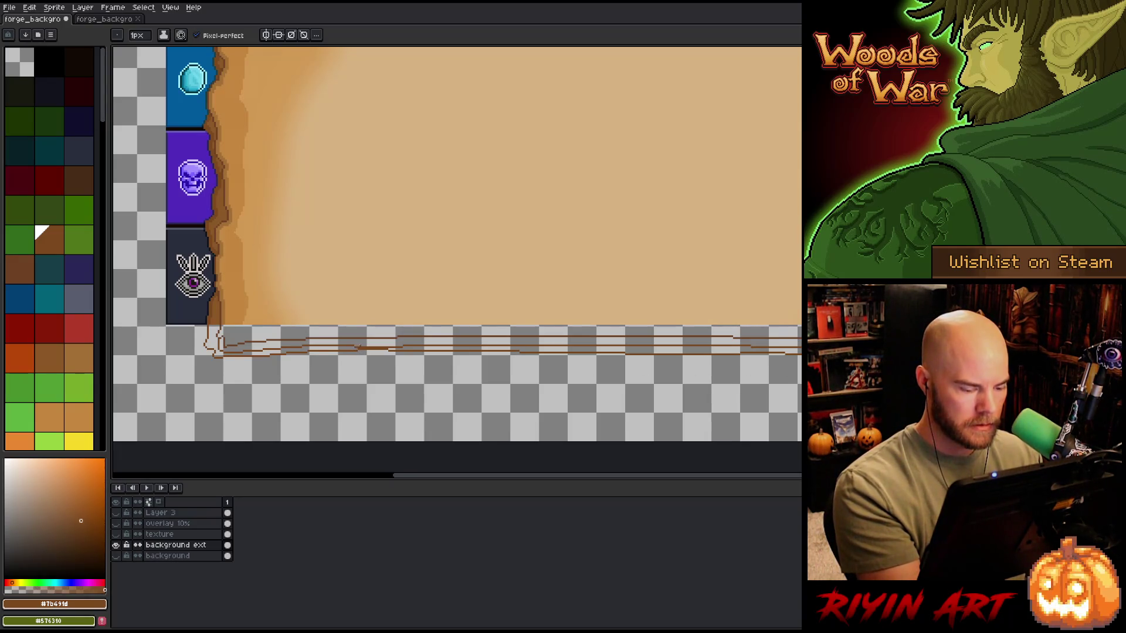
key("m")
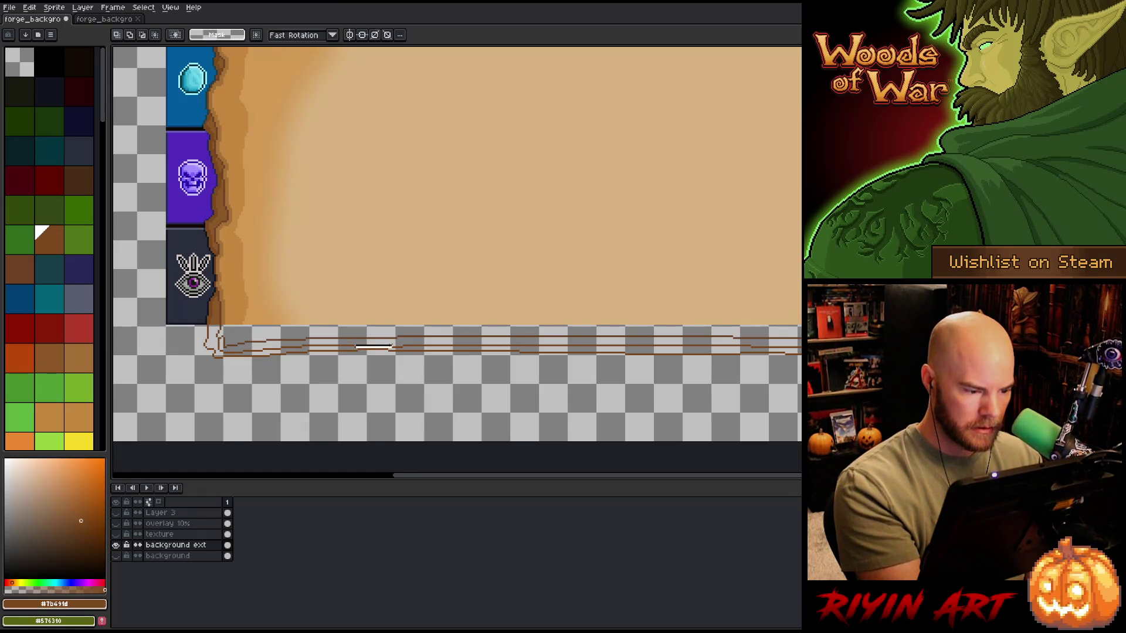
scroll(391, 346, "up", 2)
Step: Shift a dropped section of the strip's middle brown line up into alignment
left_click_drag(265, 274, 457, 274)
left_click(357, 271)
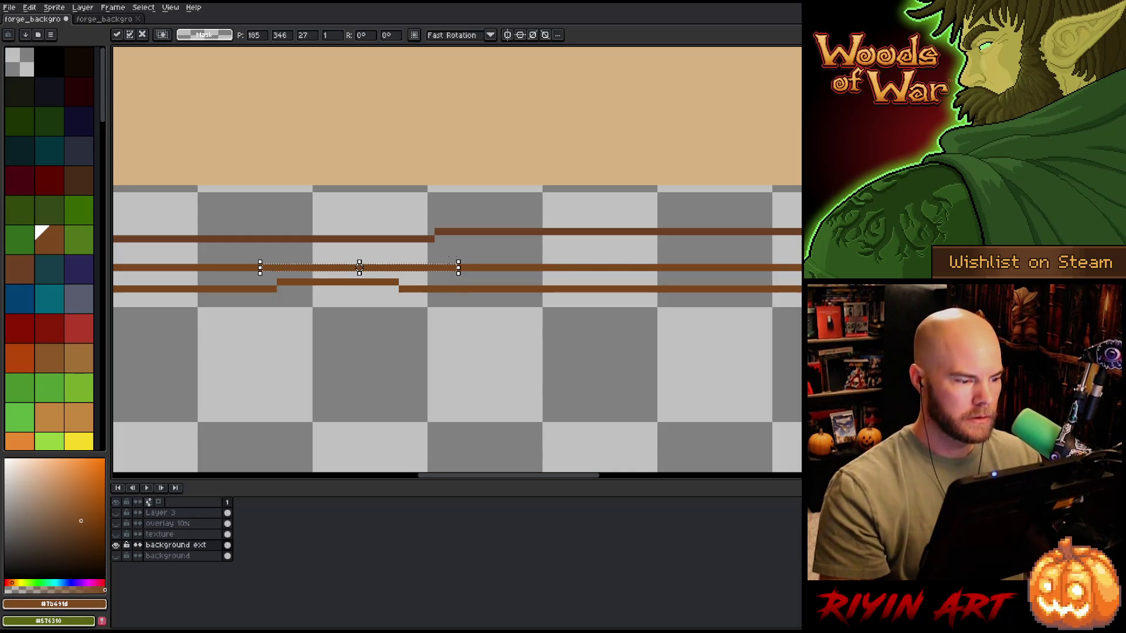
scroll(390, 282, "down", 1)
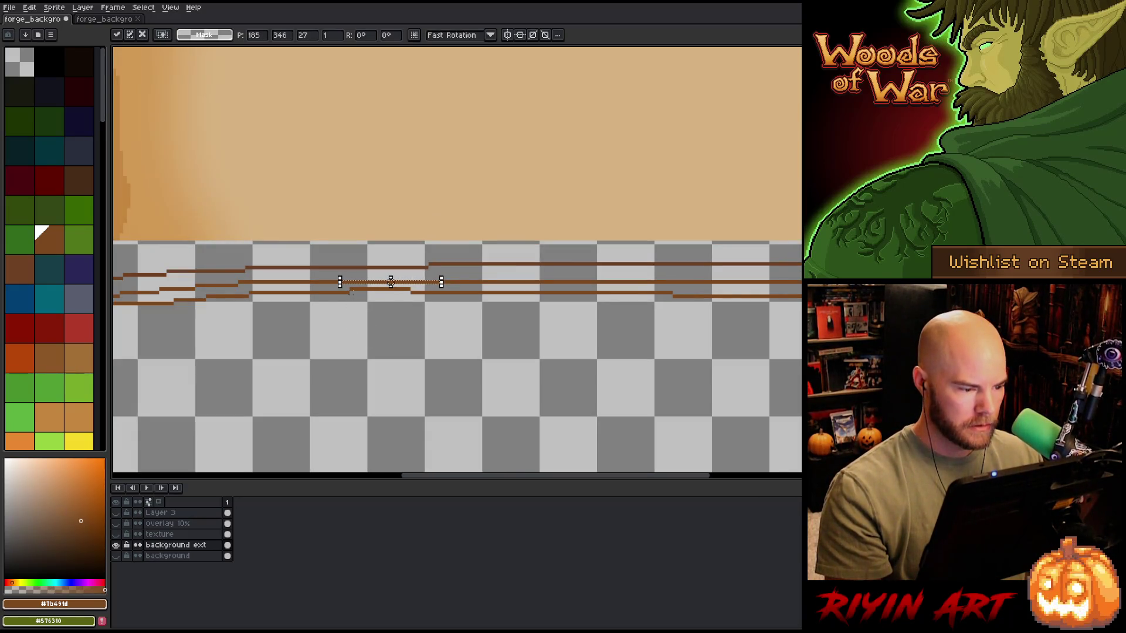
left_click_drag(347, 285, 413, 321)
left_click(631, 334)
scroll(631, 334, "down", 2)
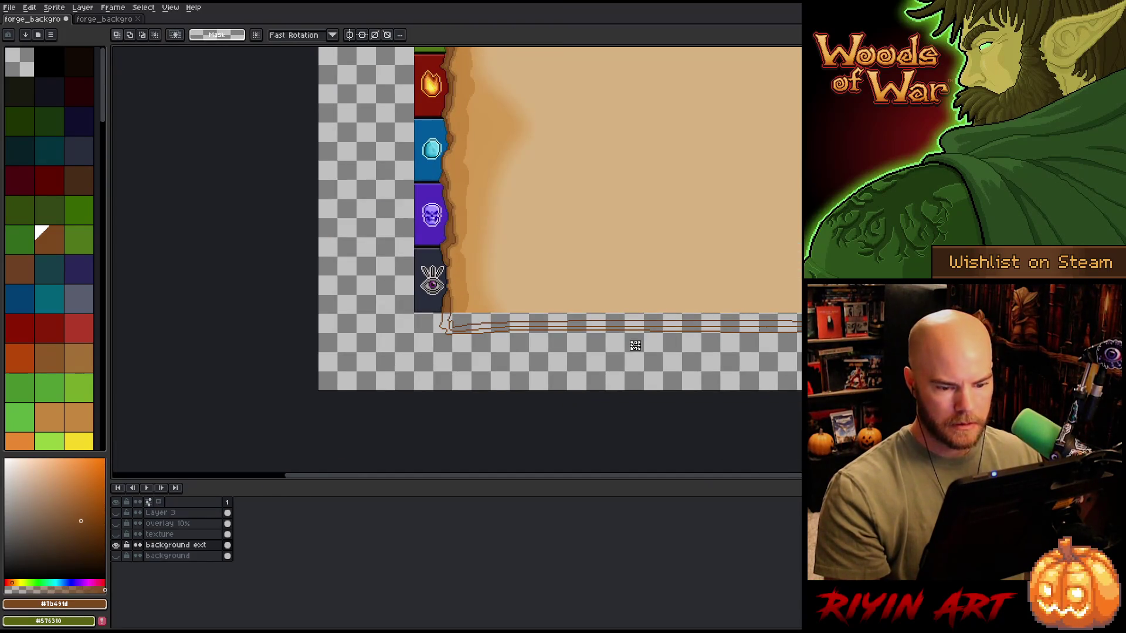
left_click_drag(818, 368, 690, 375)
scroll(576, 371, "down", 4)
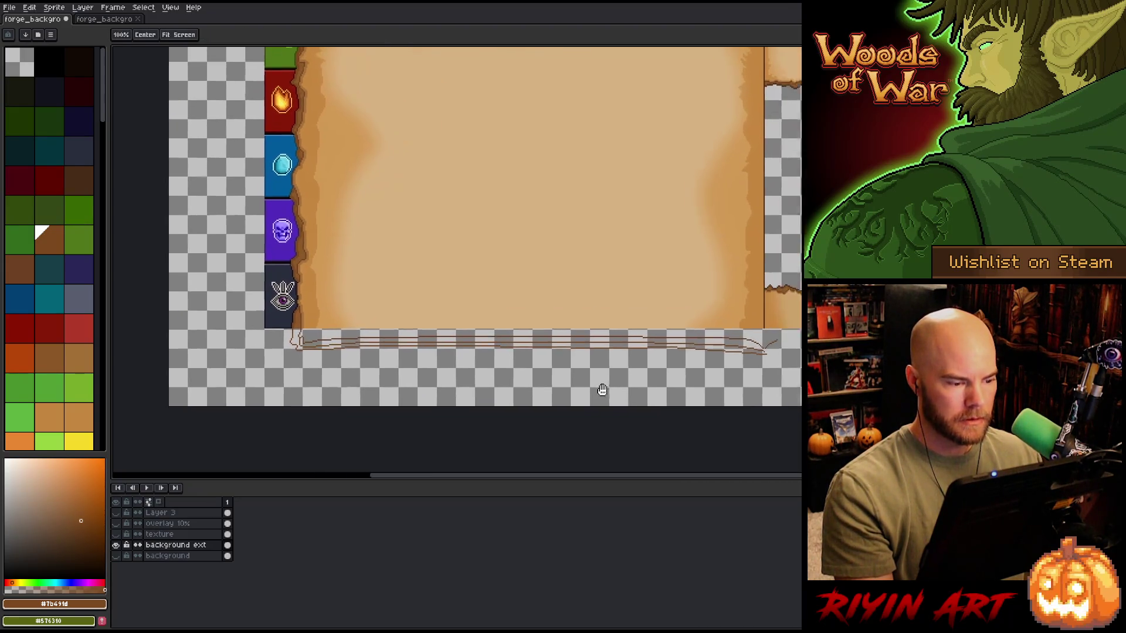
scroll(576, 371, "up", 1)
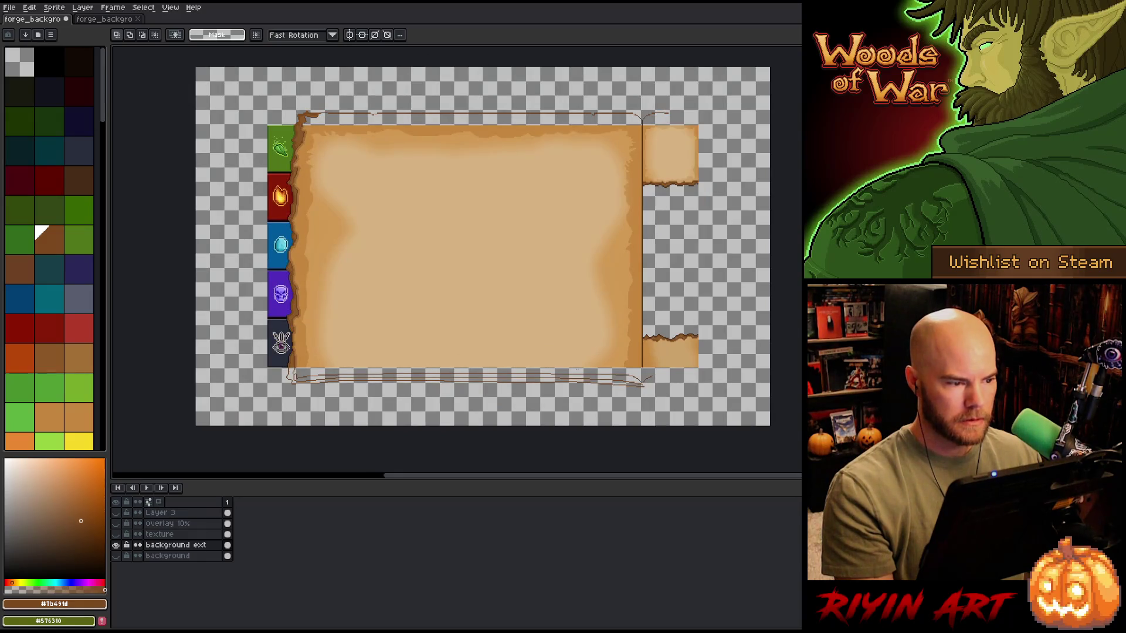
Step: Realign short stretches of the thin brown top outline above the parchment using marquee selections
scroll(534, 286, "up", 4)
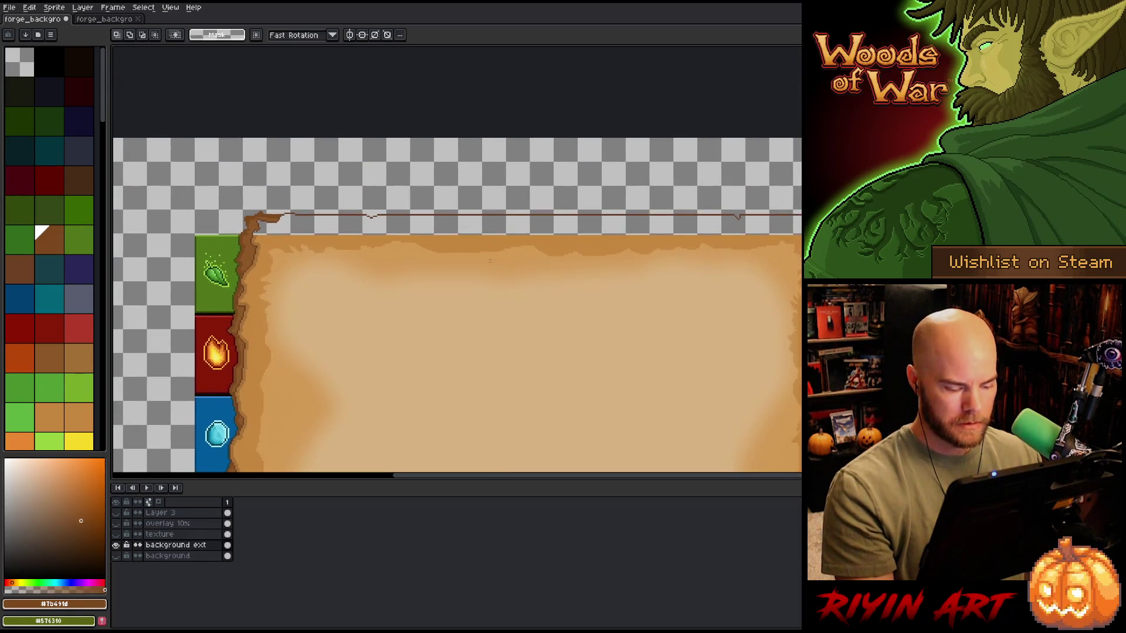
mouse_move(791, 204)
left_mouse_down()
mouse_move(284, 217)
mouse_move(302, 221)
left_mouse_up()
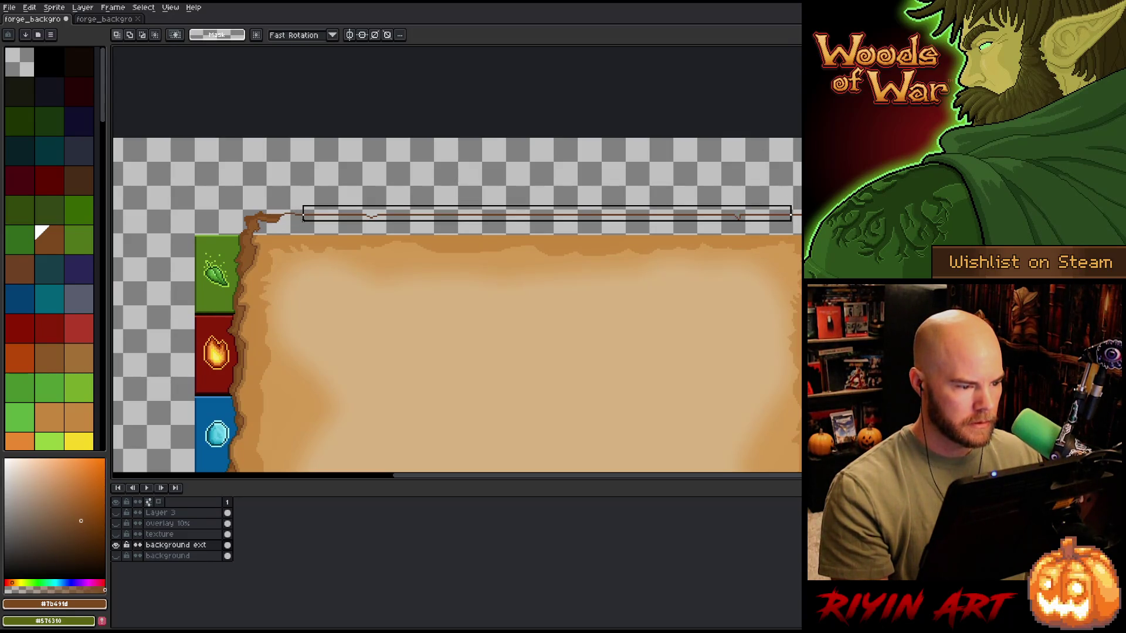
left_click(305, 225)
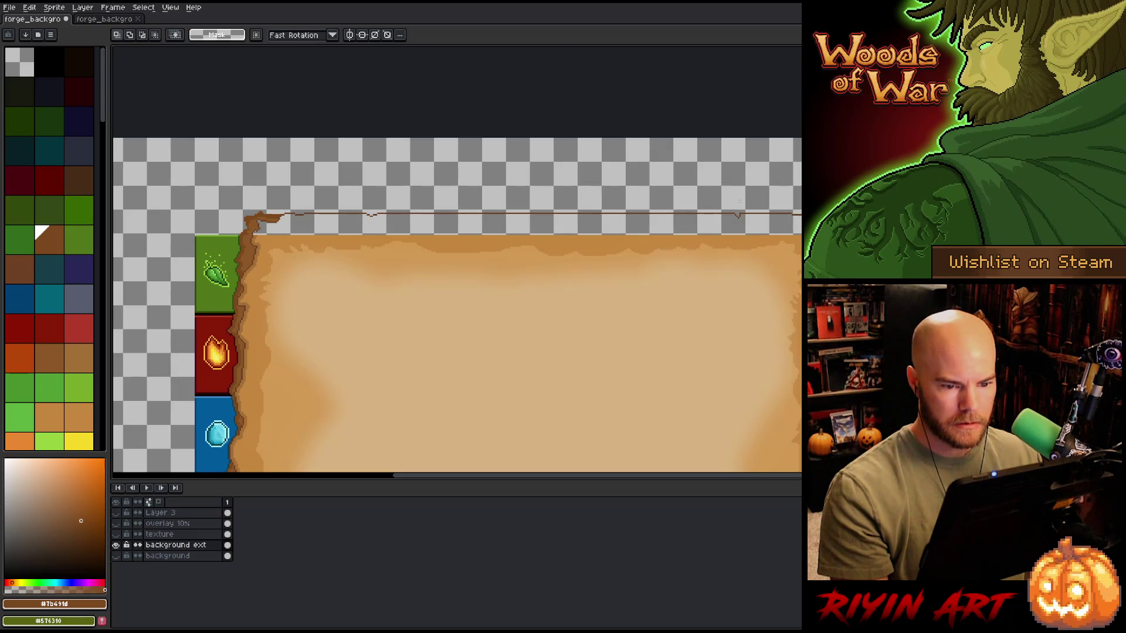
mouse_move(756, 204)
left_mouse_down()
mouse_move(544, 224)
mouse_move(318, 223)
left_mouse_up()
key("ctrl+d")
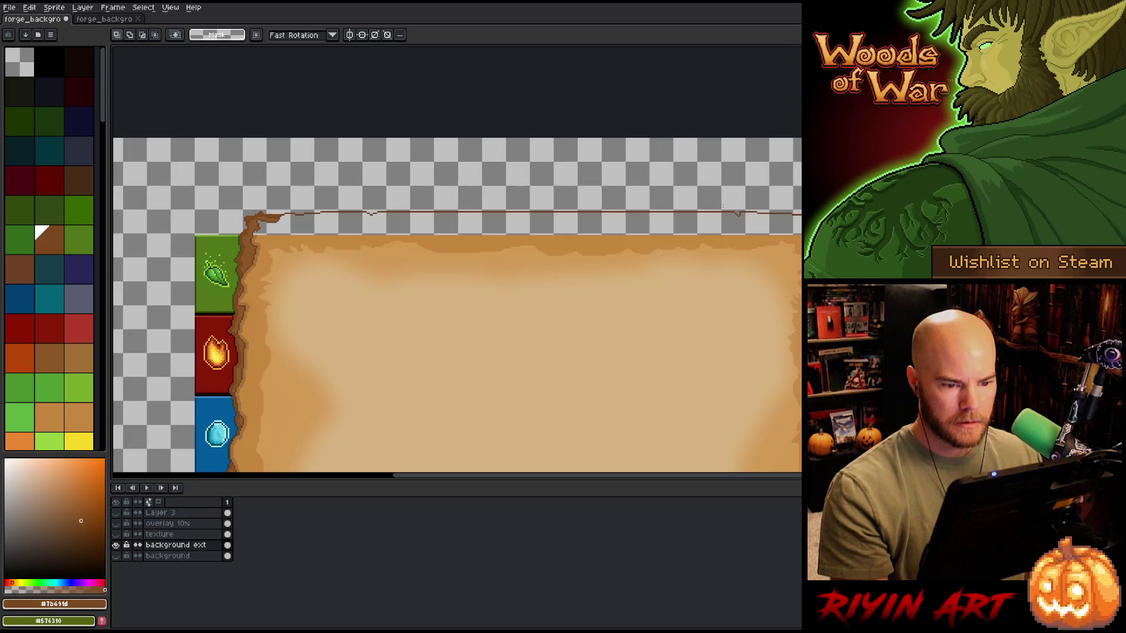
mouse_move(714, 201)
left_mouse_down()
mouse_move(340, 233)
mouse_move(684, 224)
left_mouse_up()
key("ctrl+d")
left_click_drag(604, 225, 684, 223)
key("ctrl+d")
mouse_move(463, 204)
left_mouse_down()
mouse_move(595, 233)
mouse_move(637, 214)
mouse_move(640, 223)
left_mouse_up()
key("ctrl+d")
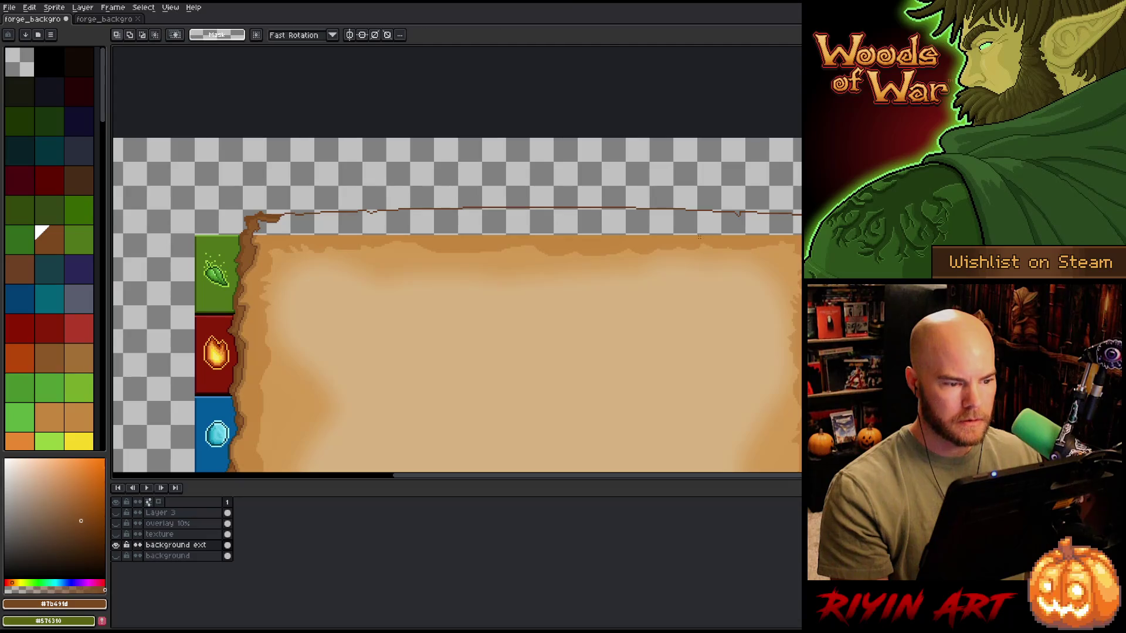
scroll(645, 240, "down", 1)
left_click_drag(628, 279, 471, 169)
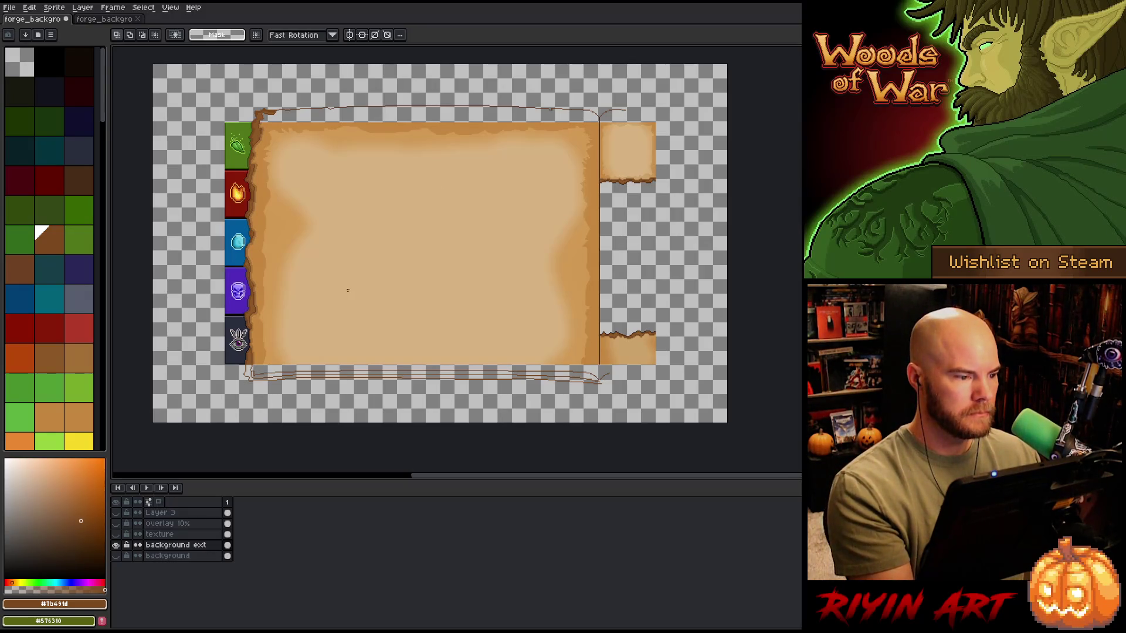
key("h")
left_click_drag(603, 381, 582, 415)
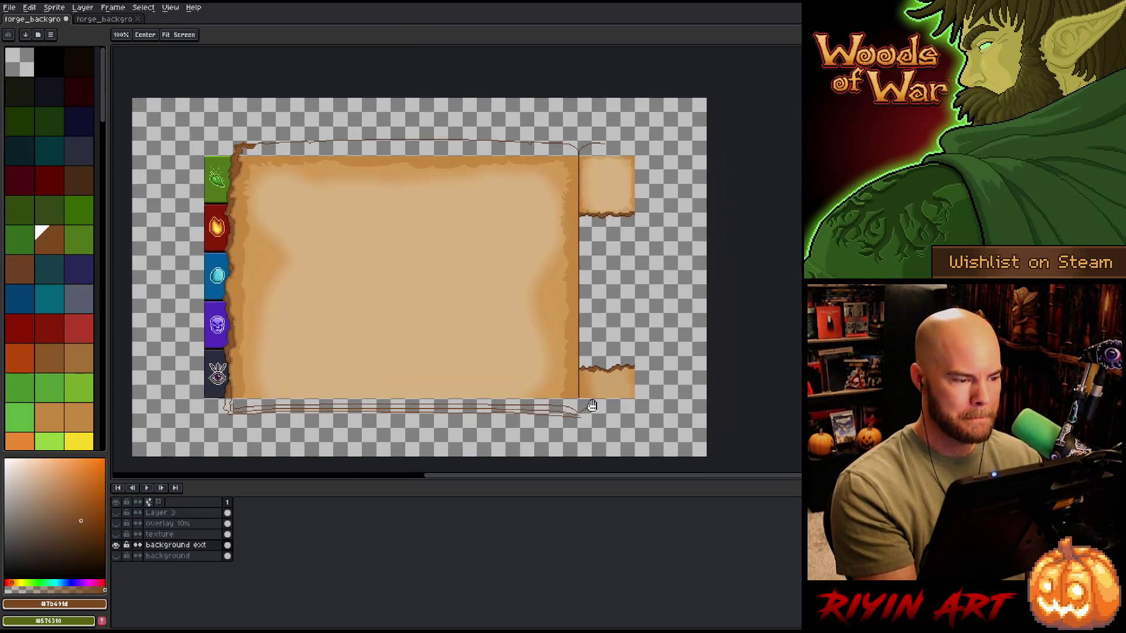
Step: Extend the dark brown divider line down through the bottom border
key("m")
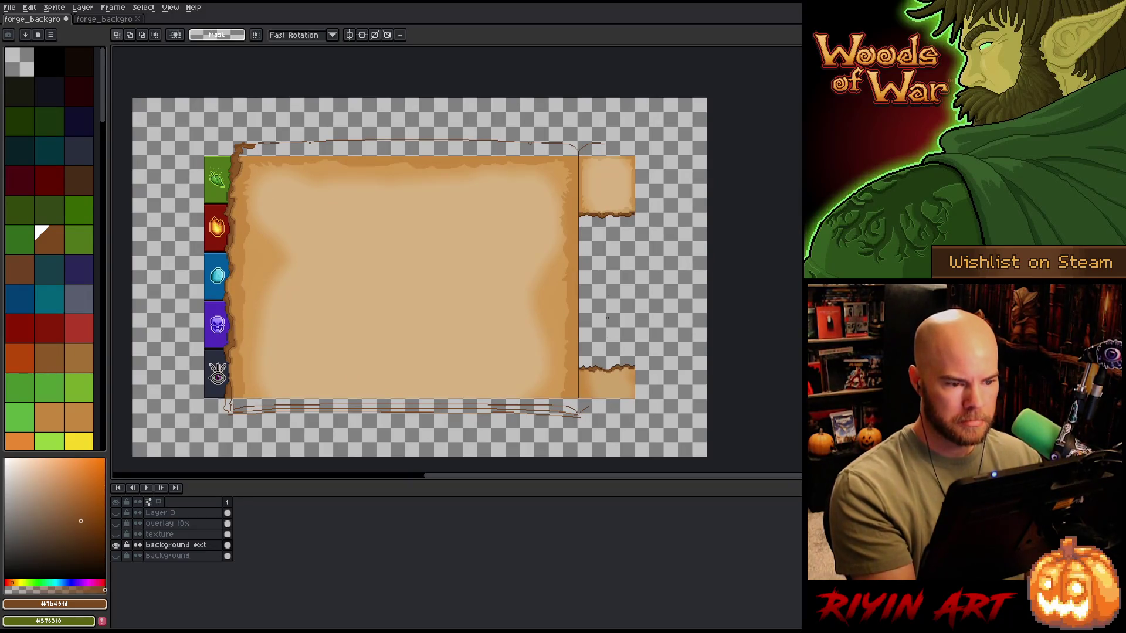
scroll(593, 416, "up", 4)
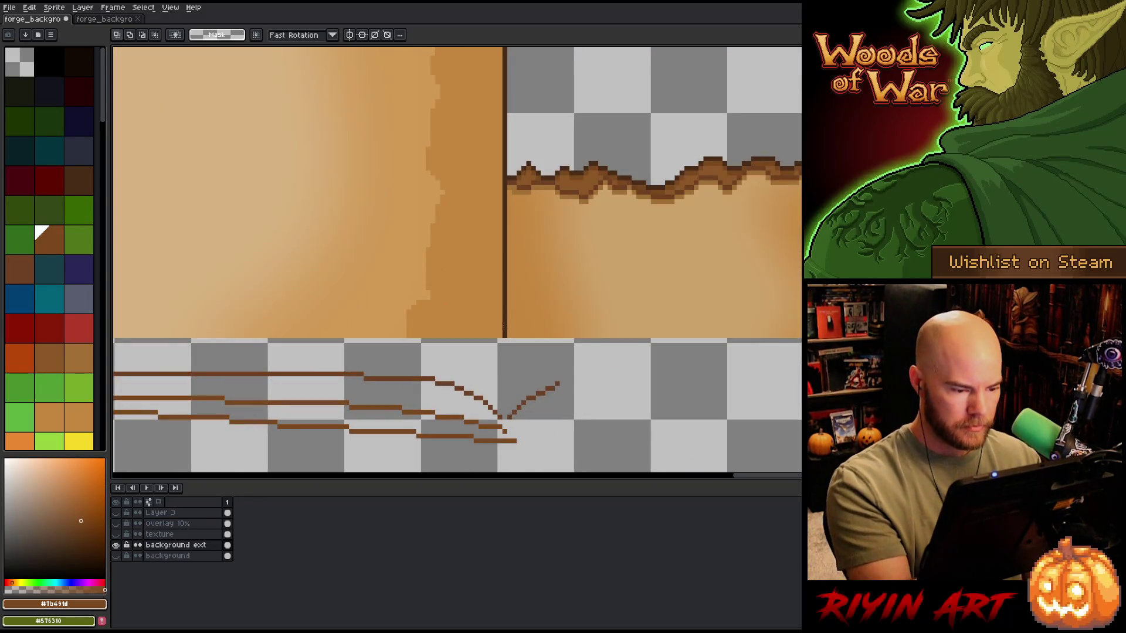
left_click(503, 317, "alt")
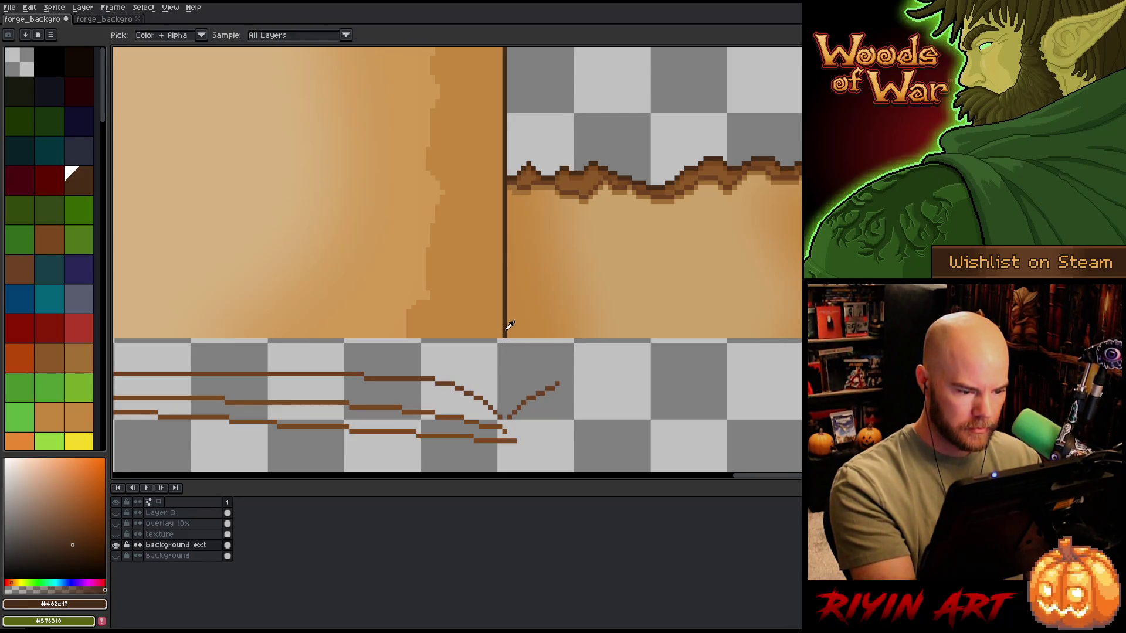
key("b")
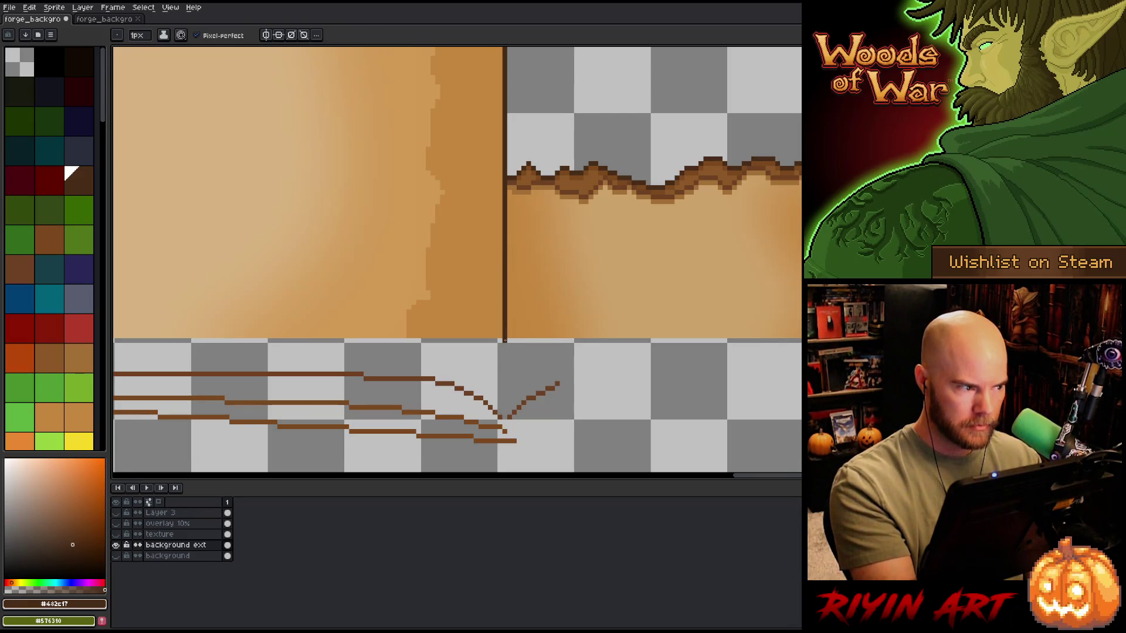
left_click(505, 366, "shift")
left_click_drag(504, 366, 503, 417)
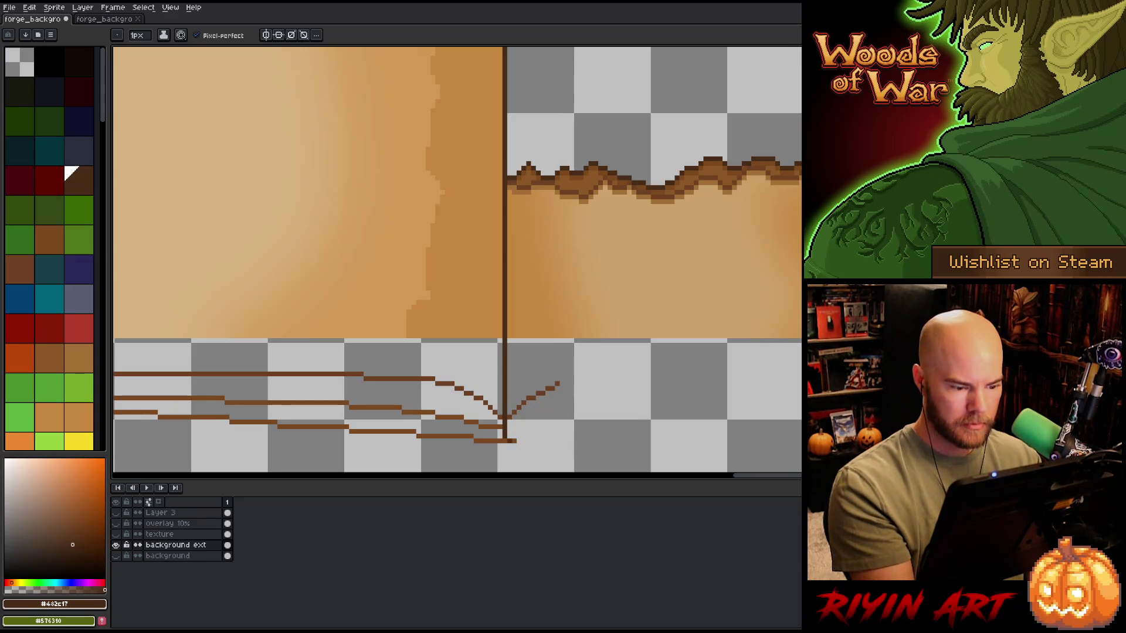
left_click(500, 432, "alt")
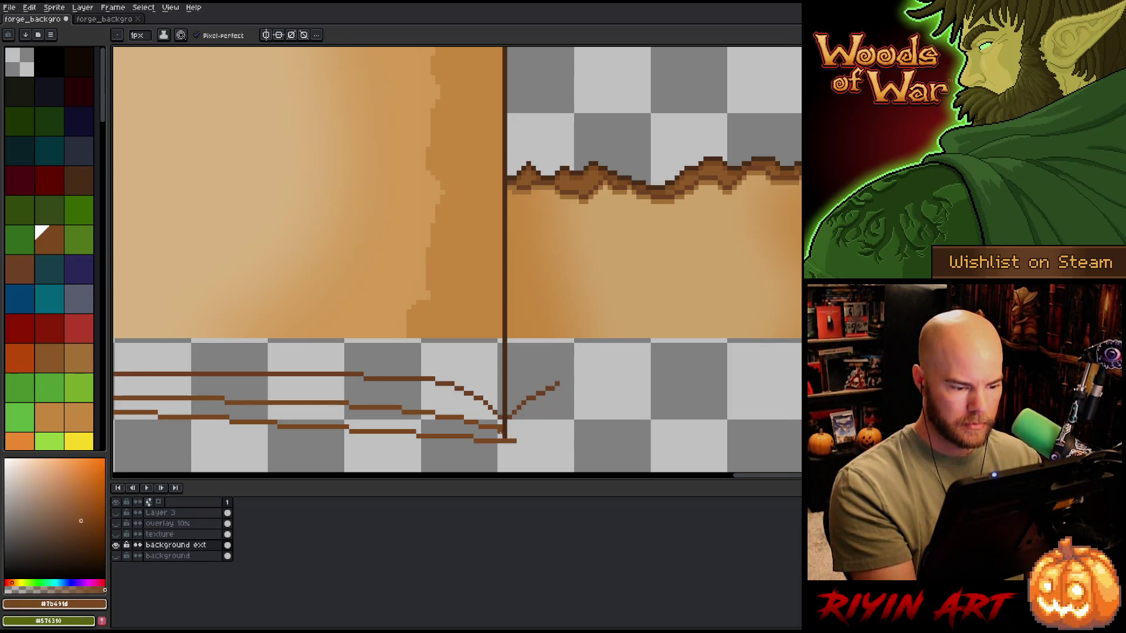
key("shift")
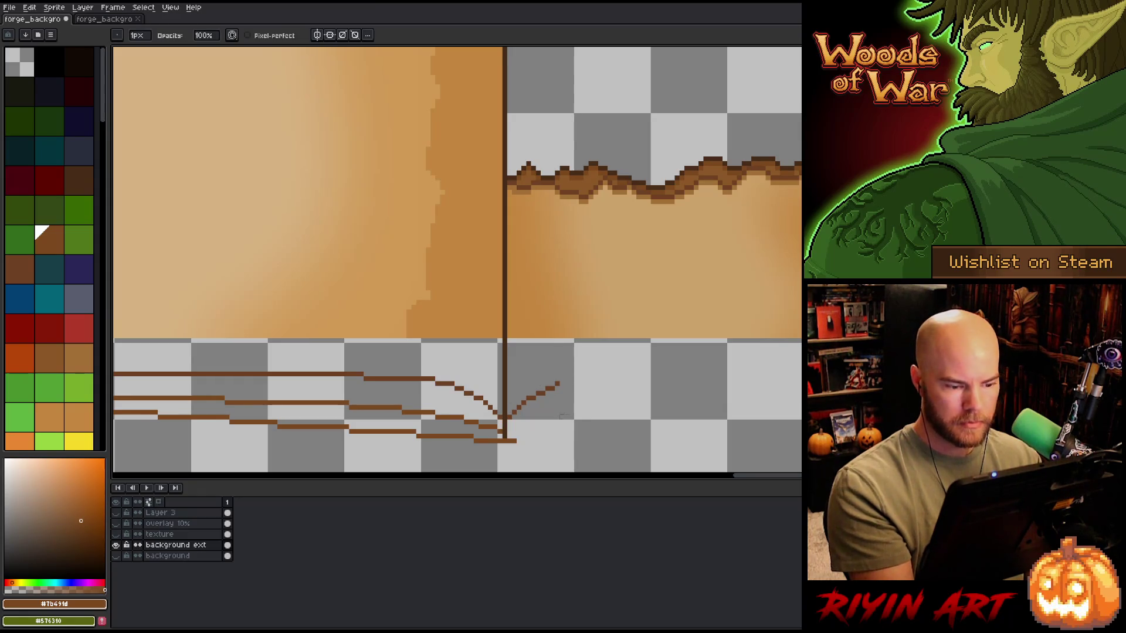
Step: Draw a dark brown edge along the gap between the two right-hand tabs
scroll(622, 404, "down", 3)
left_click_drag(643, 422, 527, 449)
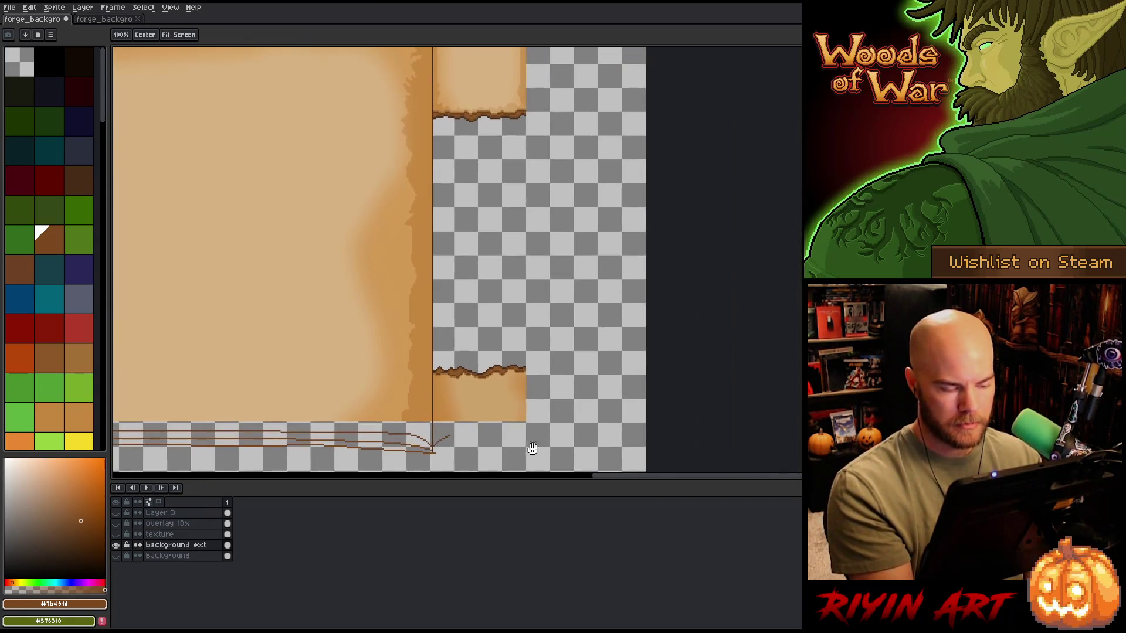
key("space")
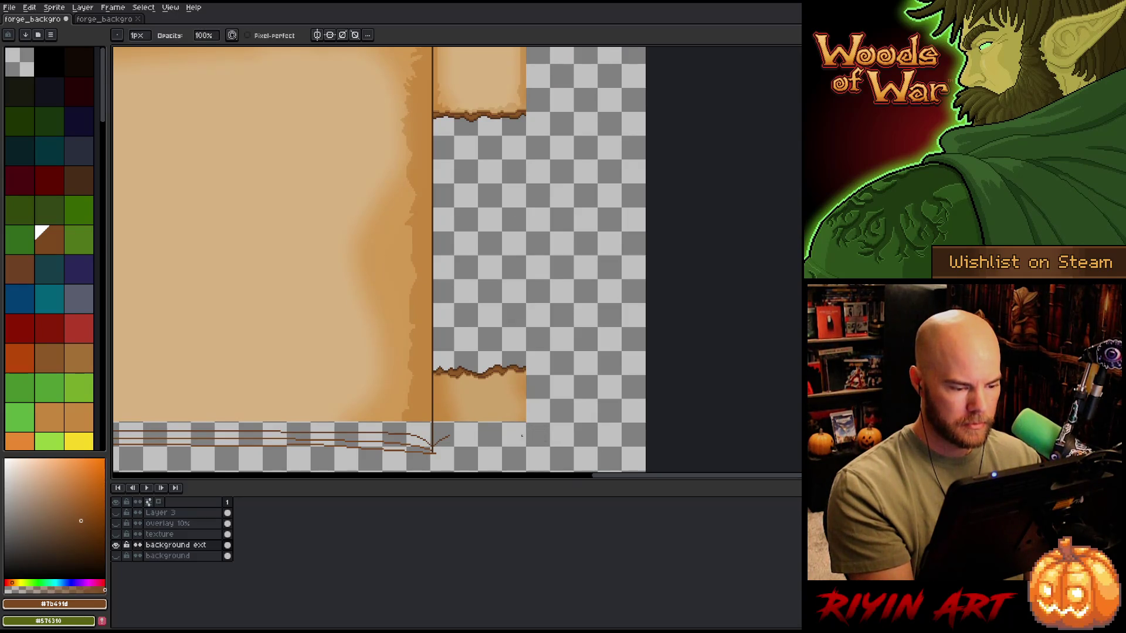
scroll(497, 436, "down", 3)
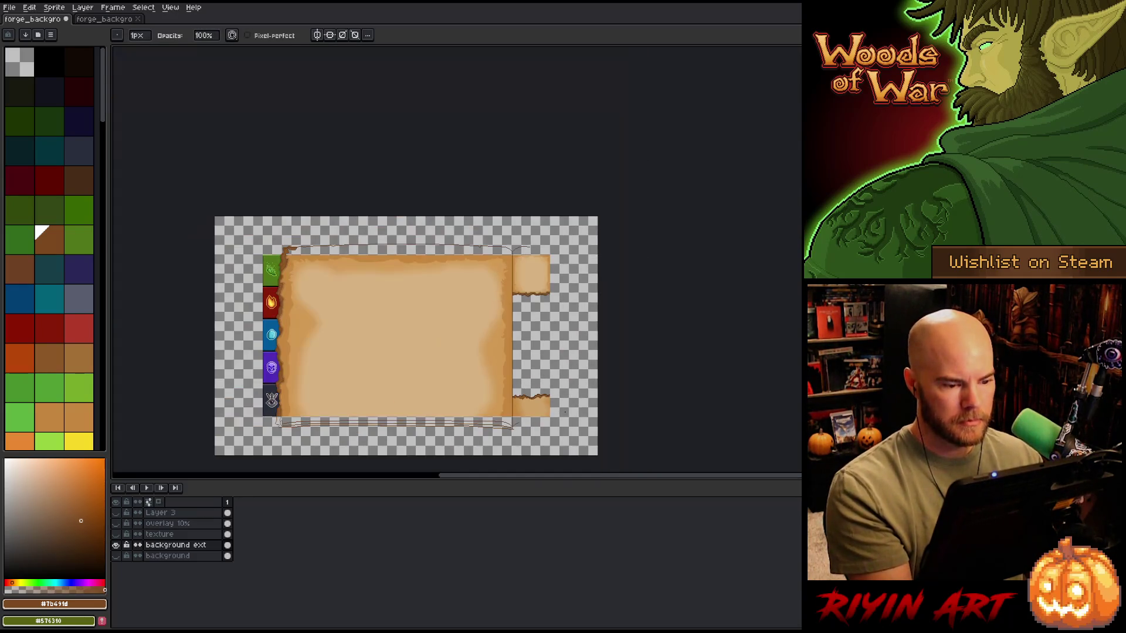
scroll(569, 402, "up", 1)
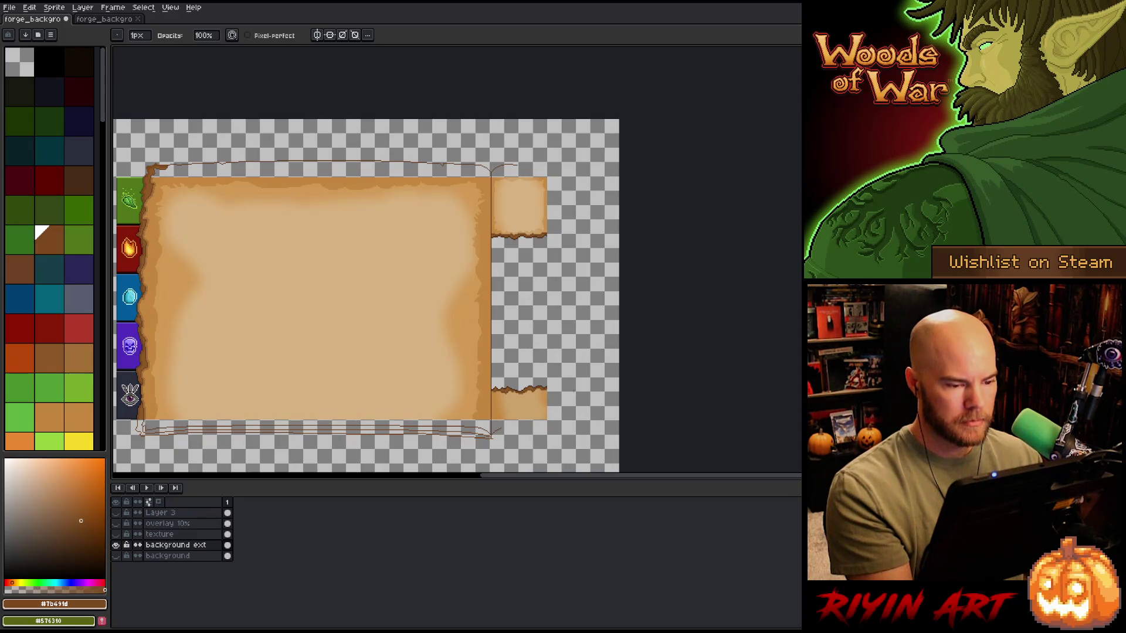
scroll(573, 390, "up", 1)
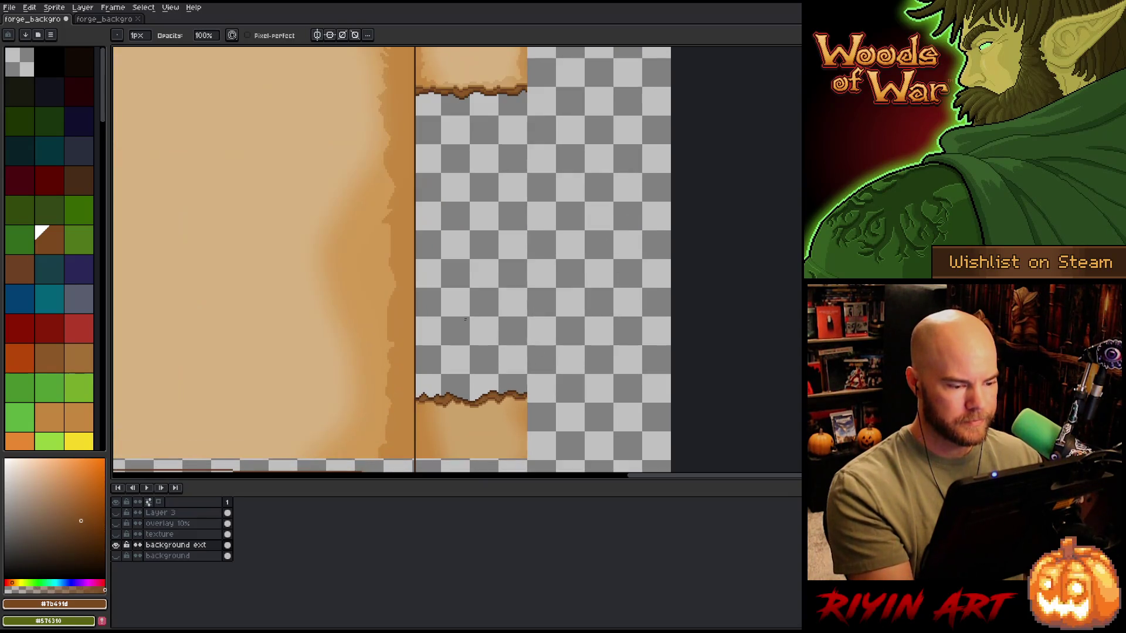
left_click(416, 433, "alt")
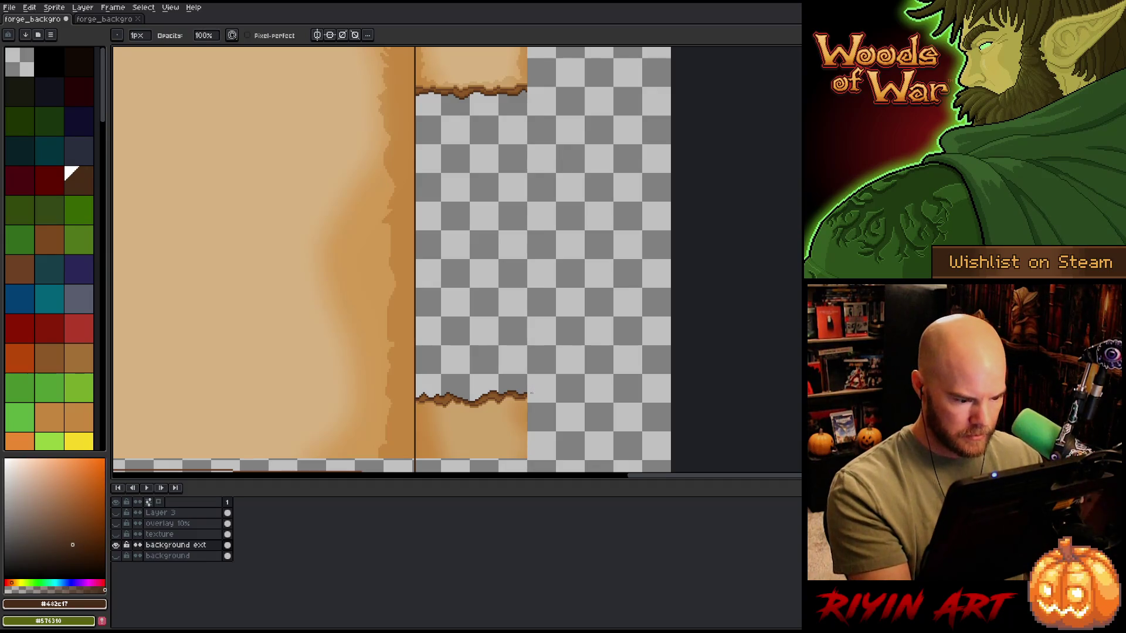
scroll(567, 398, "down", 1)
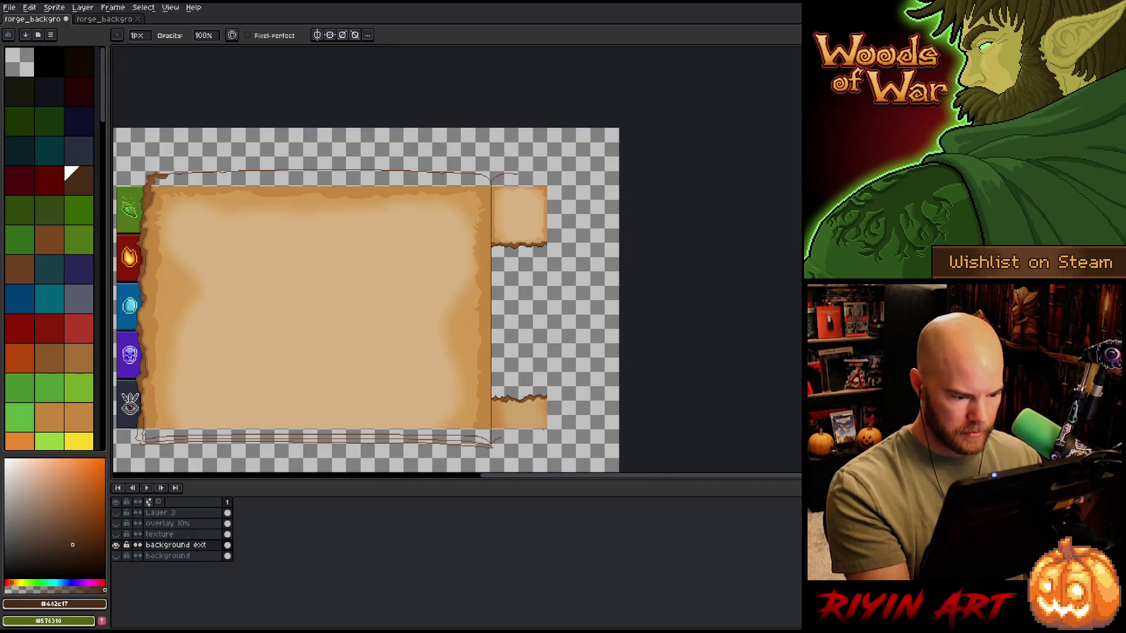
scroll(547, 420, "up", 3)
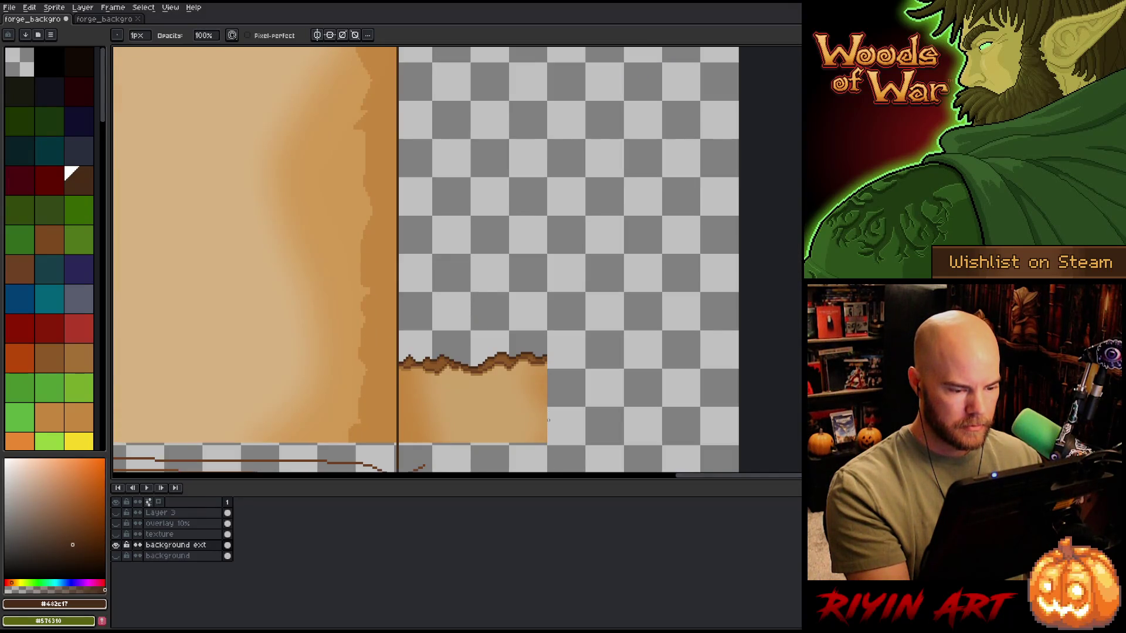
key("e")
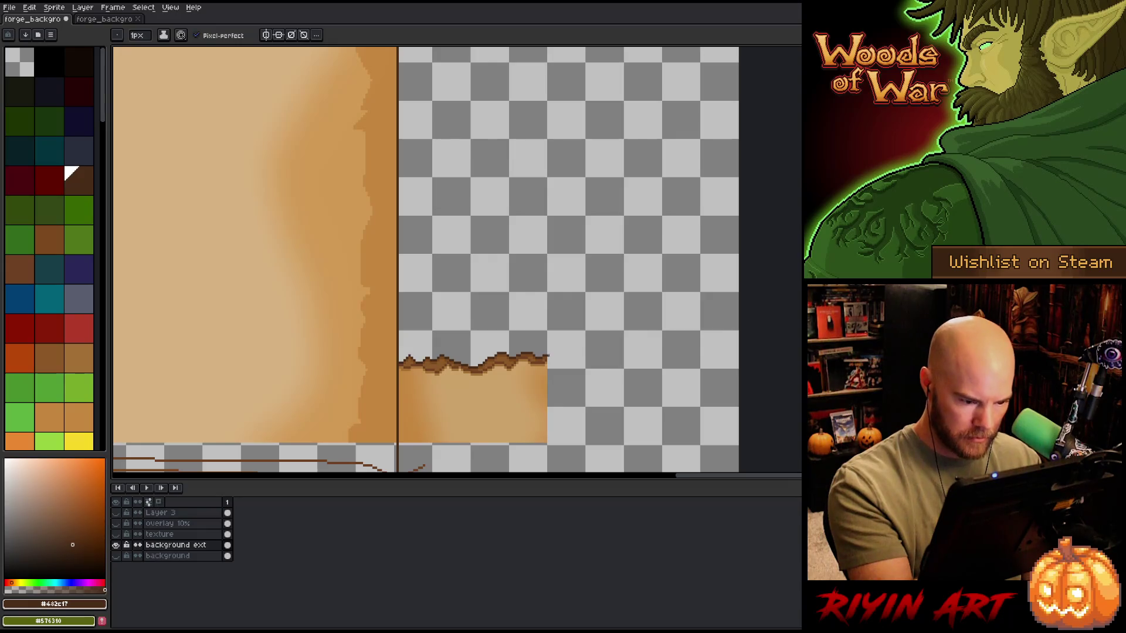
scroll(554, 304, "down", 2)
left_click_drag(564, 213, 551, 367)
scroll(538, 233, "up", 3)
left_click(538, 231, "shift")
scroll(586, 307, "down", 3)
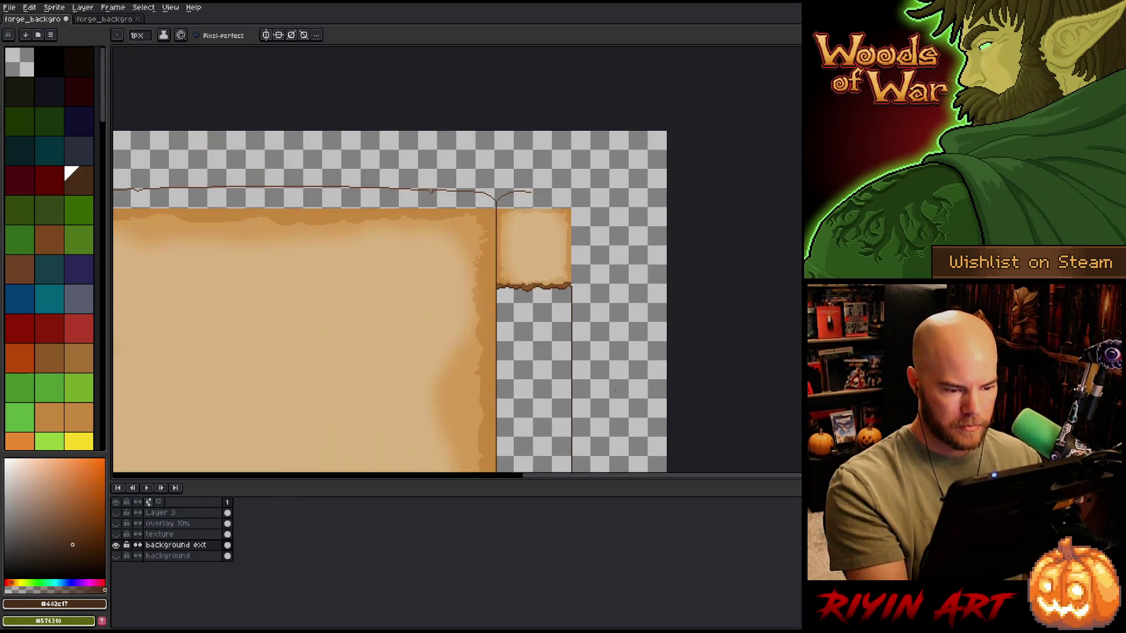
left_click_drag(604, 387, 588, 249)
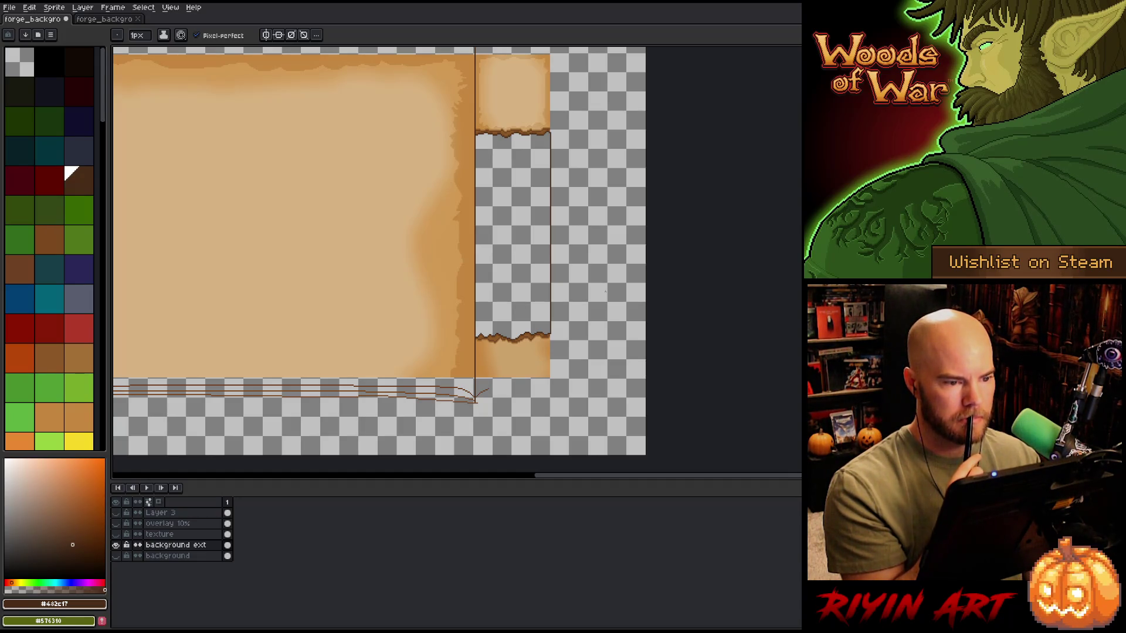
Step: Extend the mid-brown bottom border line from the notch right across the lower strip
scroll(556, 349, "up", 3)
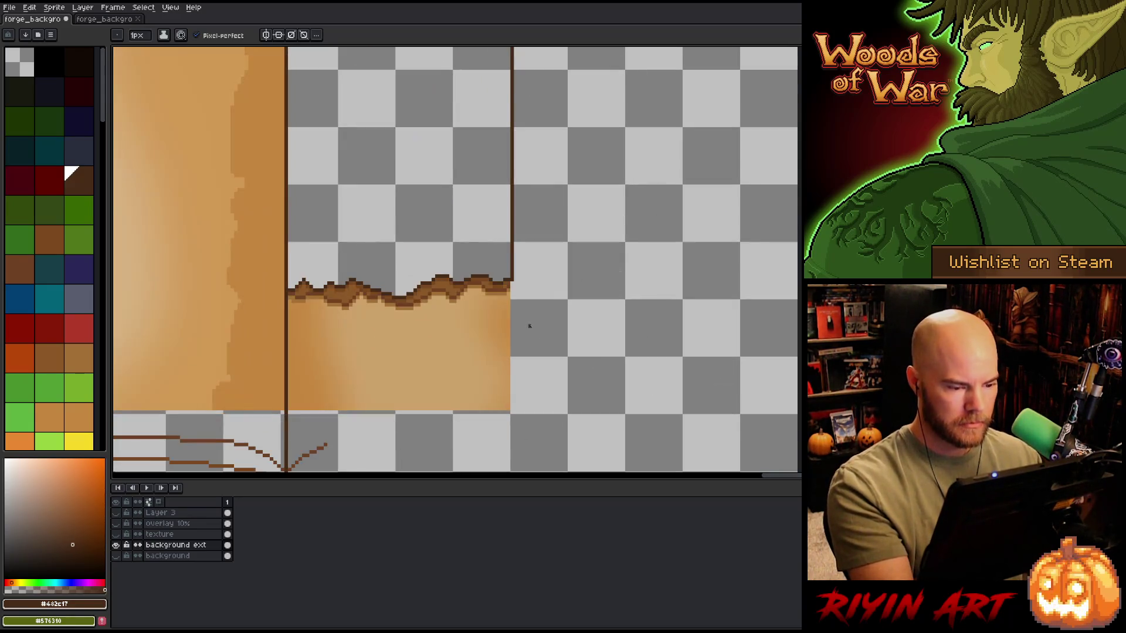
key("h")
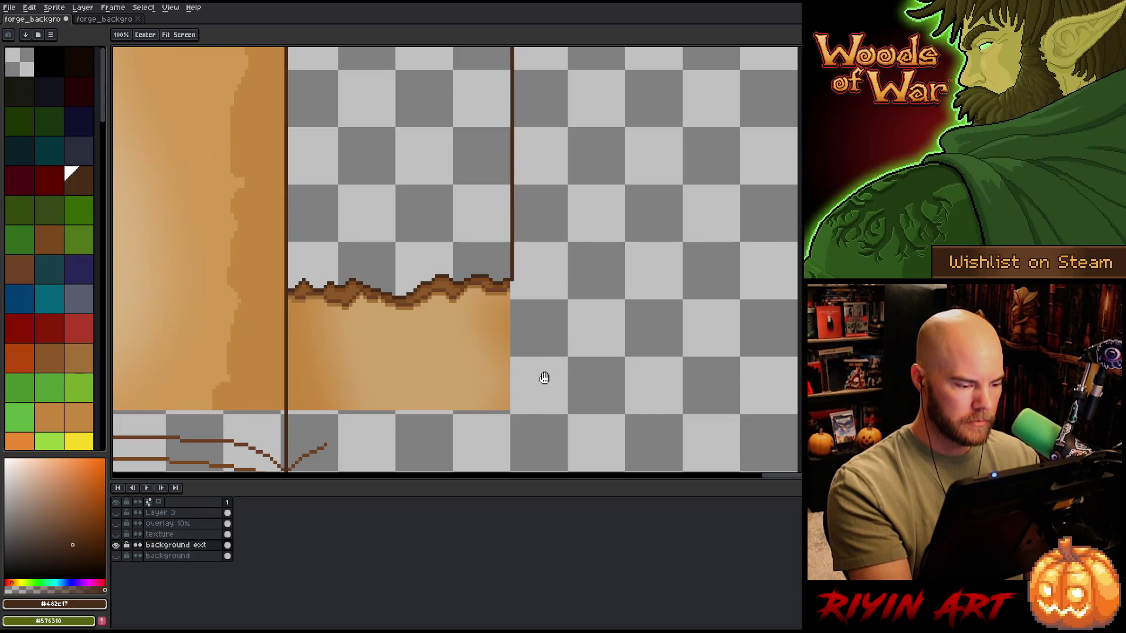
left_click_drag(415, 423, 447, 346)
key("b")
left_click(359, 385, "alt")
left_click_drag(360, 385, 801, 381)
Step: Undo the bumpy line, then draw two brown torn border lines across the bottom to the right edge
key("ctrl+z")
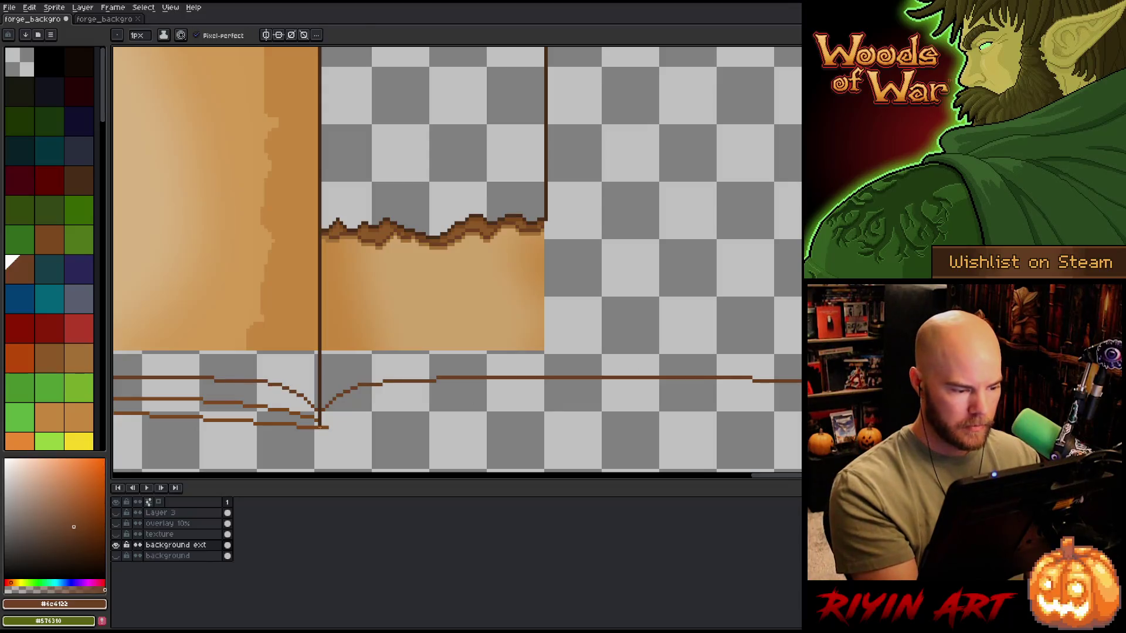
key("e")
key("b")
left_click(321, 428, "alt")
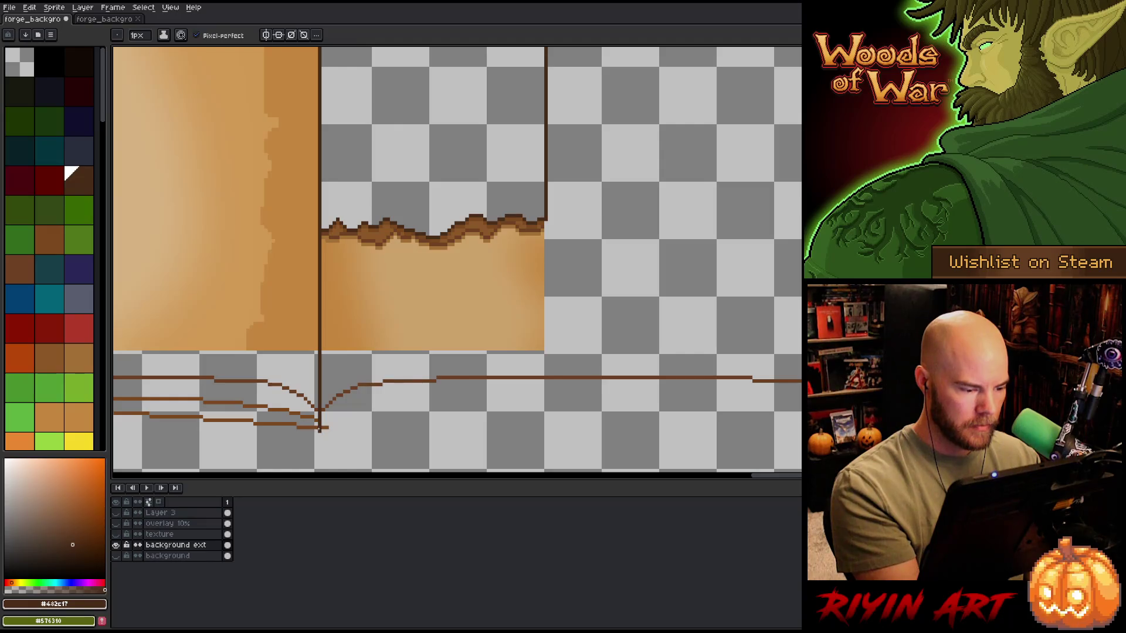
left_click(326, 428, "alt")
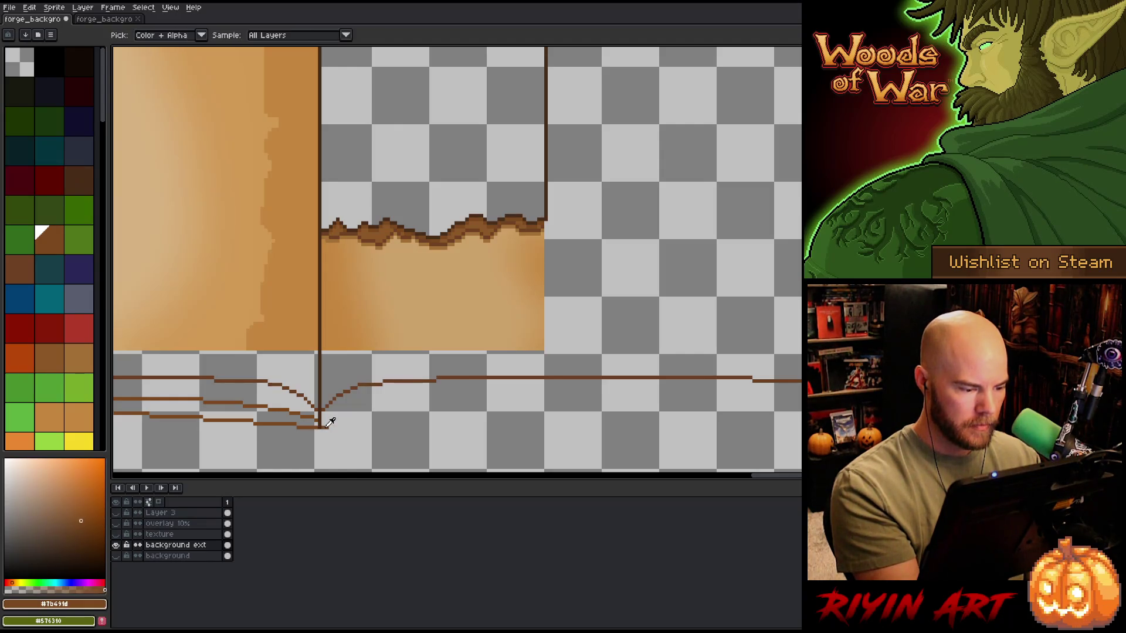
left_click_drag(326, 427, 801, 409)
mouse_move(332, 422)
left_mouse_down()
mouse_move(584, 391)
mouse_move(801, 390)
left_mouse_up()
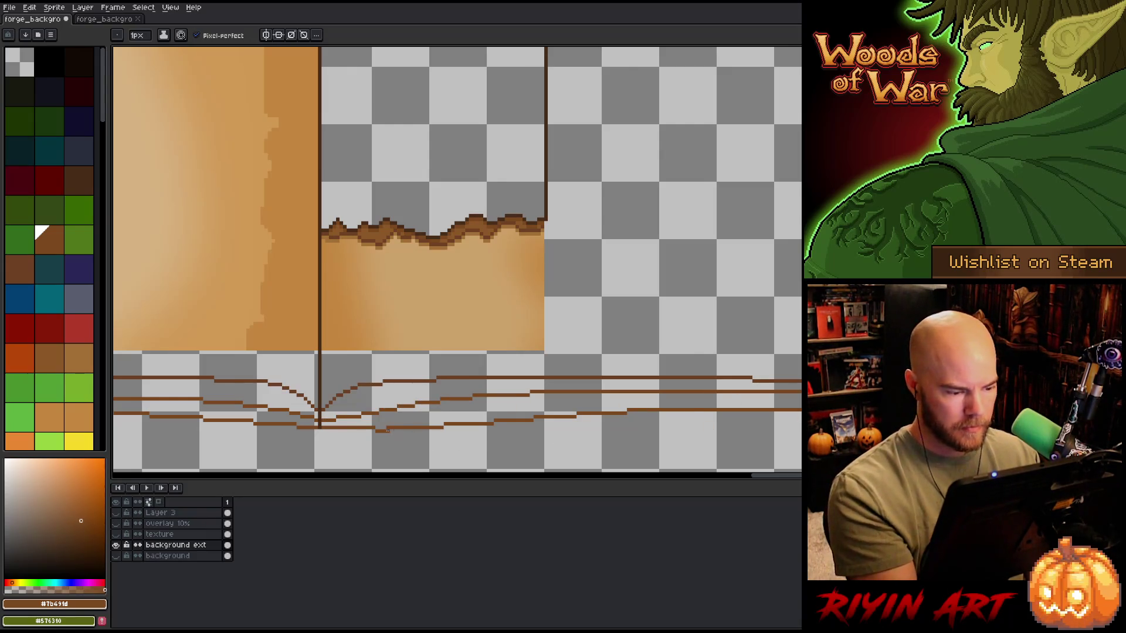
Step: Sample the mid-brown and draw a brown edge down the lower tab's right side
left_click_drag(539, 399, 687, 406)
left_click_drag(595, 432, 531, 434)
key("e")
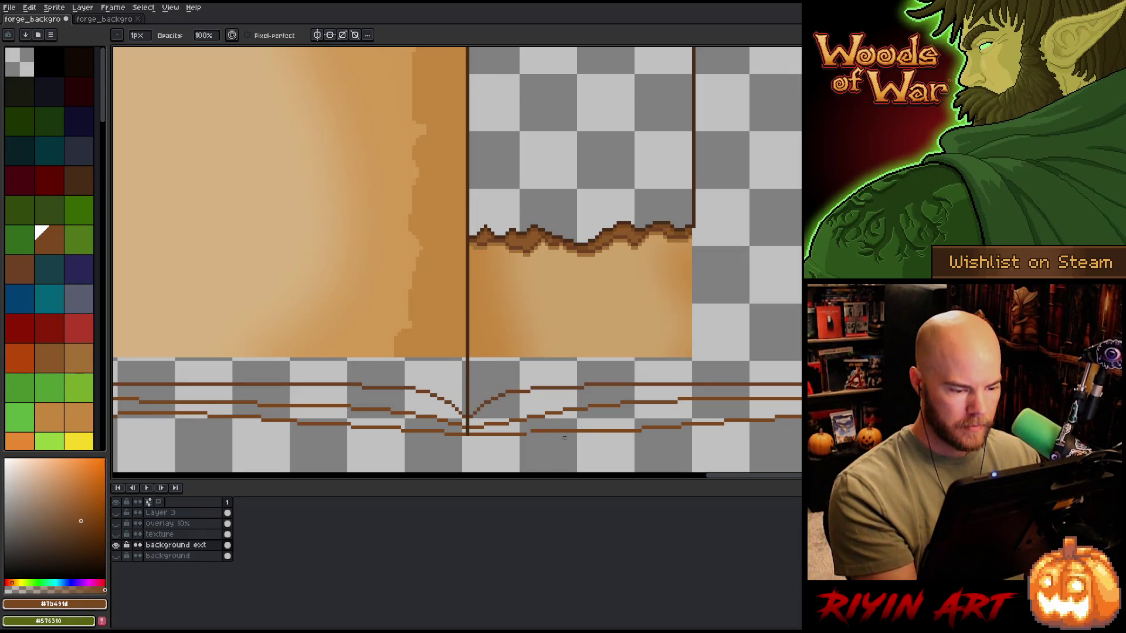
left_click_drag(764, 308, 610, 385)
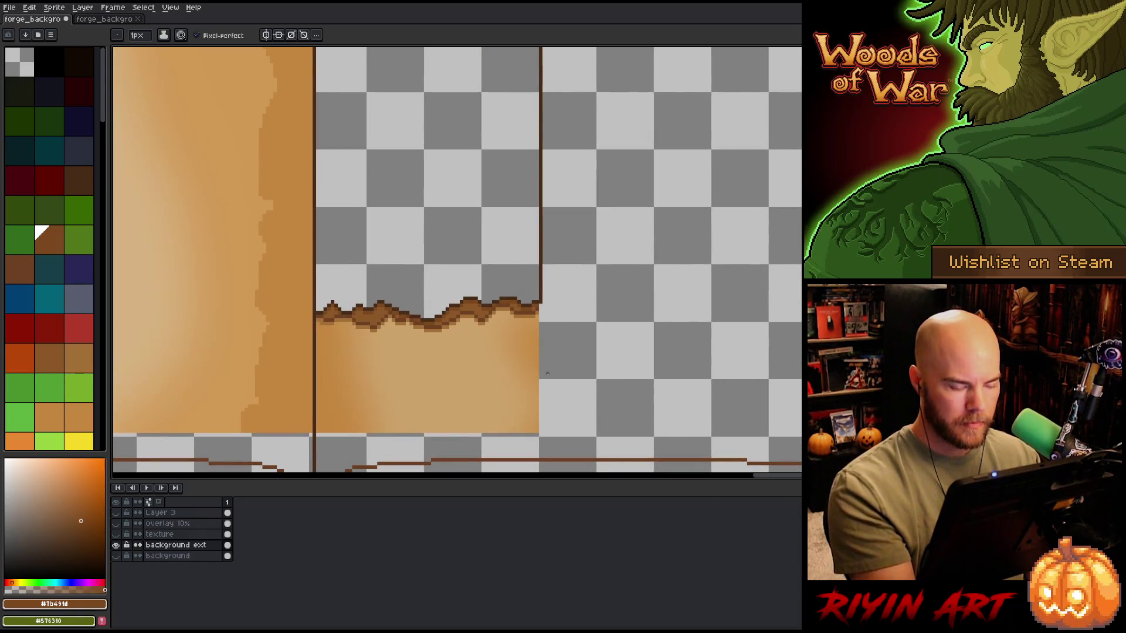
key("b")
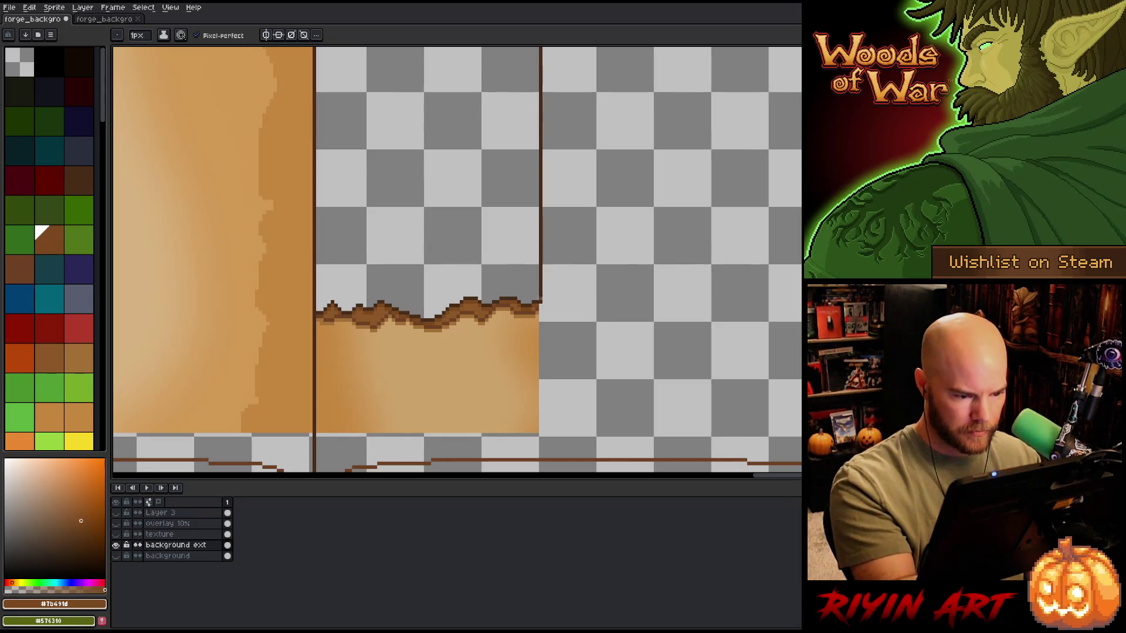
left_click(544, 298, "alt")
mouse_move(582, 293)
left_mouse_down()
mouse_move(618, 283)
mouse_move(621, 261)
left_mouse_up()
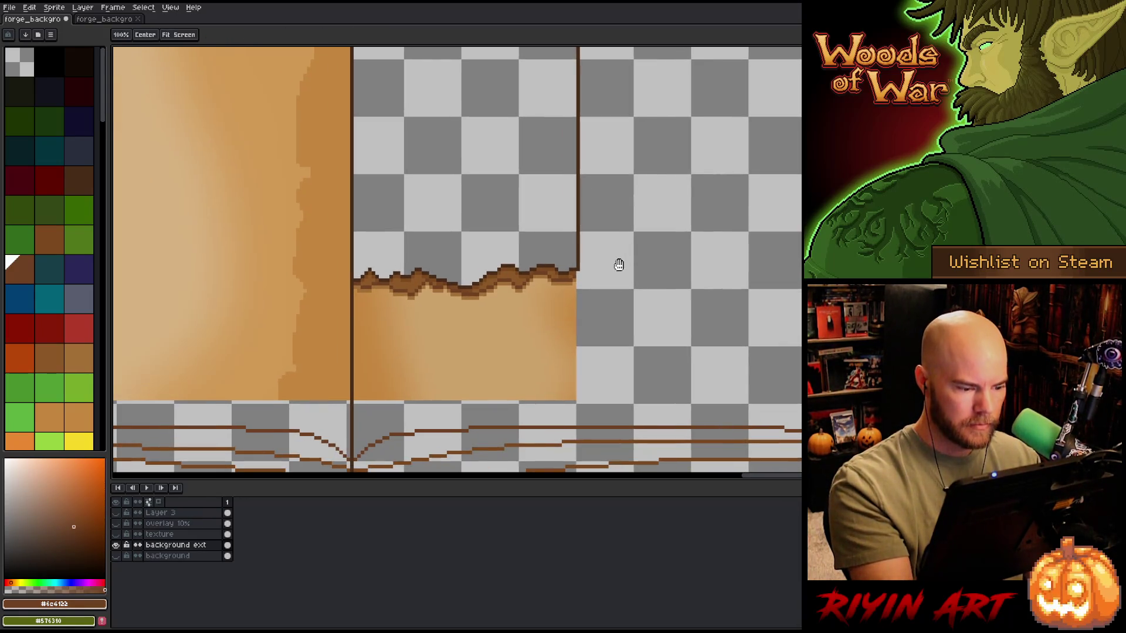
key("b")
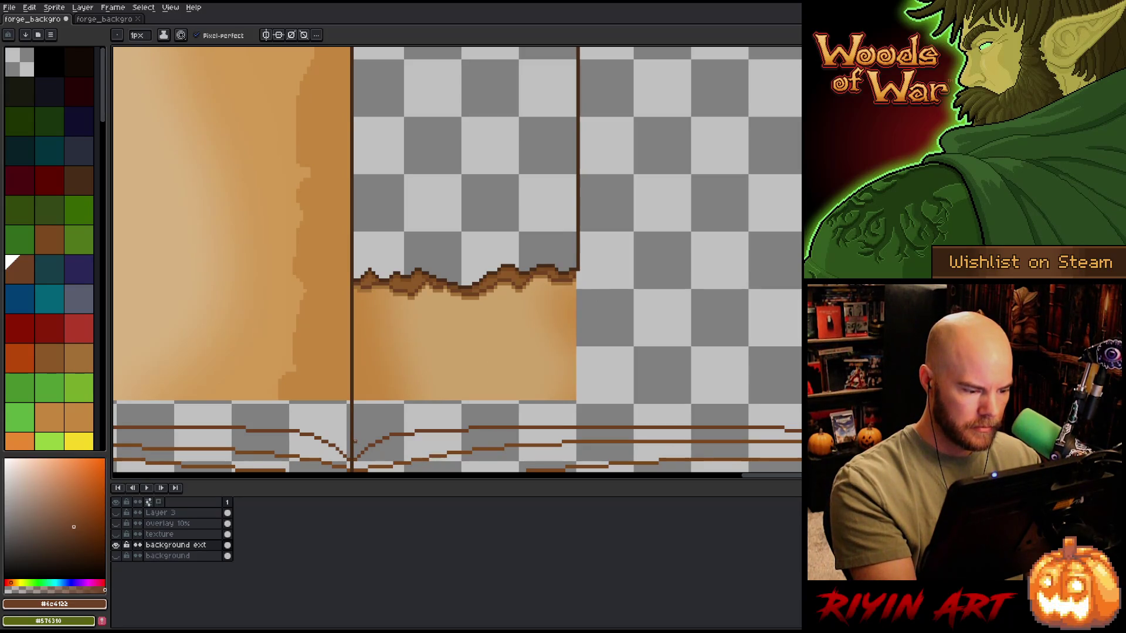
left_click_drag(447, 395, 477, 365)
left_click_drag(643, 291, 664, 254)
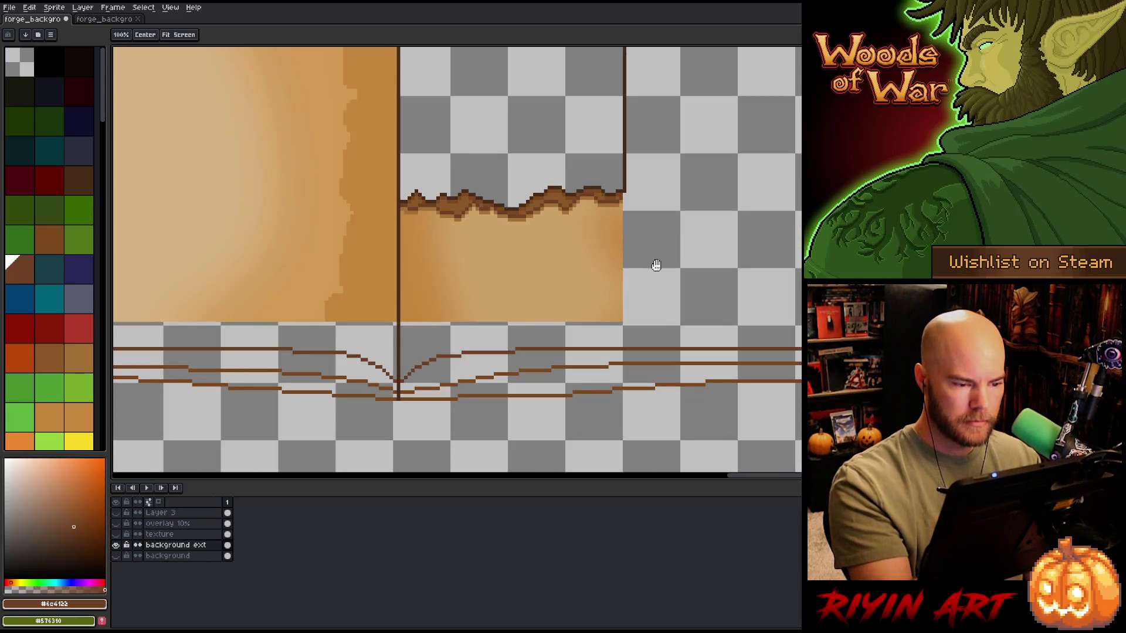
key("b")
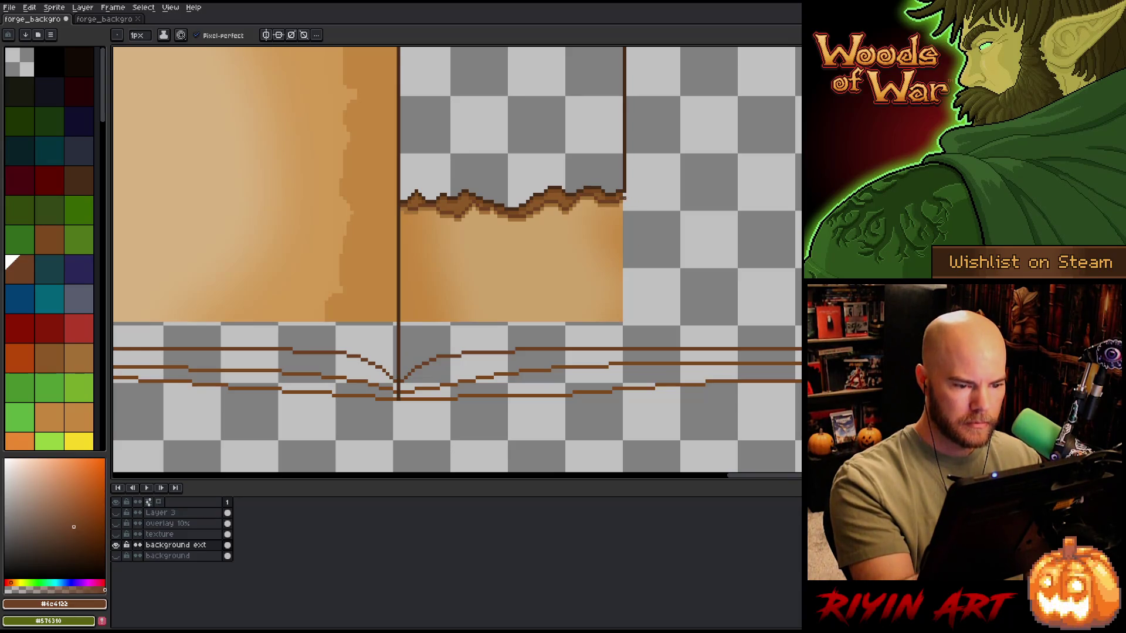
mouse_move(627, 199)
left_mouse_down()
mouse_move(645, 217)
mouse_move(639, 326)
left_mouse_up()
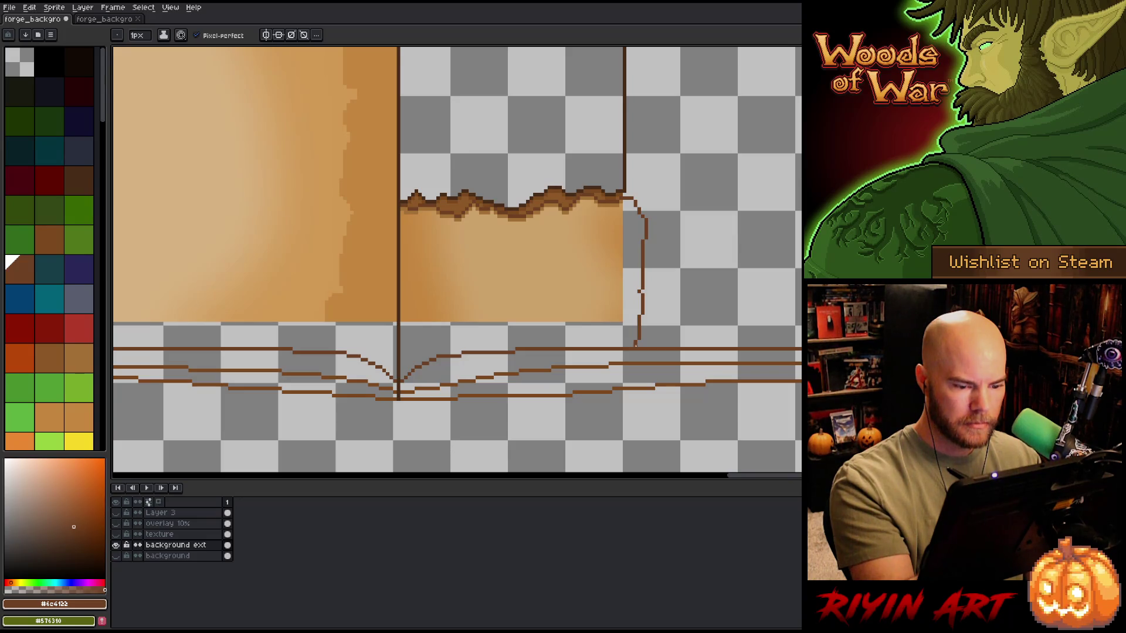
Step: Erase the lower part of the new tab edge and redraw it down to the bottom border
key("h")
left_click_drag(681, 369, 621, 425)
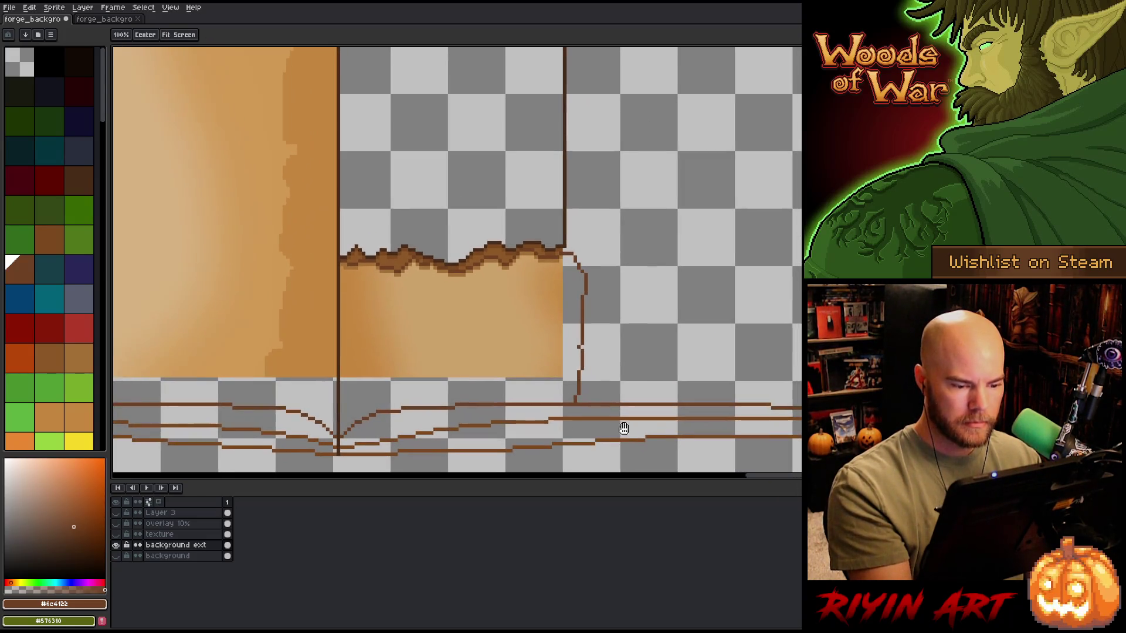
key("e")
mouse_move(581, 345)
left_mouse_down()
mouse_move(589, 404)
mouse_move(801, 408)
left_mouse_up()
key("b")
key("e")
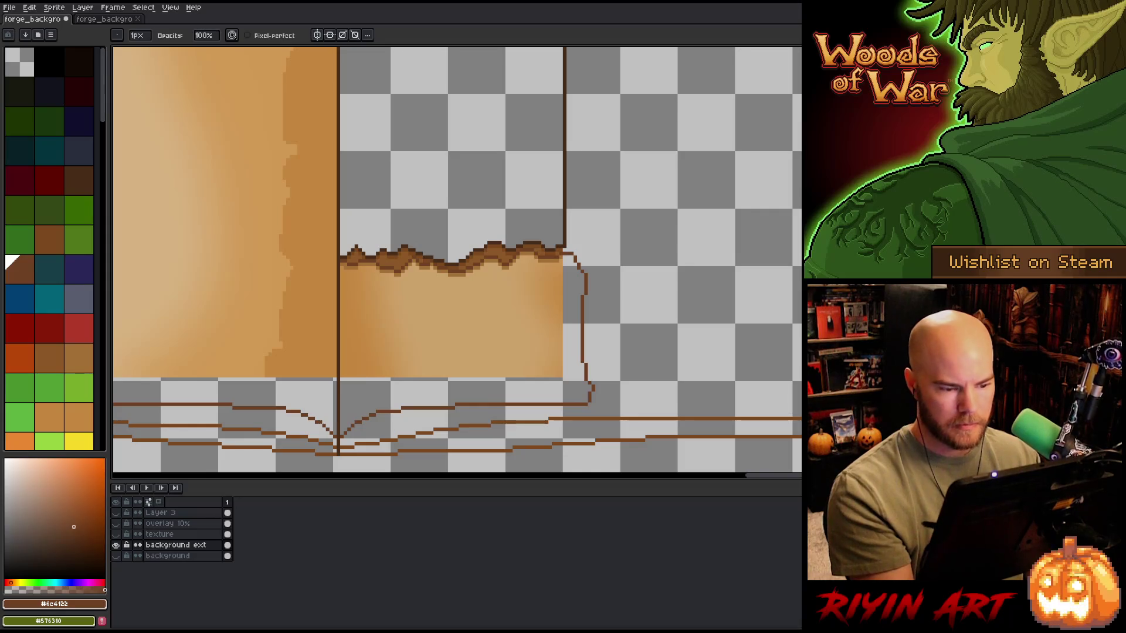
Step: Sample the dark and mid outline browns and try a vertical edge line, then undo it
key("i")
left_click(565, 244)
key("b")
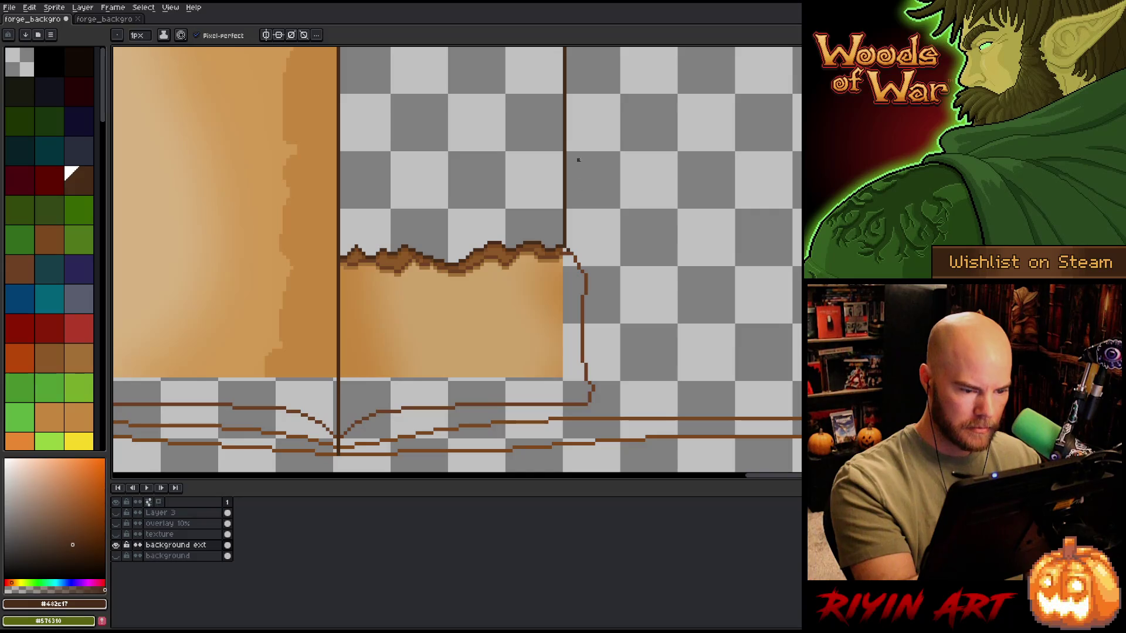
left_click(584, 305, "alt")
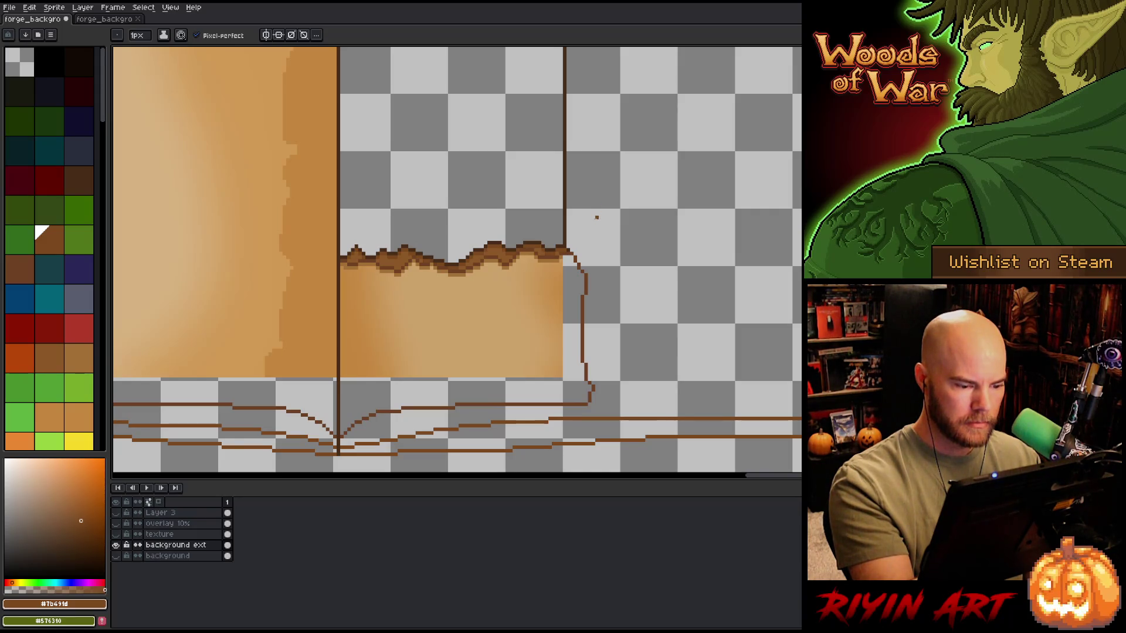
key("space")
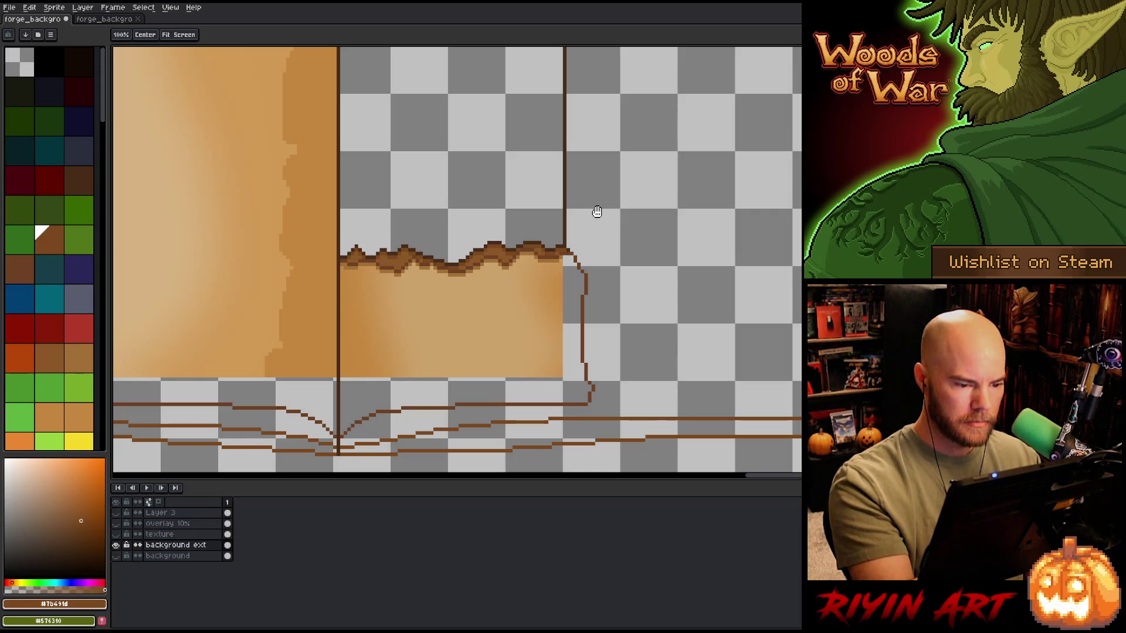
left_click_drag(595, 214, 583, 327)
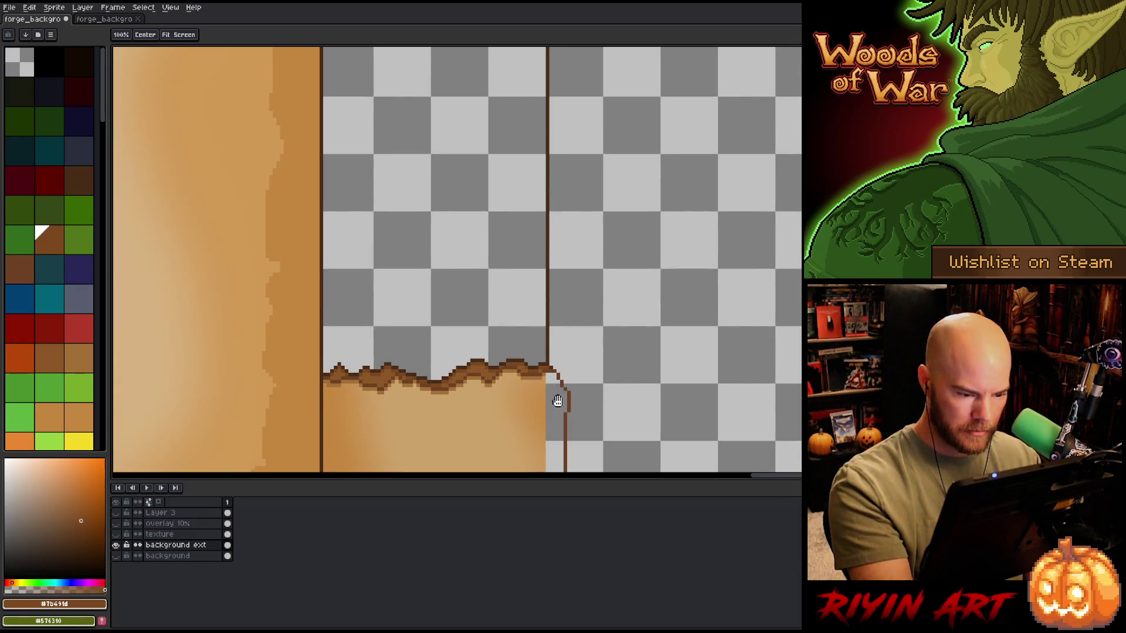
key("alt")
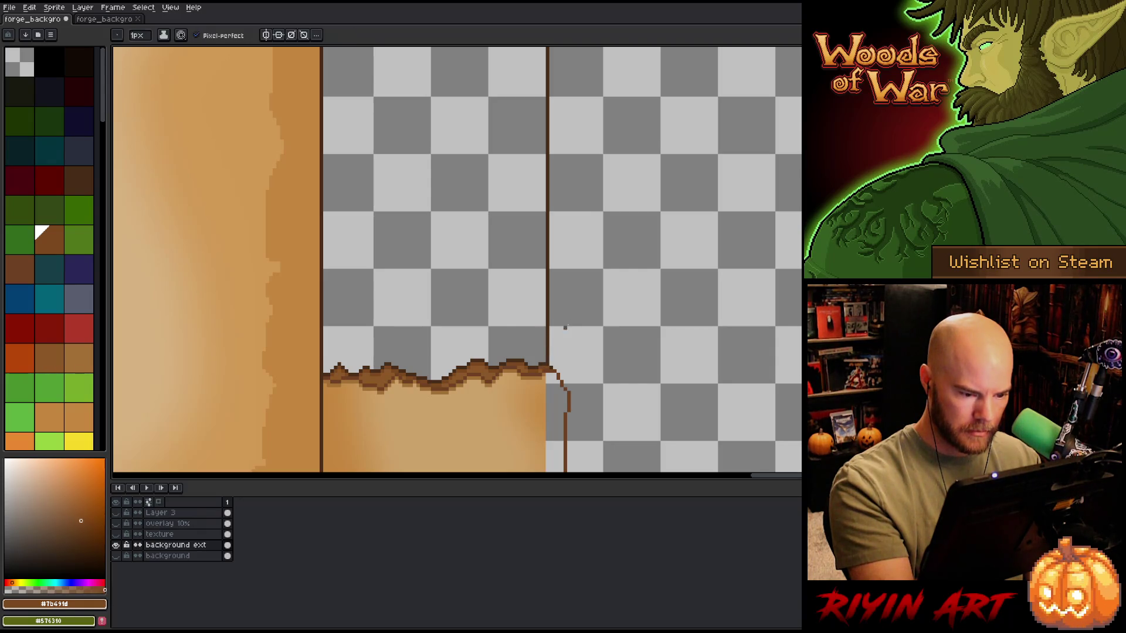
mouse_move(564, 378)
left_mouse_down()
mouse_move(578, 344)
mouse_move(575, 221)
left_mouse_up()
key("ctrl+z")
scroll(588, 370, "down", 1)
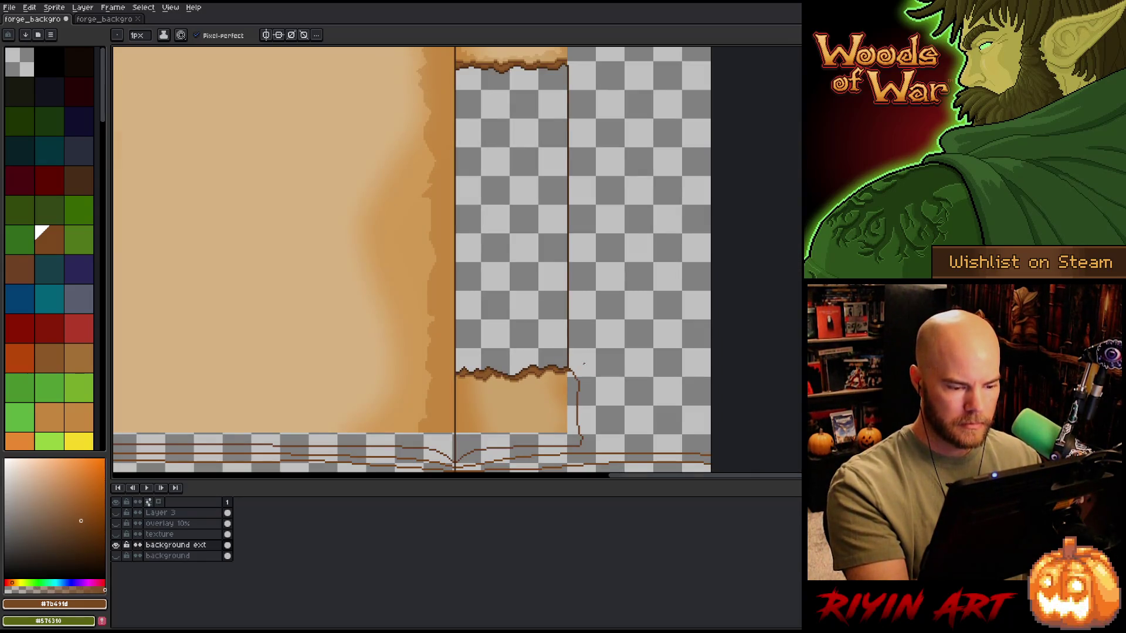
Step: Draw a brown line up the upper tab's right side
scroll(584, 364, "up", 1)
mouse_move(569, 371)
left_mouse_down()
mouse_move(579, 344)
mouse_move(572, 153)
mouse_move(580, 379)
mouse_move(582, 193)
mouse_move(568, 320)
left_mouse_up()
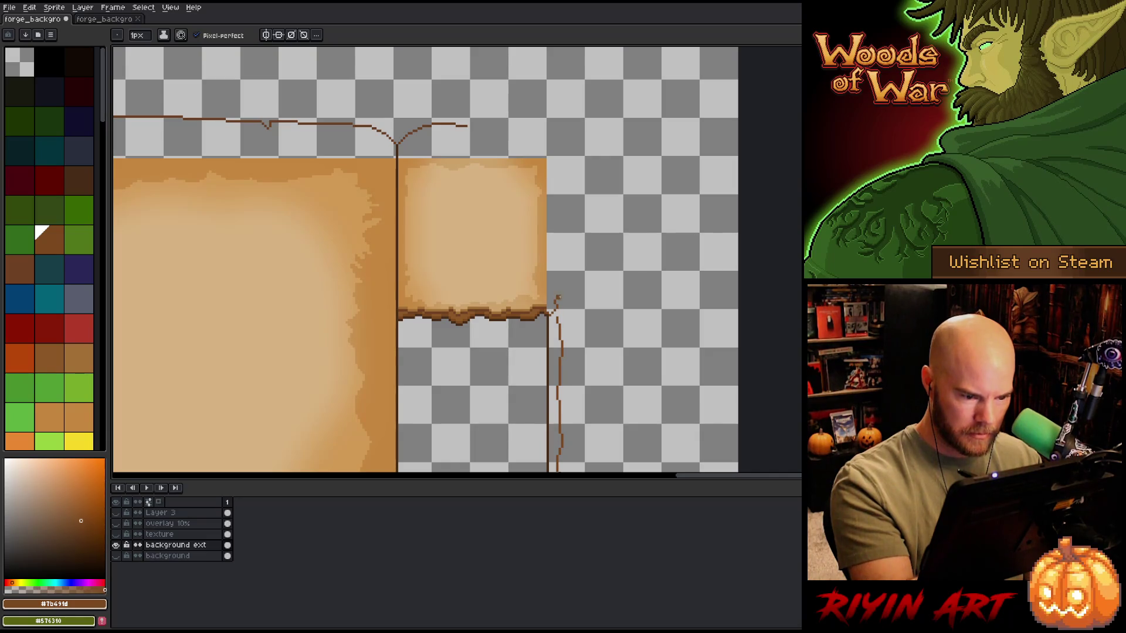
left_click_drag(593, 347, 595, 75)
mouse_move(593, 326)
left_mouse_down()
mouse_move(597, 234)
mouse_move(578, 428)
left_mouse_up()
mouse_move(576, 158)
left_mouse_down()
mouse_move(568, 335)
mouse_move(532, 294)
mouse_move(533, 175)
left_mouse_up()
Step: Pick the outline brown and extend the top outline rightward past the tab
left_click(522, 329, "alt")
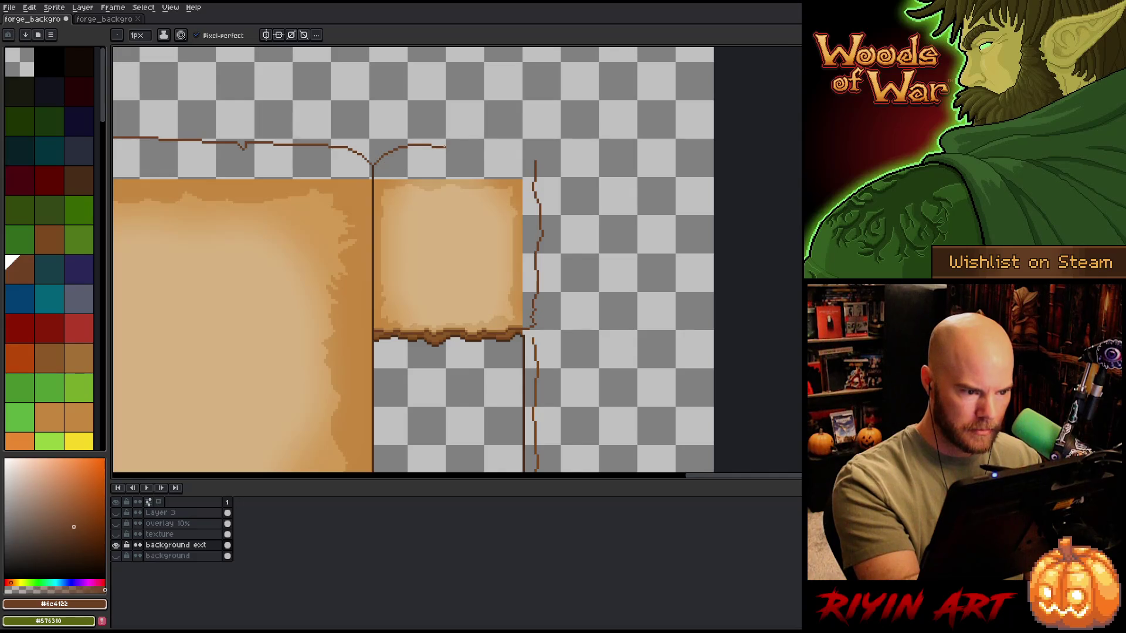
key("e")
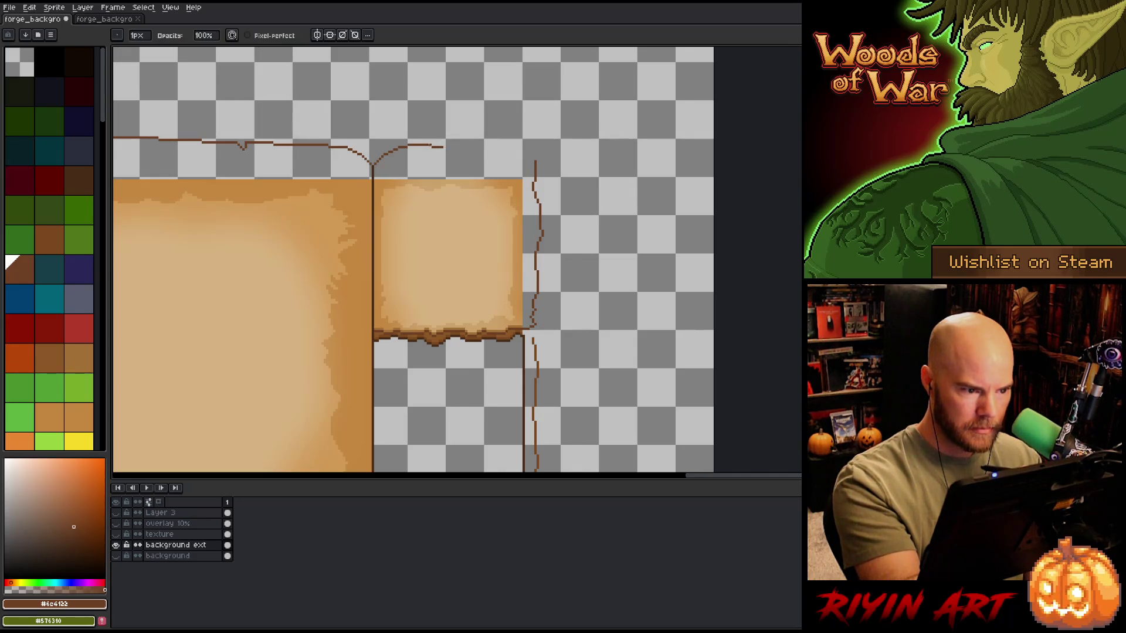
key("b")
left_click_drag(432, 143, 542, 150)
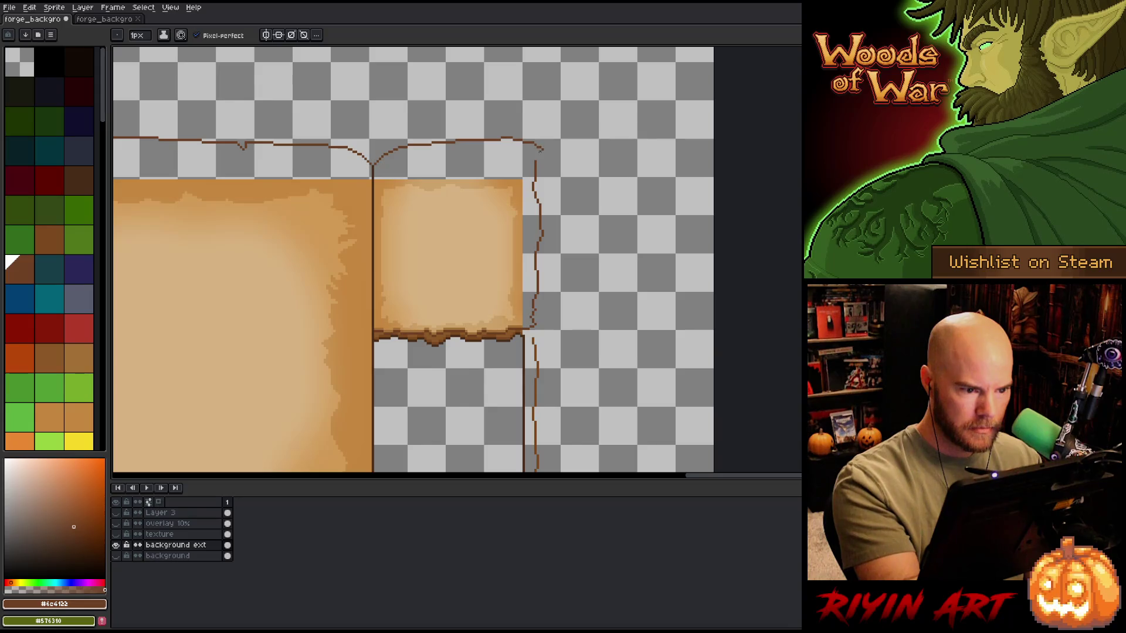
key("space")
left_click_drag(598, 345, 593, 292)
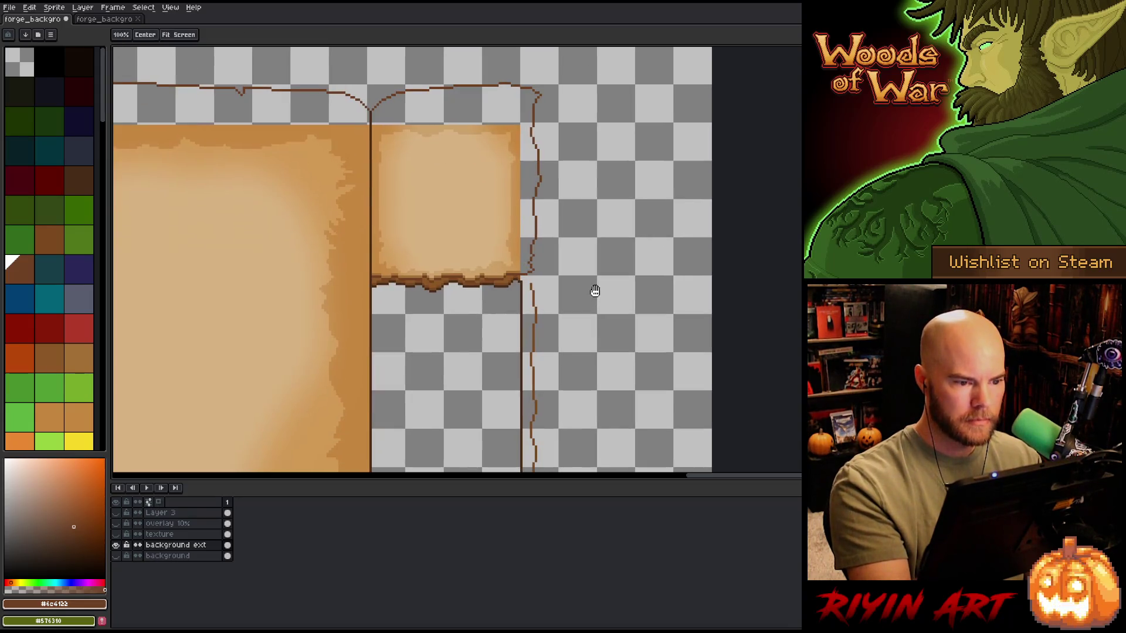
Step: Draw a second outline up the tab's right side in medium brown #7b491d and tidy it
key("alt")
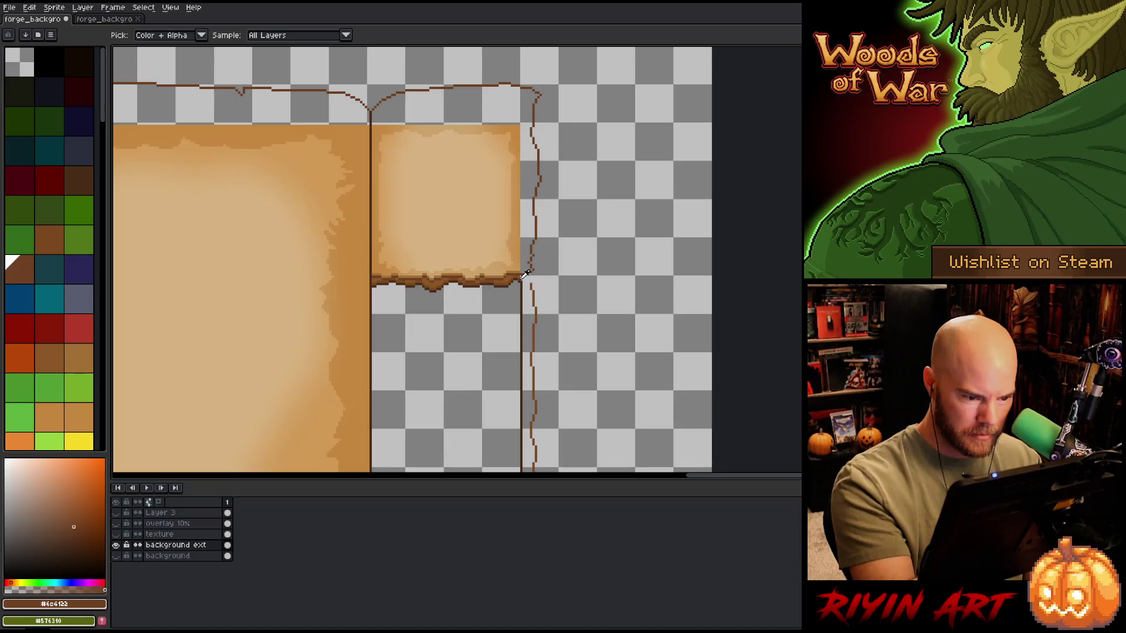
left_click(523, 273, "alt")
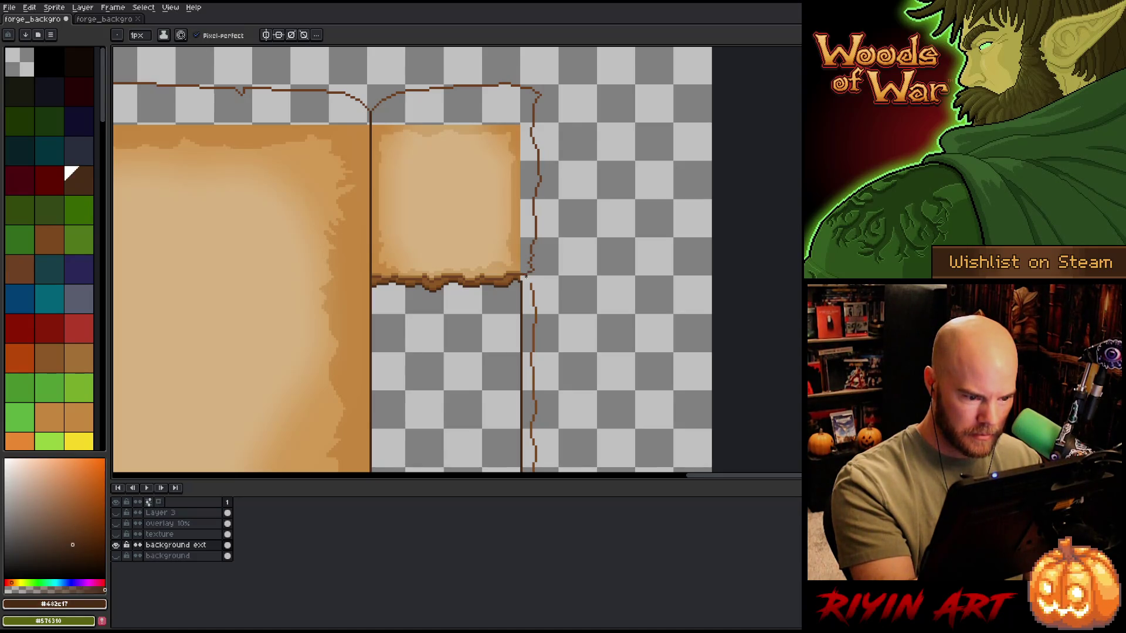
left_click(37, 229)
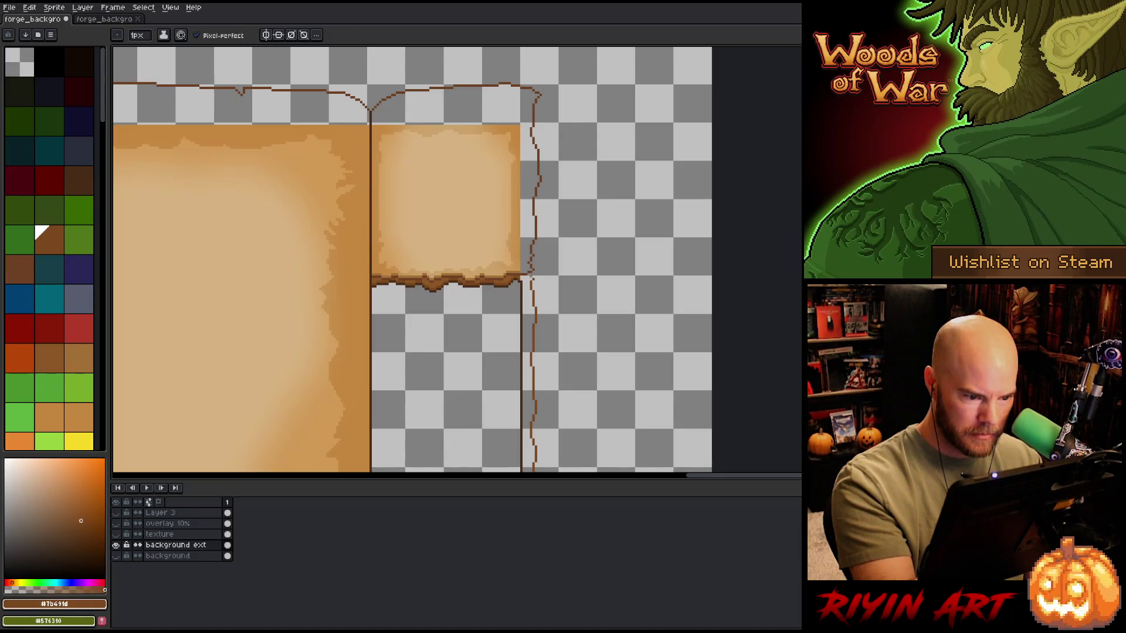
left_click_drag(544, 263, 536, 127)
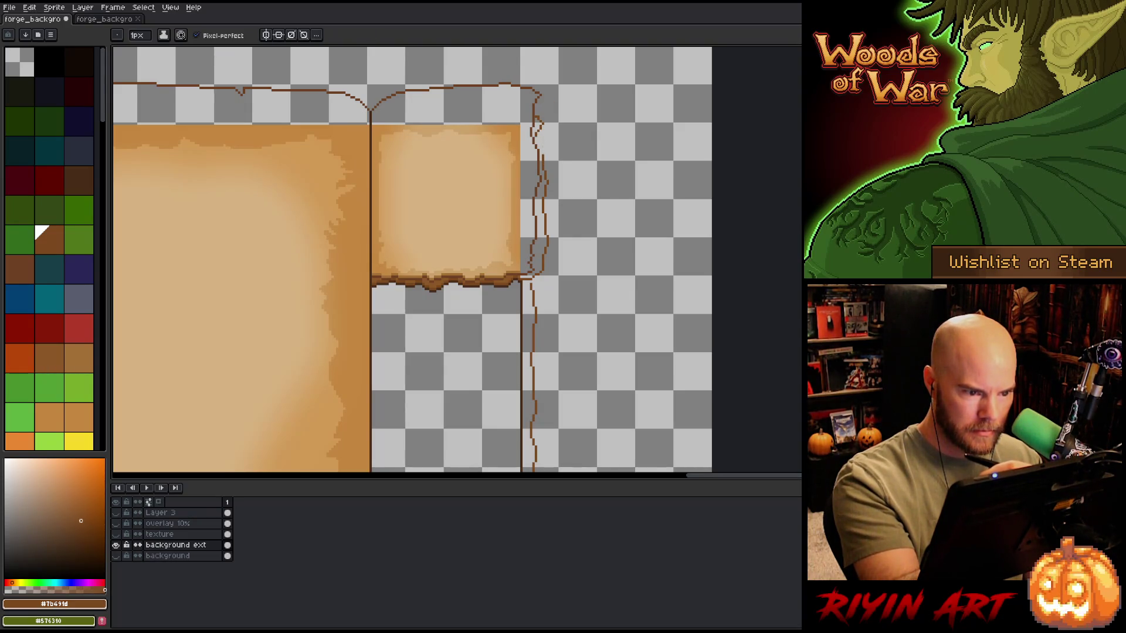
key("e")
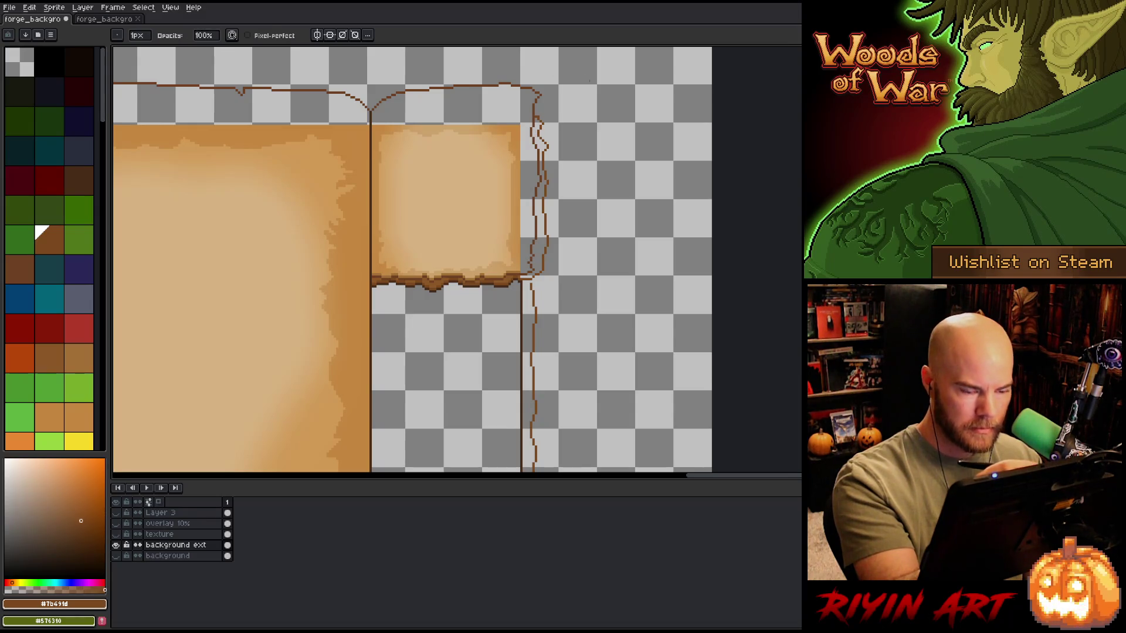
key("v")
key("e")
key("b")
key("e")
key("b")
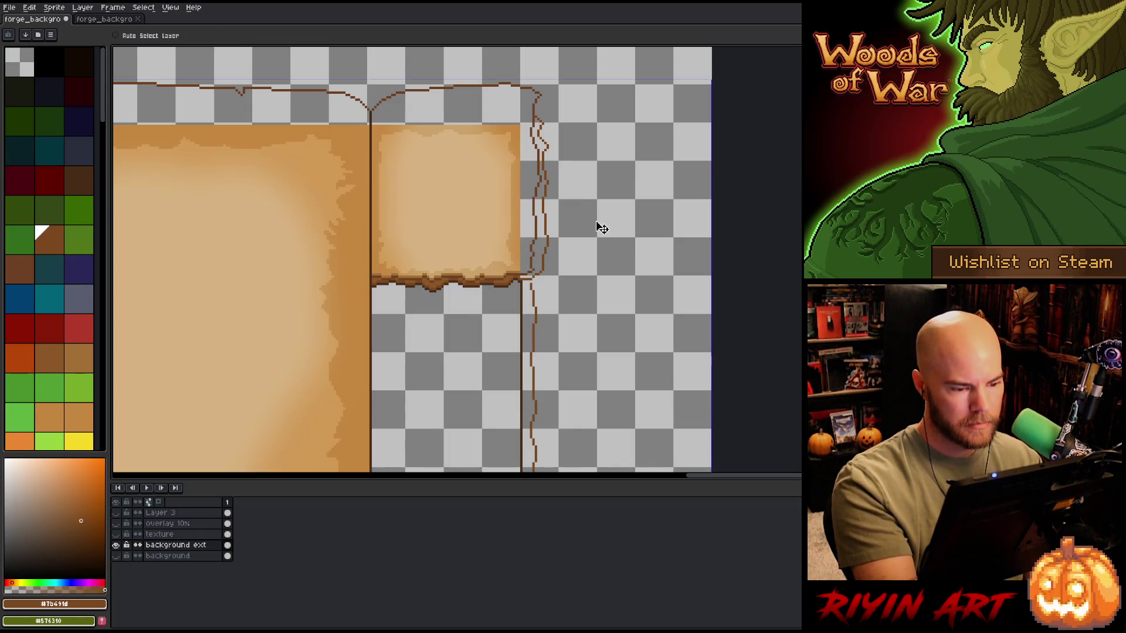
key("e")
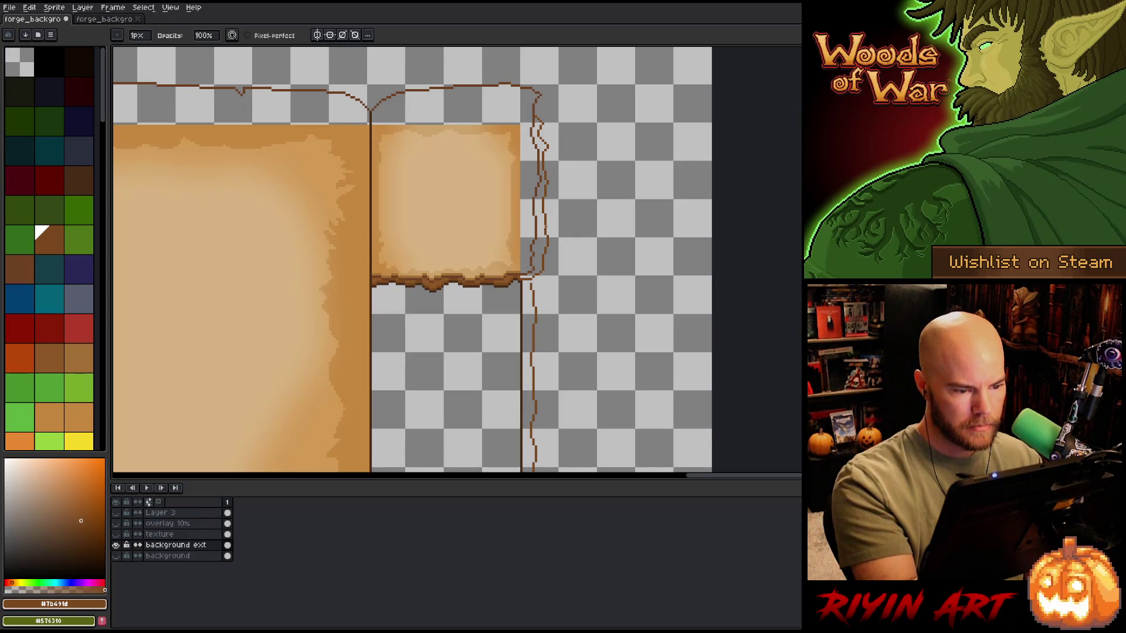
Step: Save the sprite and zoom out to check the whole parchment
key("ctrl+s")
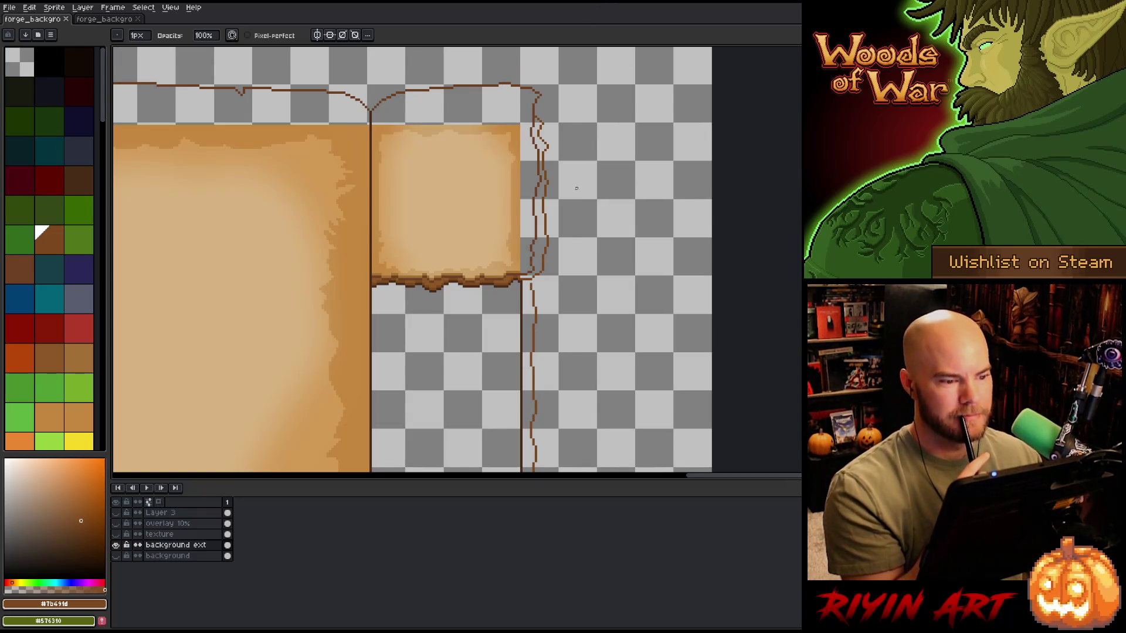
key("minus")
key("plus")
key("minus")
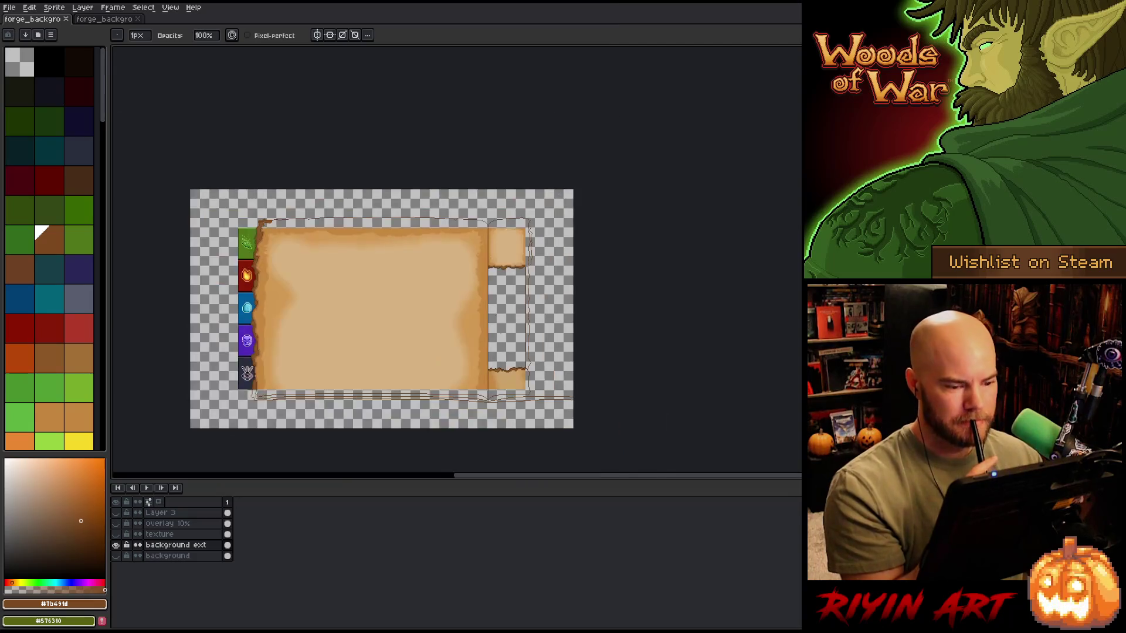
Step: Extend the top outline to the canvas edge in brown #6c4122
key("plus")
key("minus")
key("plus")
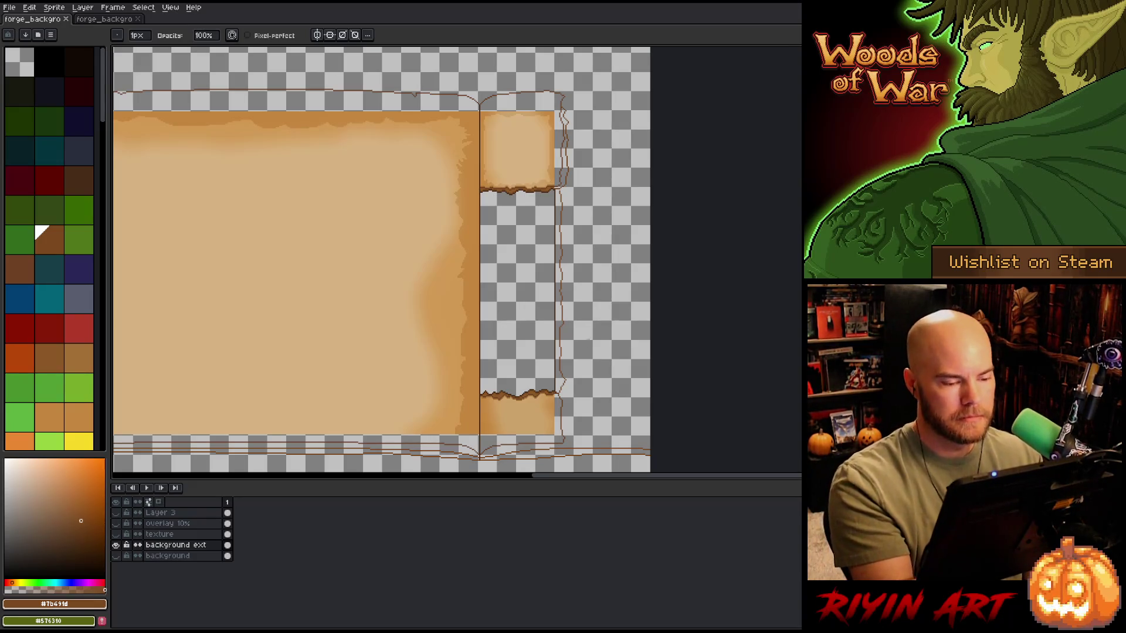
key("plus")
left_click(546, 390, "alt")
mouse_move(608, 342)
left_mouse_down()
mouse_move(658, 375)
mouse_move(671, 435)
mouse_move(706, 442)
left_mouse_up()
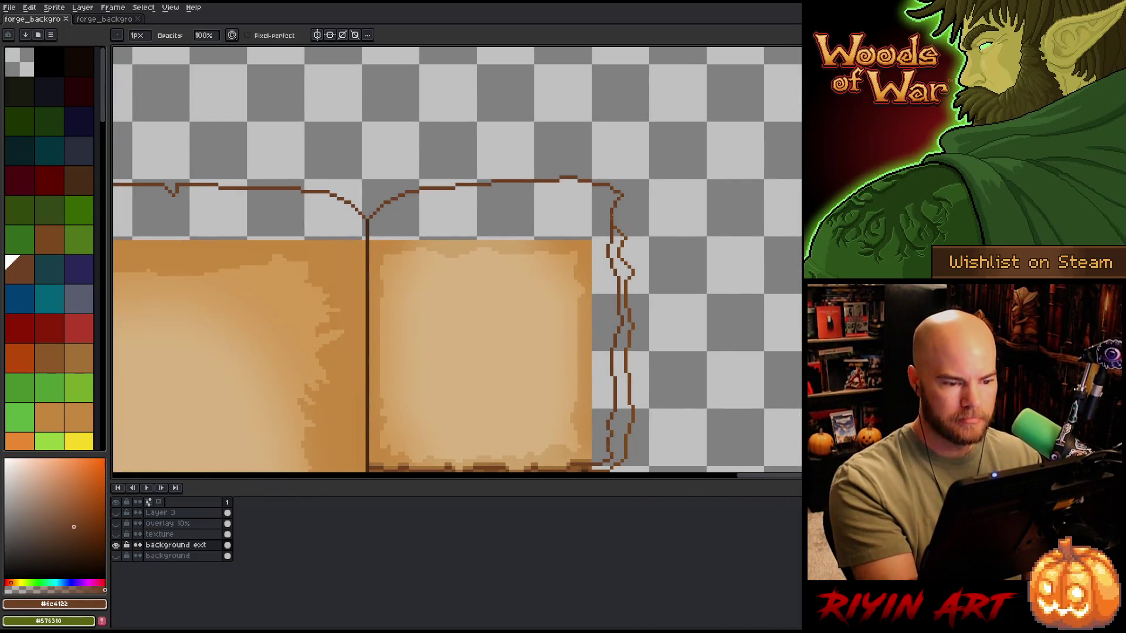
left_click_drag(613, 213, 801, 205)
key("ctrl+z")
left_click_drag(612, 212, 801, 206)
Step: Join the upper tab's lower right corner to the outer outline in dark brown #482c17
mouse_move(762, 340)
left_mouse_down()
mouse_move(730, 318)
mouse_move(702, 191)
left_mouse_up()
scroll(701, 191, "down", 3)
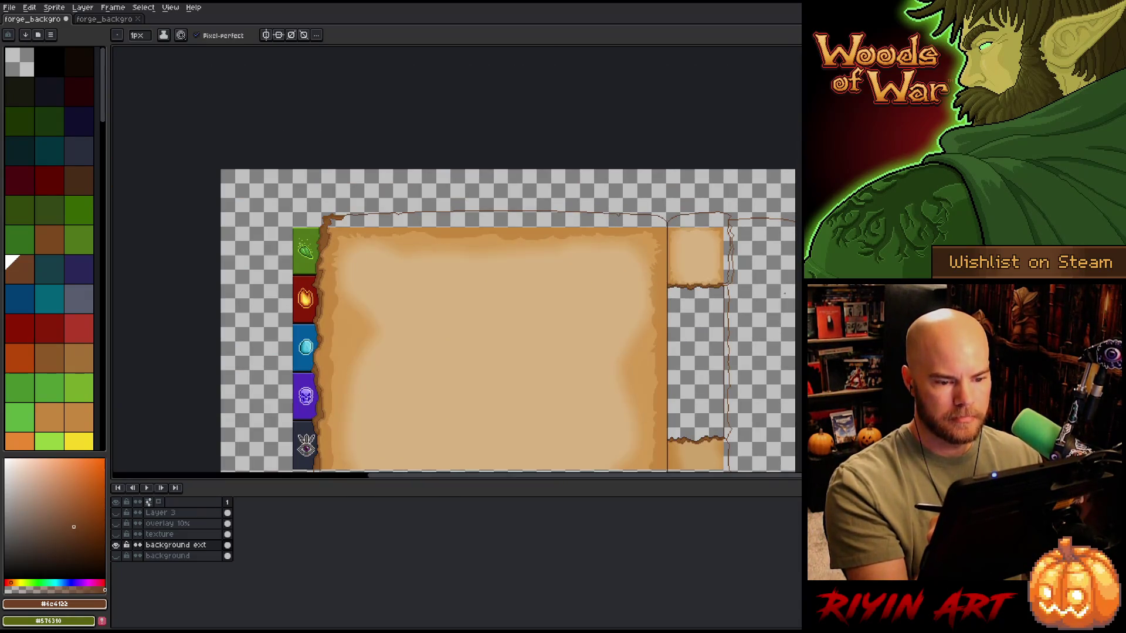
scroll(783, 303, "up", 1)
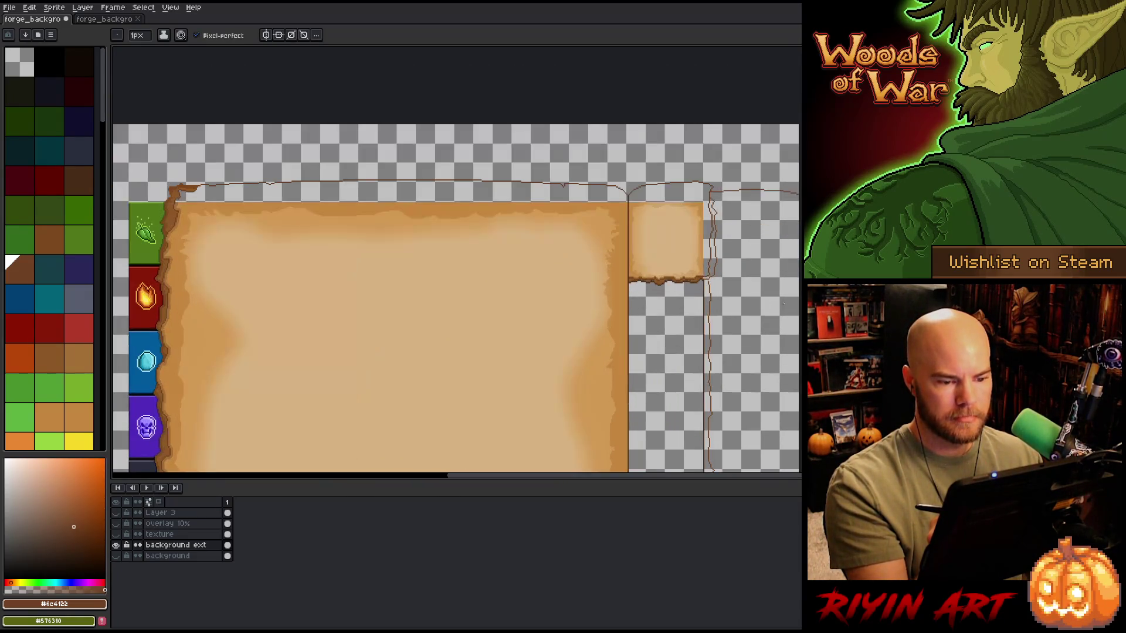
left_click_drag(776, 413, 738, 296)
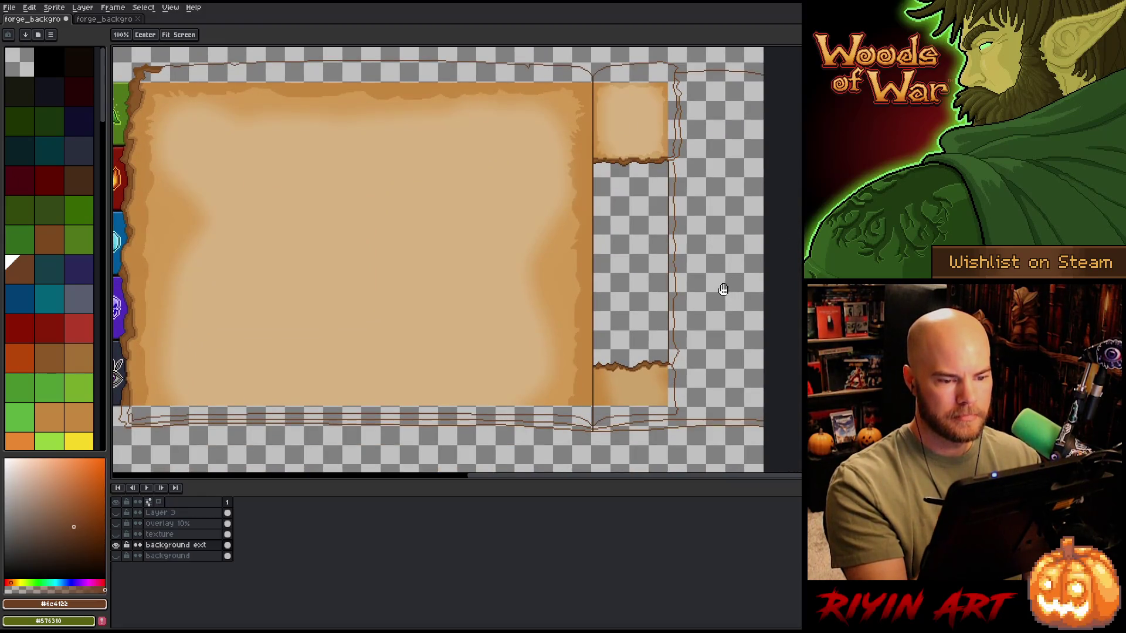
left_click_drag(681, 375, 689, 294)
scroll(638, 204, "up", 3)
key("i")
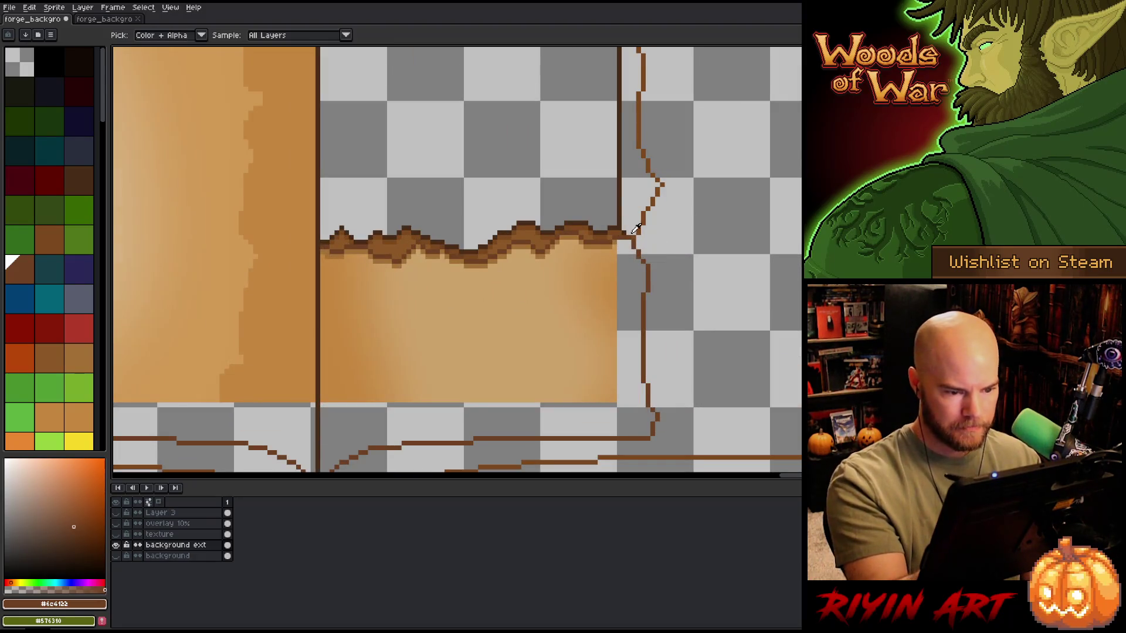
left_click(625, 233)
key("b")
mouse_move(625, 232)
left_mouse_down()
mouse_move(650, 244)
mouse_move(669, 286)
mouse_move(653, 407)
left_mouse_up()
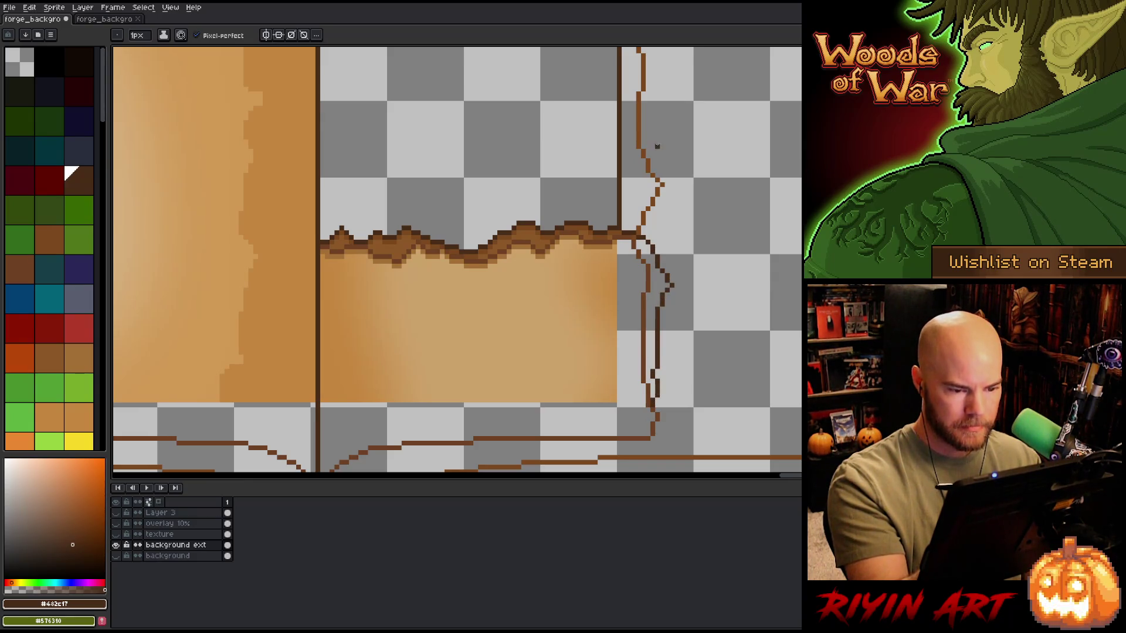
Step: Fill the strip between the two outlines with medium brown #7b491d
key("i")
left_click(625, 228)
key("g")
left_click(651, 323)
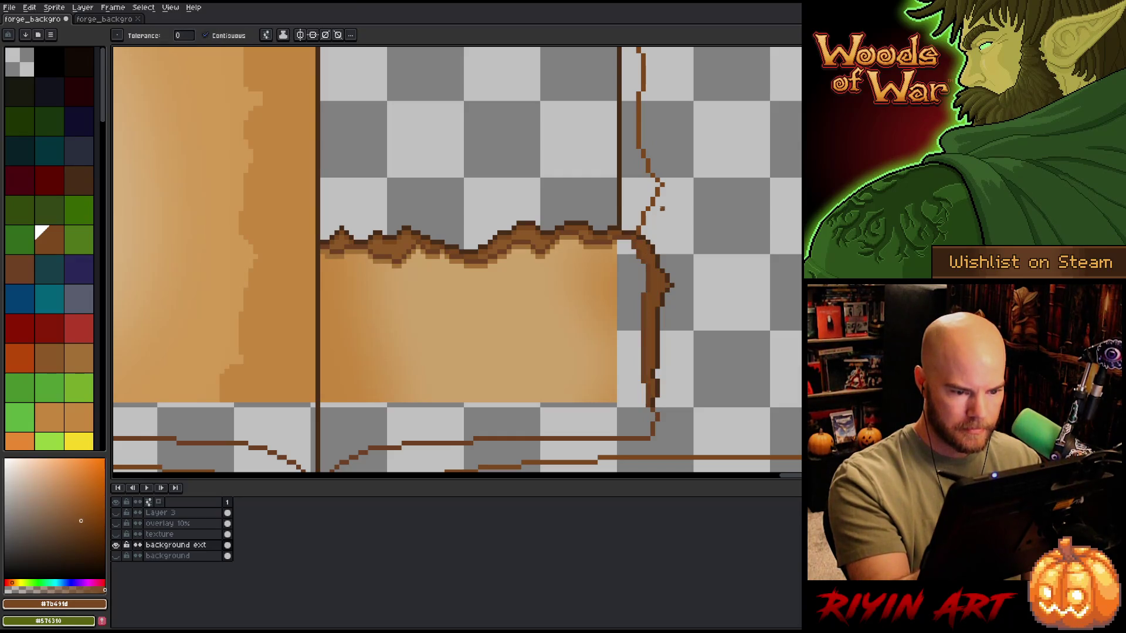
key("space")
left_click_drag(670, 205, 658, 322)
left_click(649, 265)
key("ctrl+z")
Step: Fill the gap between the outlines at the tab's upper right with lighter brown #8c5826
key("b")
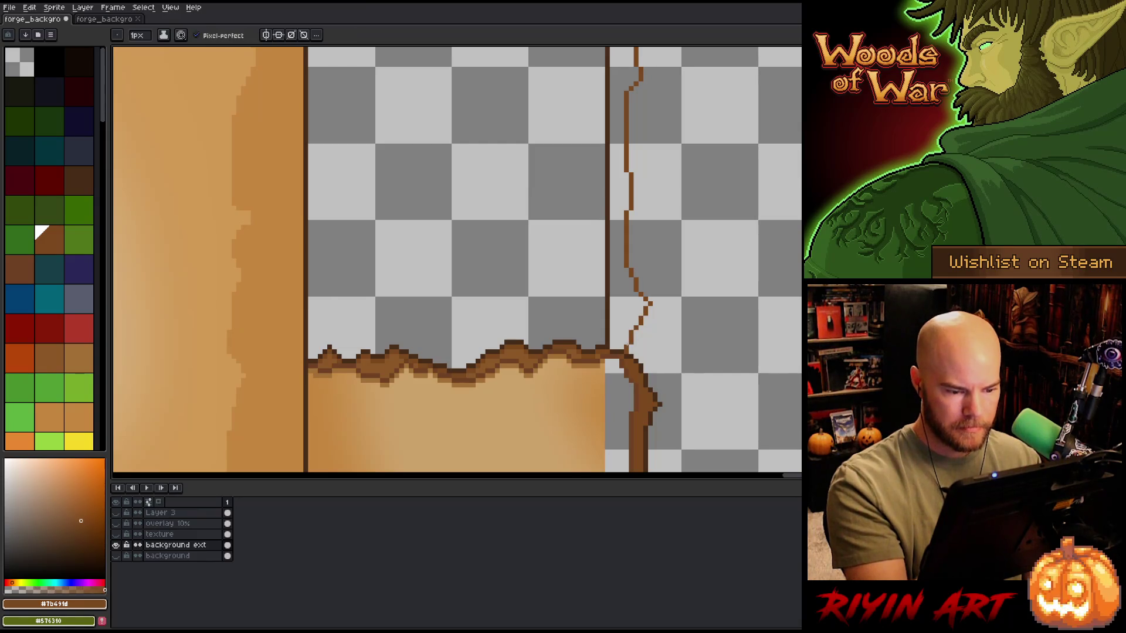
key("space")
left_click_drag(654, 411, 629, 322)
left_click_drag(621, 215, 626, 340)
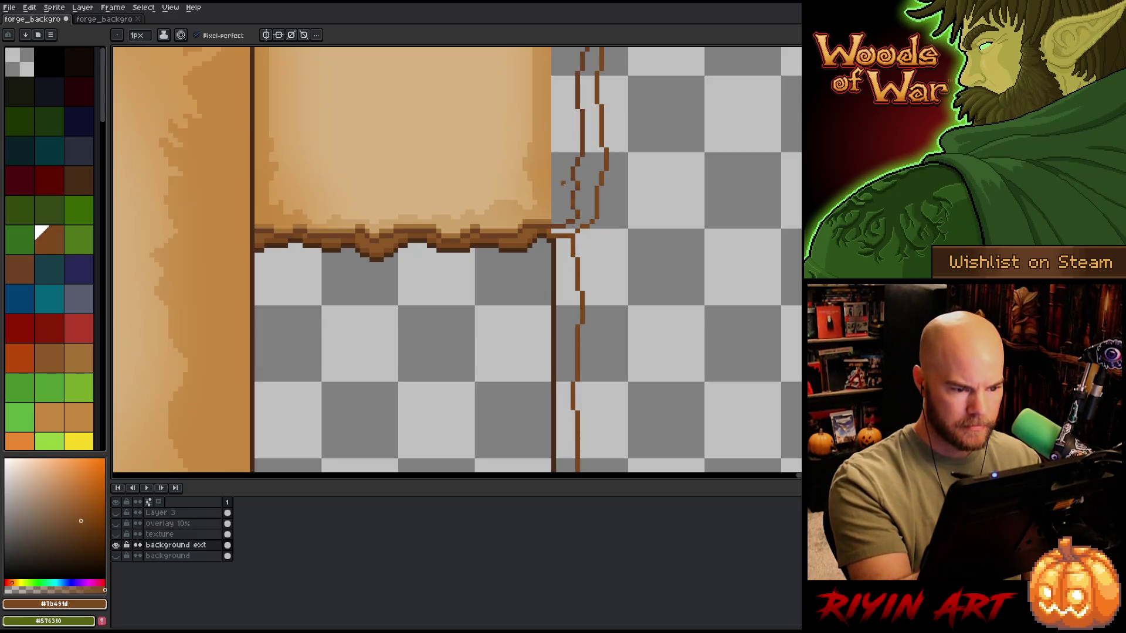
left_click(533, 229, "alt")
key("g")
left_click(594, 182)
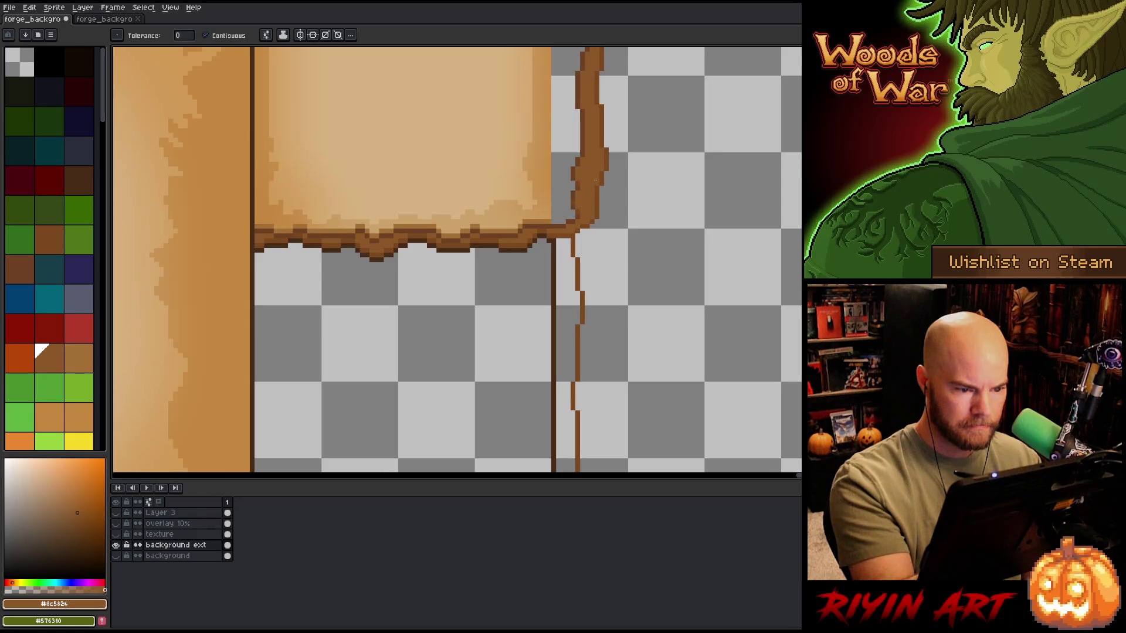
Step: Fill the border around the tab's top and right with tan #c5873f
left_click(582, 197, "alt")
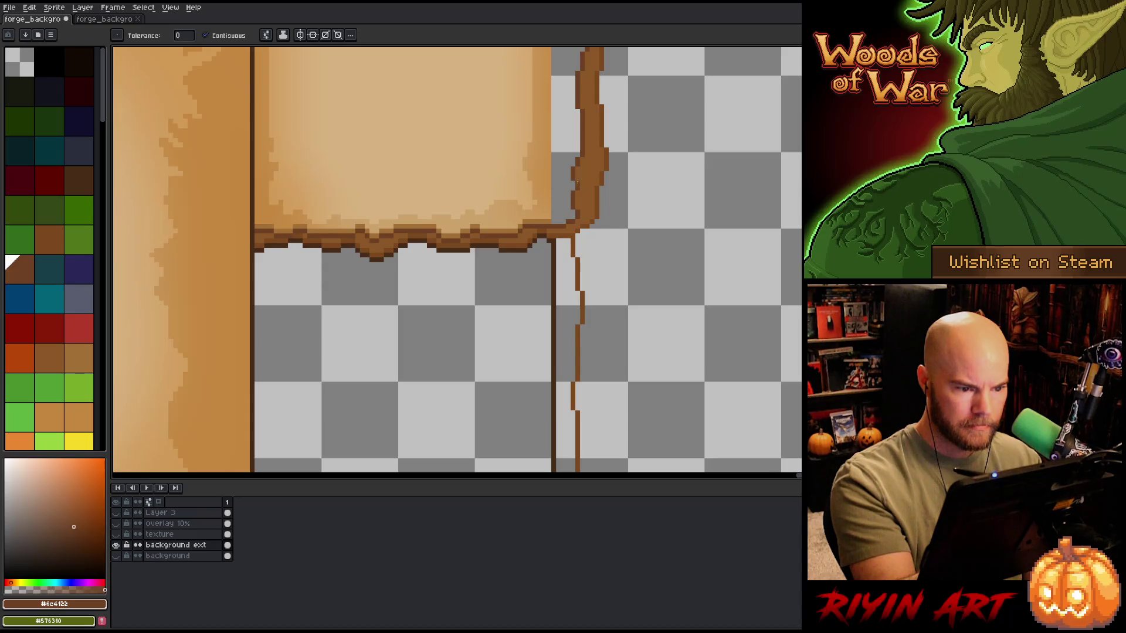
left_click_drag(626, 156, 628, 349)
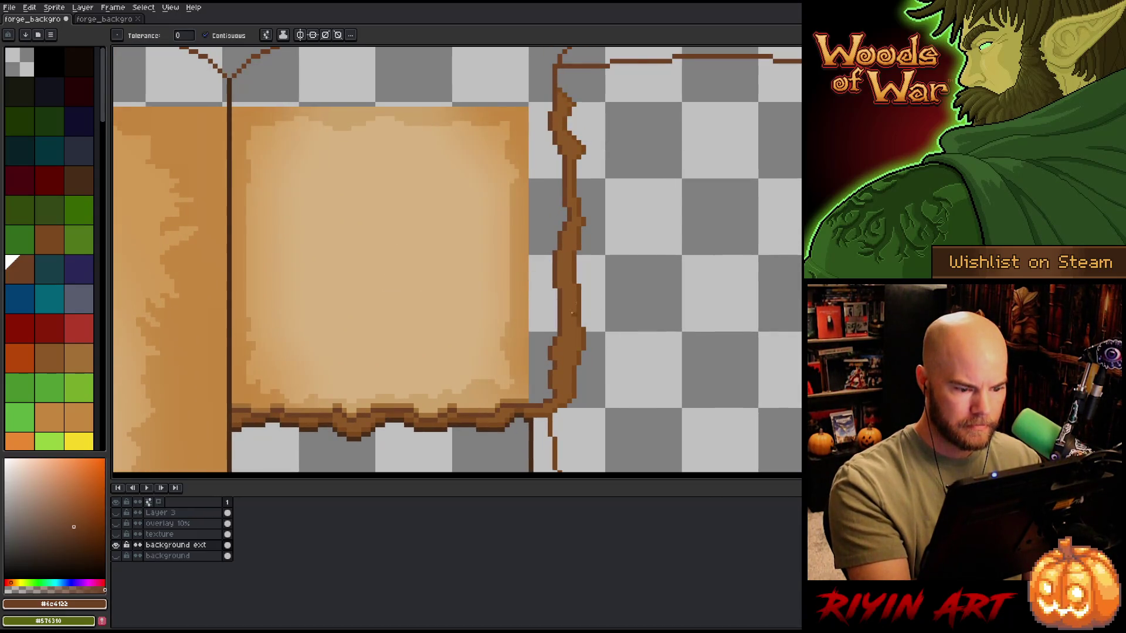
left_click(535, 317, "alt")
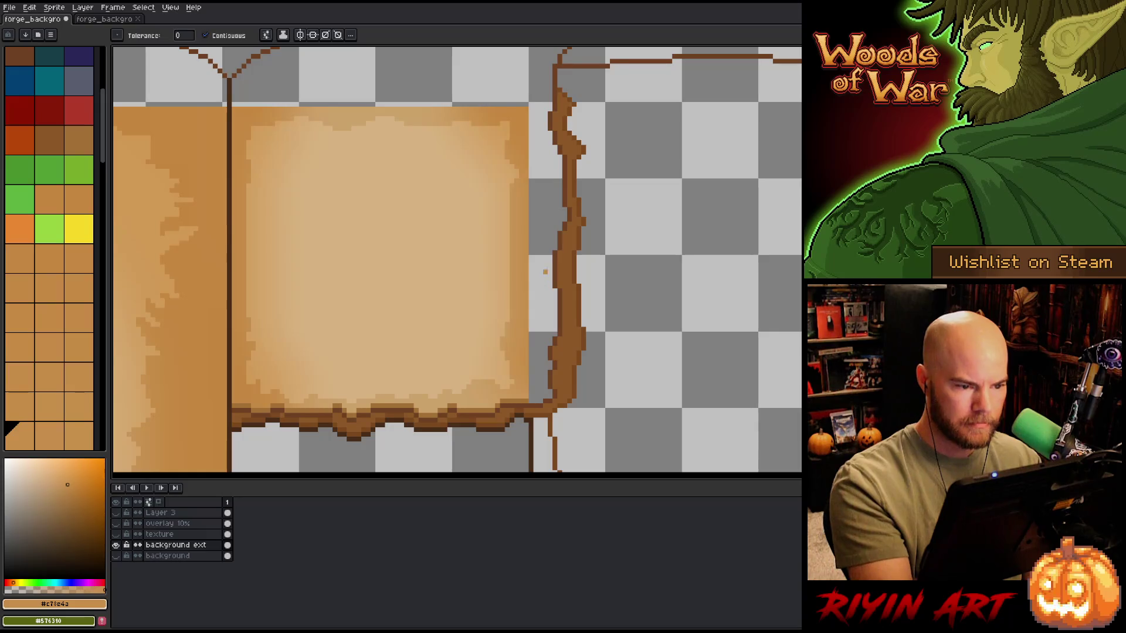
left_click_drag(545, 272, 560, 352)
left_click(542, 202, "alt")
key("g")
left_click(545, 191)
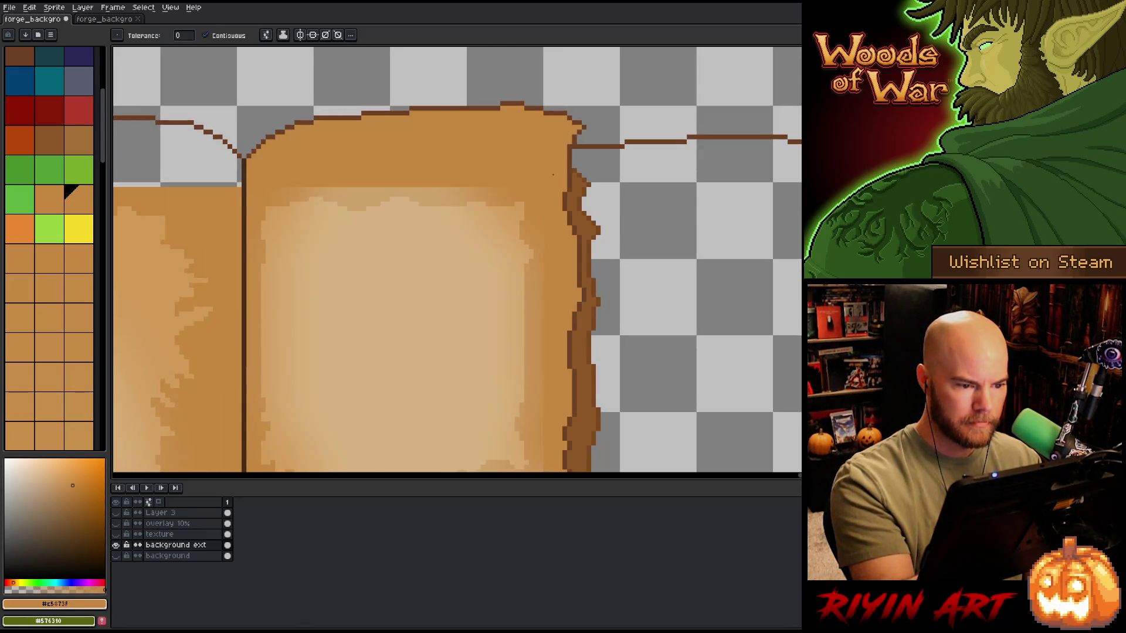
Step: Fill the transparent gap above the large parchment with orange
left_click_drag(607, 359, 640, 193)
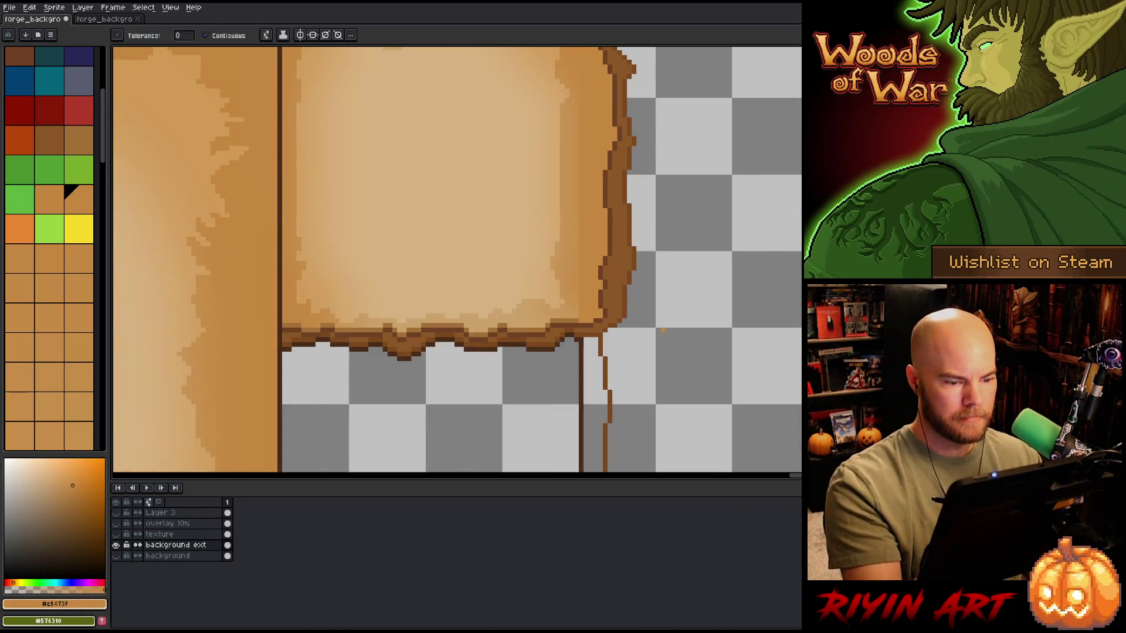
scroll(656, 352, "down", 4)
left_click_drag(648, 397, 718, 364)
left_click(411, 214)
mouse_move(394, 334)
left_mouse_down()
mouse_move(618, 337)
mouse_move(590, 156)
left_mouse_up()
scroll(629, 302, "down", 3)
left_click_drag(629, 302, 631, 292)
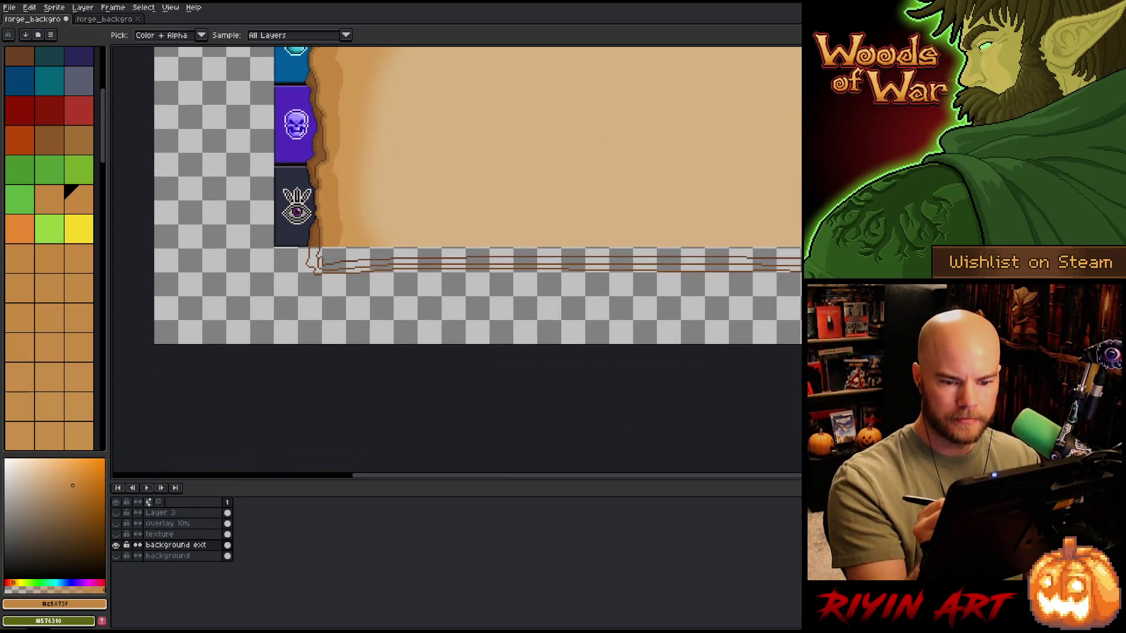
Step: Fill the strips under the parchment orange and the bottom edge strip darker brown
left_click(586, 253)
left_click(704, 260)
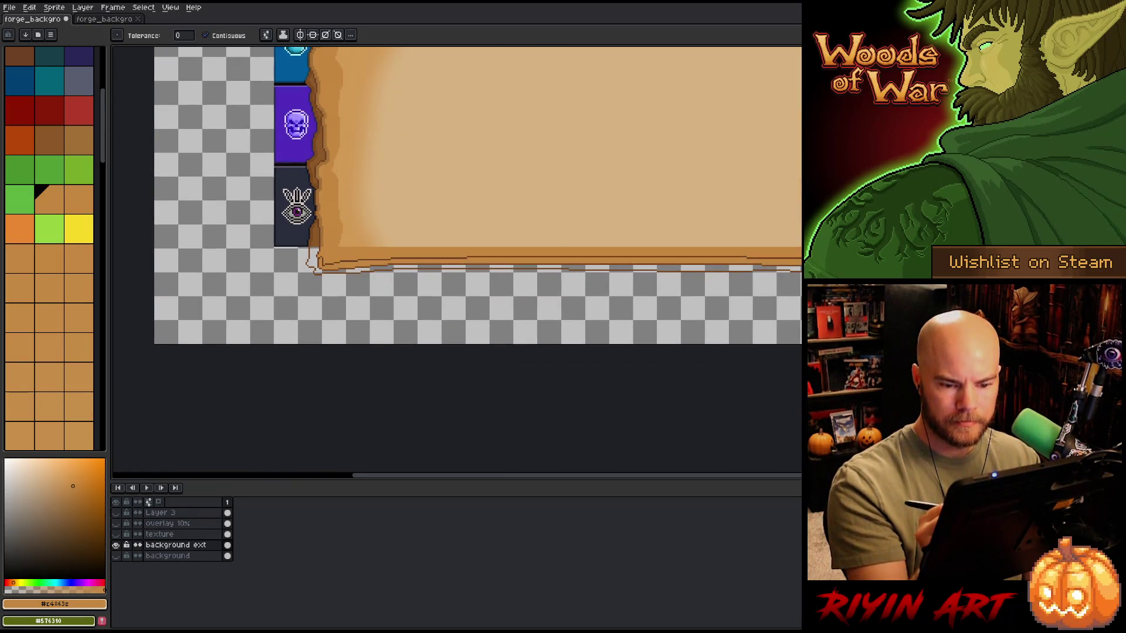
mouse_move(470, 263)
left_mouse_down()
mouse_move(284, 285)
mouse_move(276, 302)
mouse_move(540, 313)
left_mouse_up()
left_click(48, 141)
left_click(528, 310)
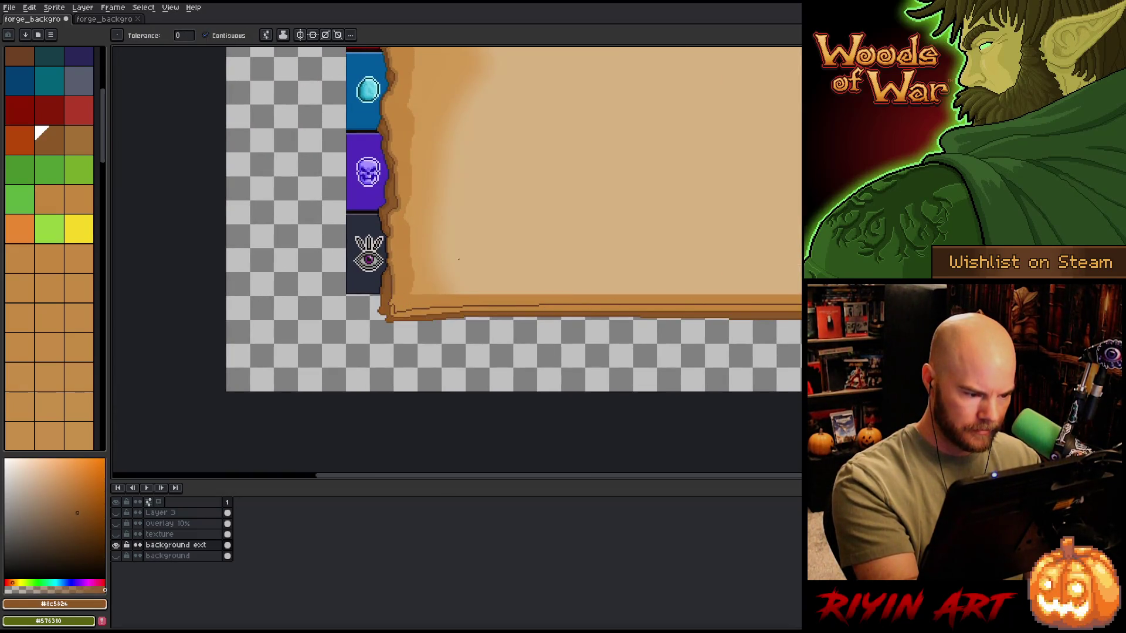
left_click_drag(997, 336, 704, 380)
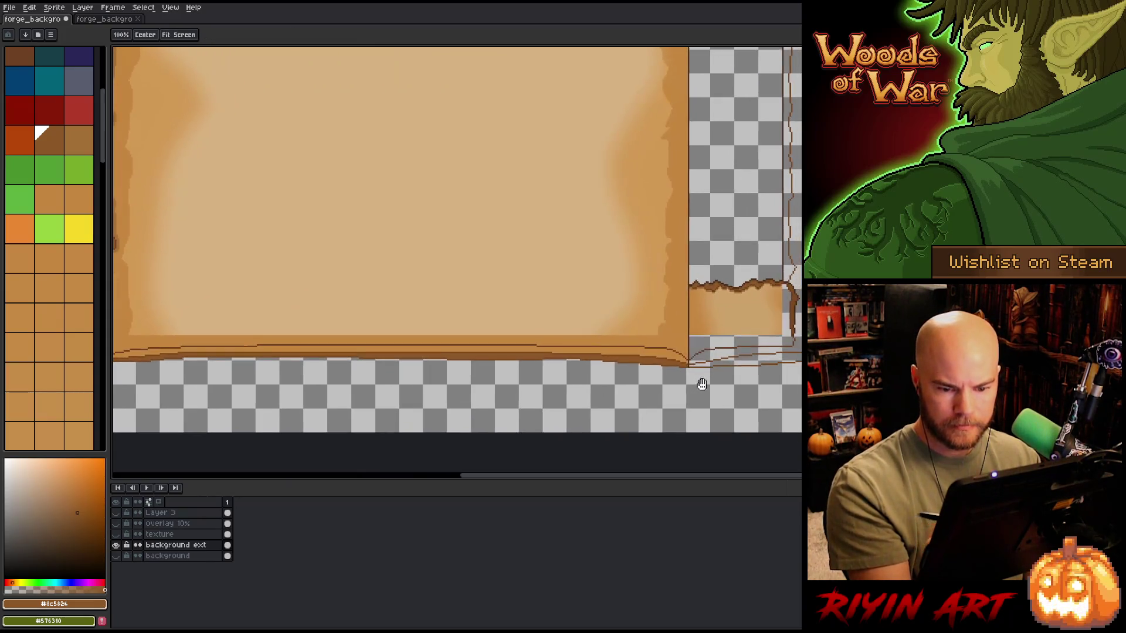
left_click(741, 360)
Step: Fill the right edge strip and gap under the small lower piece tan, then the bottom band dark brown
left_click(673, 347, "alt")
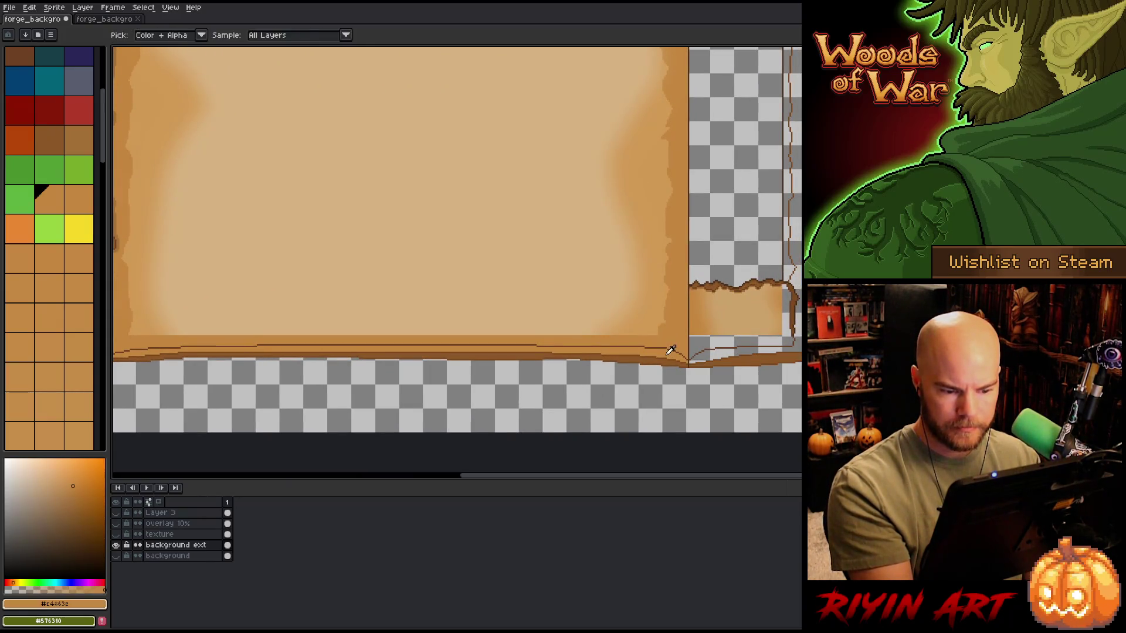
left_click(789, 305)
left_click(735, 341)
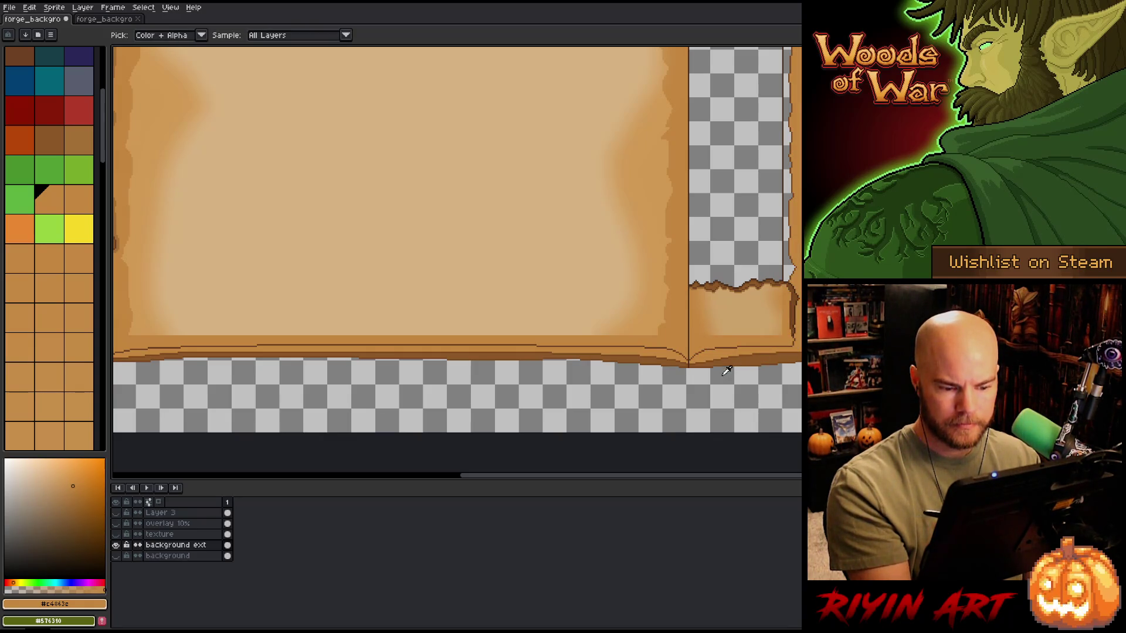
left_click(742, 355, "alt")
left_click(411, 350)
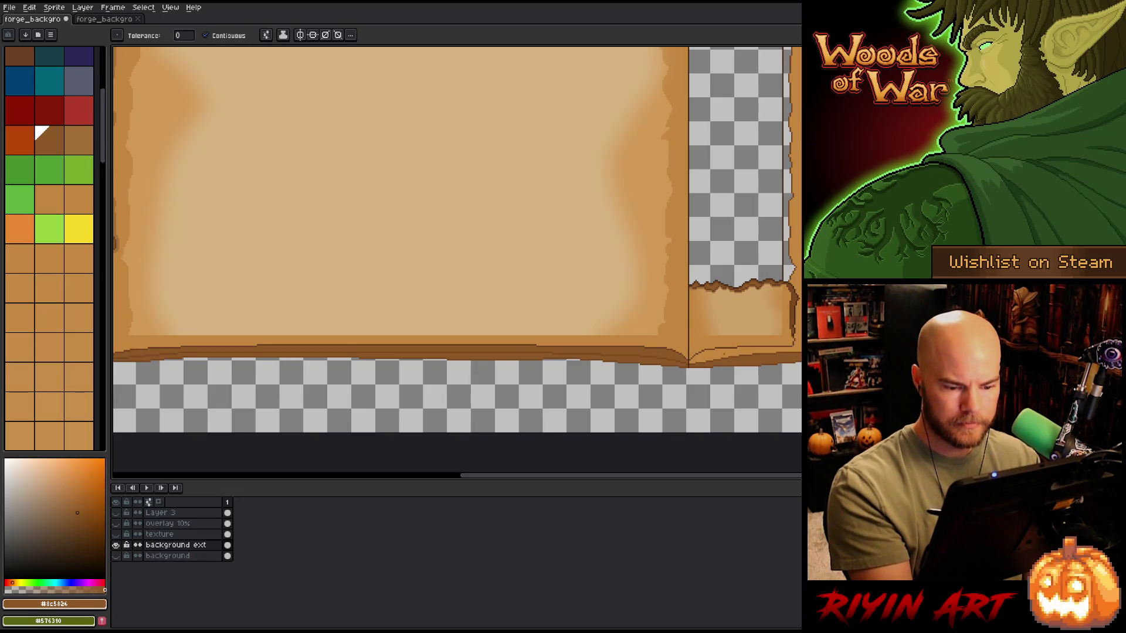
Step: Recolour the bottom band a lighter orange-brown and pick a dark brown for the panel
scroll(638, 370, "down", 2)
scroll(766, 382, "up", 2)
key("space")
left_click(440, 455)
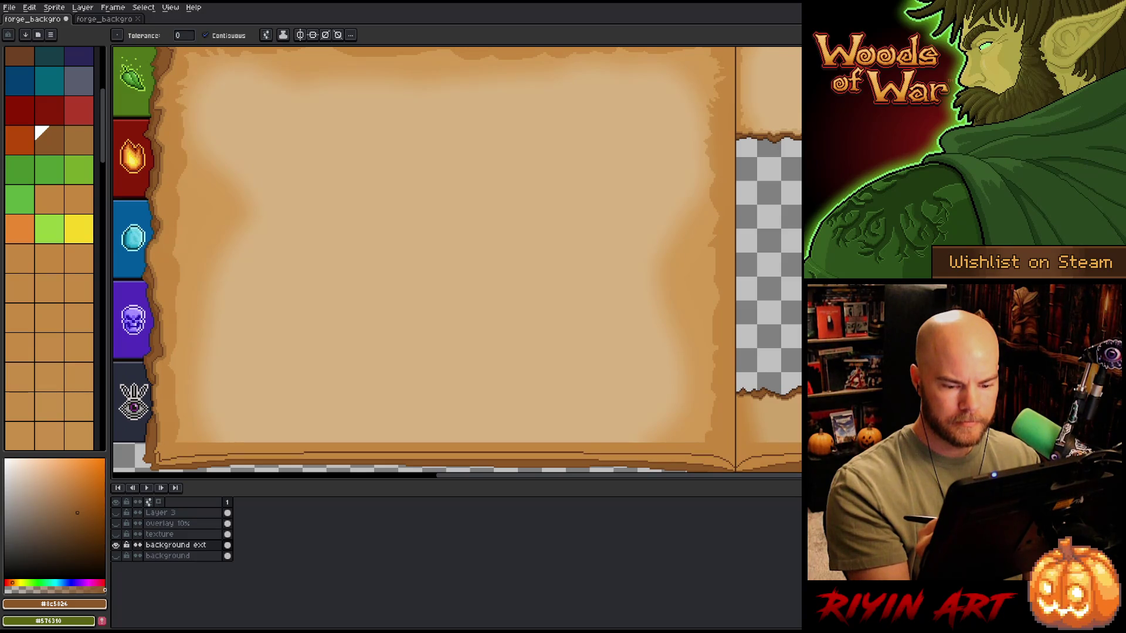
scroll(766, 397, "up", 1)
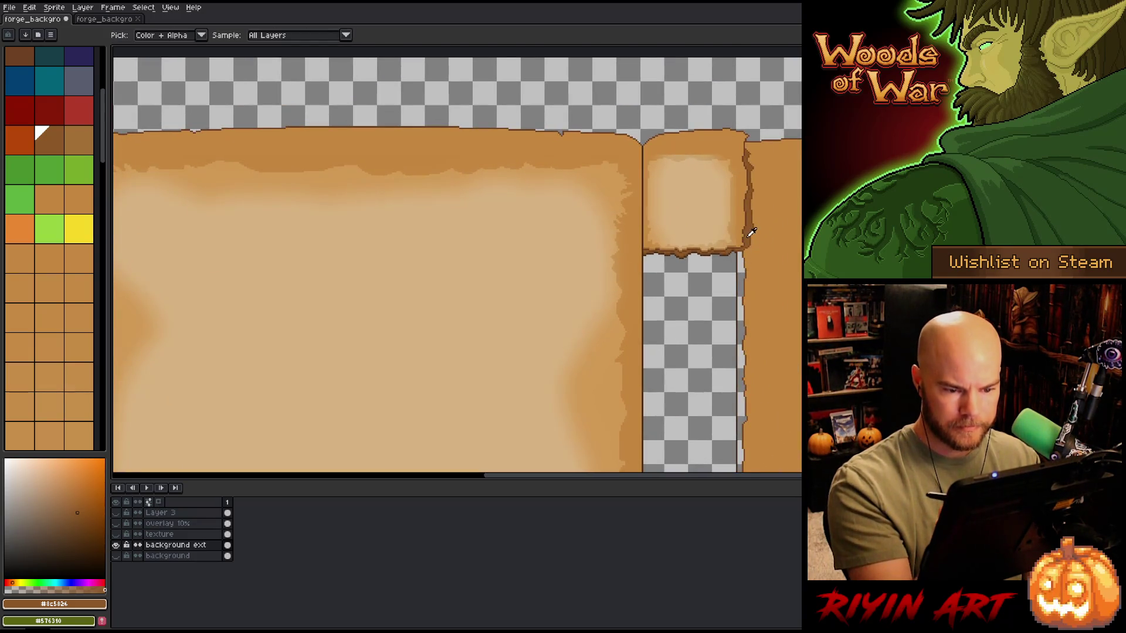
left_click_drag(774, 364, 793, 246)
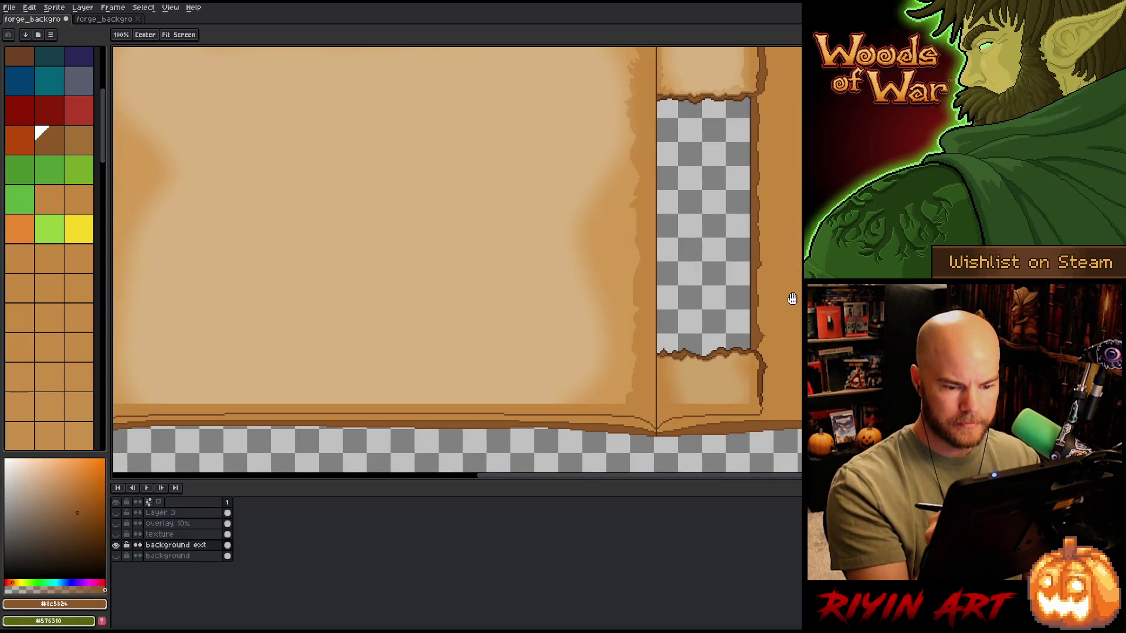
left_click_drag(777, 312, 771, 351)
left_click(766, 393, "alt")
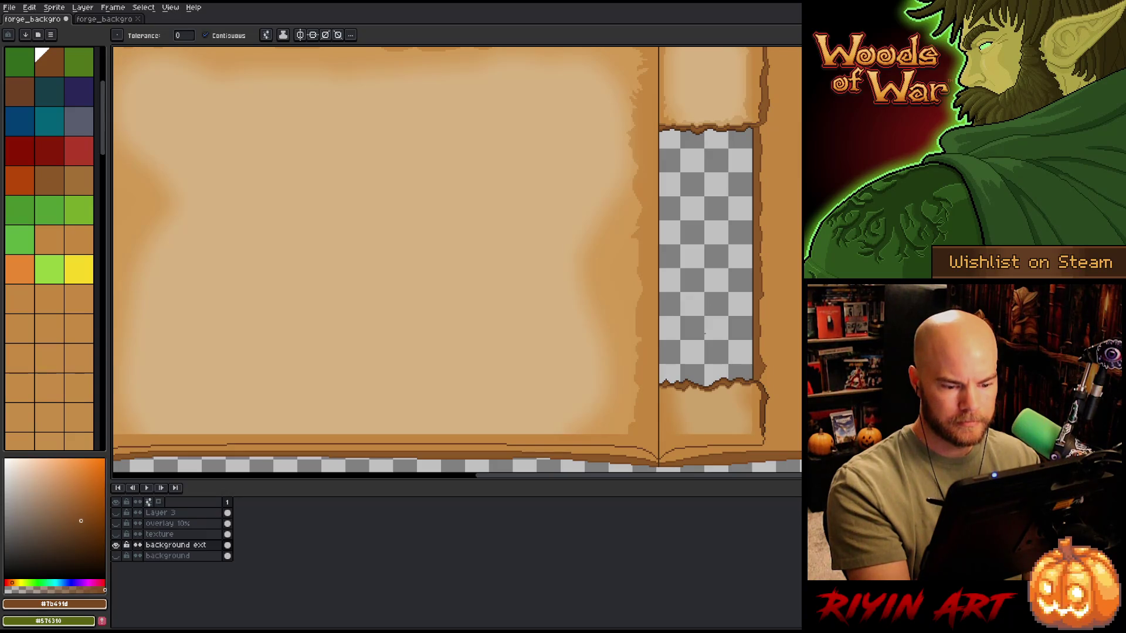
Step: Magic Wand-select the empty right strip and add a new Layer 4 above background ext
key("w")
left_click(704, 335)
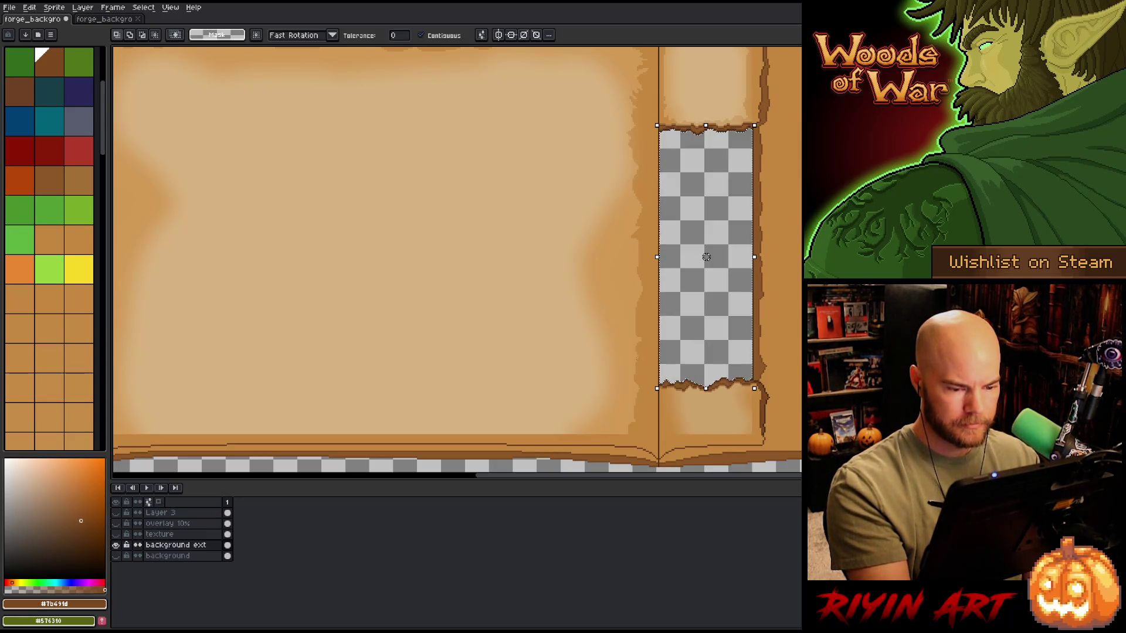
key("shift+n")
Step: Sample the torn edge's brown and bucket-fill the selected strip with it
key("b")
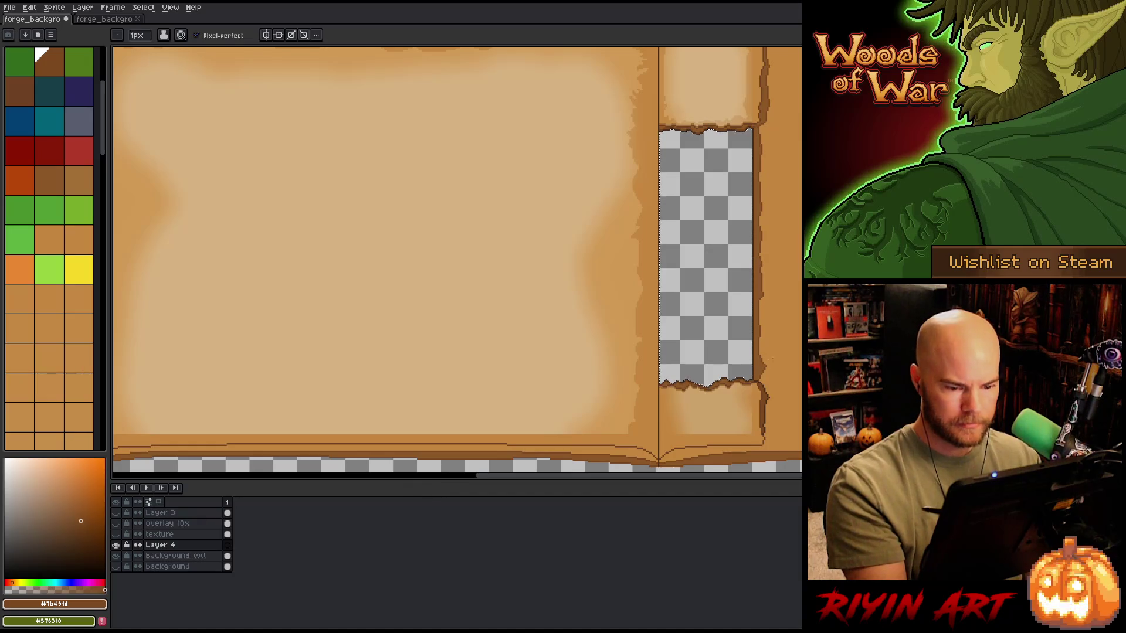
key("i")
left_click(773, 389)
key("g")
left_click(745, 273)
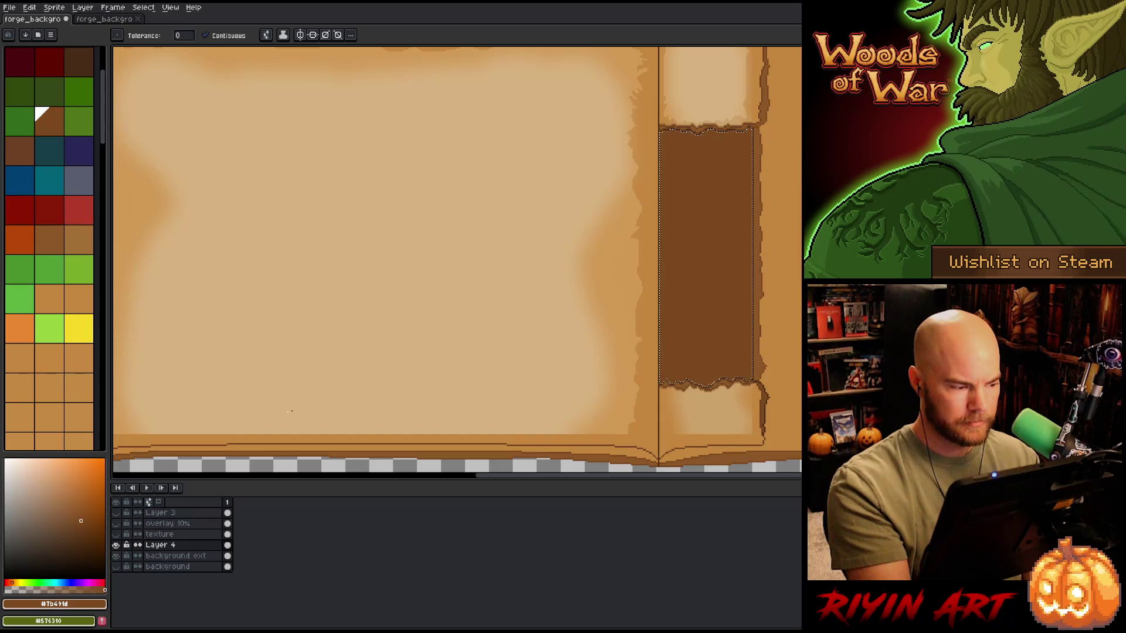
scroll(595, 282, "down", 3)
scroll(595, 282, "up", 1)
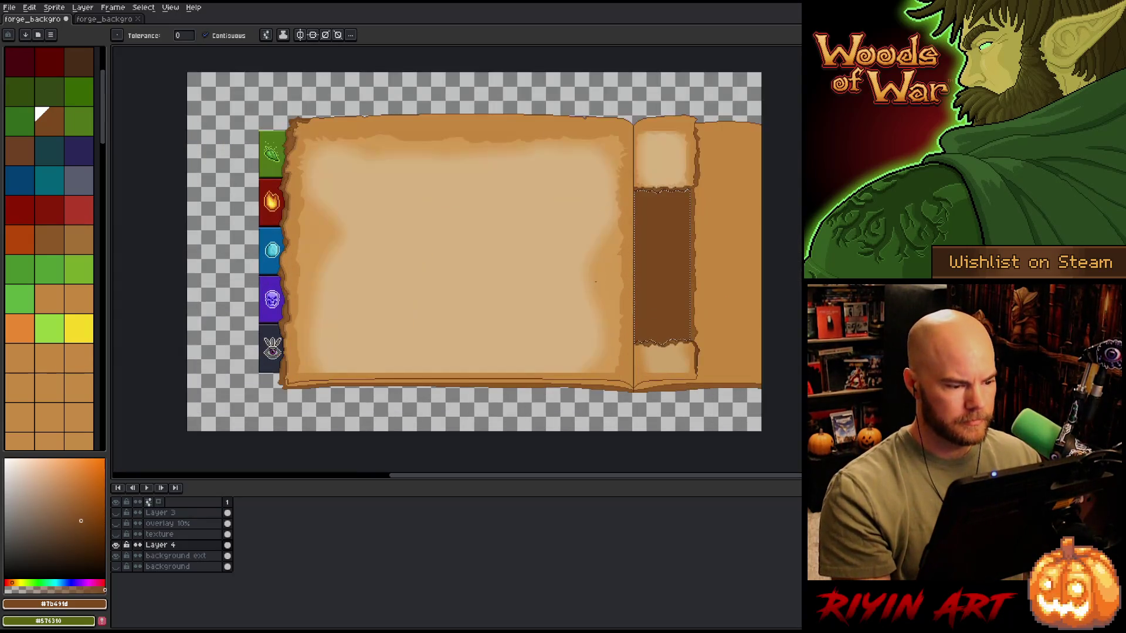
Step: Darken the brown strip with Hue/Saturation, setting lightness to -9
key("ctrl+u")
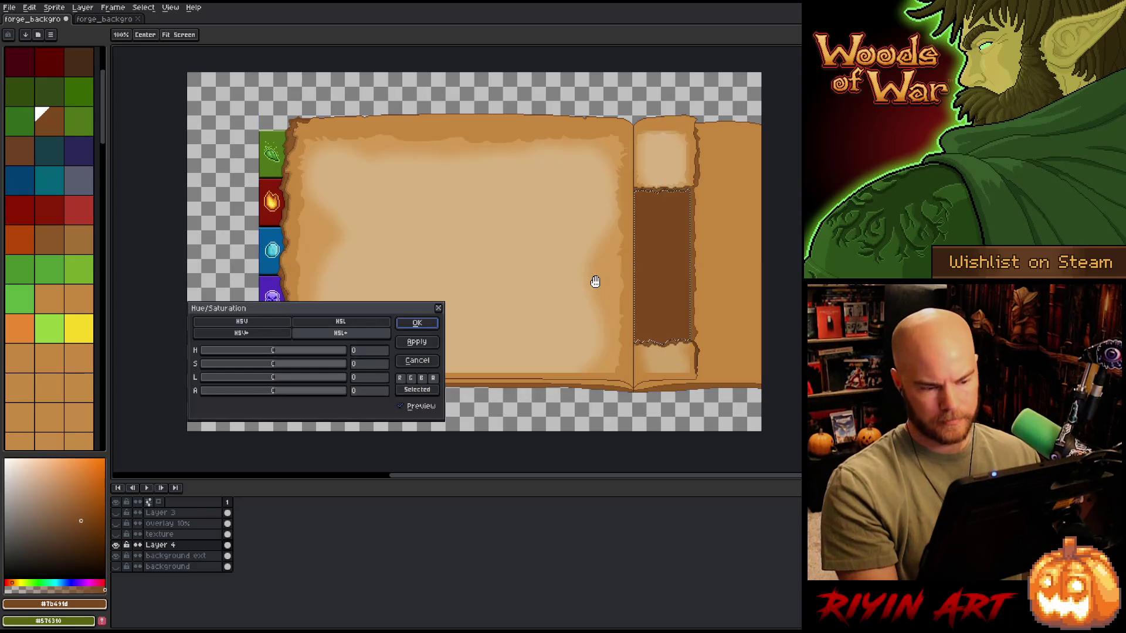
left_click(265, 376)
left_click_drag(265, 377, 269, 377)
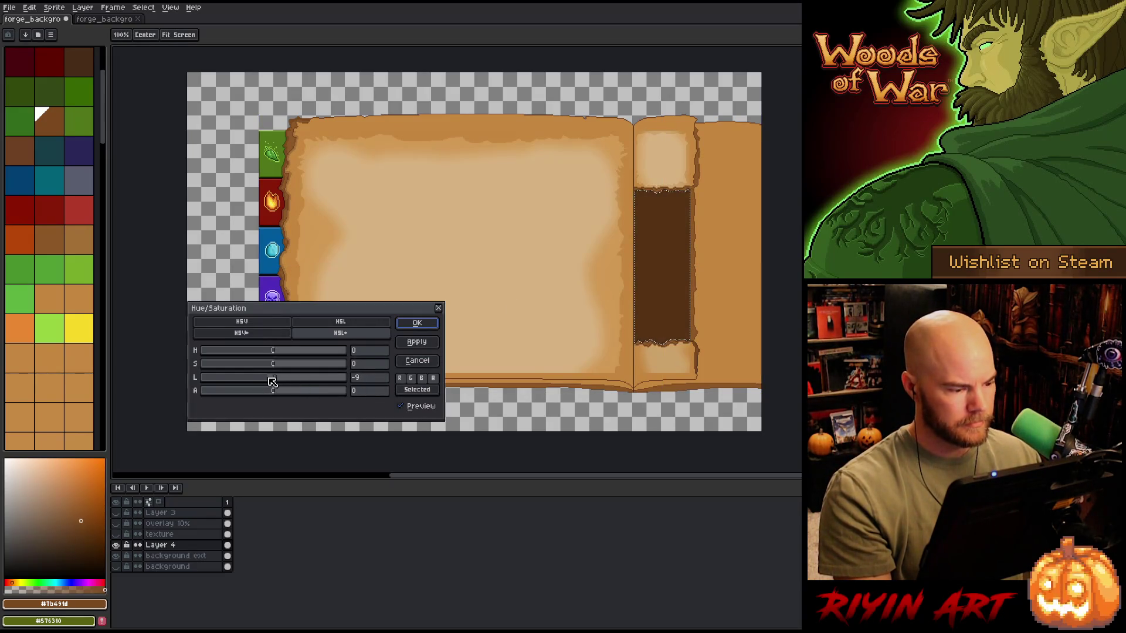
left_click(412, 326)
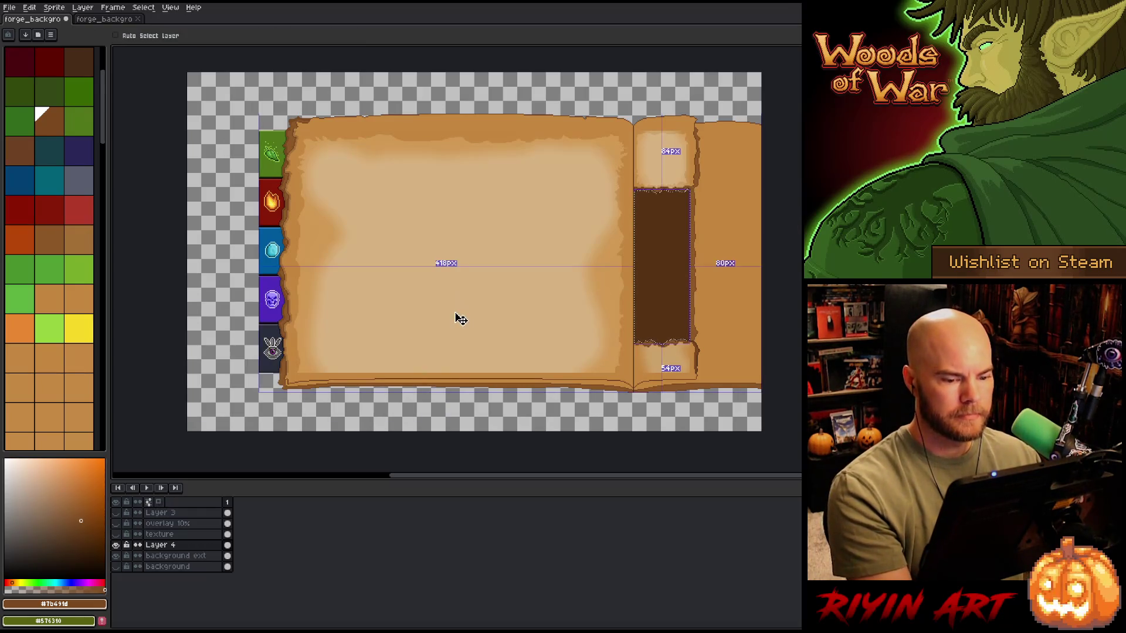
scroll(480, 275, "down", 1)
scroll(480, 274, "up", 1)
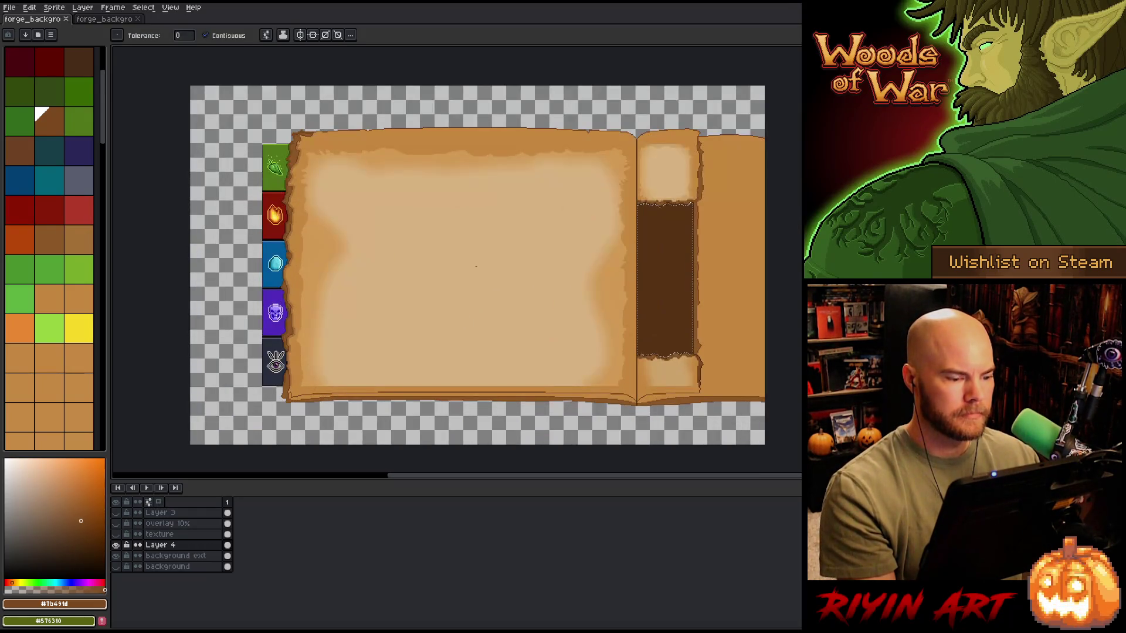
Step: Check the panel's distances to the edges, then deselect the finished inset panel
key("ctrl")
key("ctrl+d")
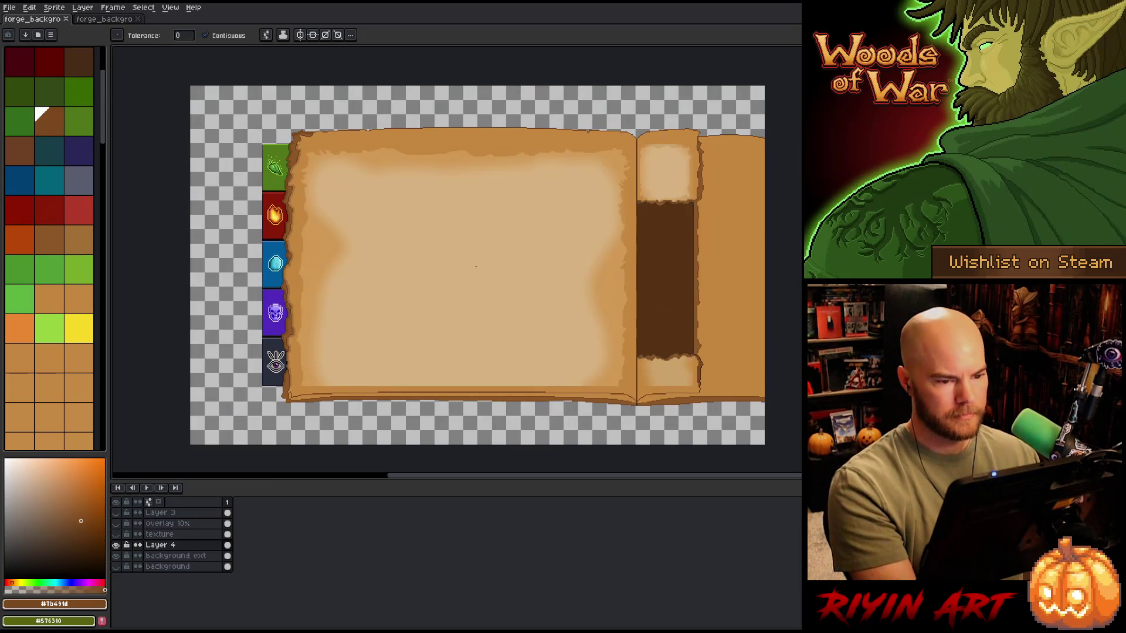
scroll(407, 226, "down", 1)
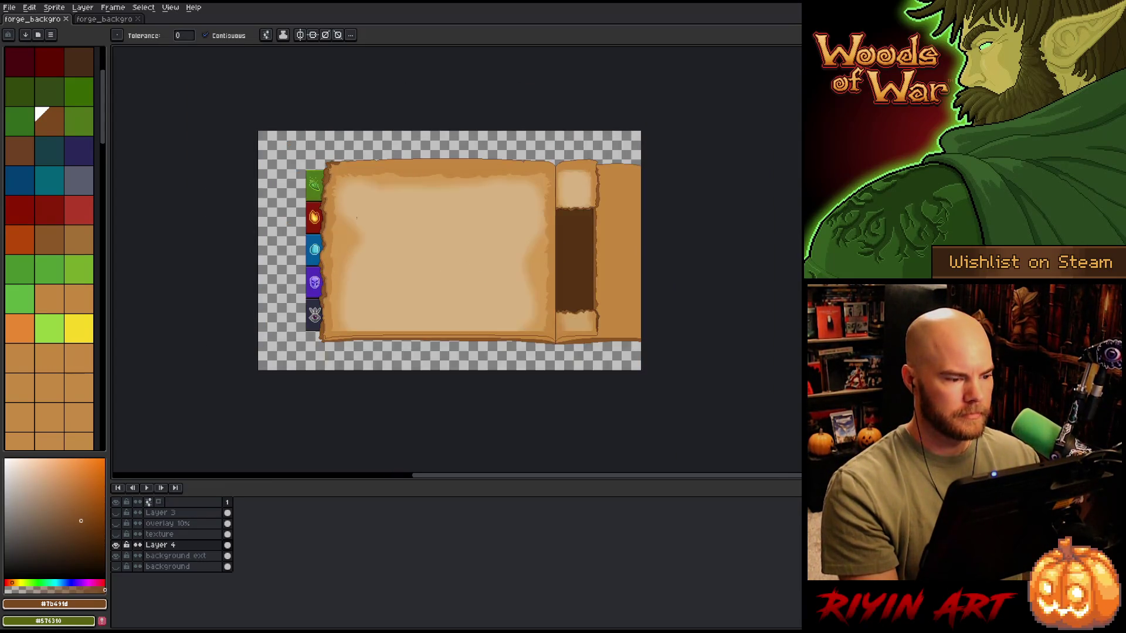
scroll(356, 218, "up", 1)
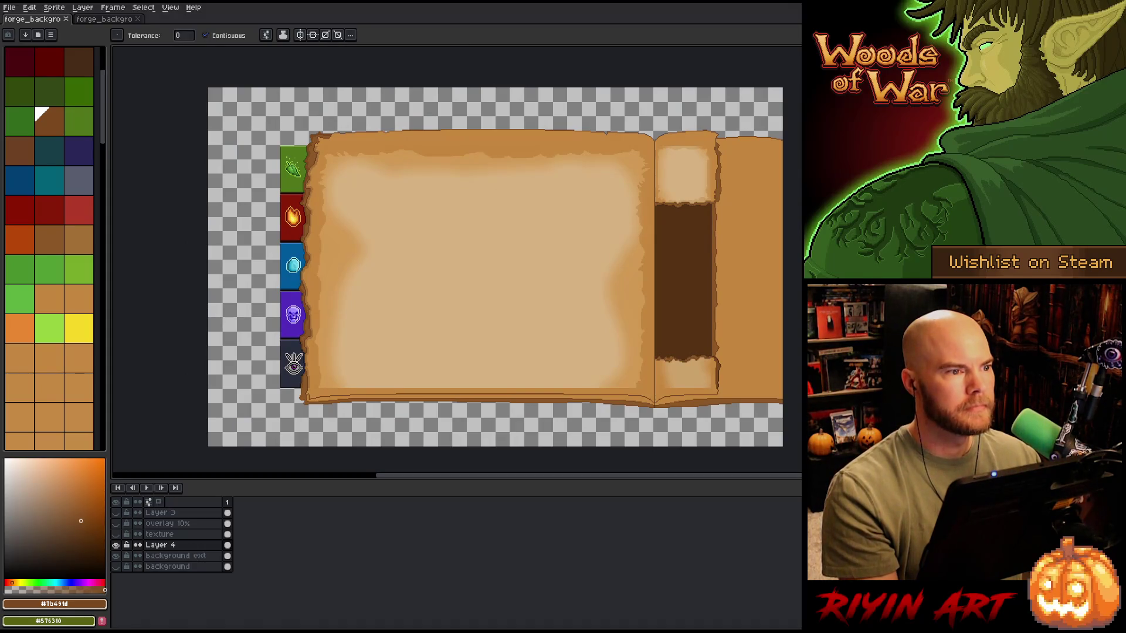
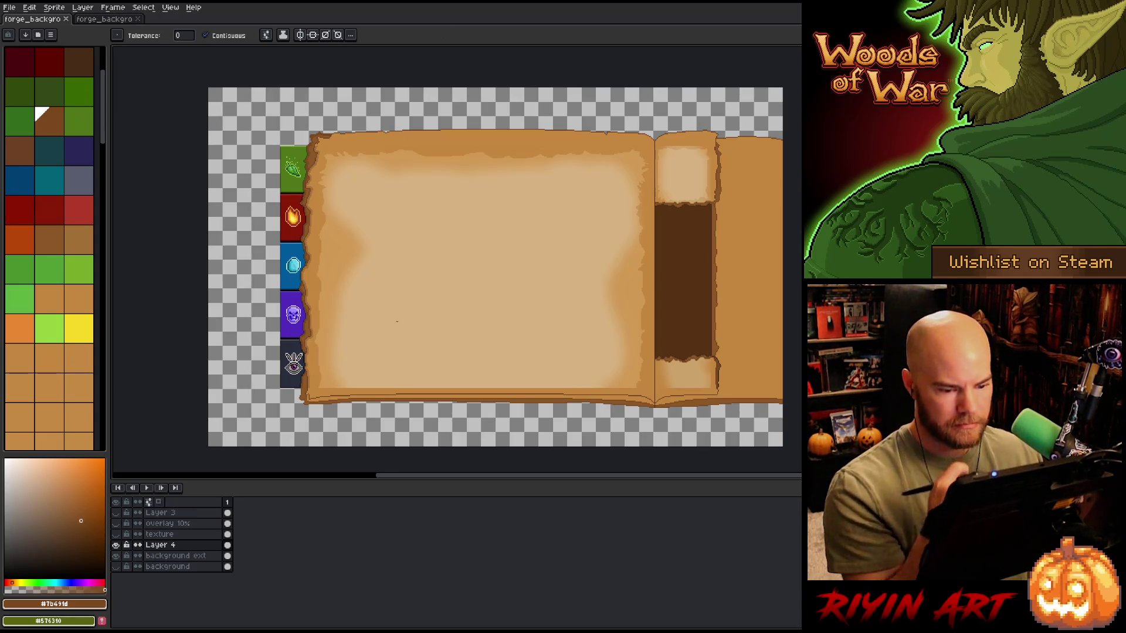
Step: Lasso-select the torn strip along the bottom edge of the background
mouse_move(799, 377)
left_mouse_down()
mouse_move(772, 326)
mouse_move(683, 347)
mouse_move(285, 351)
left_mouse_up()
key("m")
mouse_move(784, 336)
left_mouse_down()
mouse_move(287, 346)
mouse_move(325, 396)
mouse_move(762, 397)
left_mouse_up()
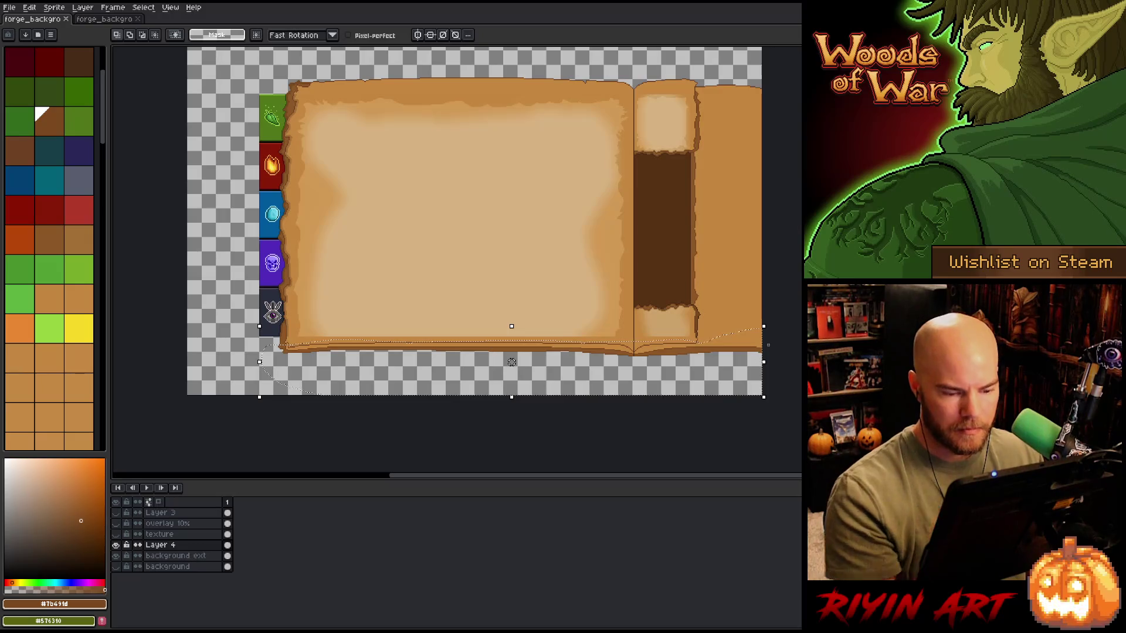
left_click(762, 352)
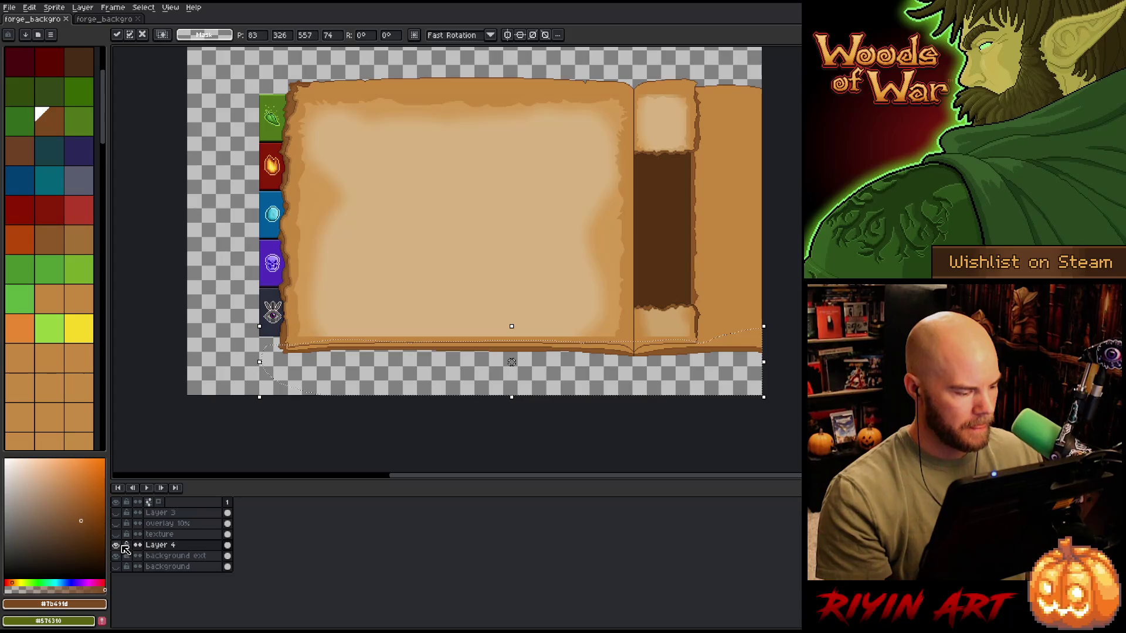
Step: Rename Layer 4 to 'side bg', then drag the strip down on background ext
left_click(156, 545)
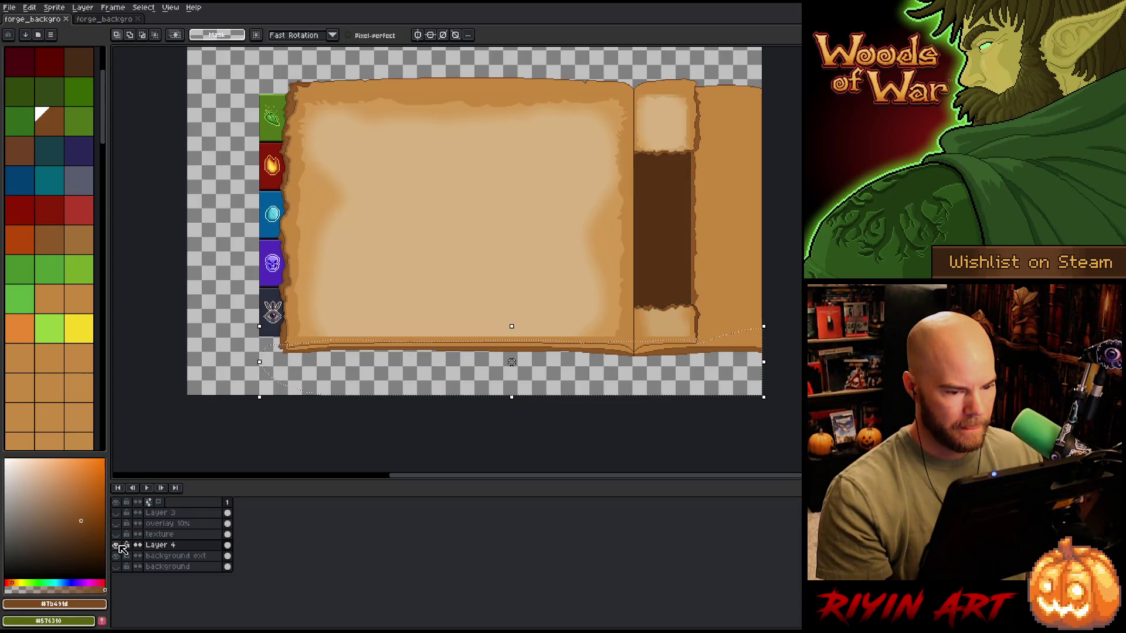
double_click(156, 544)
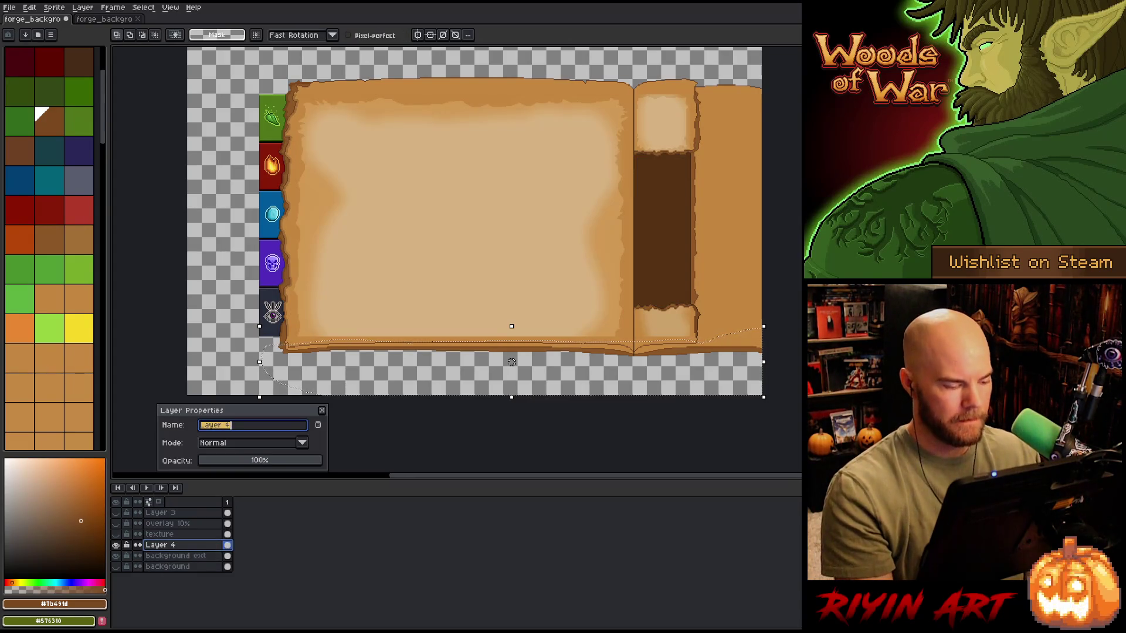
type("side bg")
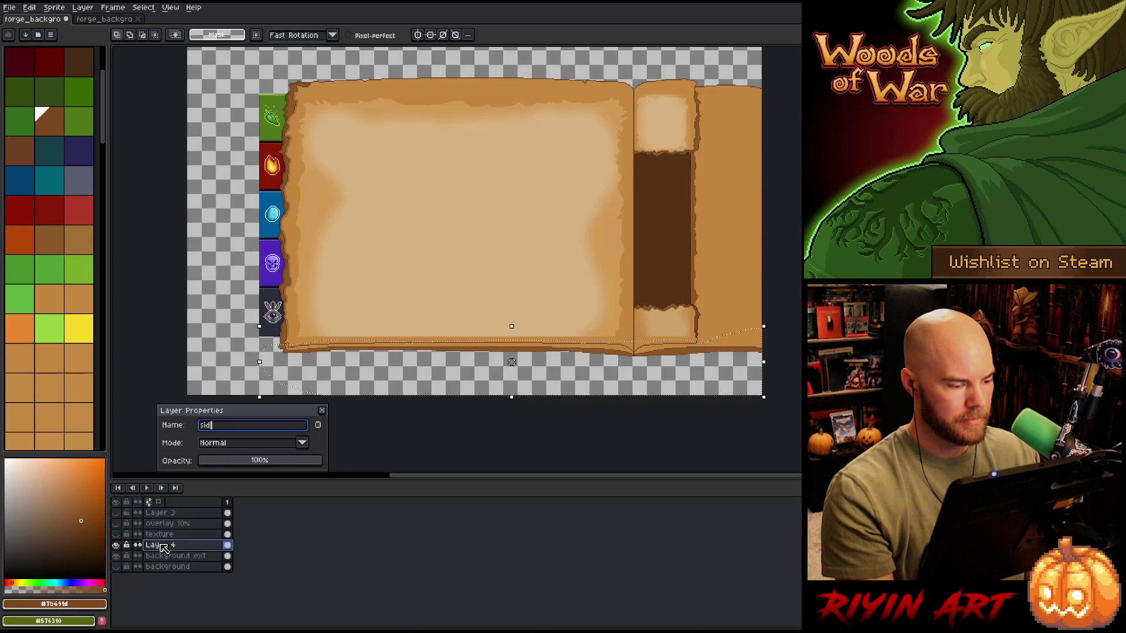
key("Return")
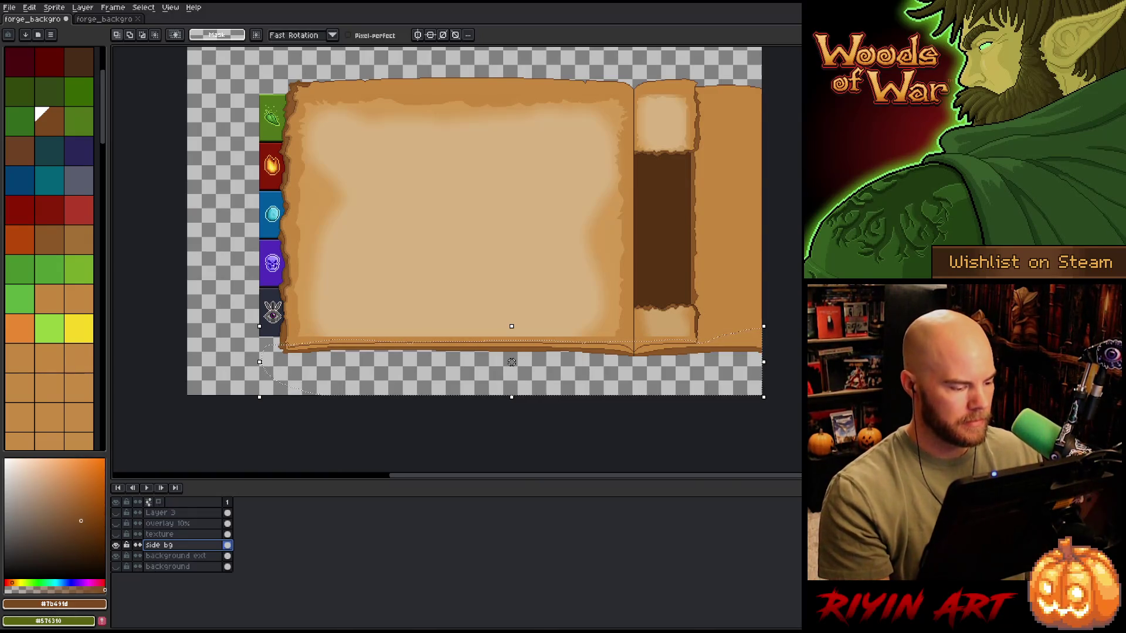
left_click(170, 556)
left_click_drag(511, 362, 512, 390)
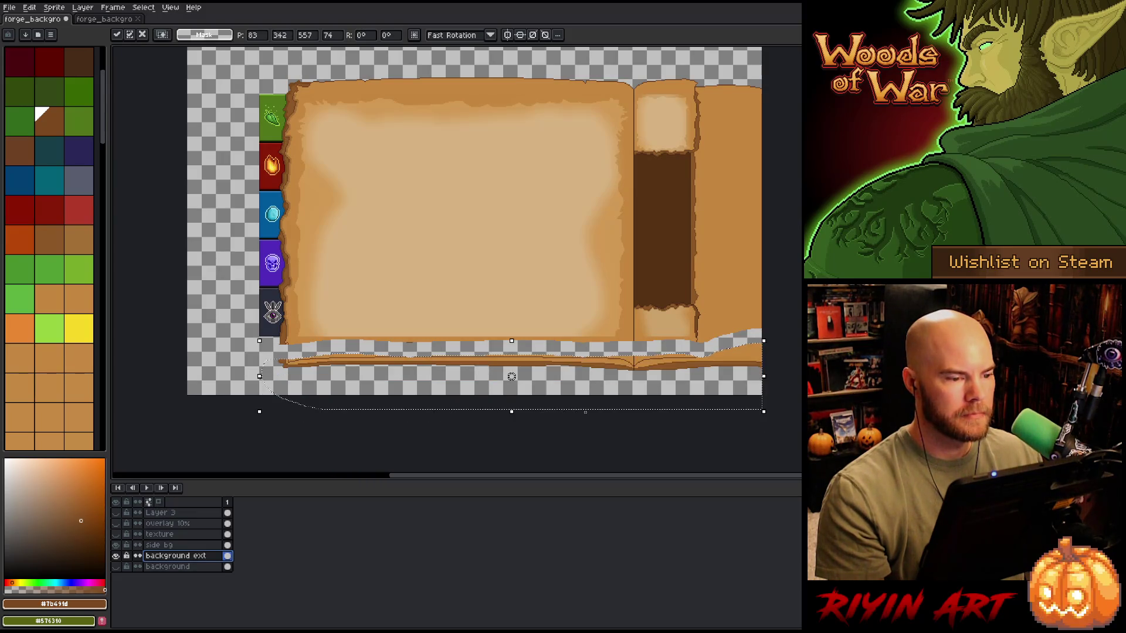
Step: Nudge the bottom strip a few pixels with the arrow keys, then deselect to fix it below the pages
key("Up")
key("Up")
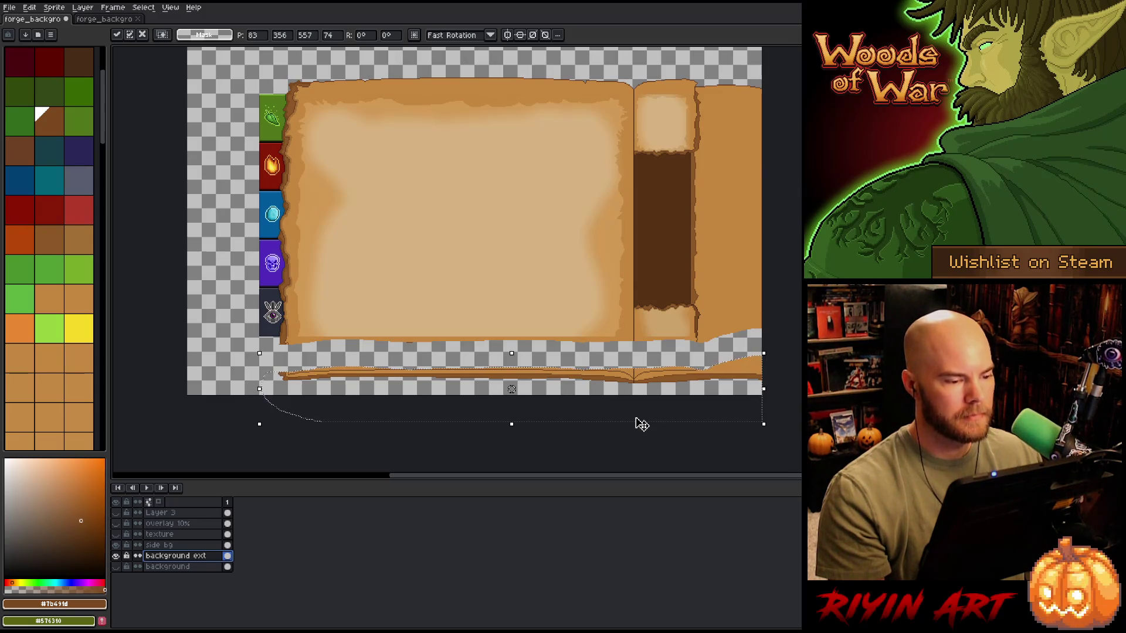
key("Down")
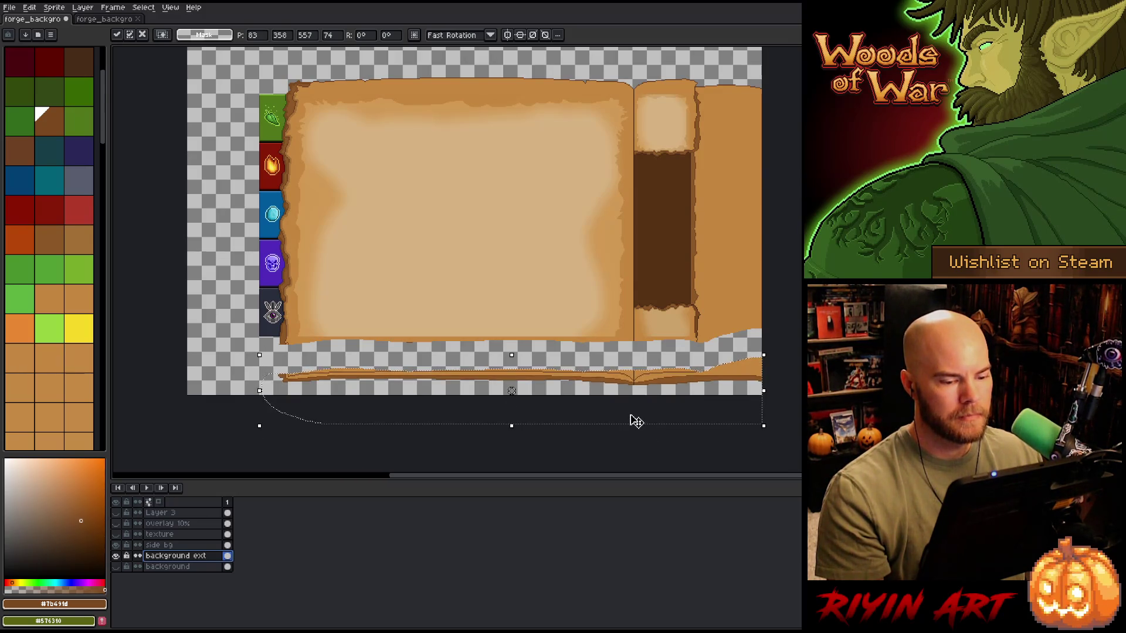
key("Up")
key("Up")
key("Up")
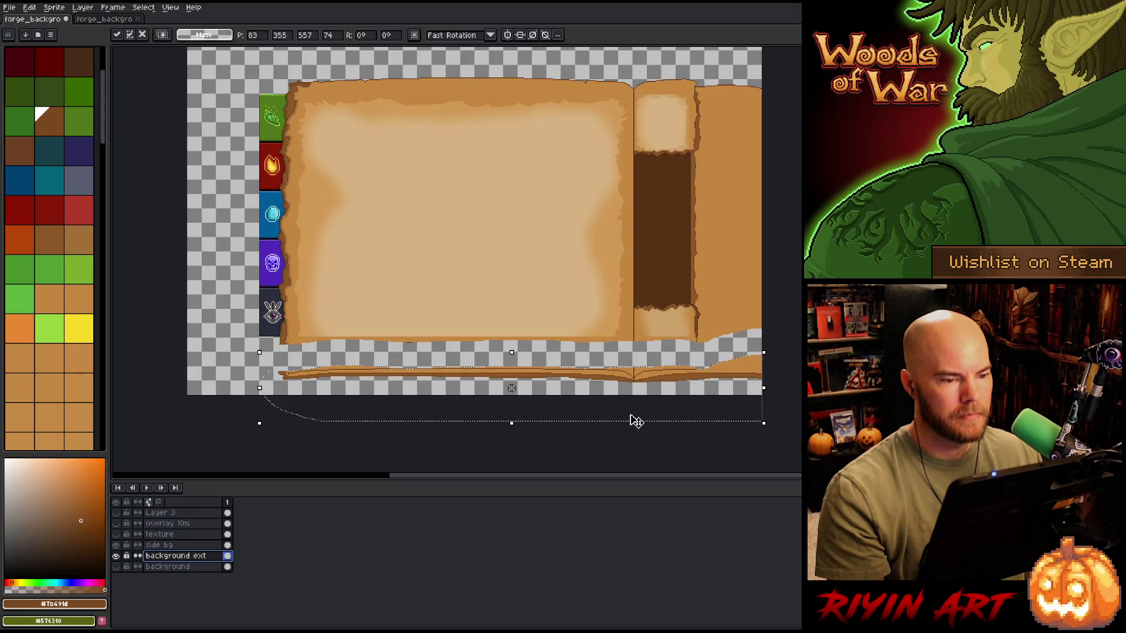
key("Up")
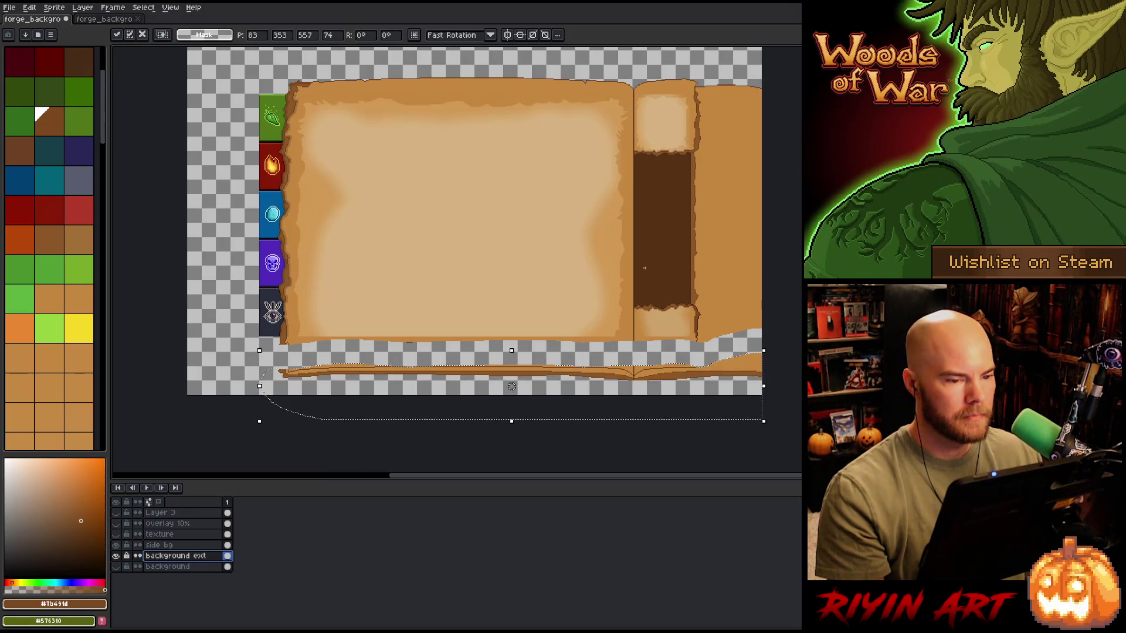
scroll(650, 220, "down", 1)
scroll(651, 220, "up", 2)
scroll(650, 220, "down", 1)
mouse_move(656, 208)
left_mouse_down()
mouse_move(671, 226)
mouse_move(663, 237)
left_mouse_up()
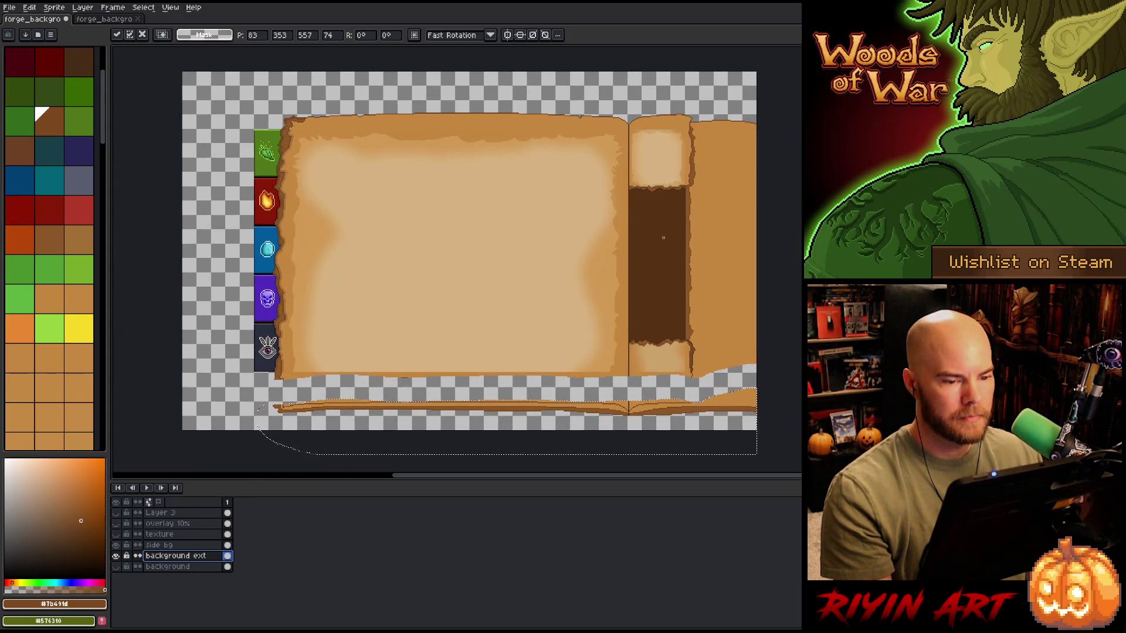
key("ctrl+d")
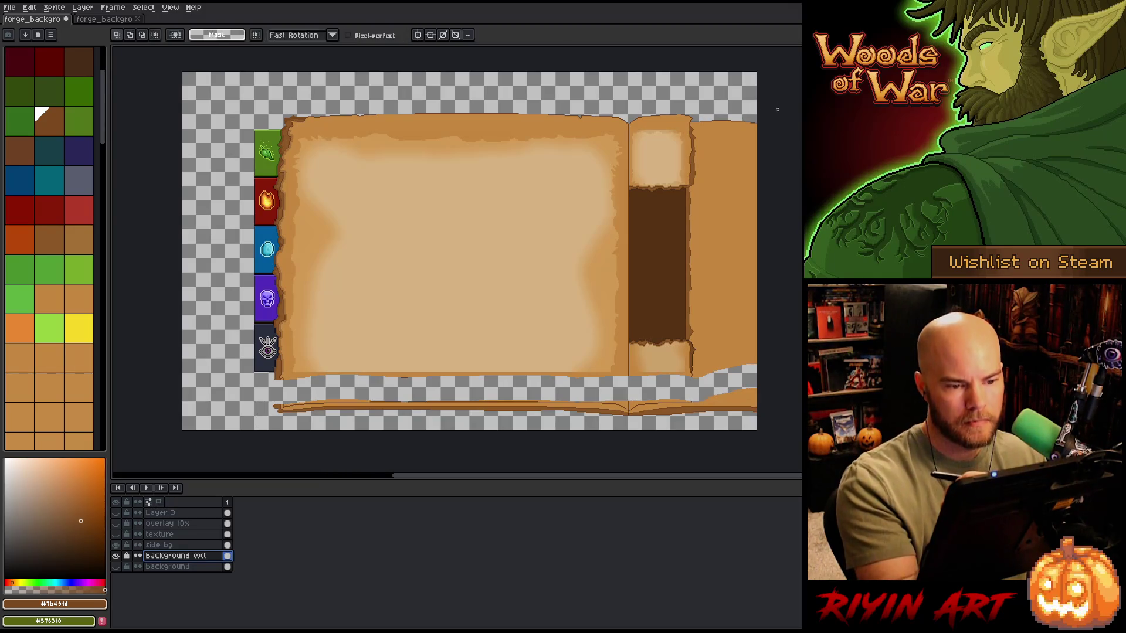
left_click_drag(756, 132, 296, 125)
Step: Lasso the torn top strip and lift it above the pages
left_click_drag(350, 97, 757, 77)
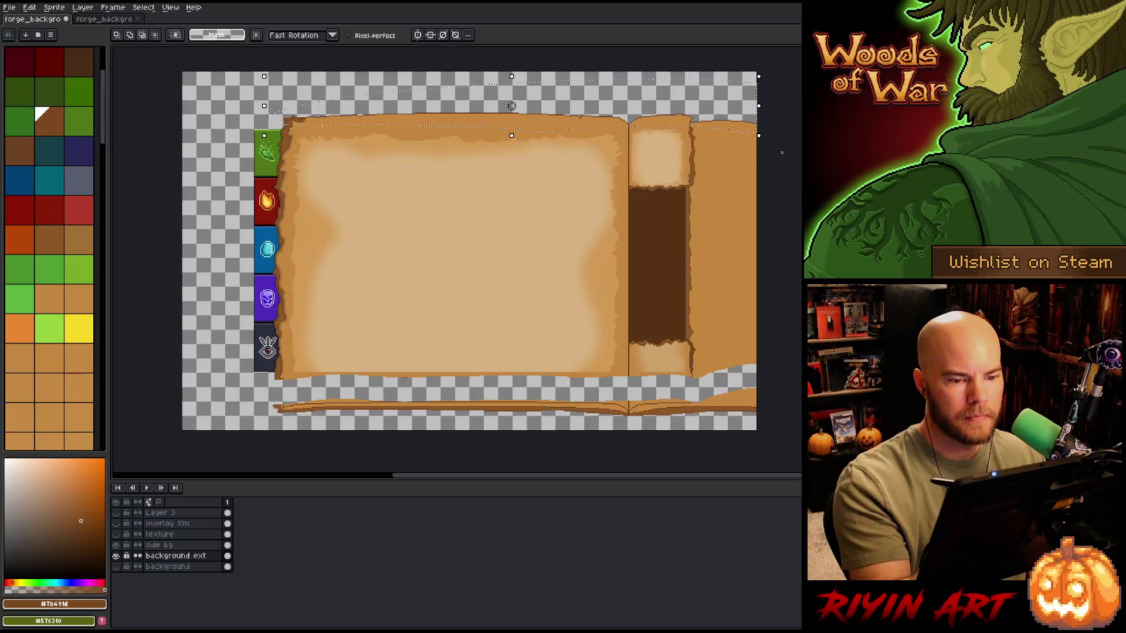
mouse_move(624, 145)
left_mouse_down()
mouse_move(469, 124)
mouse_move(512, 91)
left_mouse_up()
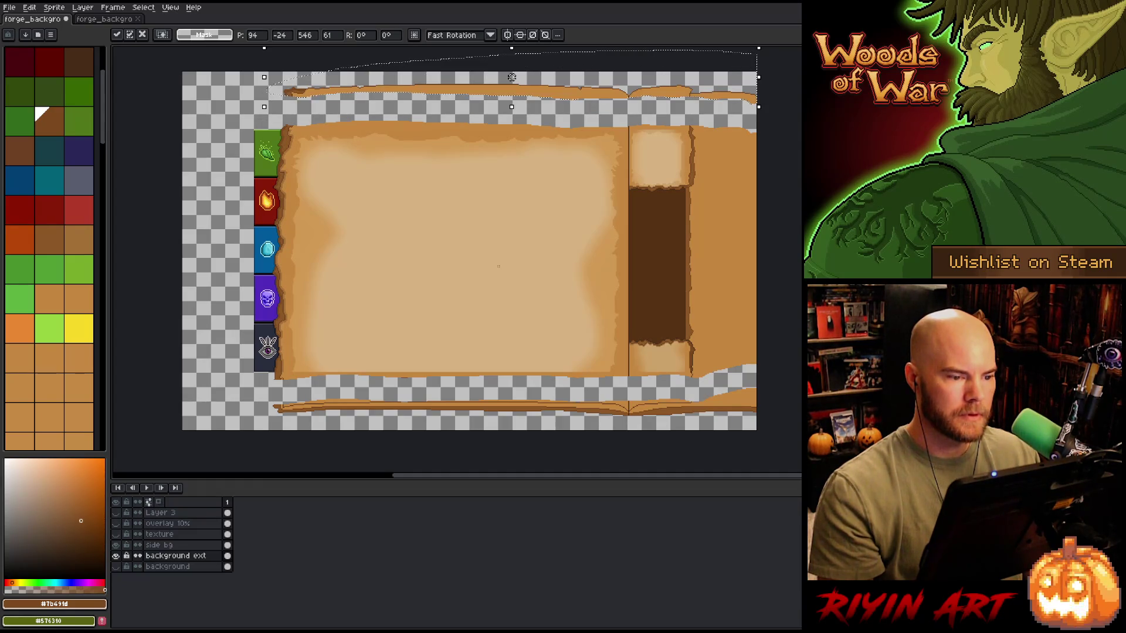
left_click_drag(512, 77, 512, 91)
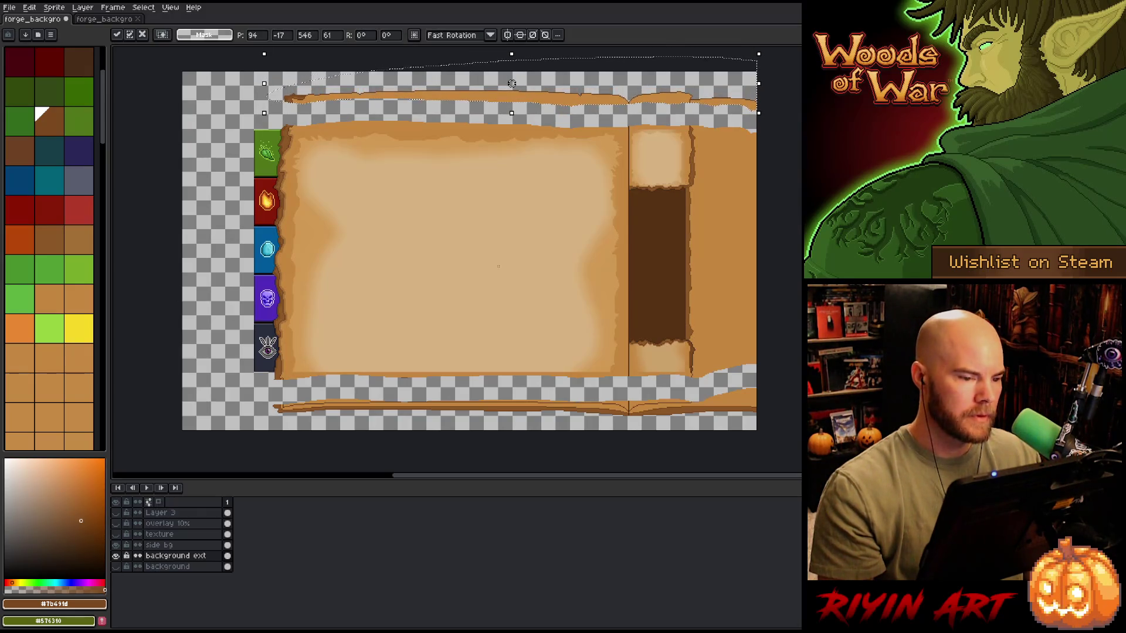
left_click_drag(512, 82, 512, 83)
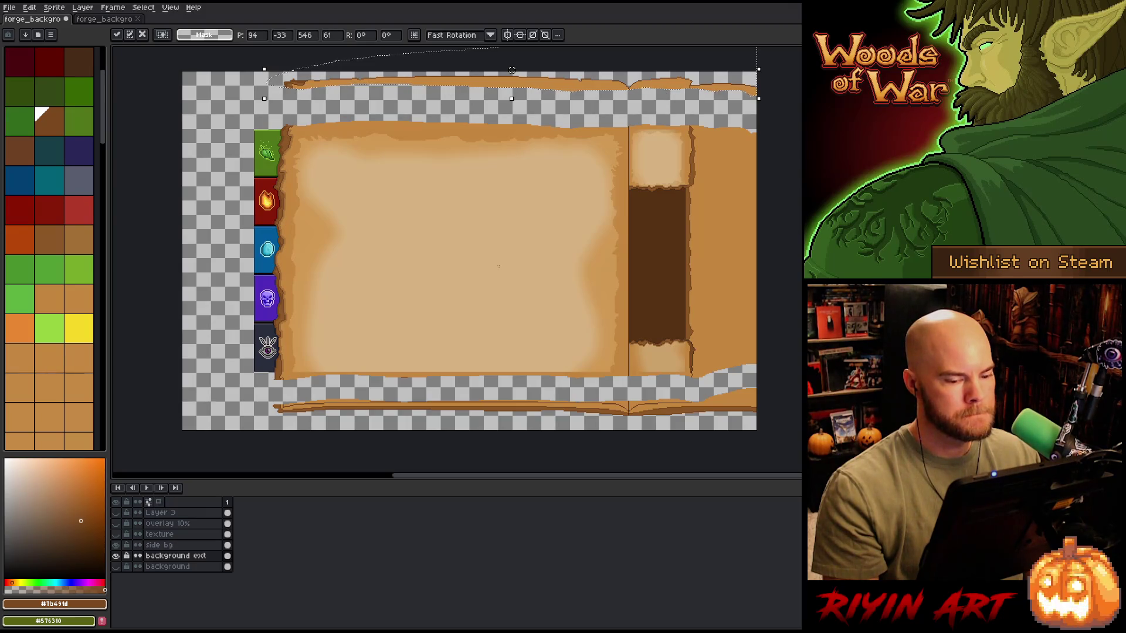
left_click_drag(512, 70, 511, 74)
left_click(793, 415)
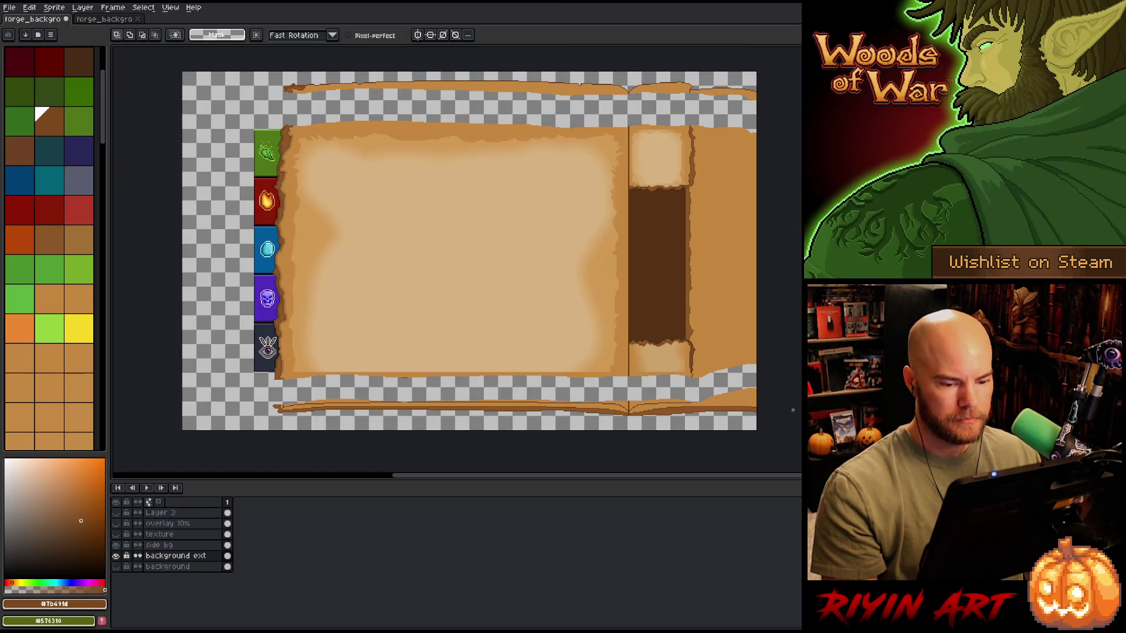
Step: Reselect the bottom torn strip, lower it about 5 px and deselect
mouse_move(760, 380)
left_mouse_down()
mouse_move(581, 394)
mouse_move(223, 382)
mouse_move(226, 431)
mouse_move(759, 431)
left_mouse_up()
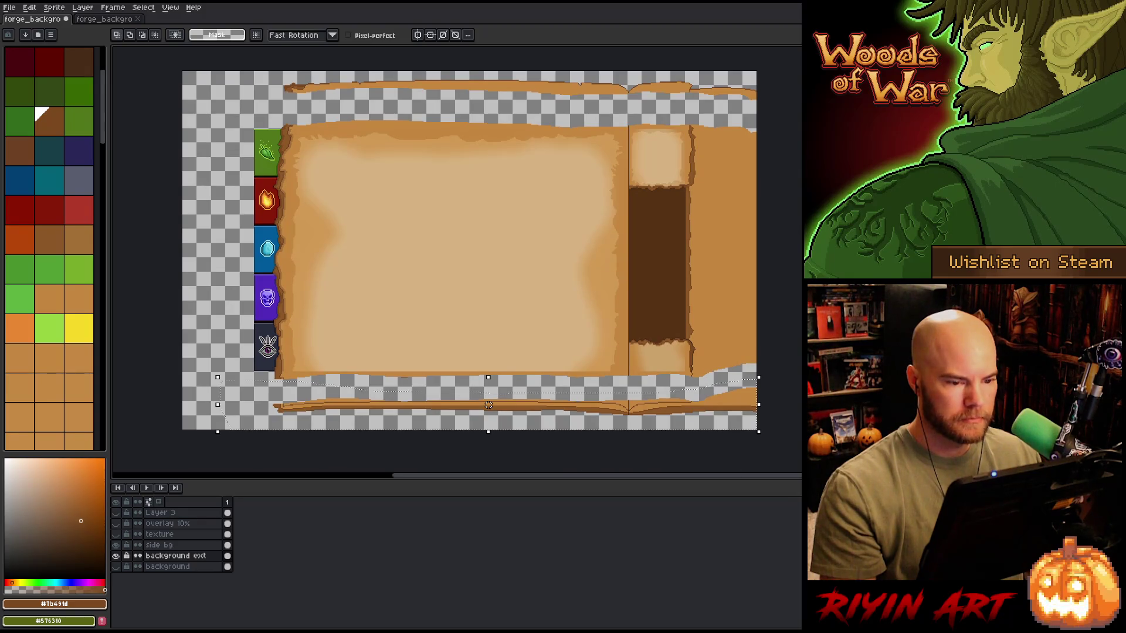
left_click_drag(488, 404, 489, 407)
key("ctrl+d")
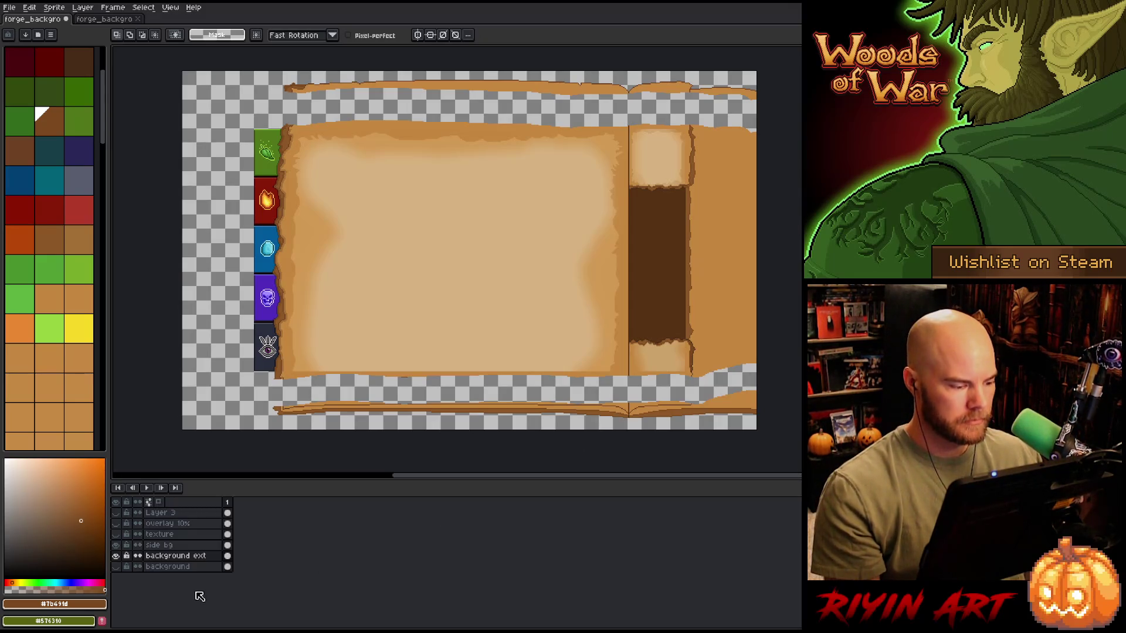
left_click(228, 568, "ctrl")
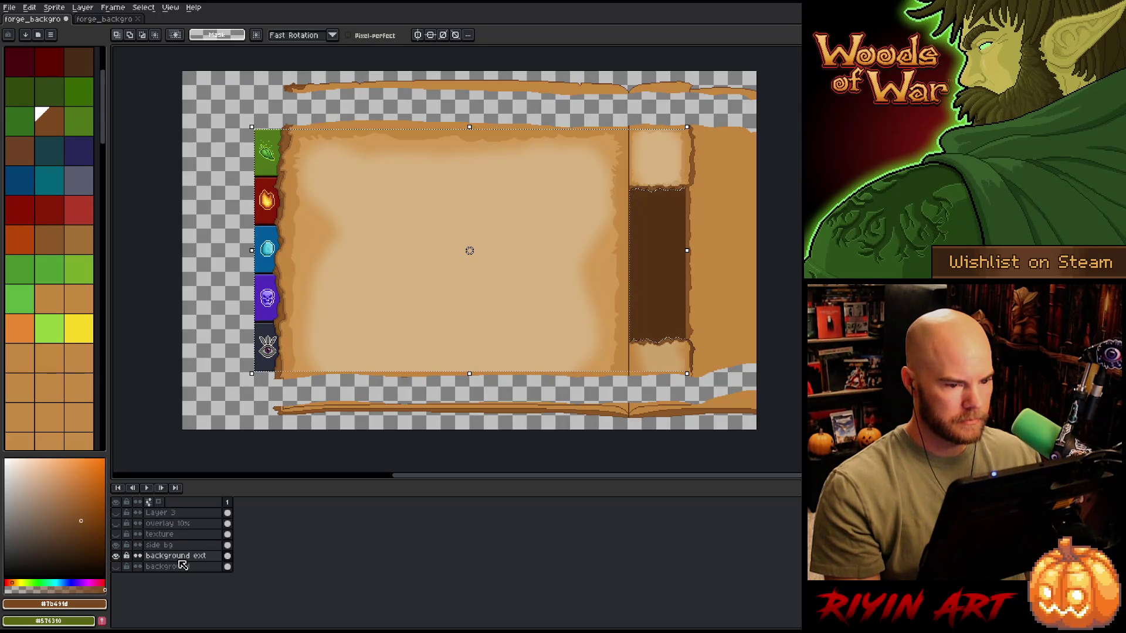
Step: Add a new layer named 'guide' above background ext
left_click(168, 557)
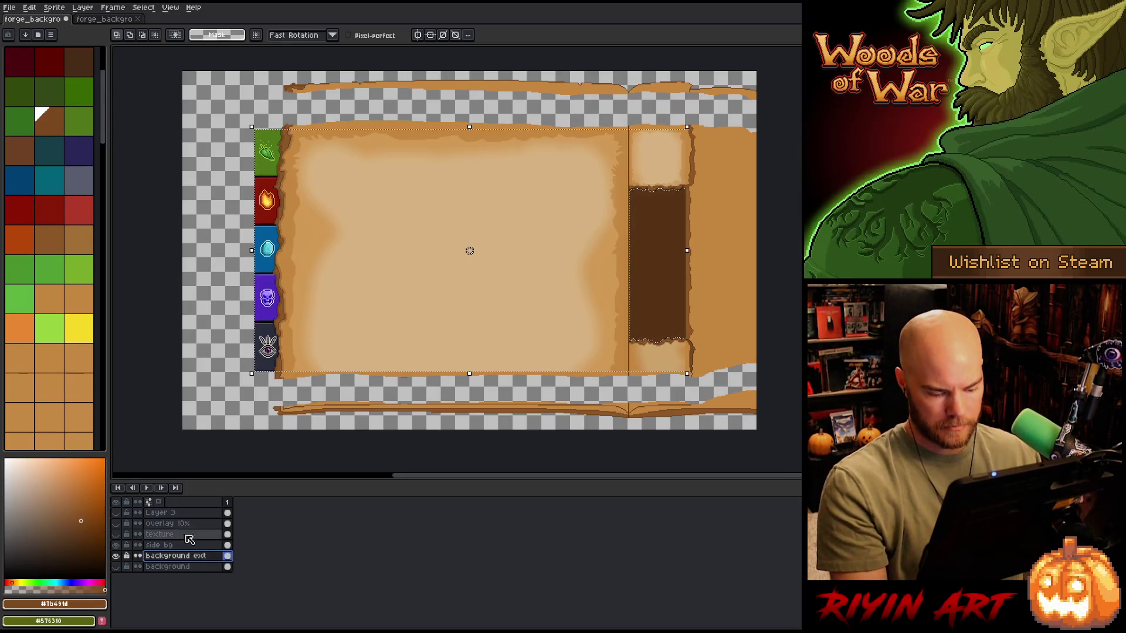
left_click_drag(589, 163, 684, 369)
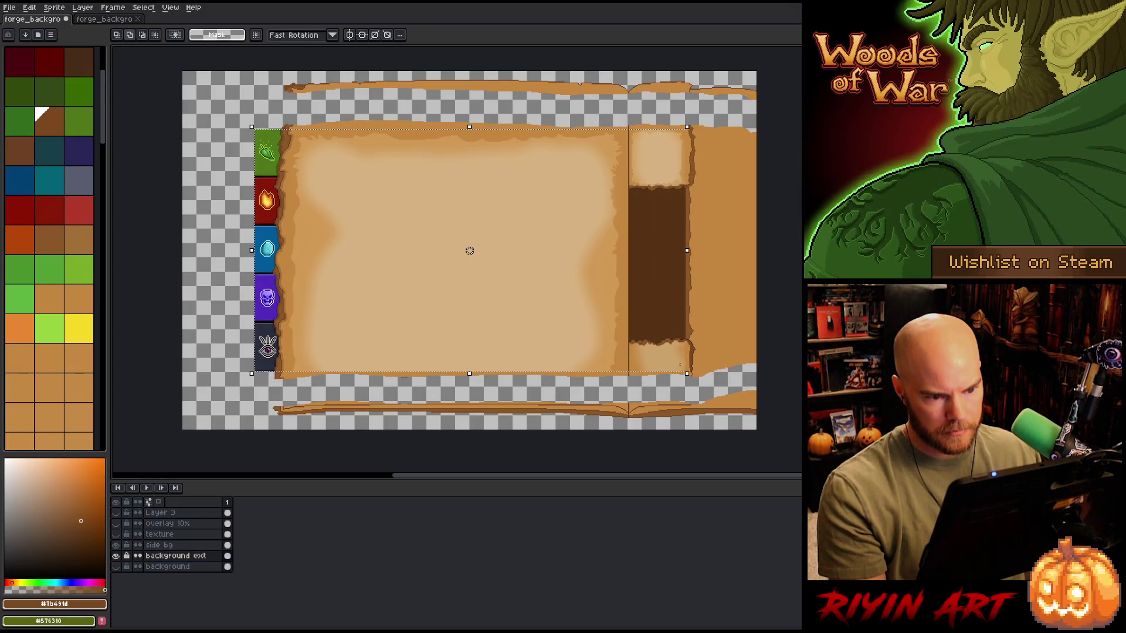
left_click(159, 514)
key("shift+n")
double_click(162, 515)
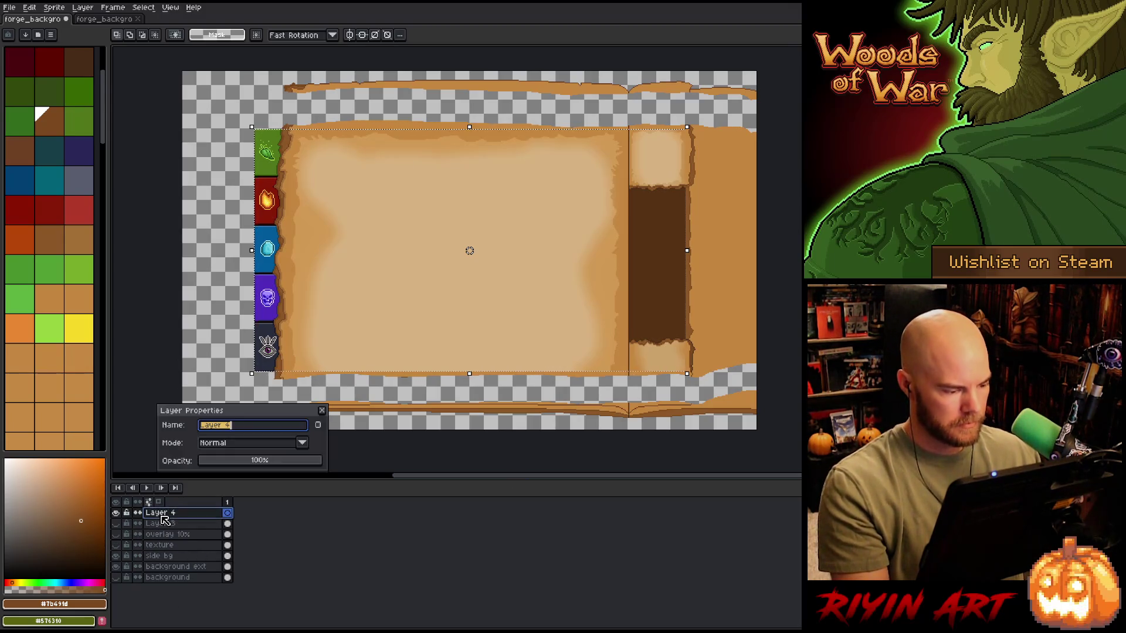
type("guide")
key("Return")
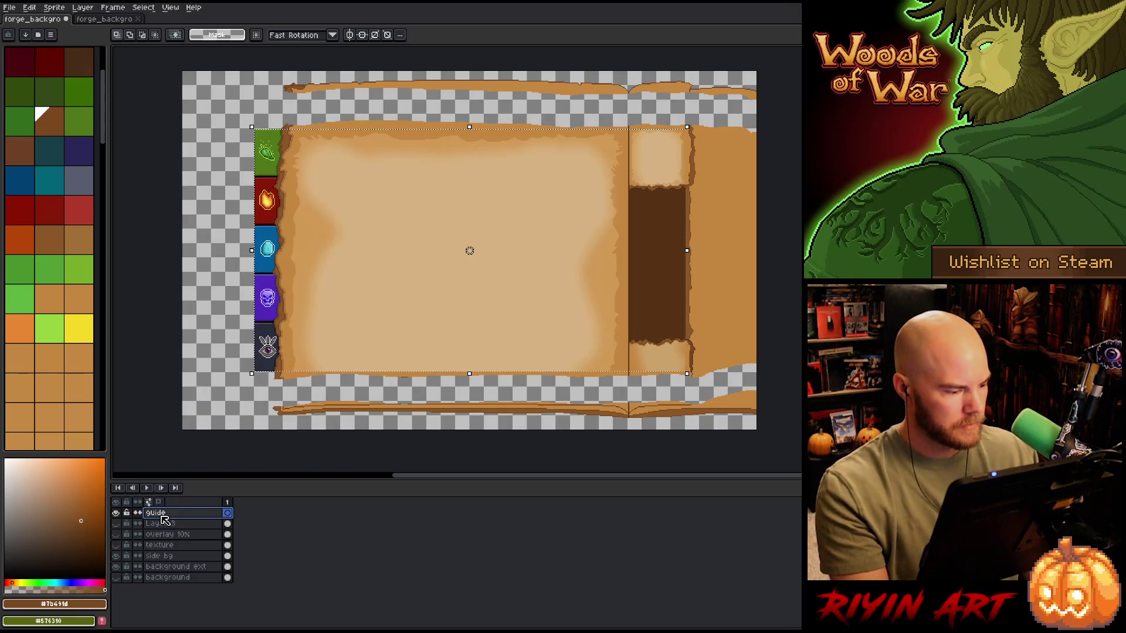
Step: Fill the area around the pages black on the guide layer, then hide it
key("ctrl+a")
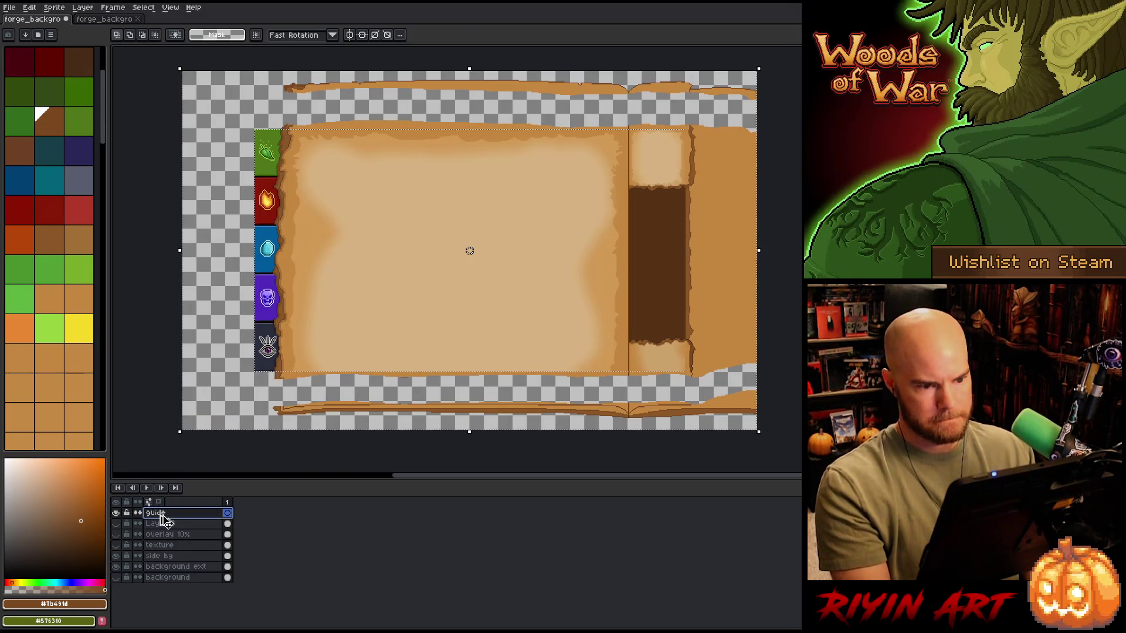
left_click(44, 521)
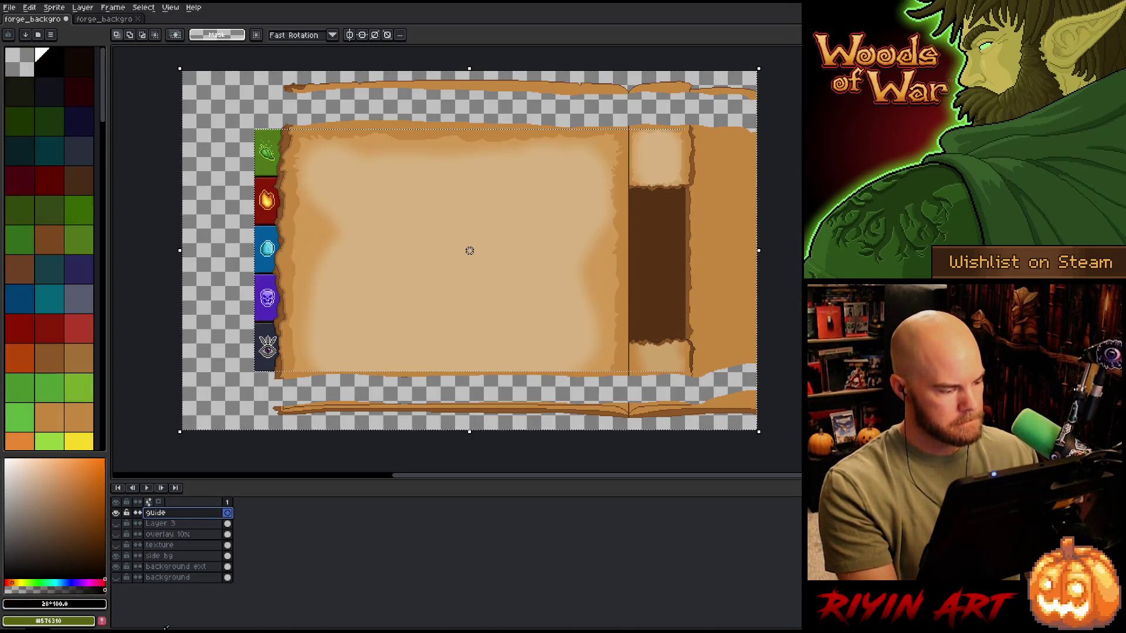
key("g")
left_click(739, 207)
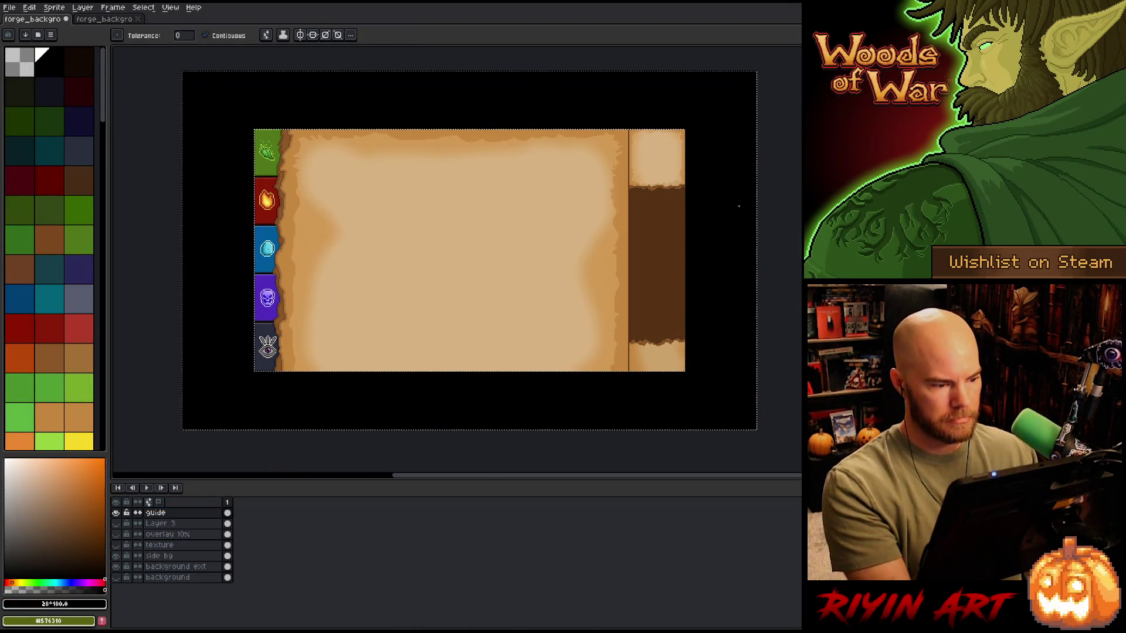
key("ctrl+d")
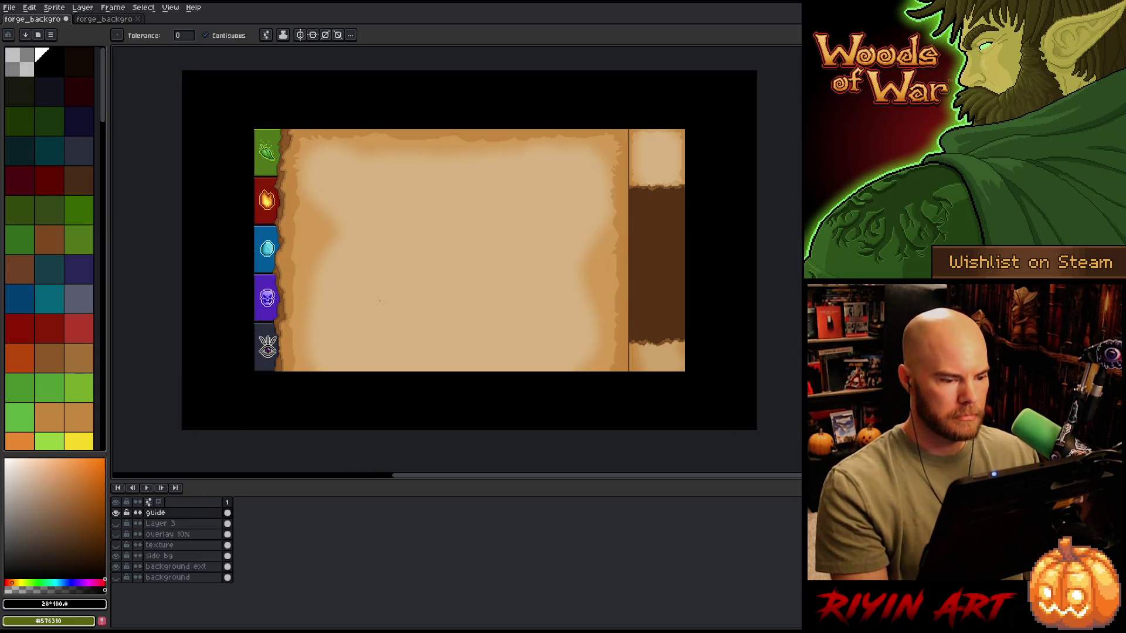
left_click(115, 513)
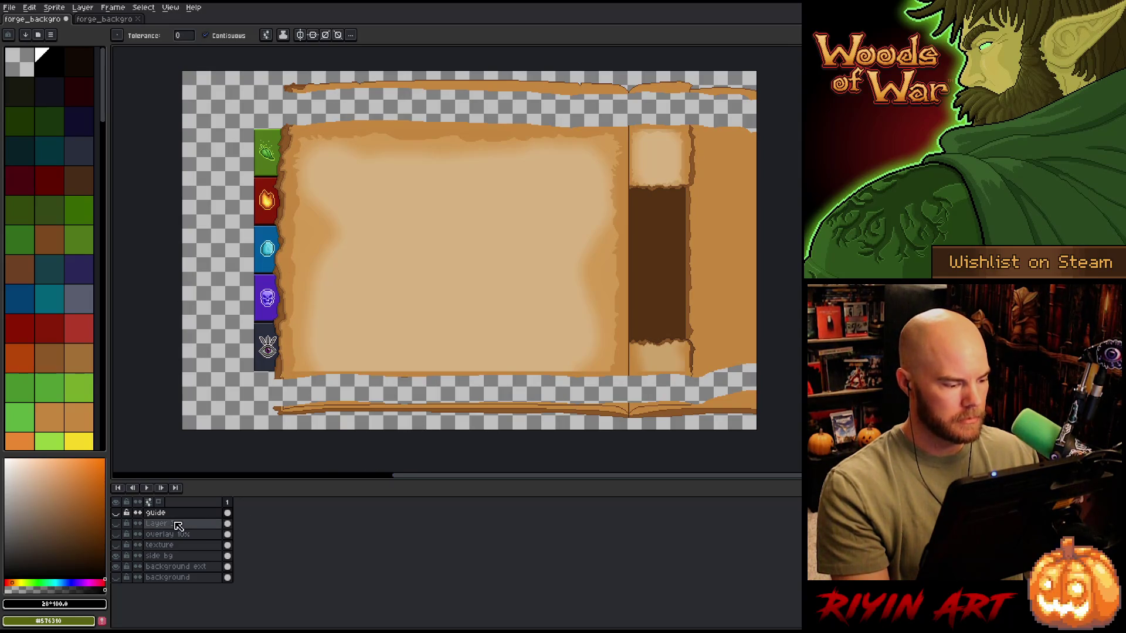
Step: Select background ext, view it alone, then show all layers again
left_click(153, 567)
left_click(116, 567, "alt")
left_click(115, 566, "alt")
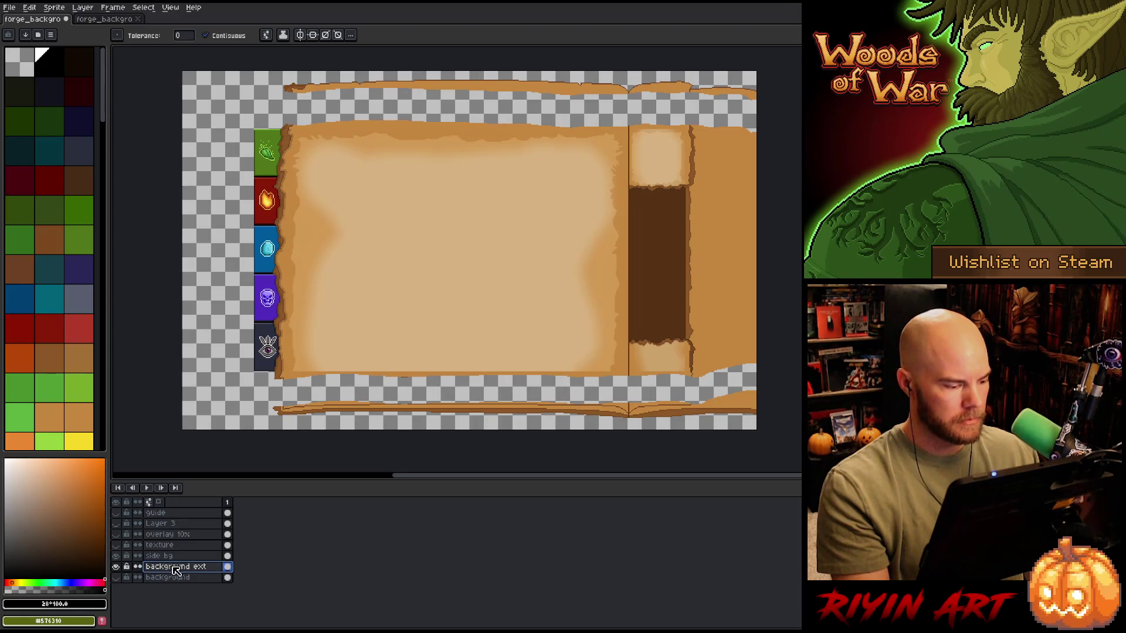
Step: Draw dark brown edge lines down the lower-left parchment gap
scroll(301, 375, "up", 3)
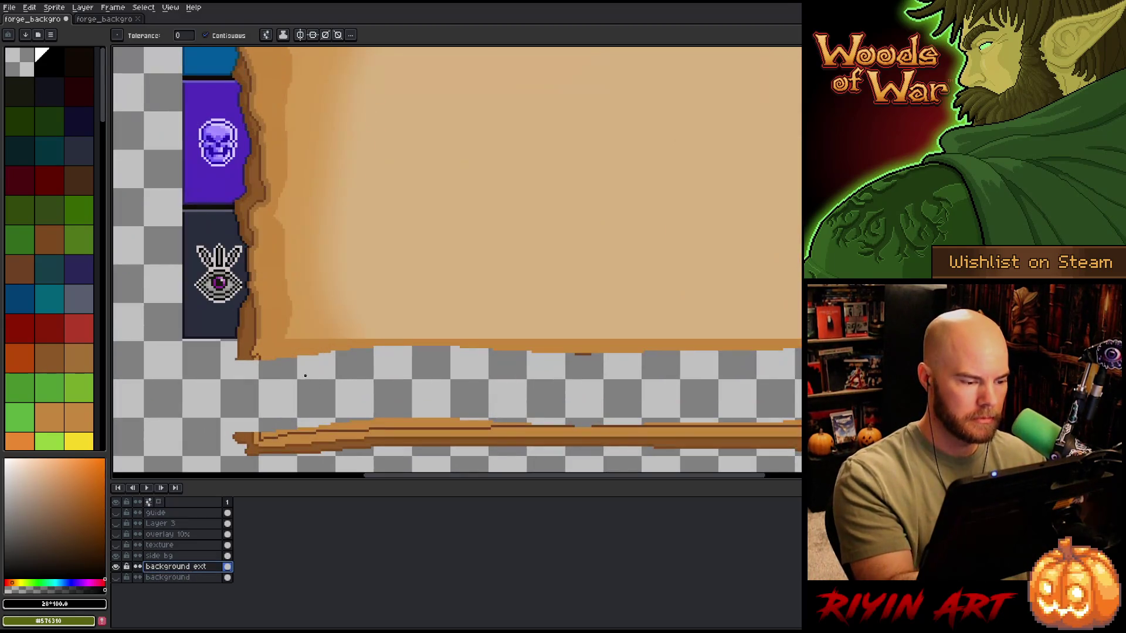
left_click_drag(302, 372, 538, 304)
key("i")
left_click(452, 296)
key("b")
left_click_drag(450, 297, 451, 374)
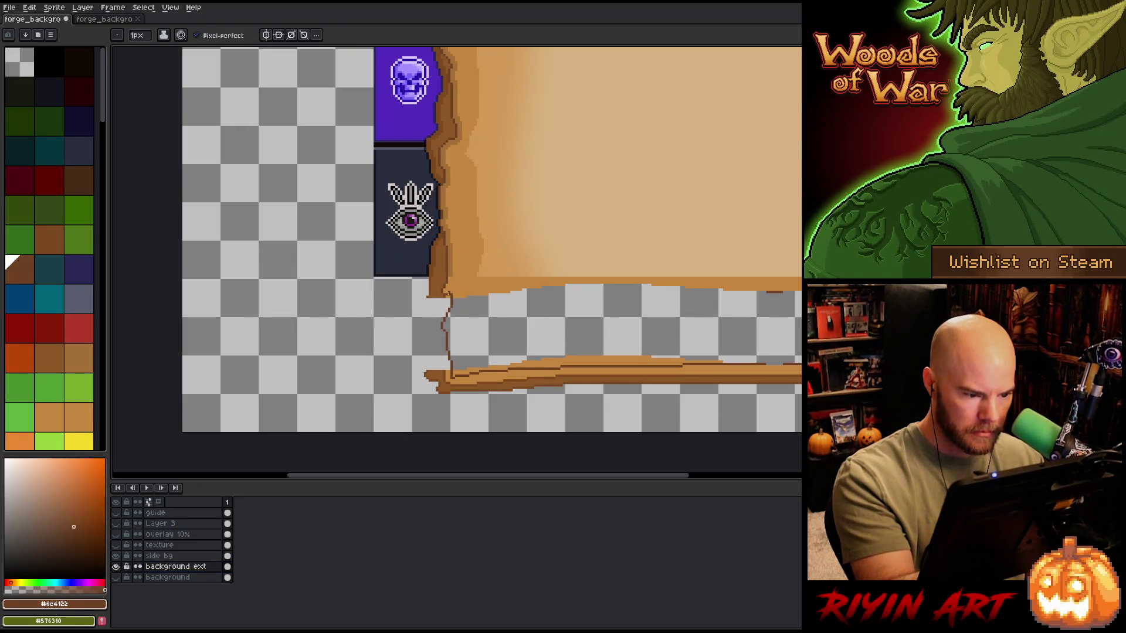
key("i")
left_click(434, 292)
key("b")
left_click_drag(427, 296, 433, 365)
key("i")
key("b")
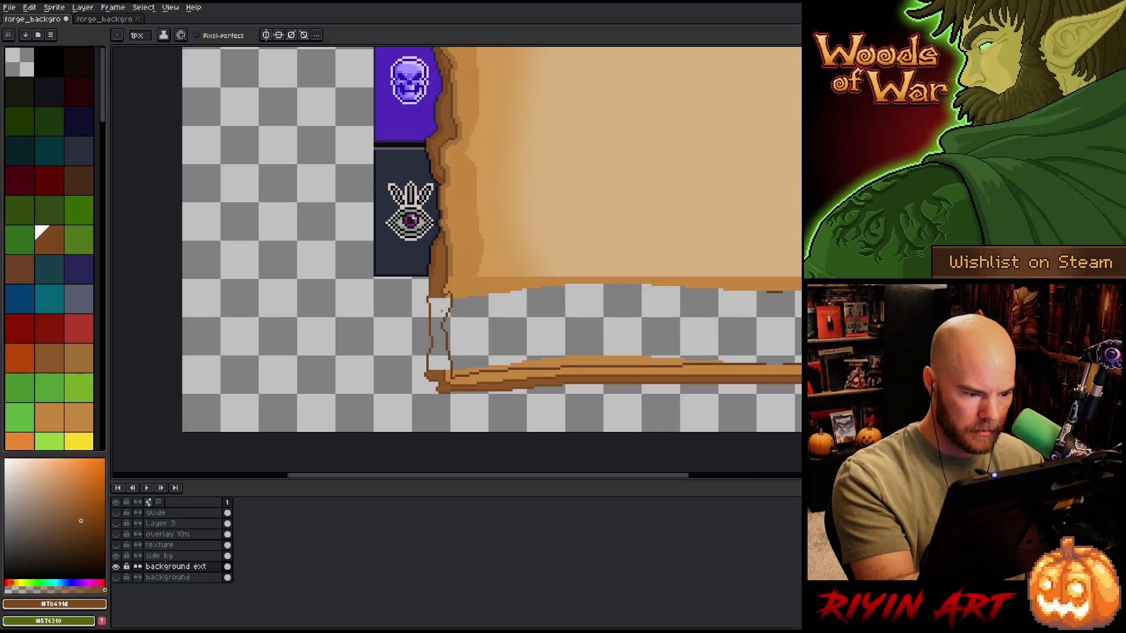
left_click_drag(436, 317, 442, 354)
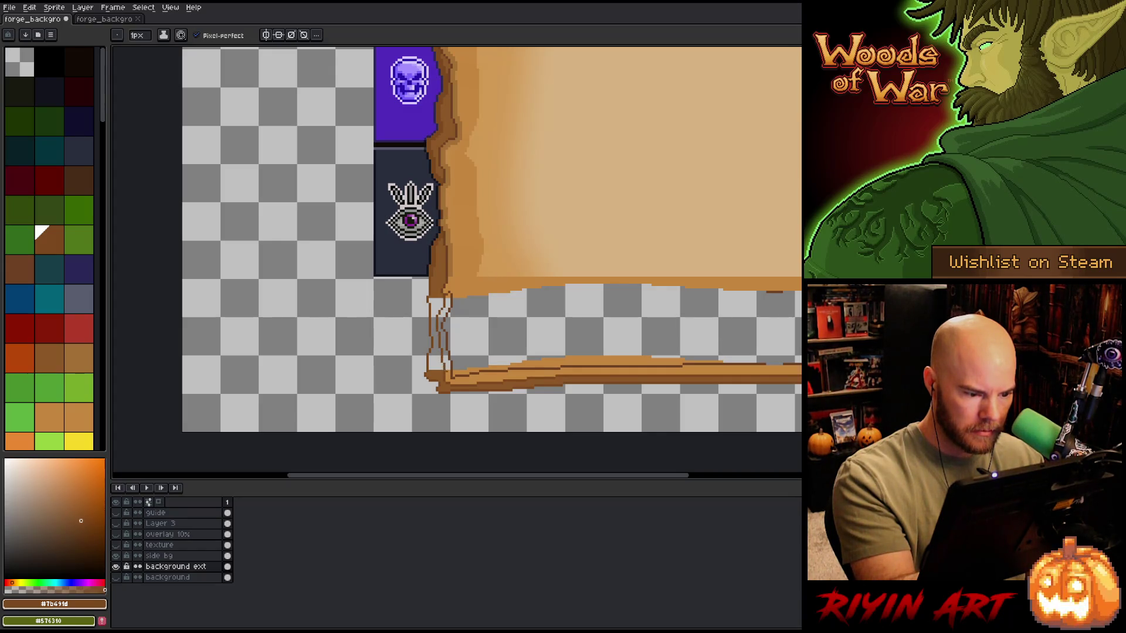
Step: Fill the strips inside the left edge with mid brown and tan
key("i")
left_click(457, 234)
key("g")
key("i")
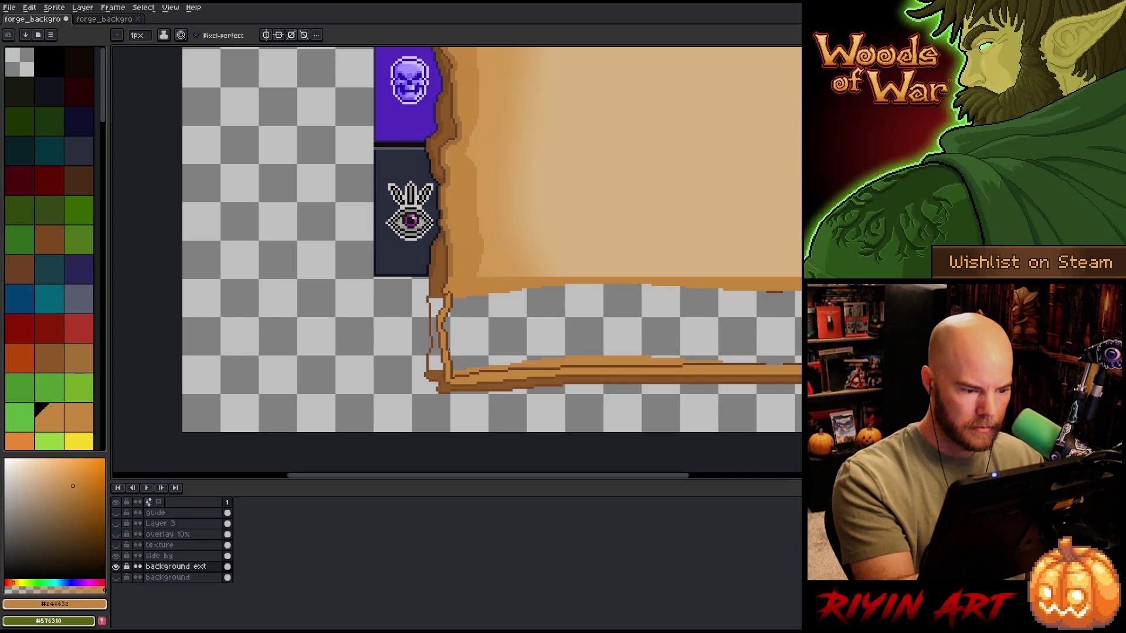
left_click(469, 283)
key("g")
left_click(437, 334)
key("i")
left_click(469, 284)
key("g")
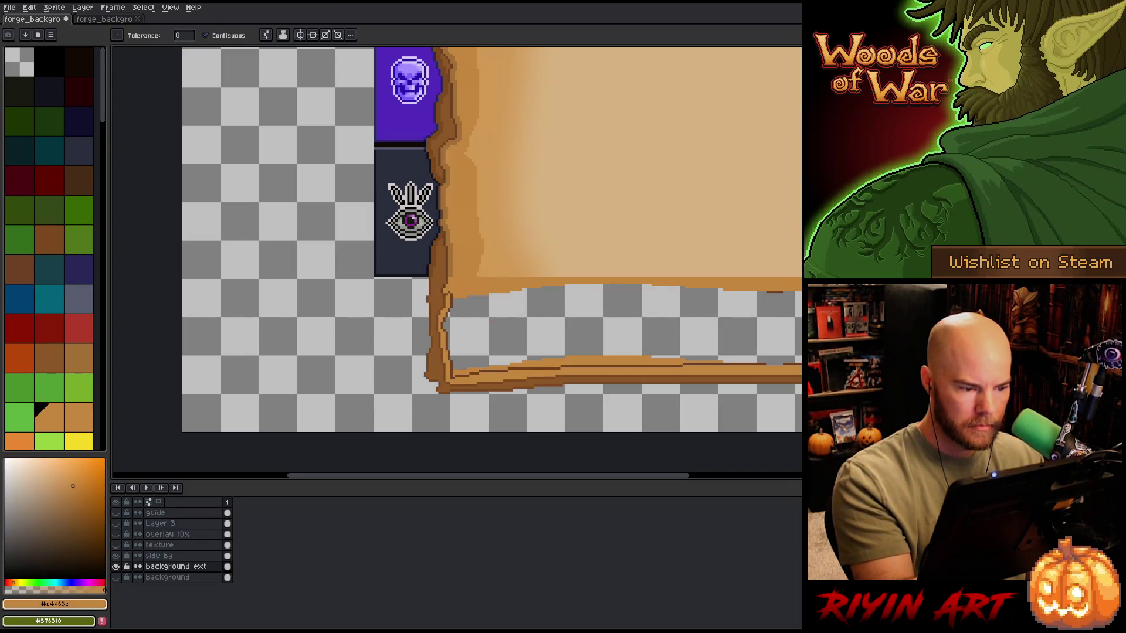
left_click(498, 323)
Step: Touch up the dark brown bottom border line
key("b")
left_click_drag(586, 293, 313, 299)
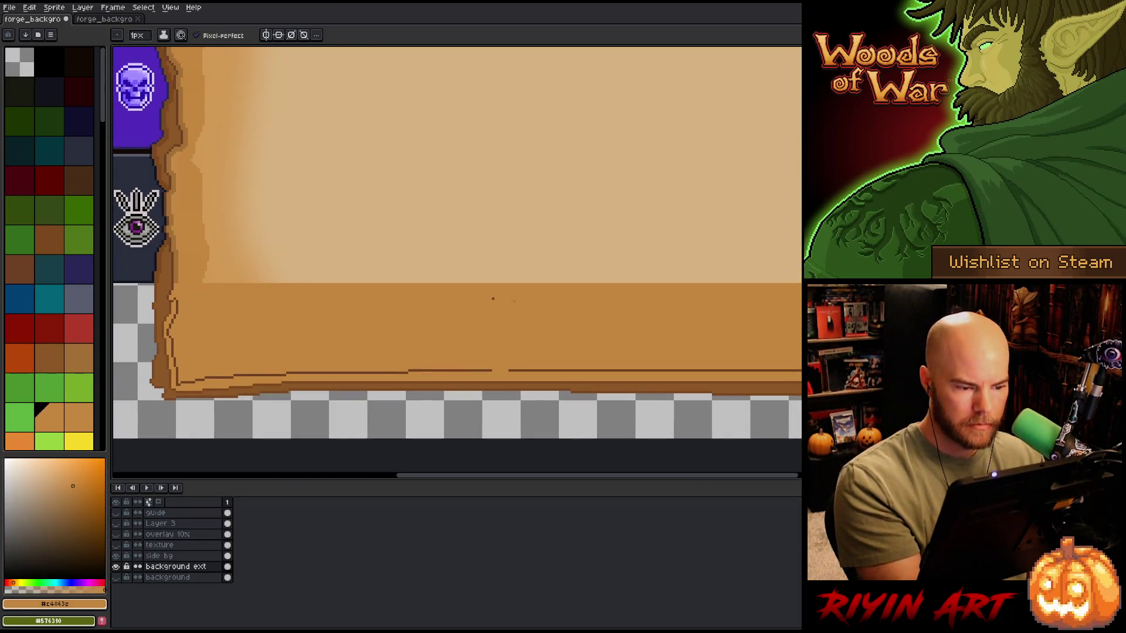
key("i")
left_click(507, 370)
key("b")
left_click_drag(492, 372, 502, 372)
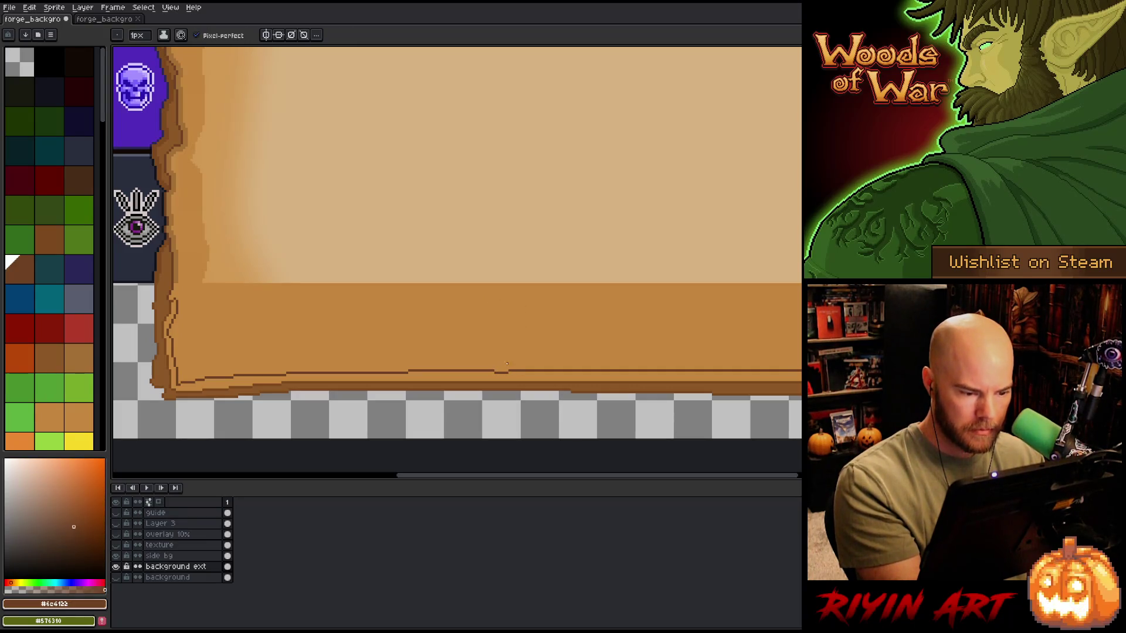
Step: Extend the spine line and the right panel's edge down to the bottom fold
scroll(598, 322, "right", 5)
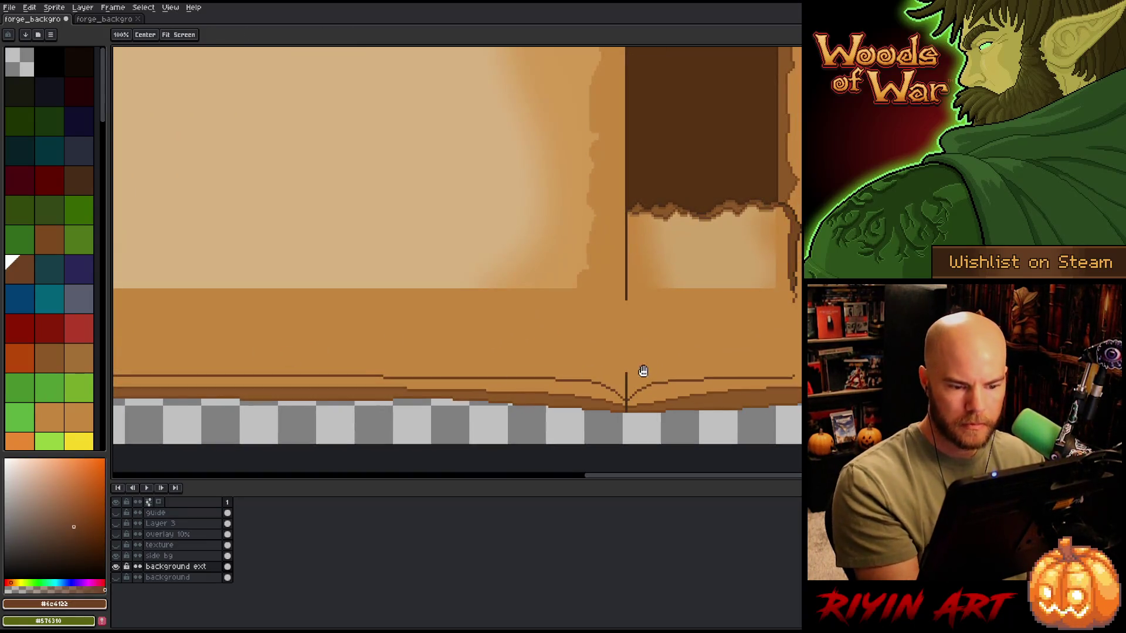
key("i")
left_click(627, 292)
key("b")
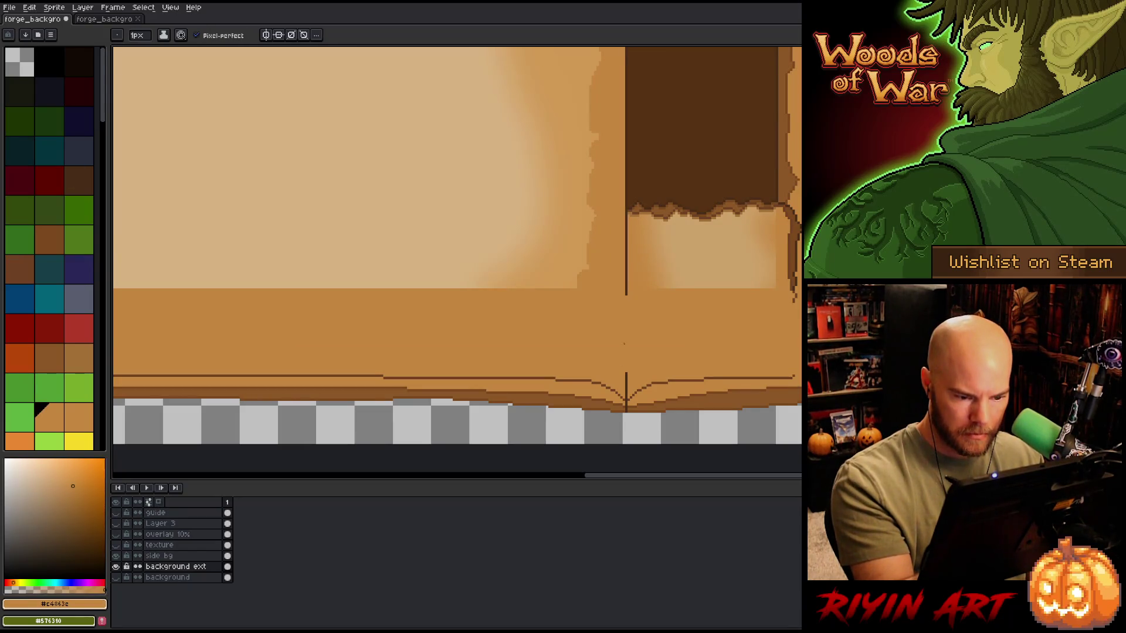
left_click(627, 289, "alt")
left_click_drag(627, 303, 627, 376)
scroll(660, 396, "right", 5)
left_click(598, 328, "alt")
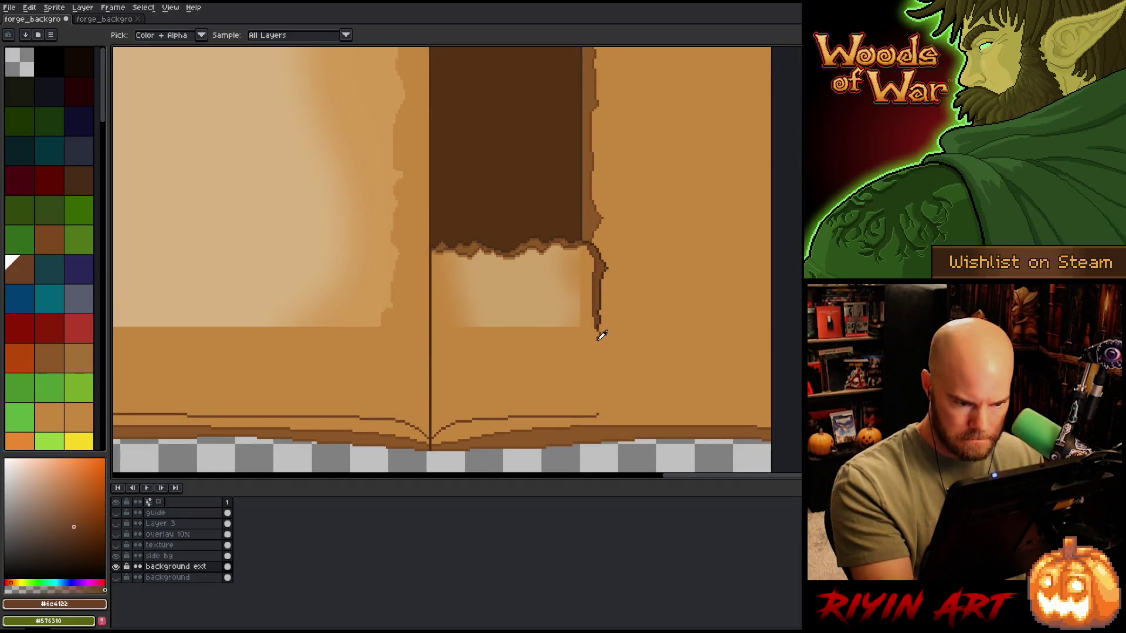
left_click_drag(598, 337, 598, 413)
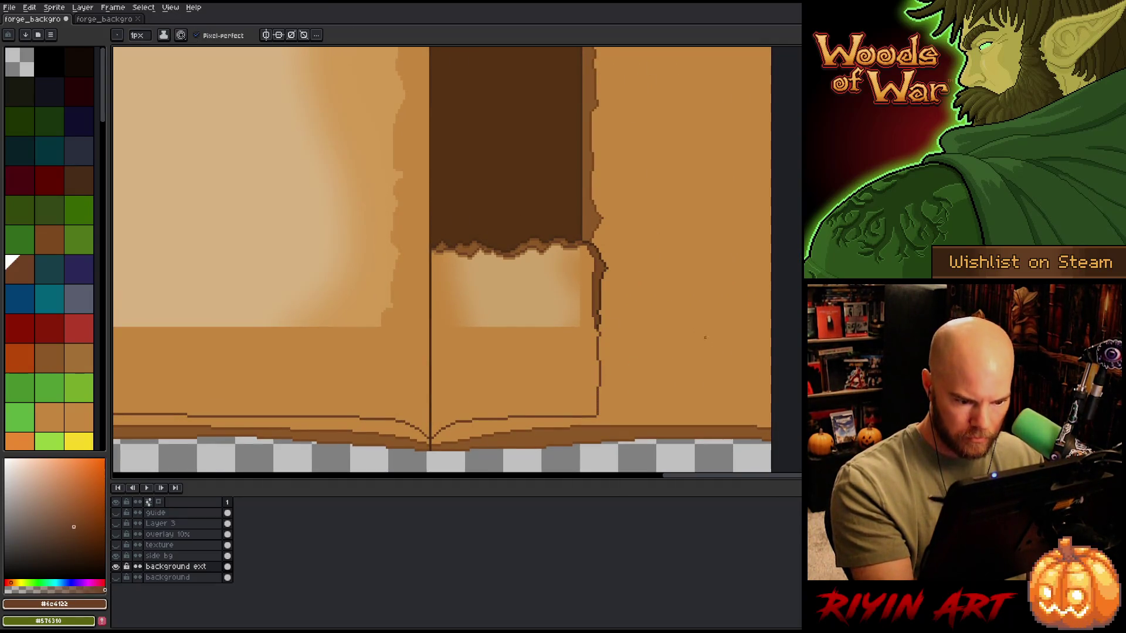
Step: Draw the right panel's edge and extend the spine line up to the top strip
scroll(633, 359, "up", 10)
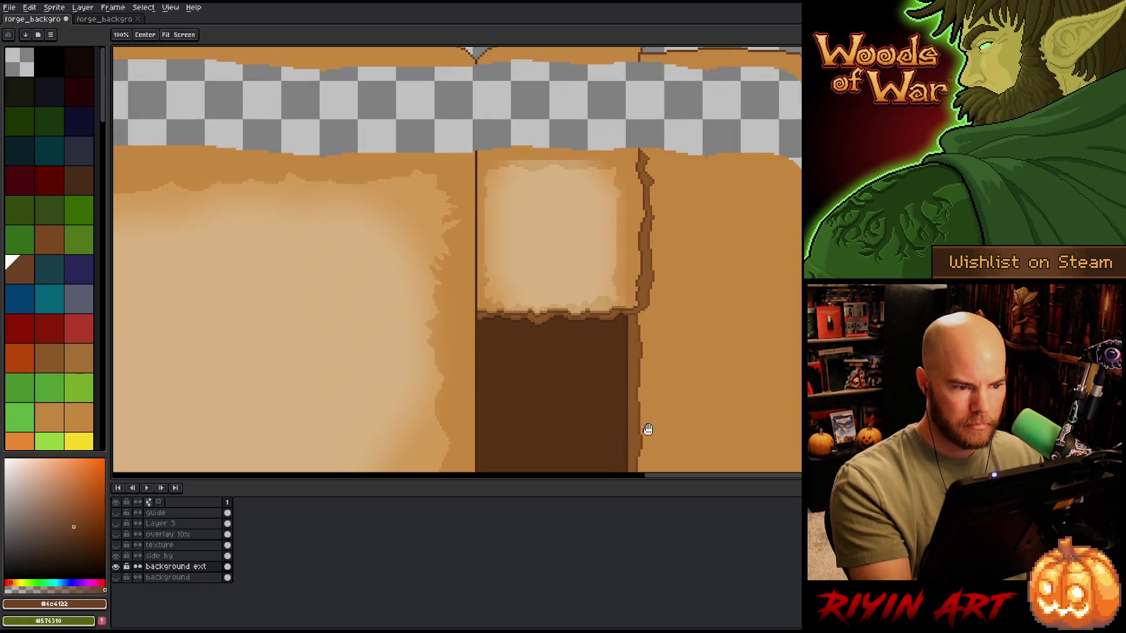
scroll(647, 376, "up", 5)
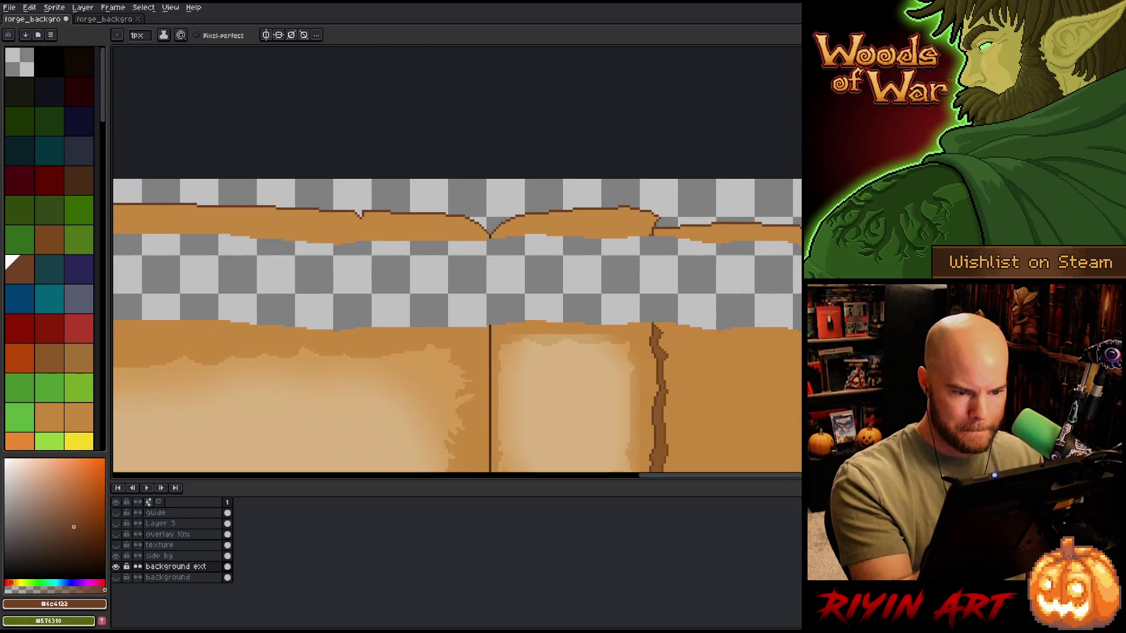
left_click_drag(656, 229, 651, 320)
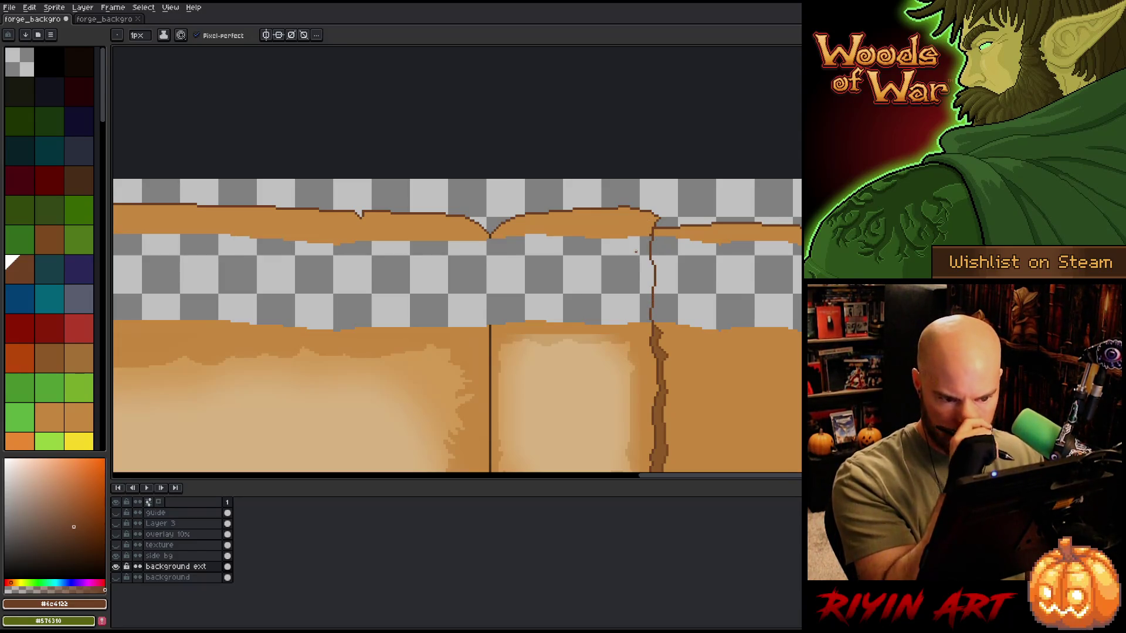
left_click(491, 326, "alt")
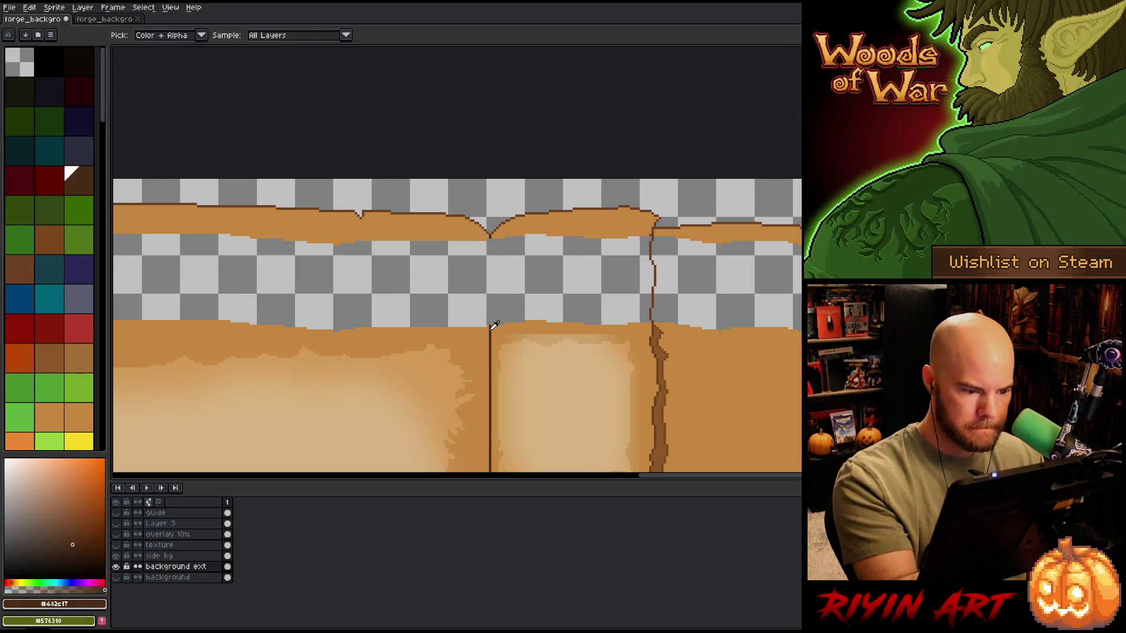
left_click_drag(488, 236, 489, 325)
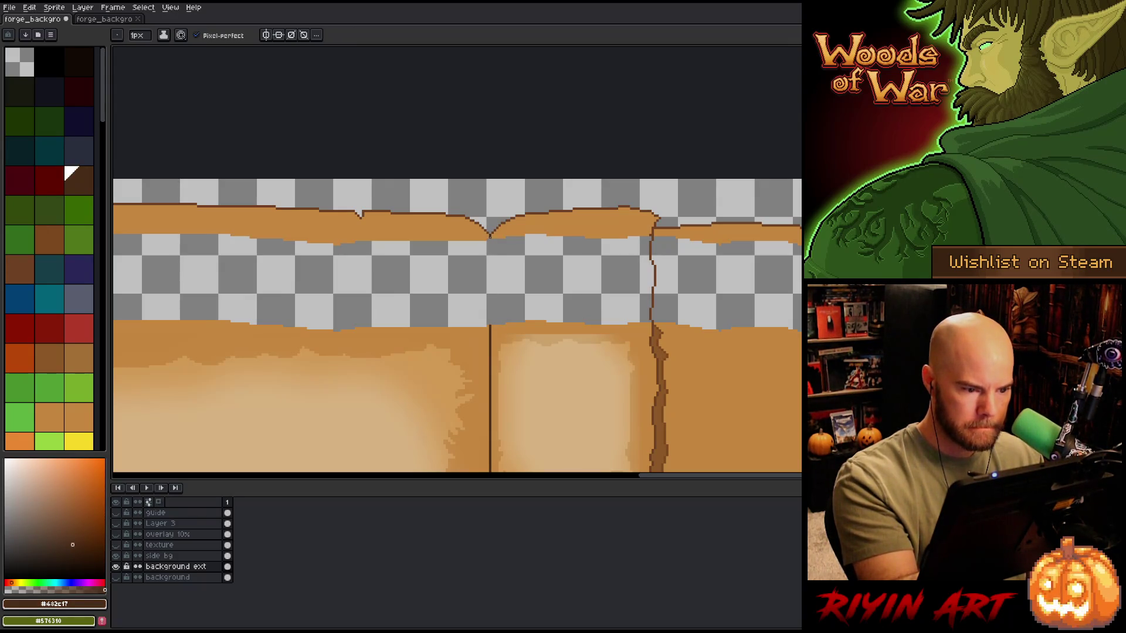
Step: Fill the middle and right gaps orange, undoing the leaking left fill
left_click(498, 331, "alt")
left_click(563, 281)
left_click(721, 281)
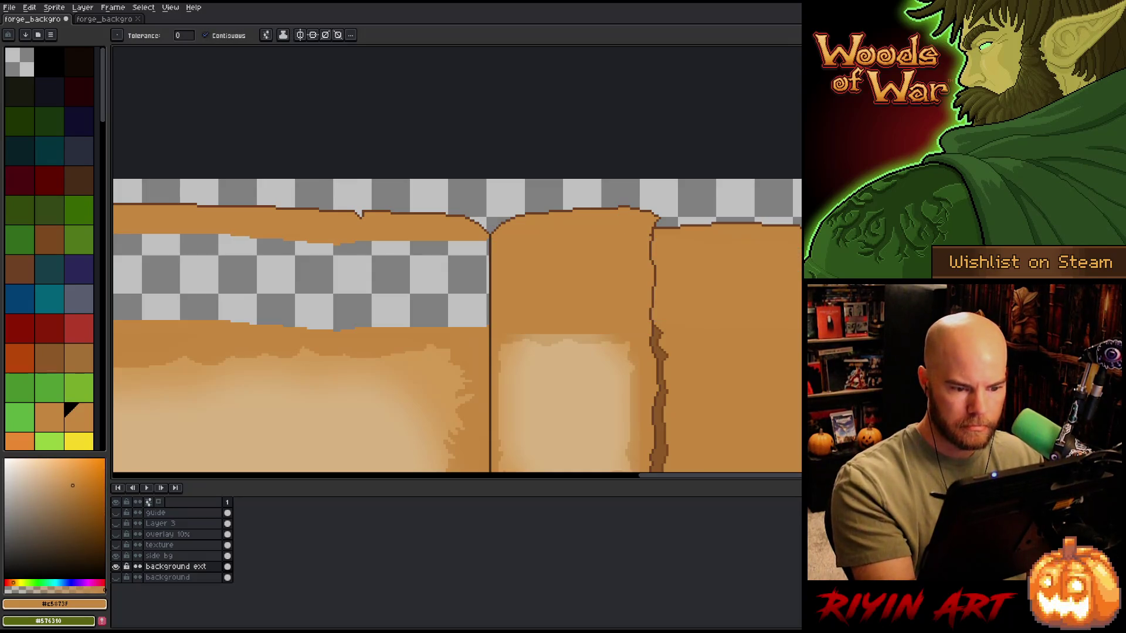
left_click(410, 288)
key("ctrl+z")
Step: Draw the upper-left page edge down from the top strip and fill beside it orange
mouse_move(394, 356)
left_mouse_down()
mouse_move(653, 254)
mouse_move(635, 289)
left_mouse_up()
left_click(474, 228, "alt")
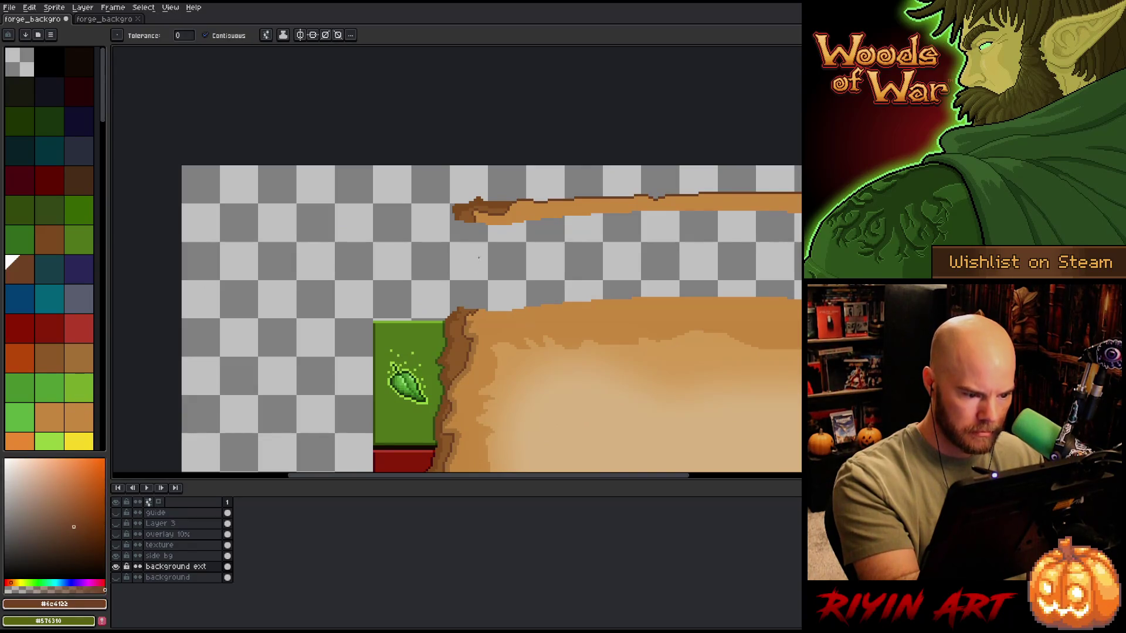
key("b")
left_click_drag(473, 218, 477, 299)
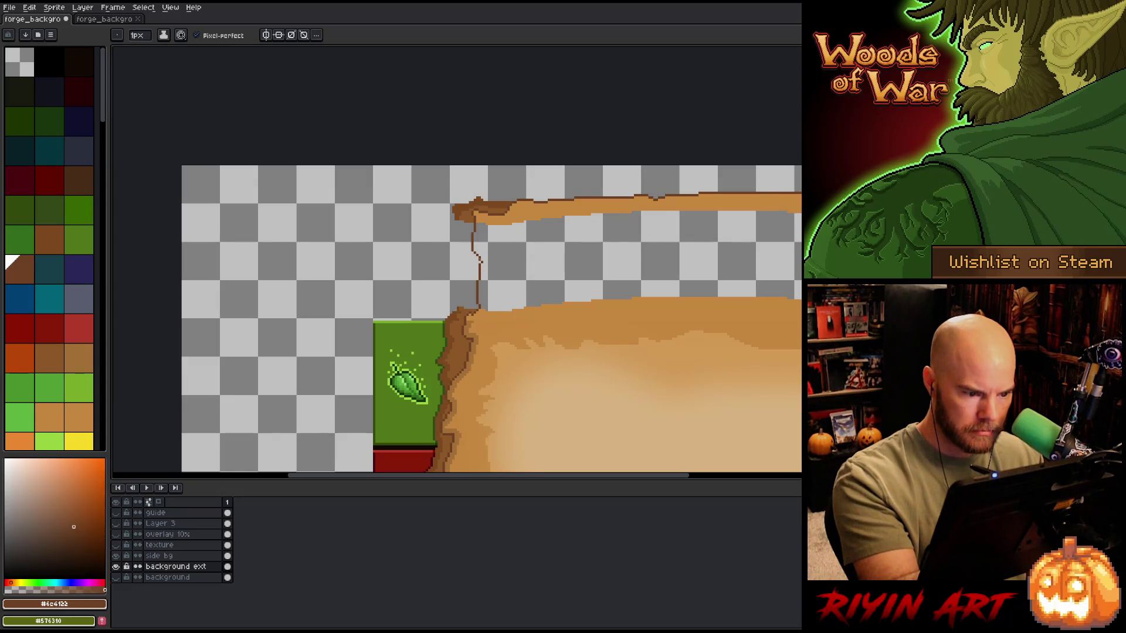
key("g")
left_click(557, 329, "alt")
left_click(563, 258)
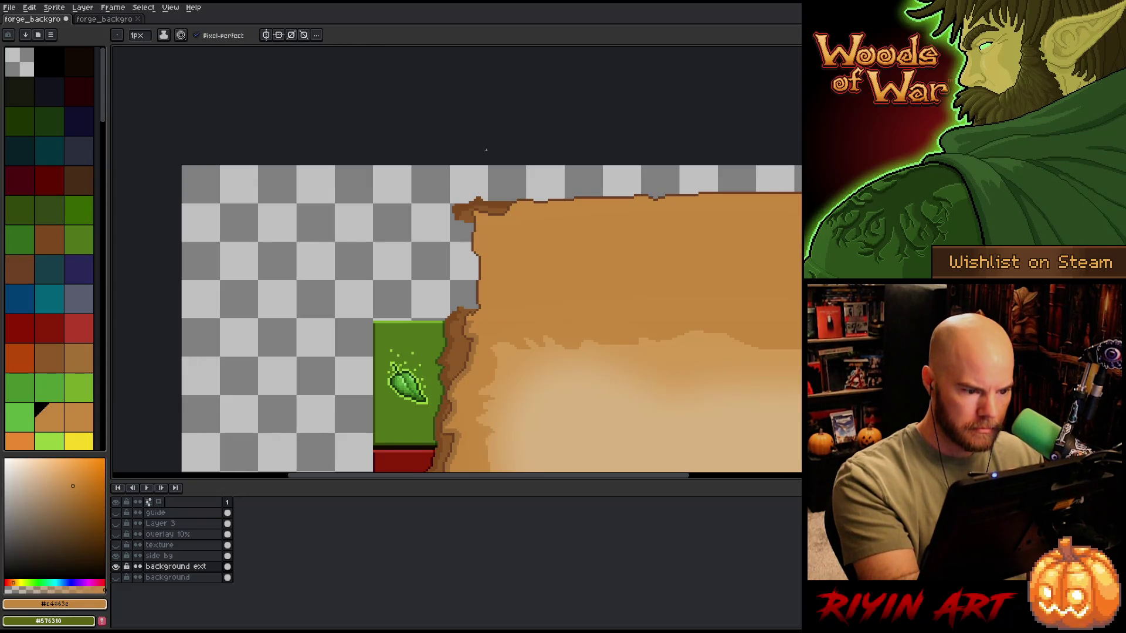
Step: Add a brown torn edge along the upper-left gap and recolour it lighter brown
left_click(459, 211, "alt")
key("b")
left_click_drag(457, 218, 447, 315)
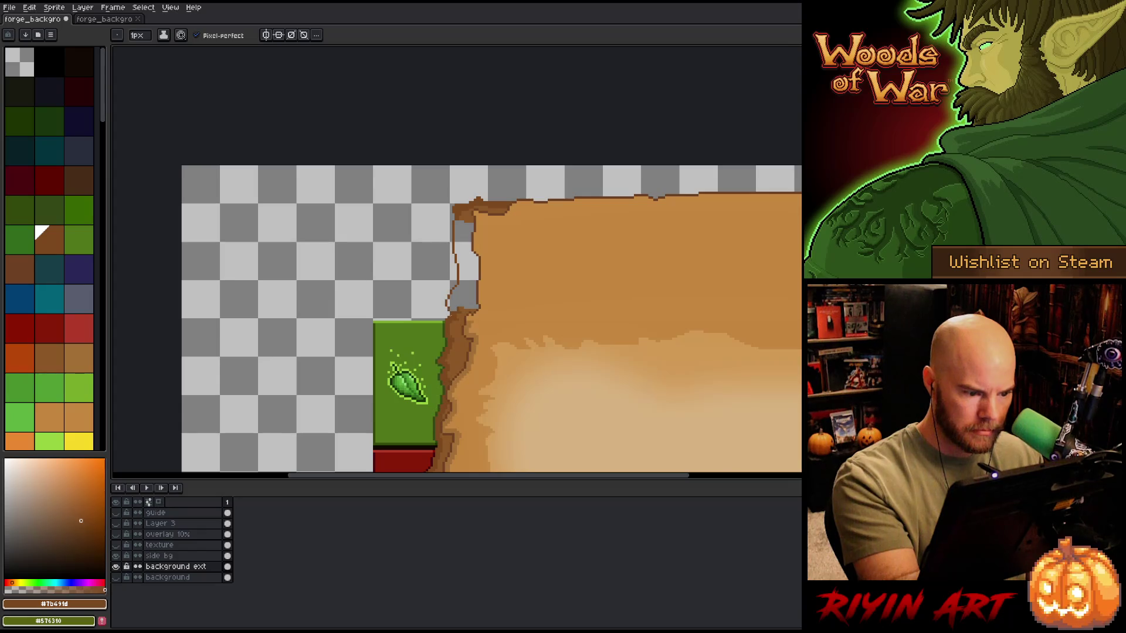
key("g")
left_click(462, 292)
key("b")
left_click(459, 226, "alt")
key("g")
left_click(468, 305)
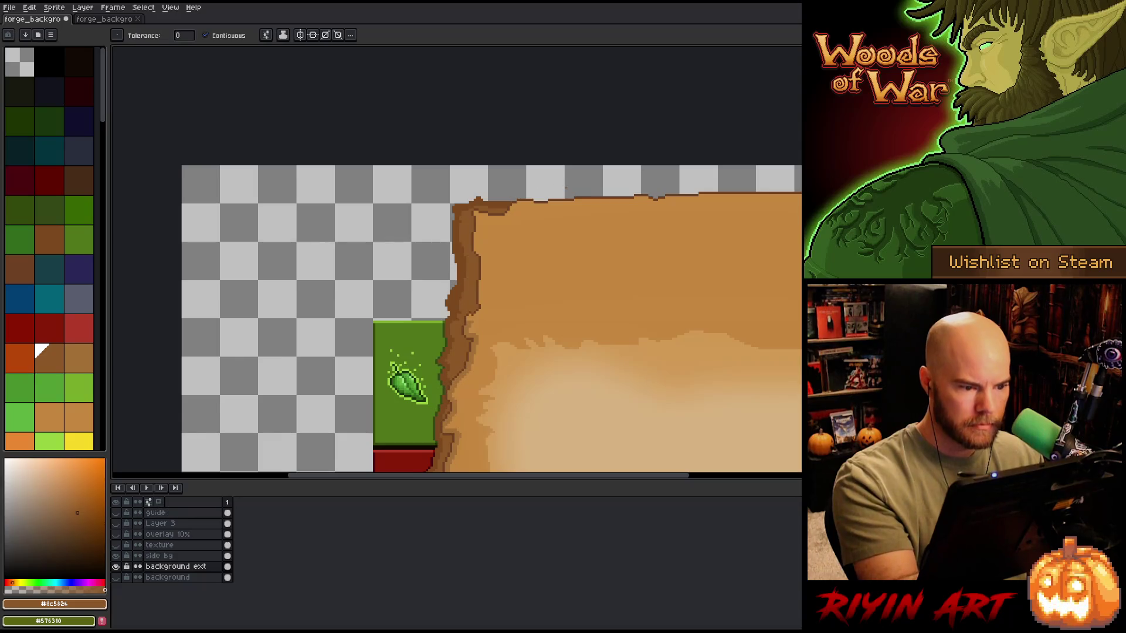
scroll(564, 199, "down", 5)
Step: Zoom out to the whole sprite and add Layer 4 above background ext
scroll(393, 275, "up", 2)
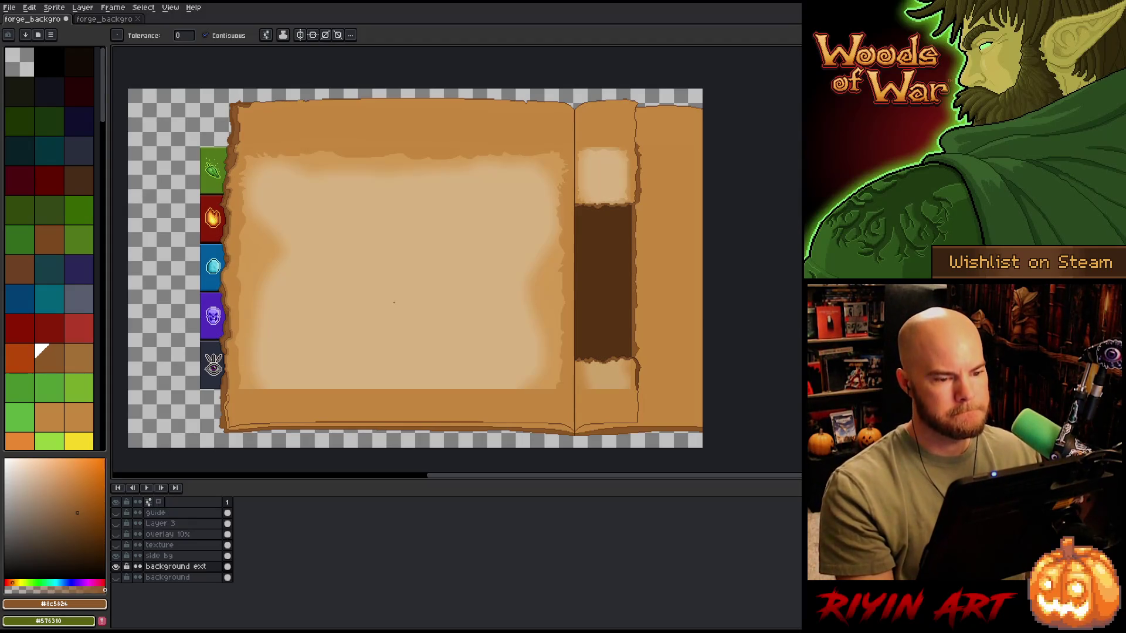
scroll(394, 302, "down", 1)
scroll(406, 295, "up", 1)
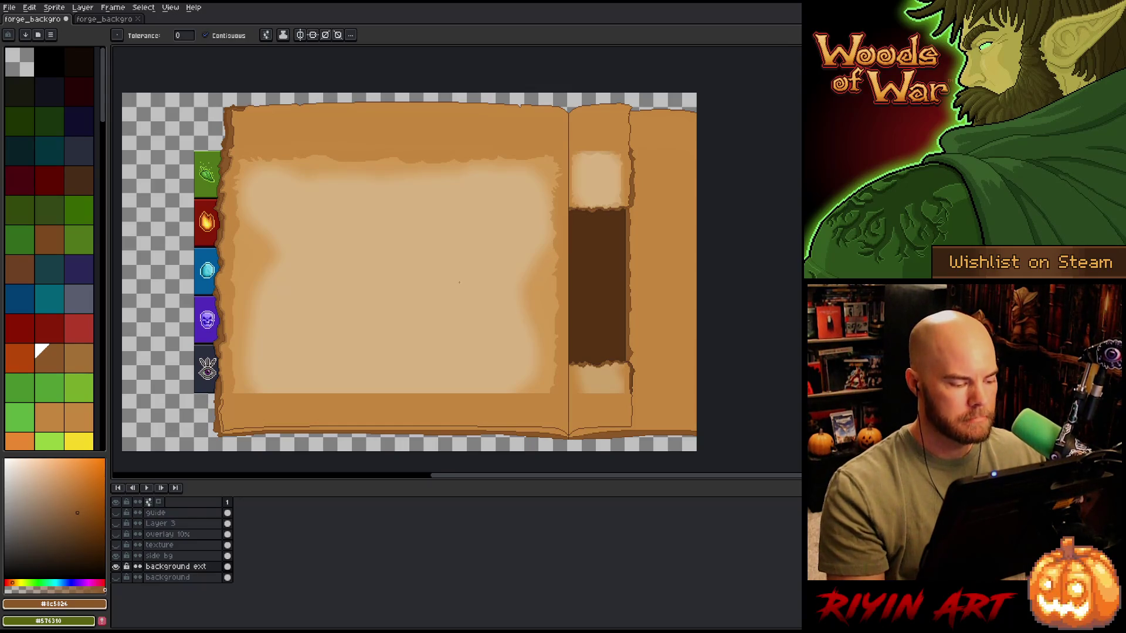
key("shift+n")
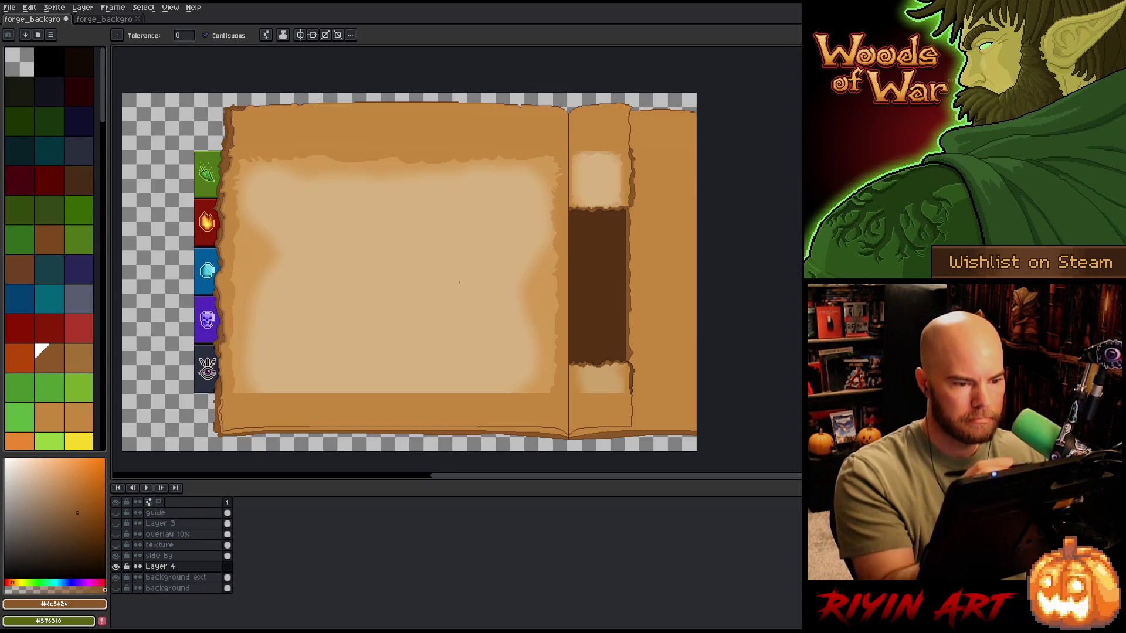
Step: Lasso a torn outline inside the left page and fill it flat light tan on Layer 4
key("b")
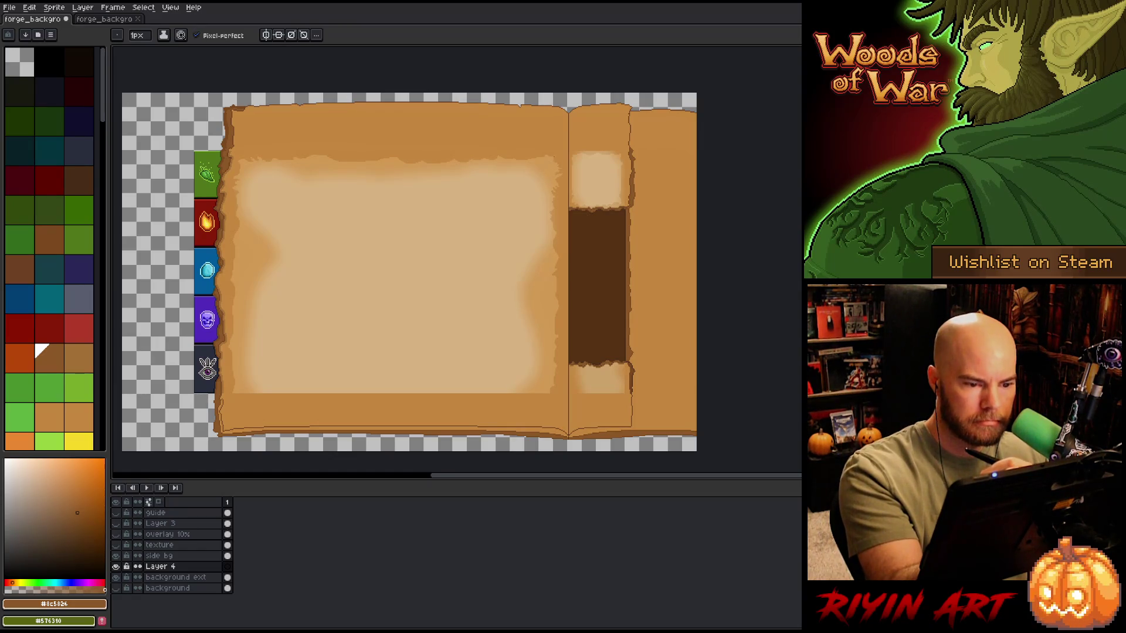
left_click(528, 223, "alt")
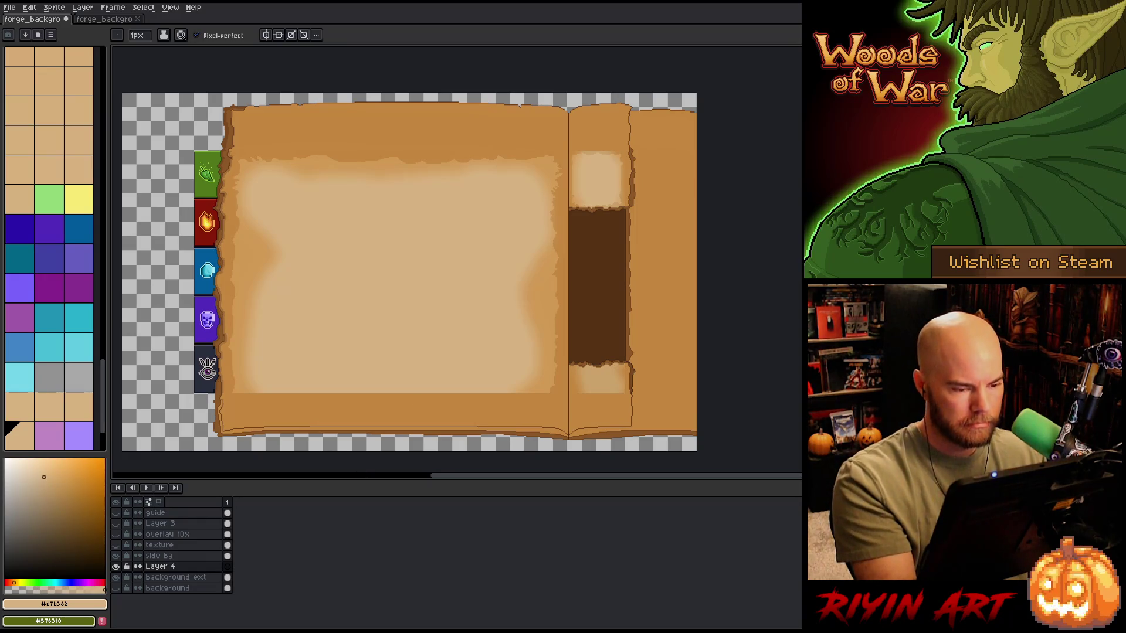
key("q")
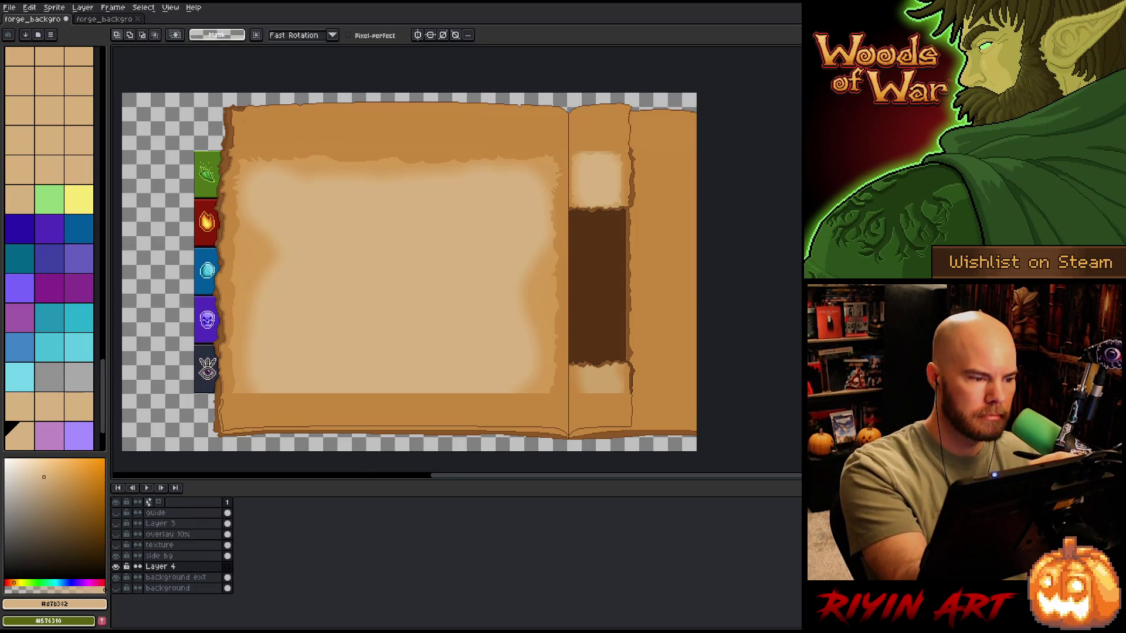
left_click_drag(253, 118, 417, 113)
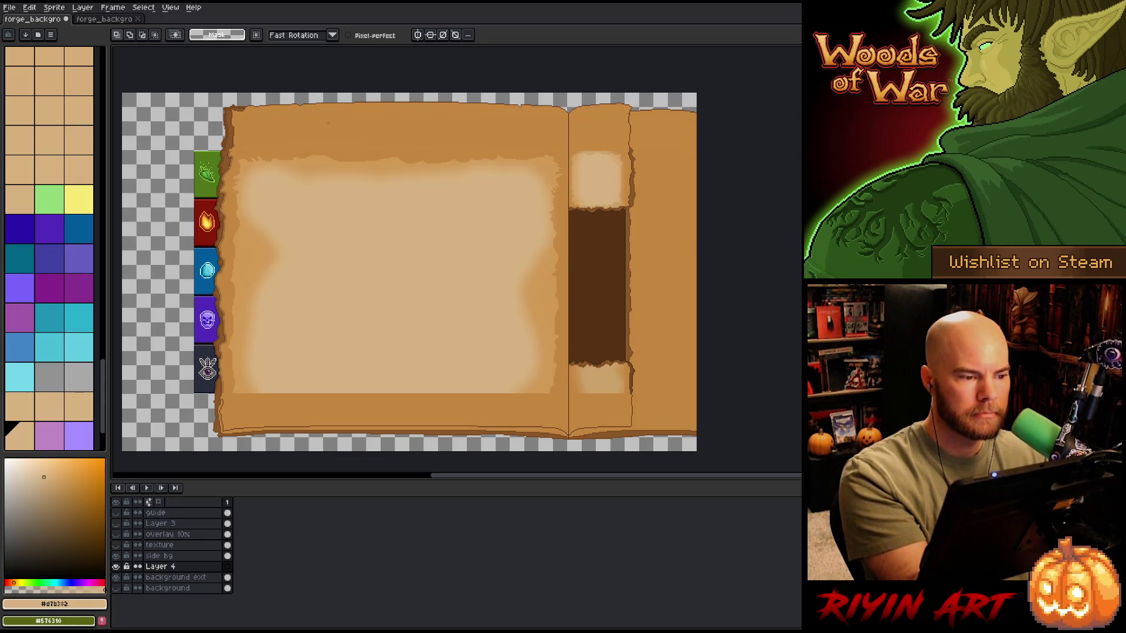
left_click_drag(242, 119, 394, 109)
mouse_move(239, 121)
left_mouse_down()
mouse_move(556, 117)
mouse_move(559, 411)
mouse_move(233, 409)
mouse_move(233, 221)
left_mouse_up()
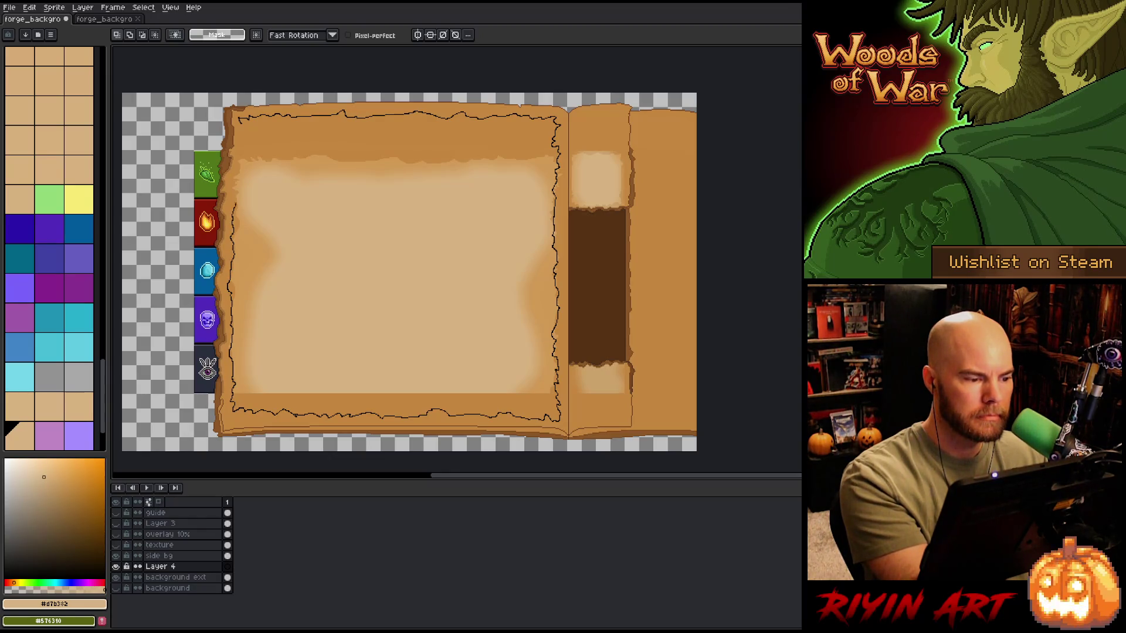
left_click_drag(238, 171, 239, 116)
key("b")
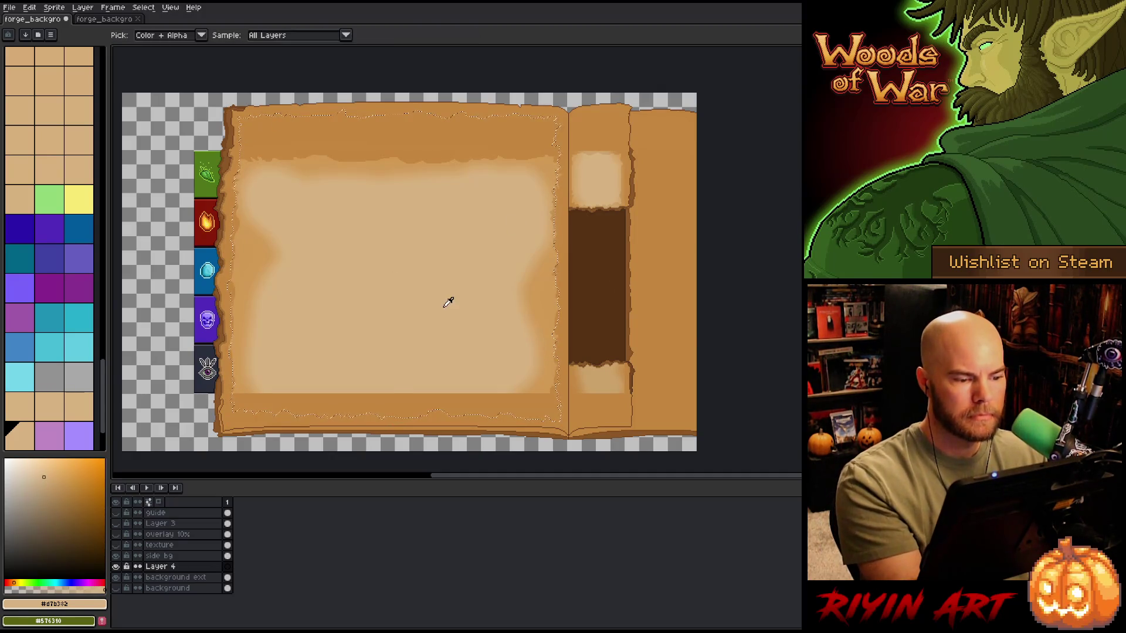
key("f")
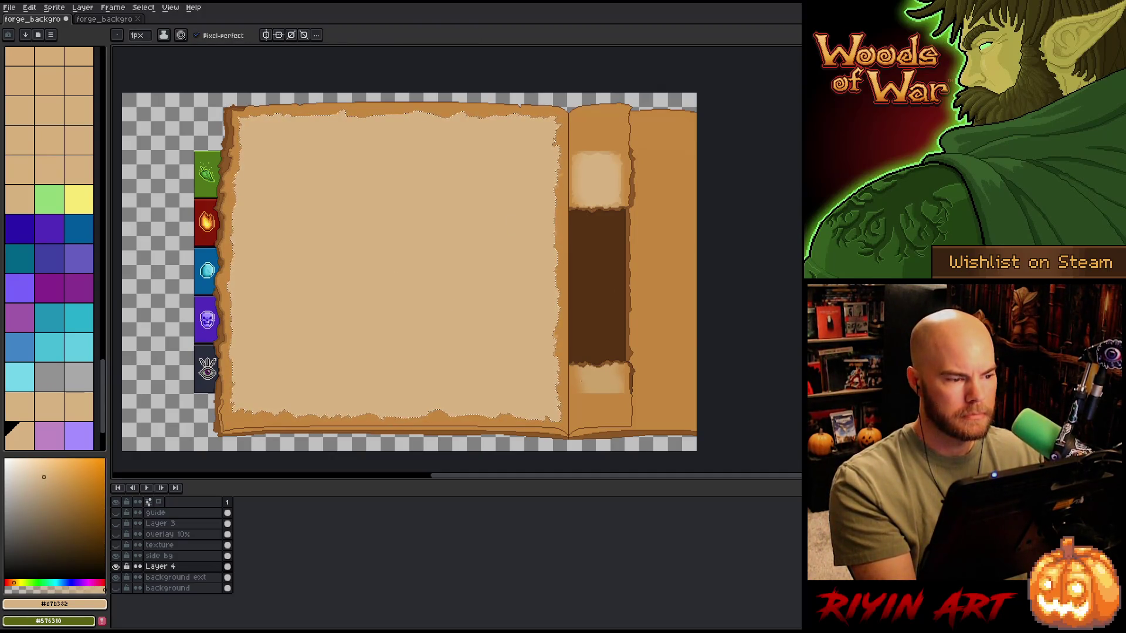
key("m")
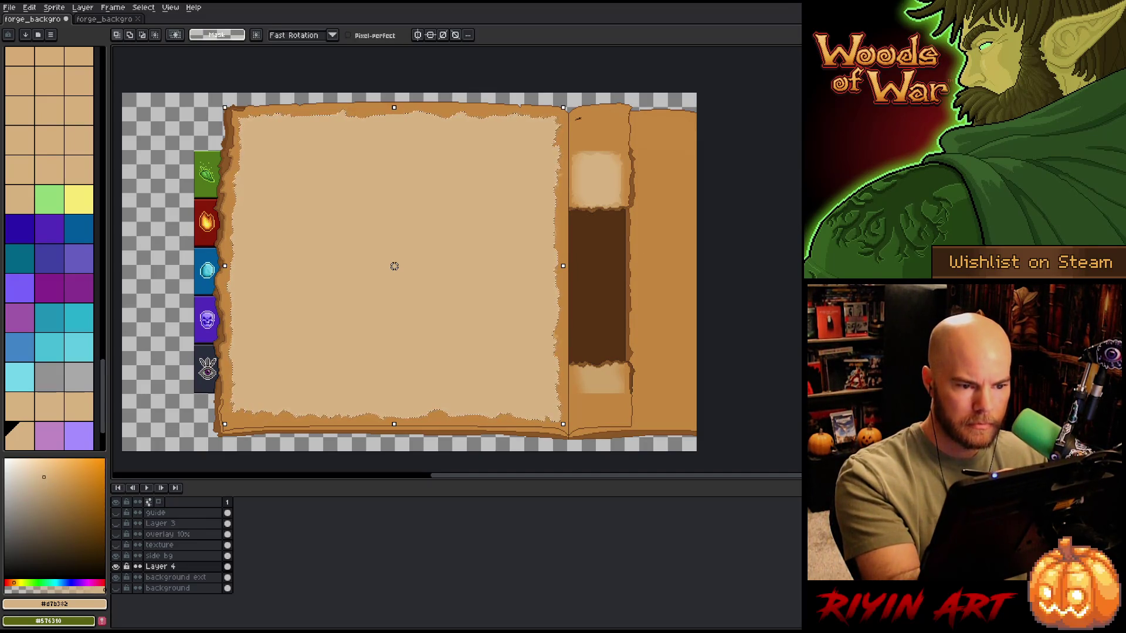
Step: Lasso a torn outline on the piece above the spine and fill it light tan
mouse_move(591, 118)
left_mouse_down()
mouse_move(622, 114)
mouse_move(614, 111)
left_mouse_up()
key("ctrl+z")
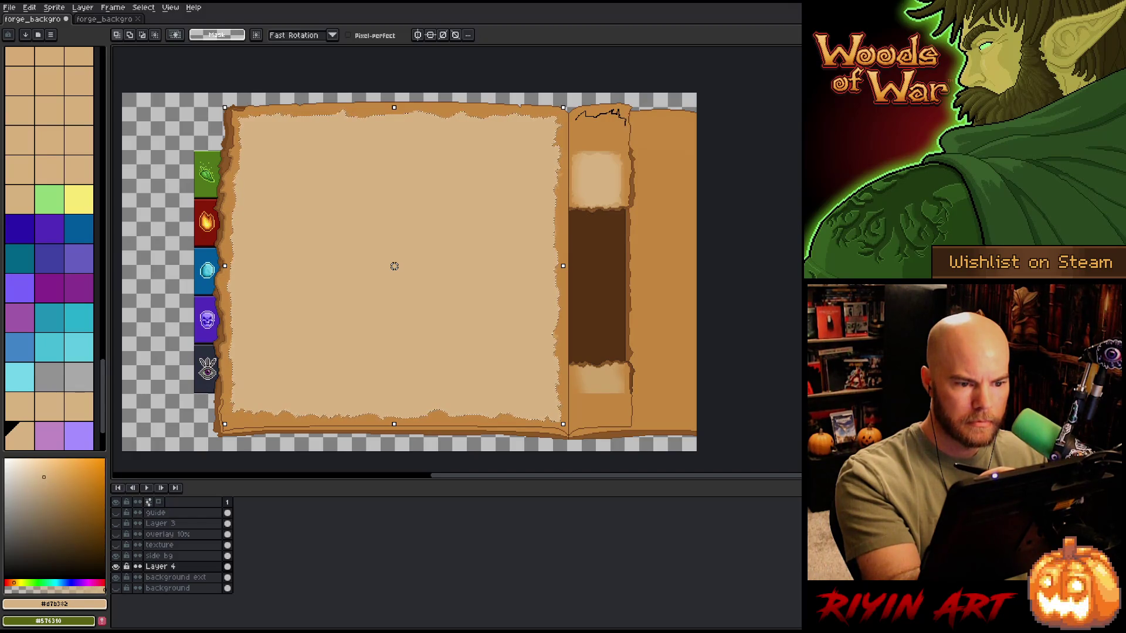
left_click_drag(623, 147, 625, 175)
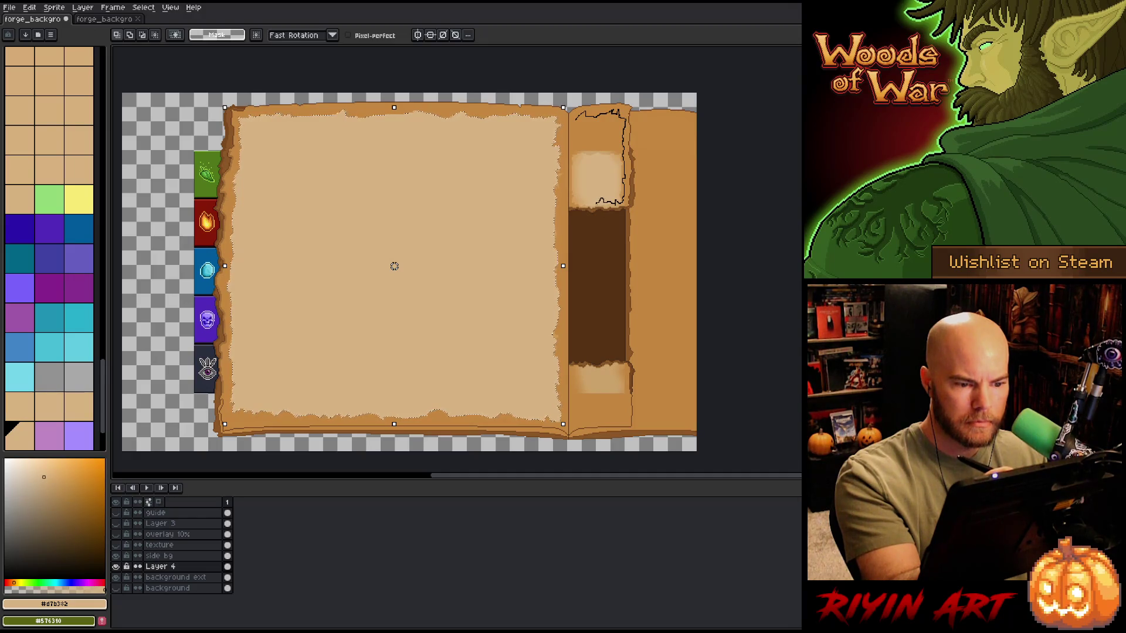
left_click_drag(577, 203, 576, 117)
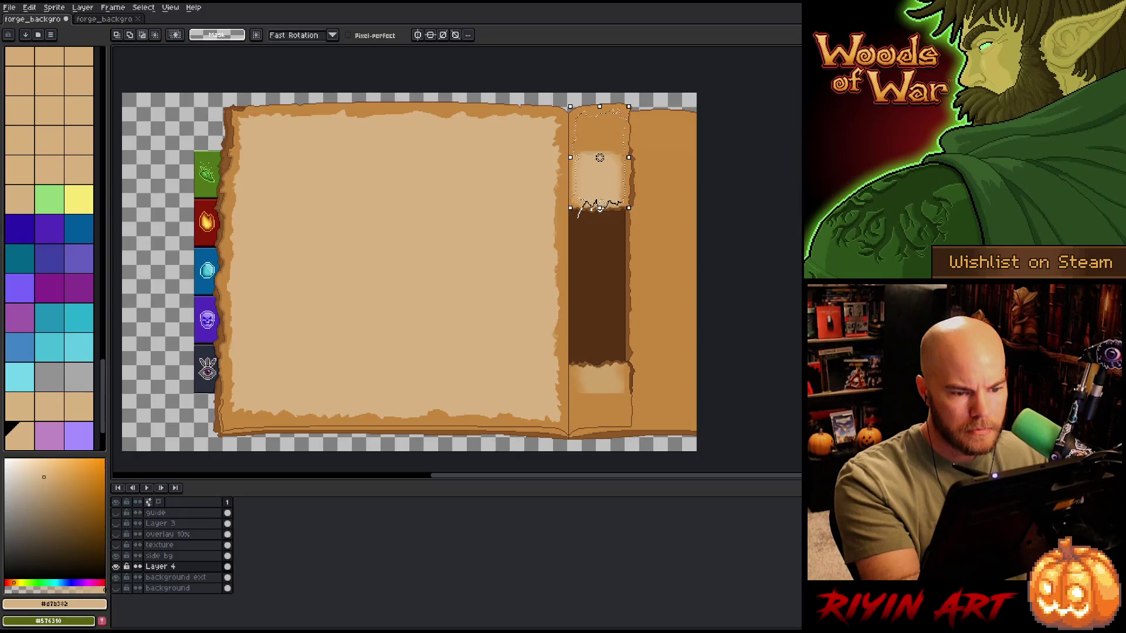
left_click_drag(599, 208, 599, 206)
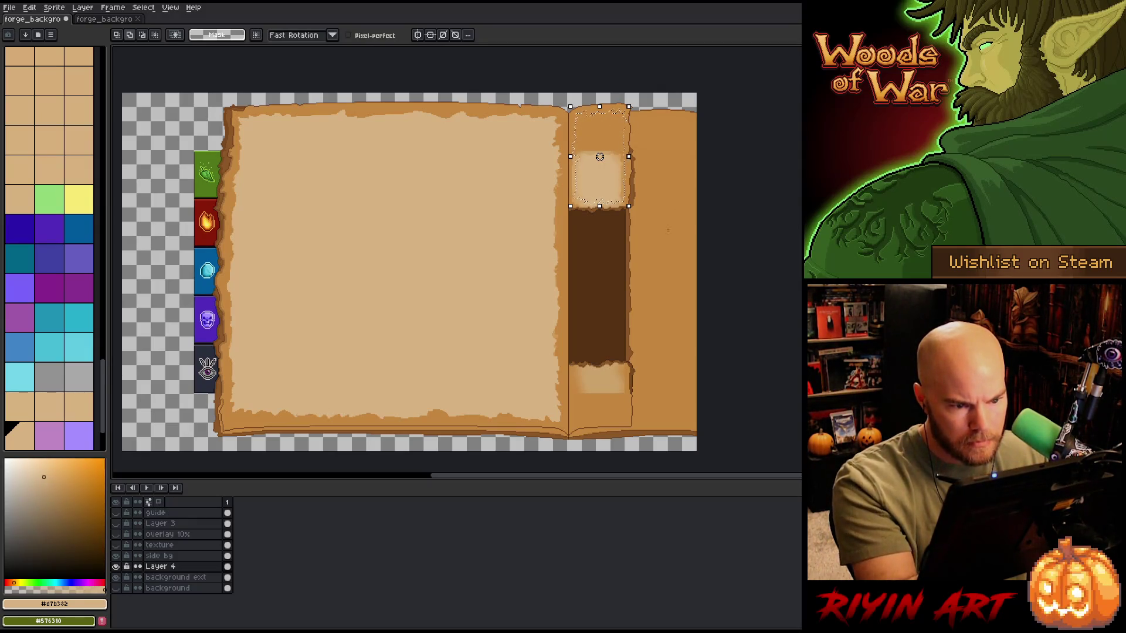
key("shift+v")
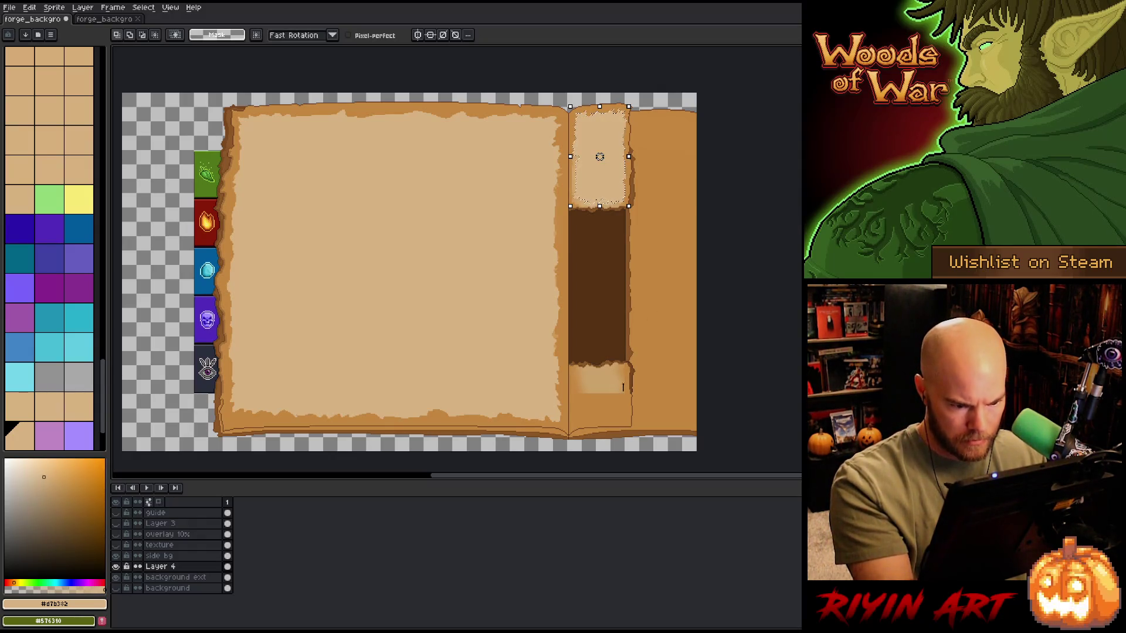
Step: Copy the filled piece down over the lower section and undo stray strokes
mouse_move(589, 371)
left_mouse_down()
mouse_move(577, 376)
mouse_move(583, 416)
mouse_move(627, 414)
left_mouse_up()
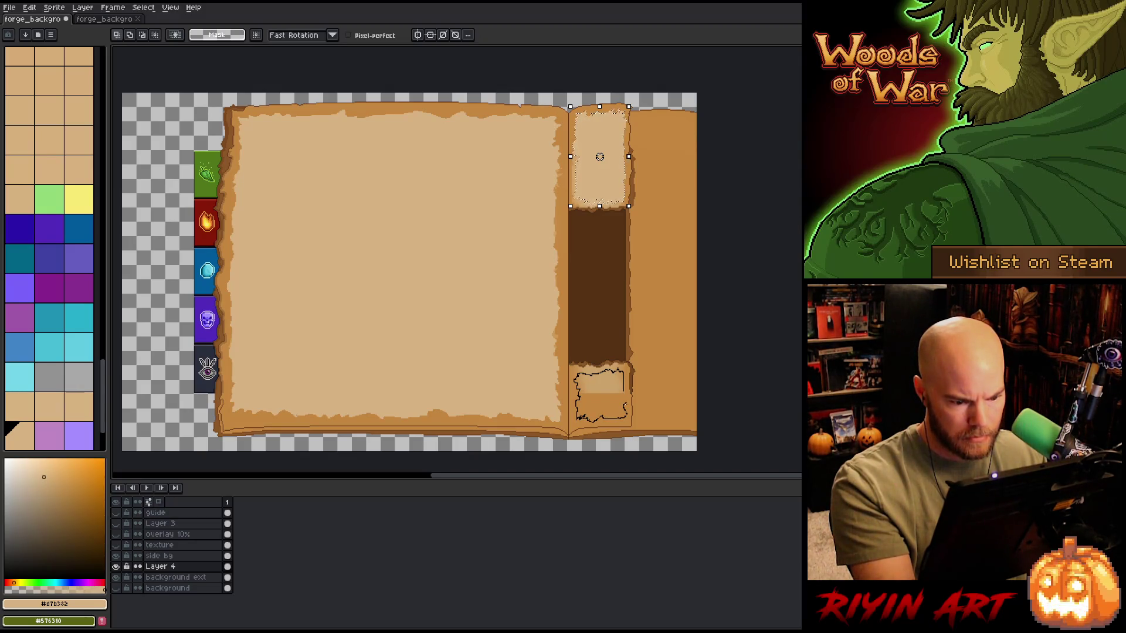
left_click_drag(600, 157, 600, 395)
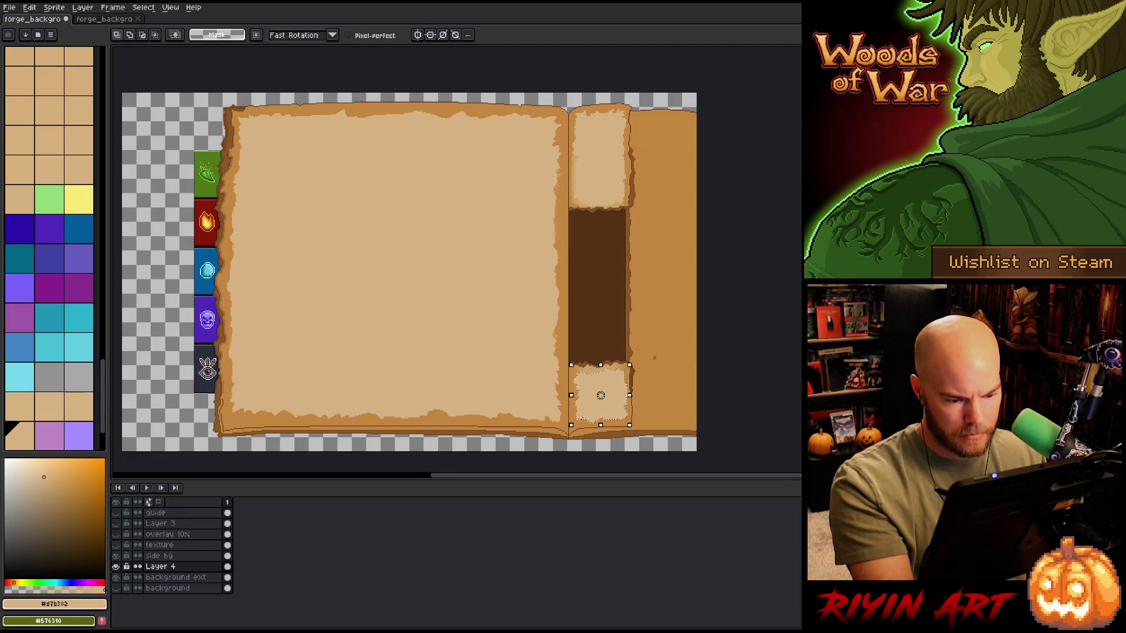
key("ctrl+d")
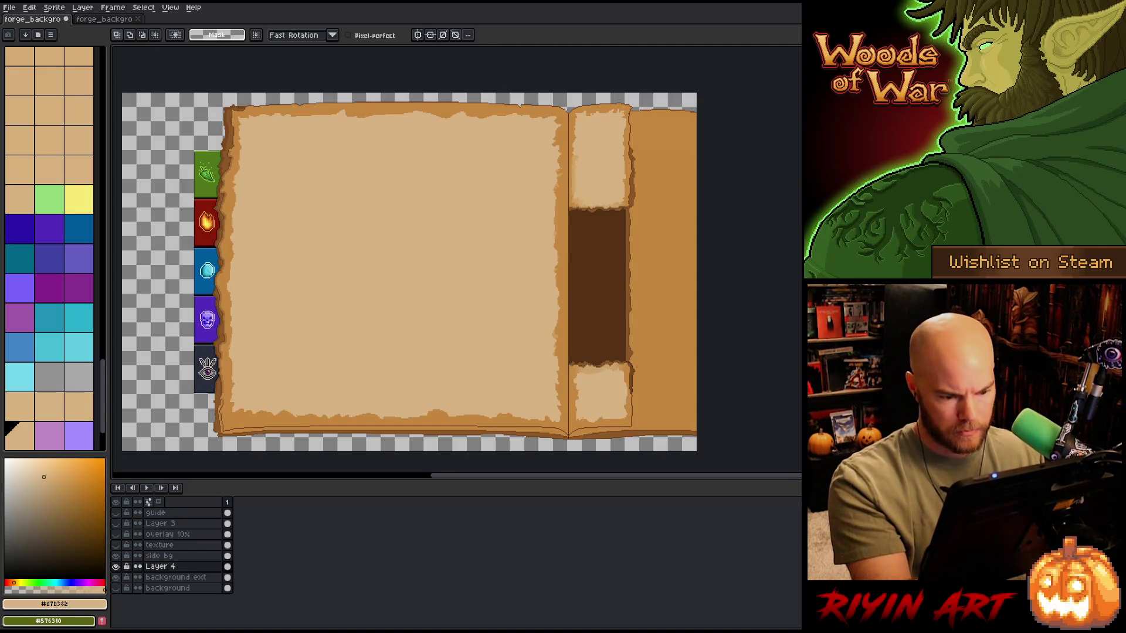
mouse_move(626, 405)
left_mouse_down()
mouse_move(630, 378)
mouse_move(643, 426)
left_mouse_up()
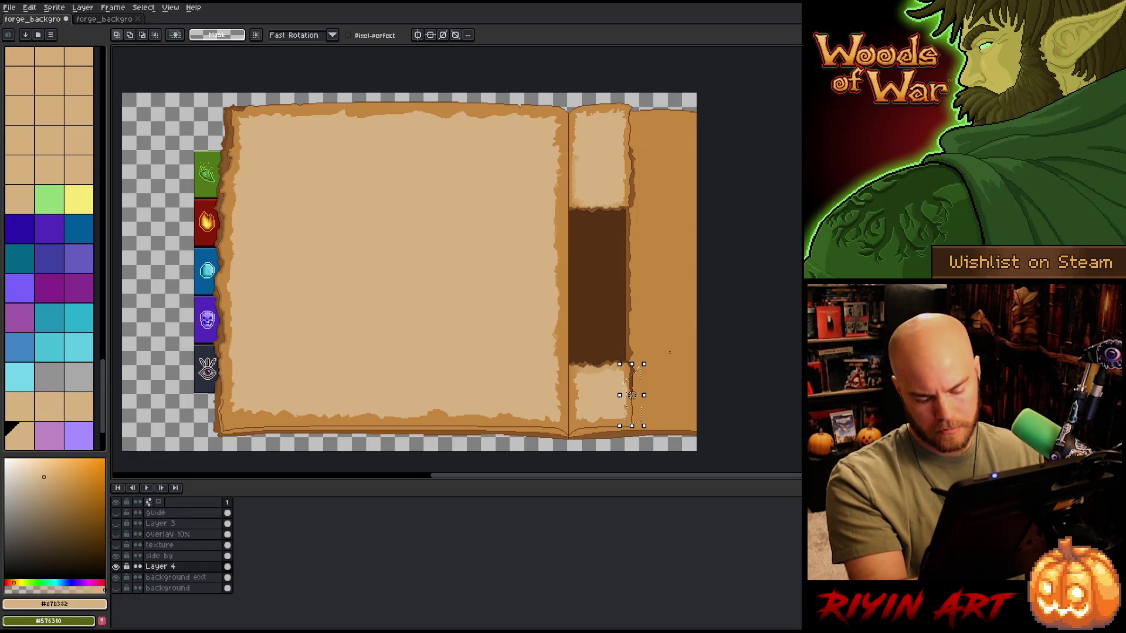
key("ctrl+d")
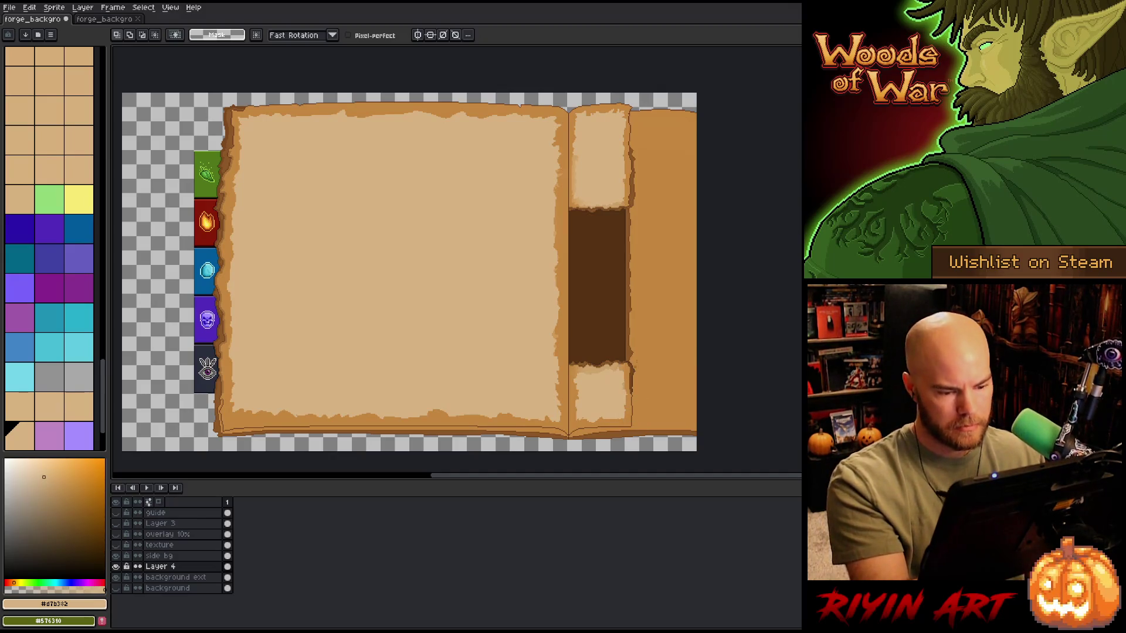
key("ctrl+z")
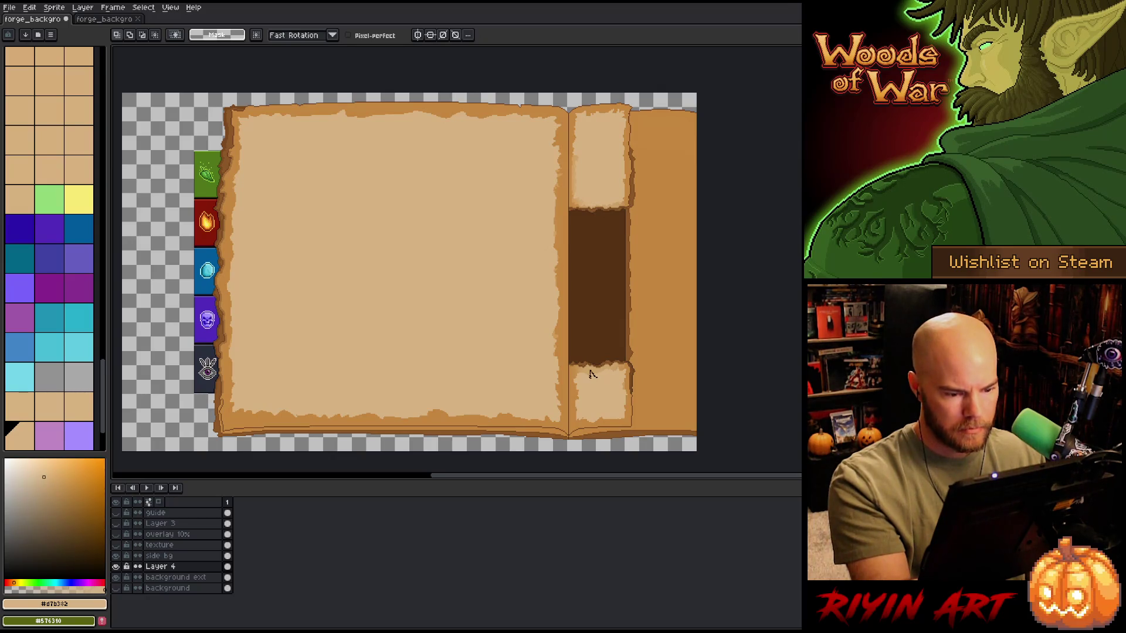
left_click_drag(596, 376, 573, 391)
key("ctrl+d")
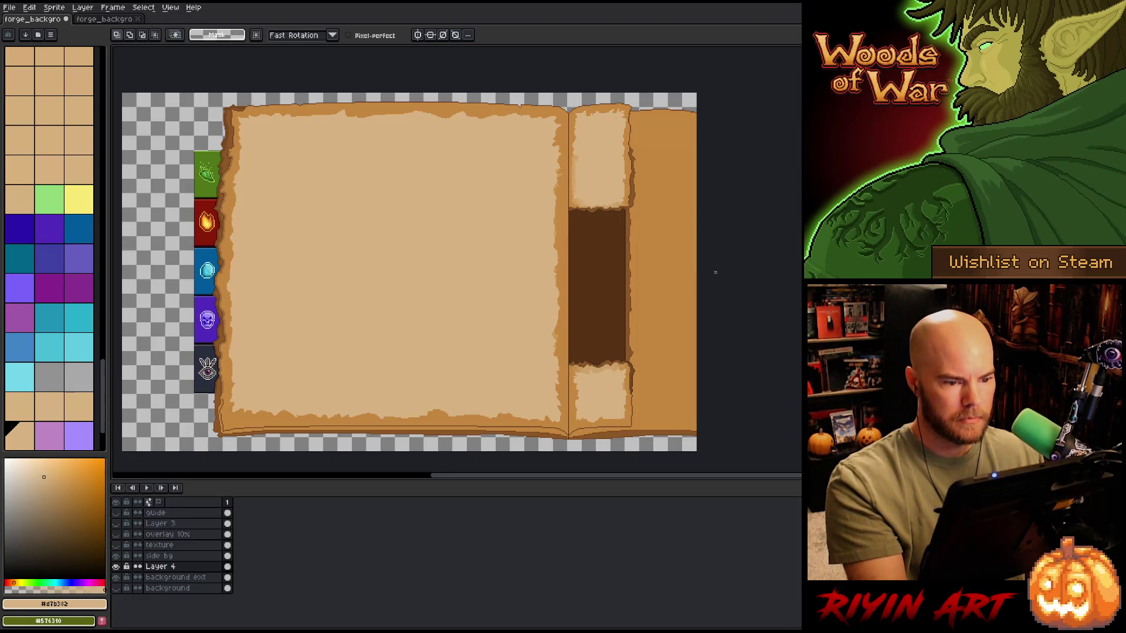
Step: Check the right panel's notch edge against the guide frame by toggling the guide on and off
mouse_move(626, 213)
left_mouse_down()
mouse_move(595, 200)
mouse_move(587, 223)
mouse_move(604, 237)
mouse_move(583, 214)
mouse_move(614, 272)
left_mouse_up()
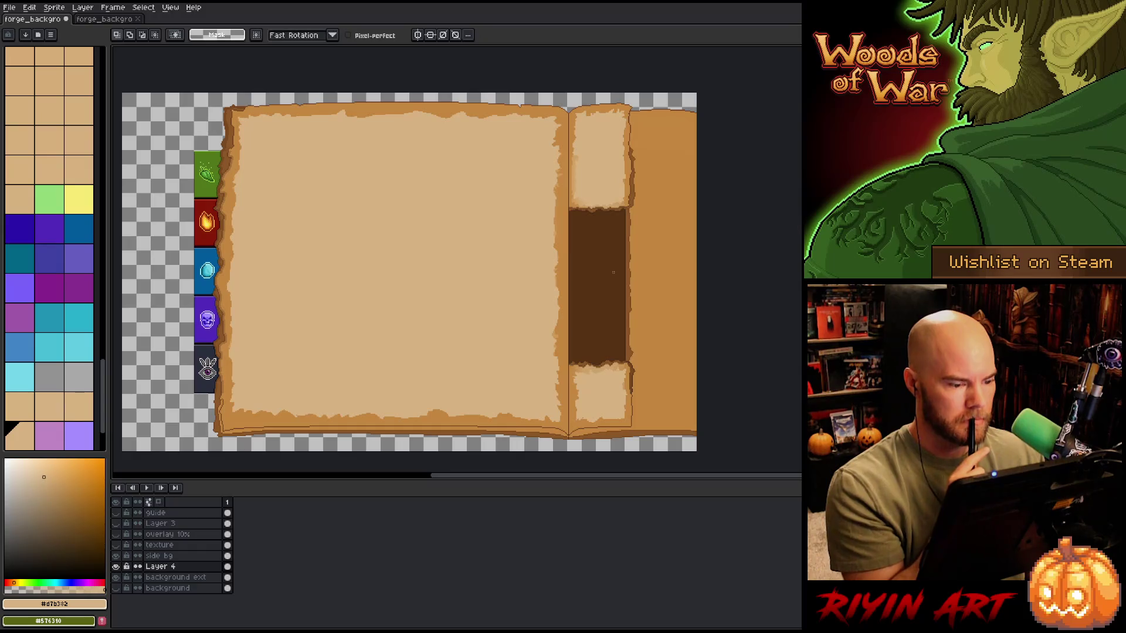
left_click(119, 514)
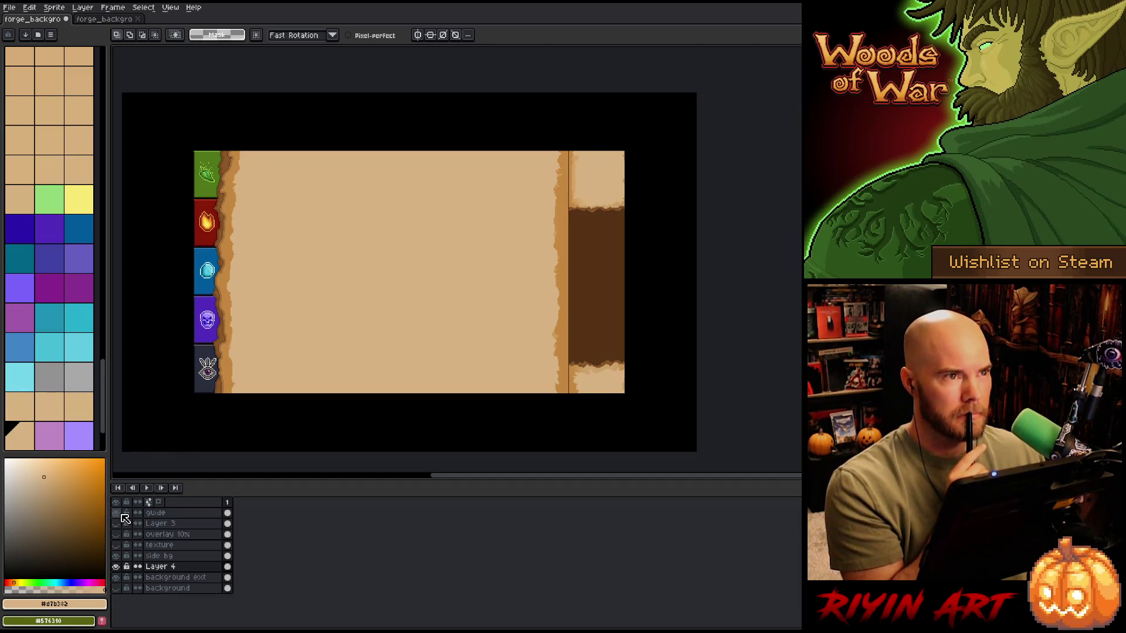
left_click(123, 516)
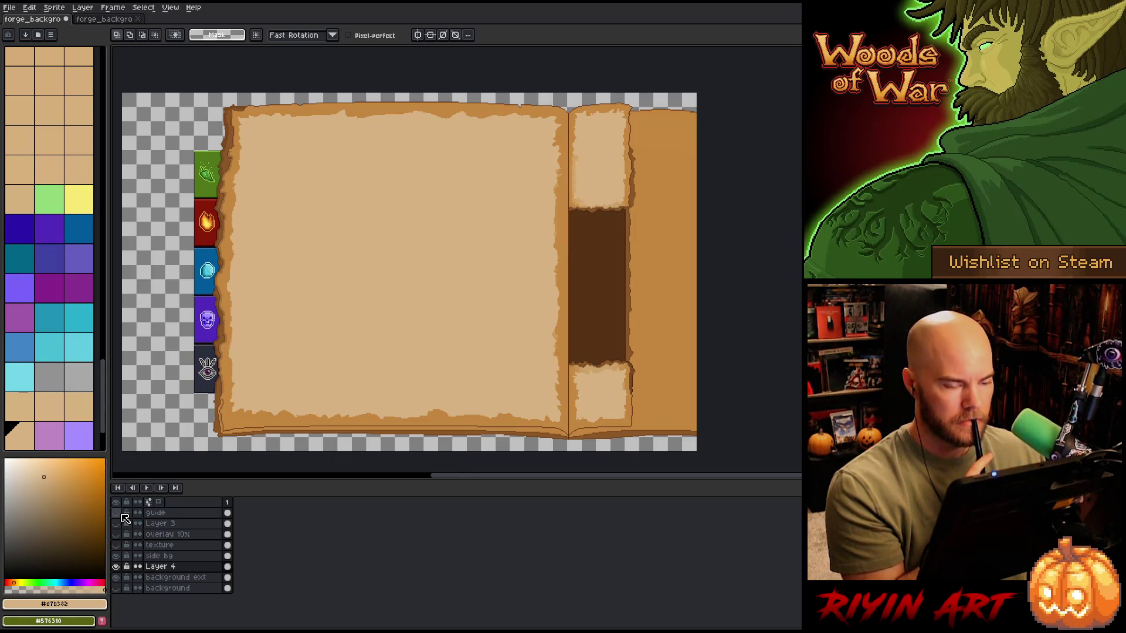
left_click(122, 514)
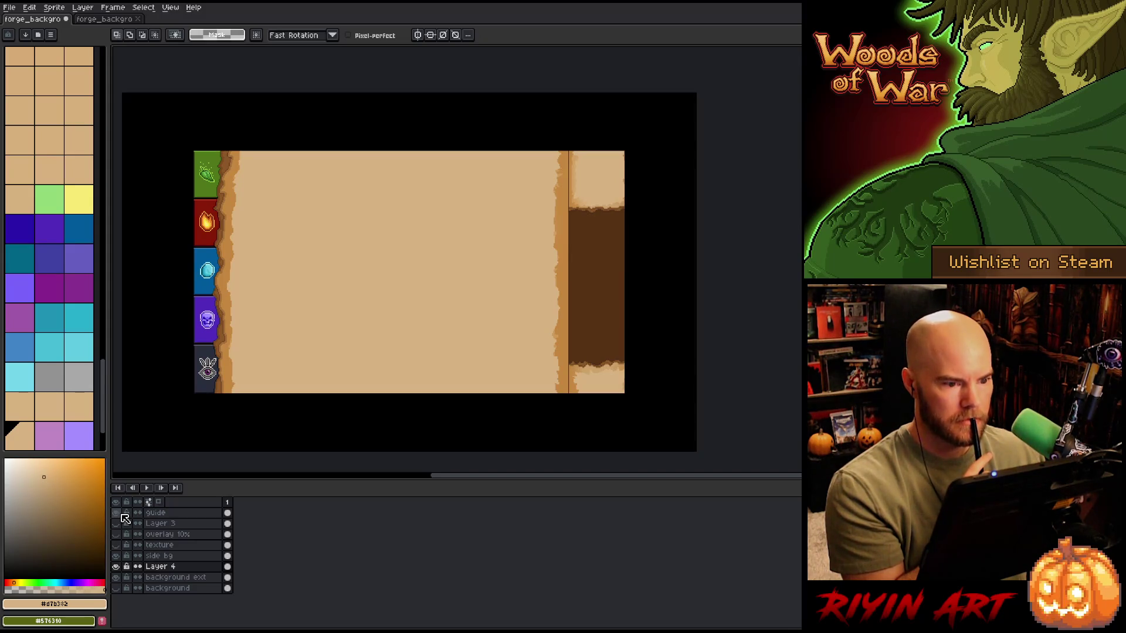
left_click(123, 515)
left_click(122, 515)
left_click(123, 515)
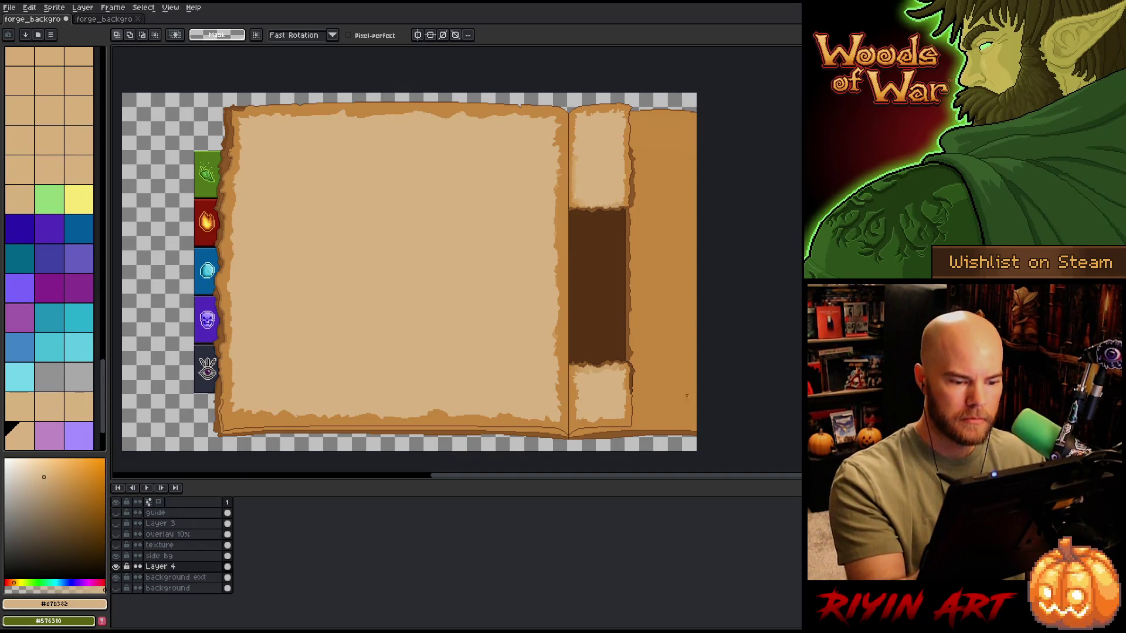
Step: Lasso the right page strip, nudge it a few pixels left, and make background ext active
mouse_move(721, 294)
left_mouse_down()
mouse_move(634, 91)
mouse_move(610, 199)
mouse_move(612, 440)
mouse_move(747, 278)
left_mouse_up()
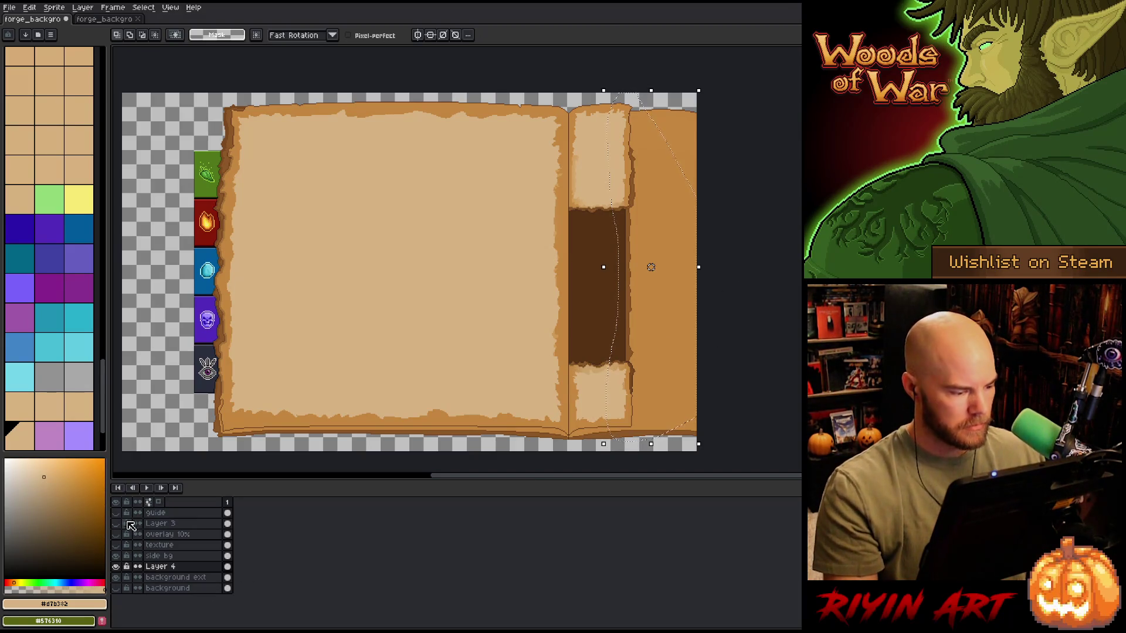
left_click(115, 512)
key("Left")
key("Left")
key("Left")
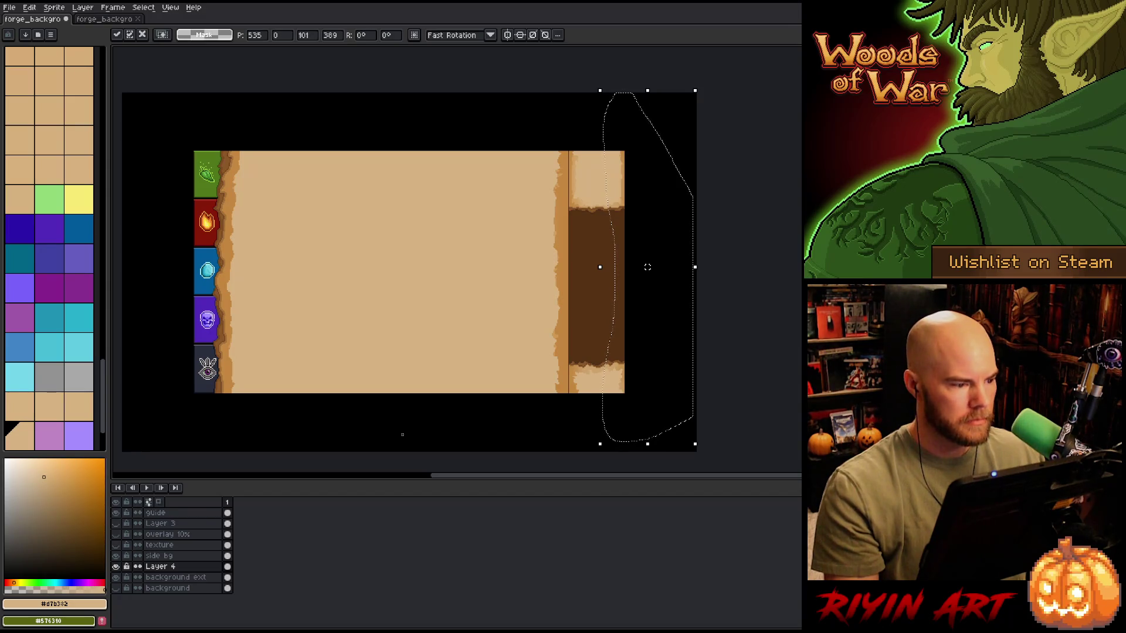
key("ctrl+d")
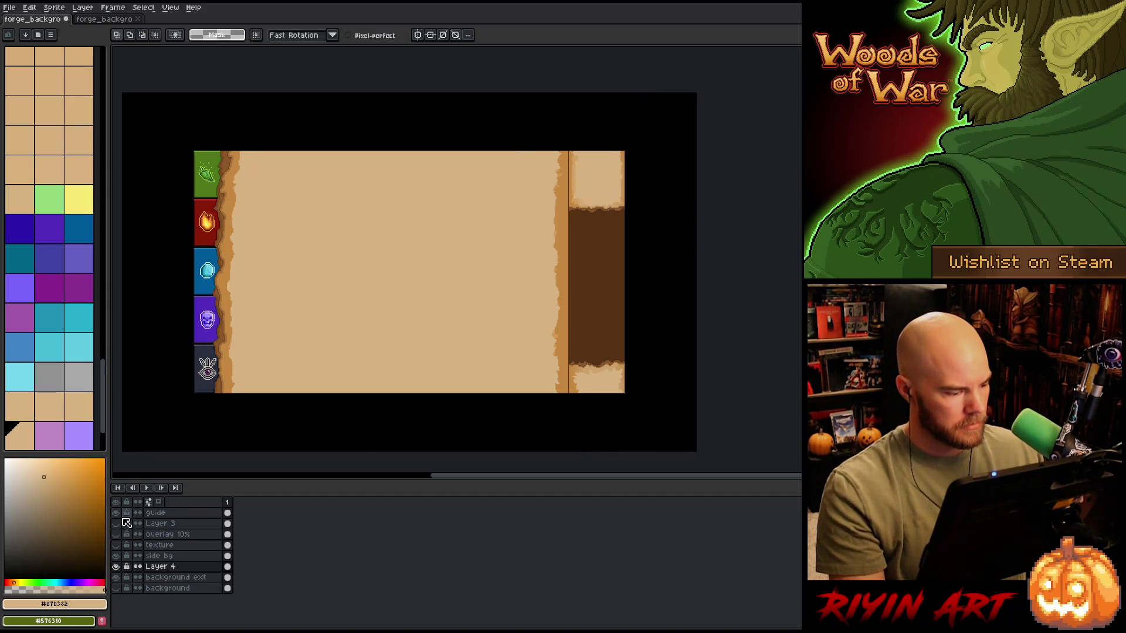
left_click(115, 512)
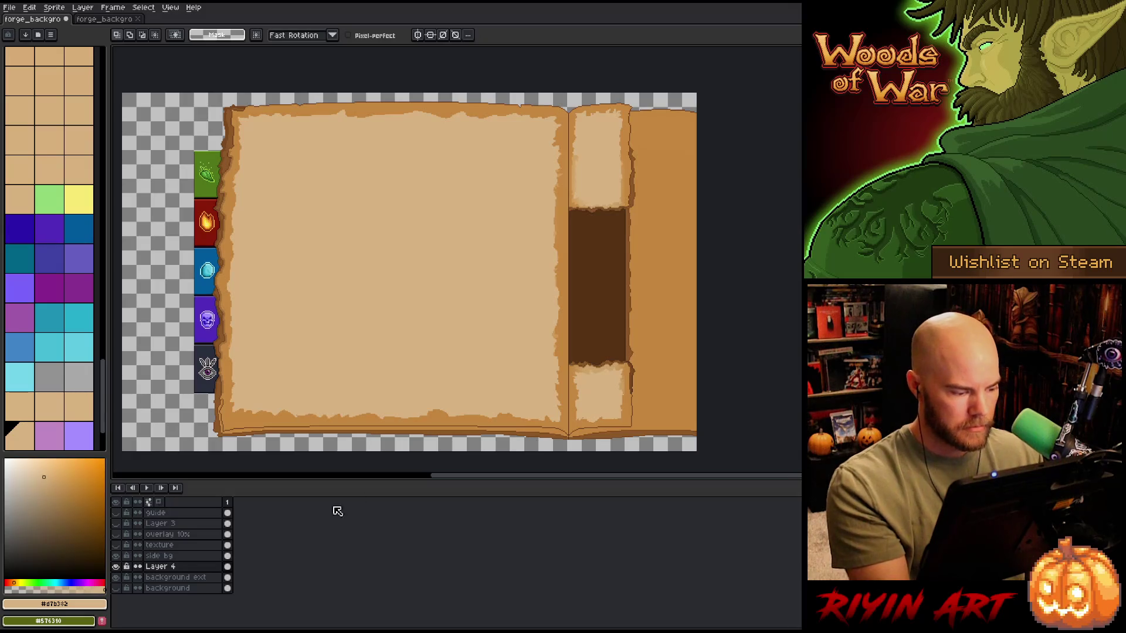
left_click(176, 577)
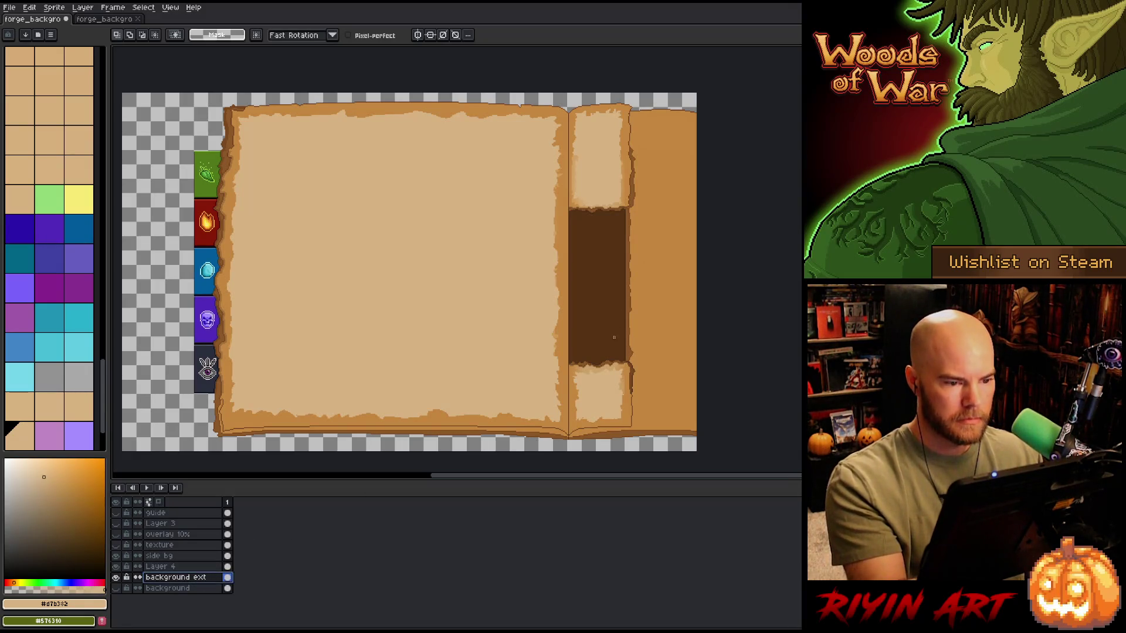
Step: Hide Layer 4 and select the parchment interior by colour range with widened tolerance
left_click(116, 567)
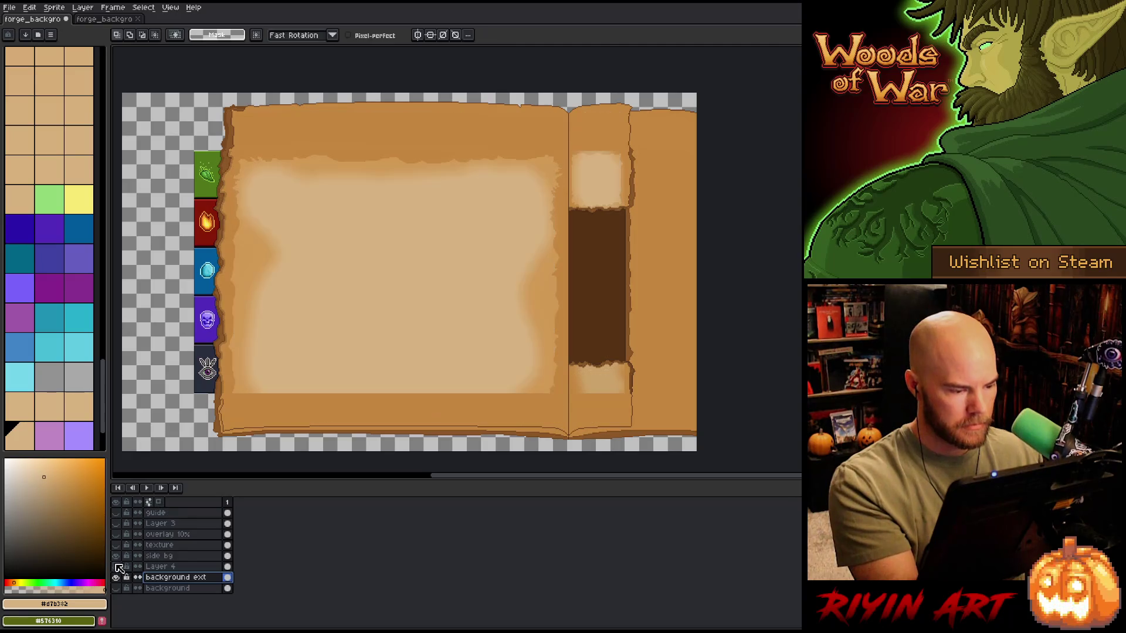
key("w")
left_click(522, 130)
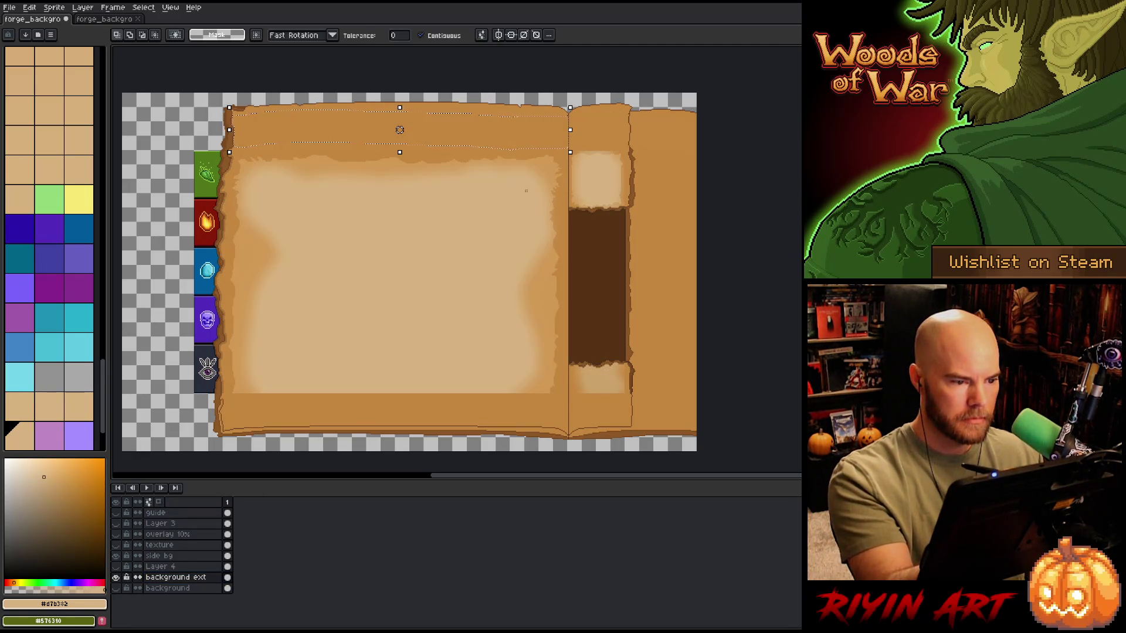
left_click_drag(399, 107, 399, 100)
left_click_drag(447, 151, 447, 163)
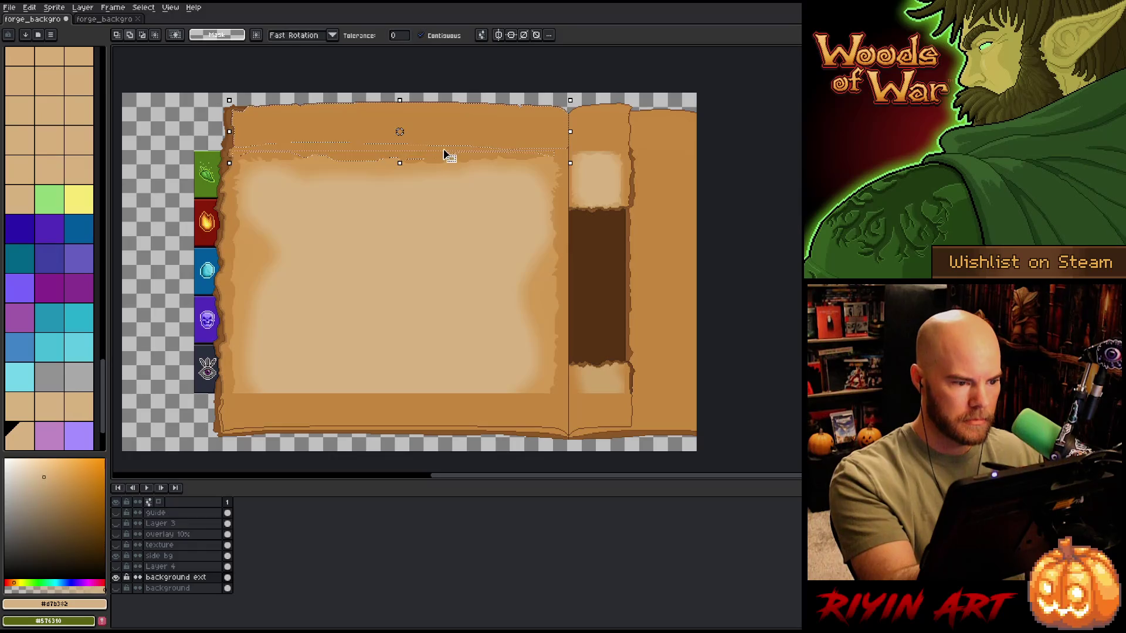
key("ctrl+shift+c")
mouse_move(538, 380)
left_mouse_down()
mouse_move(482, 201)
mouse_move(498, 131)
left_mouse_up()
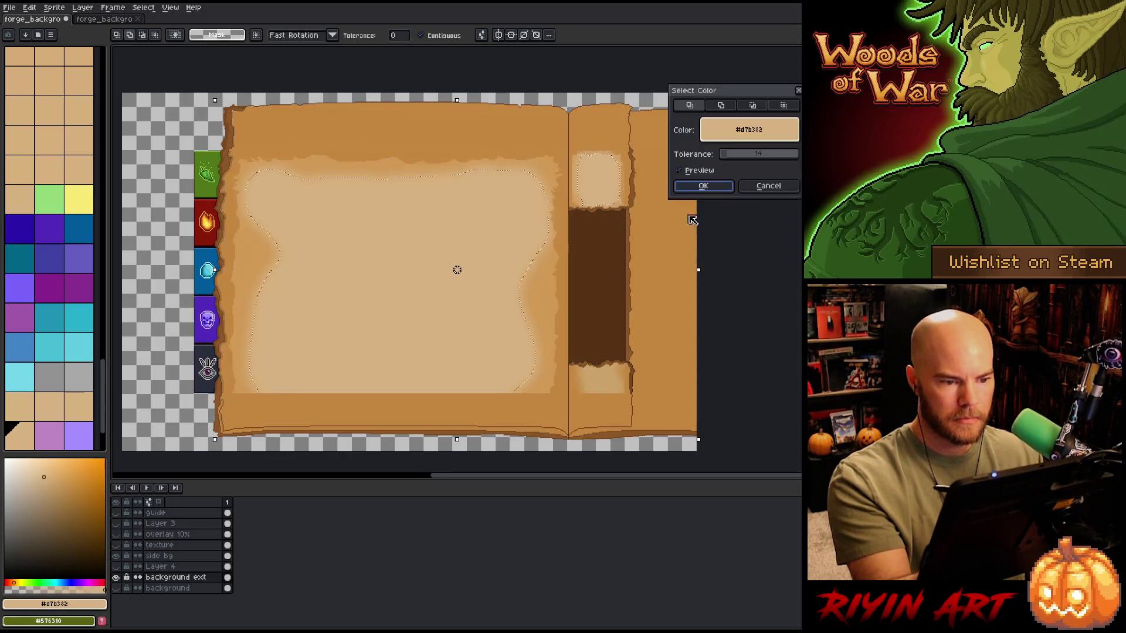
left_click(721, 105)
left_click(565, 183)
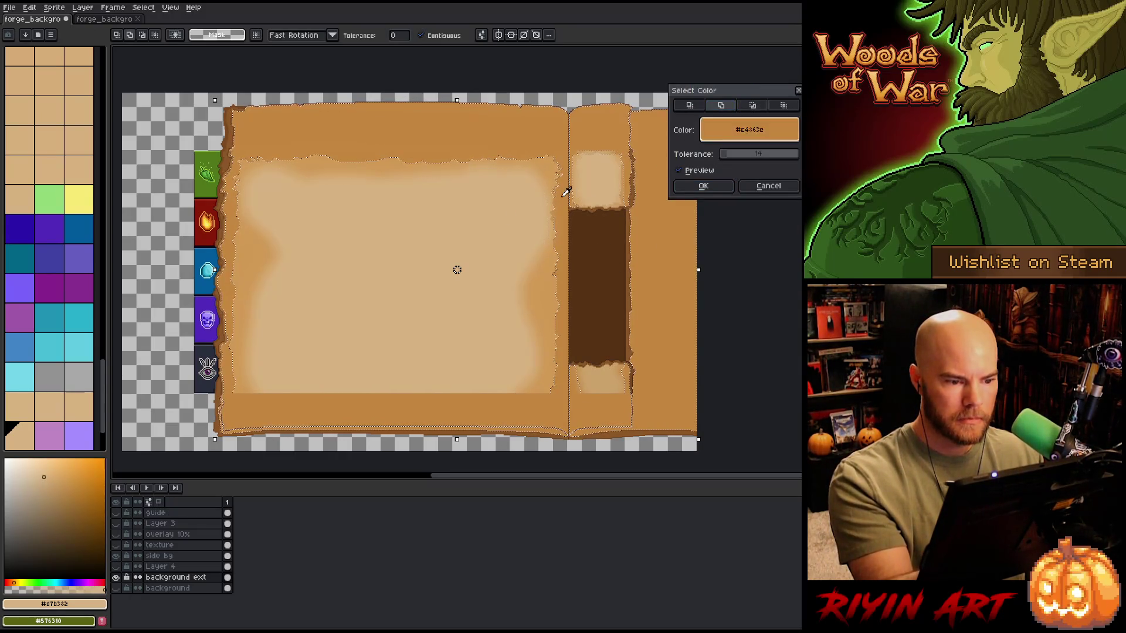
left_click_drag(724, 156, 747, 154)
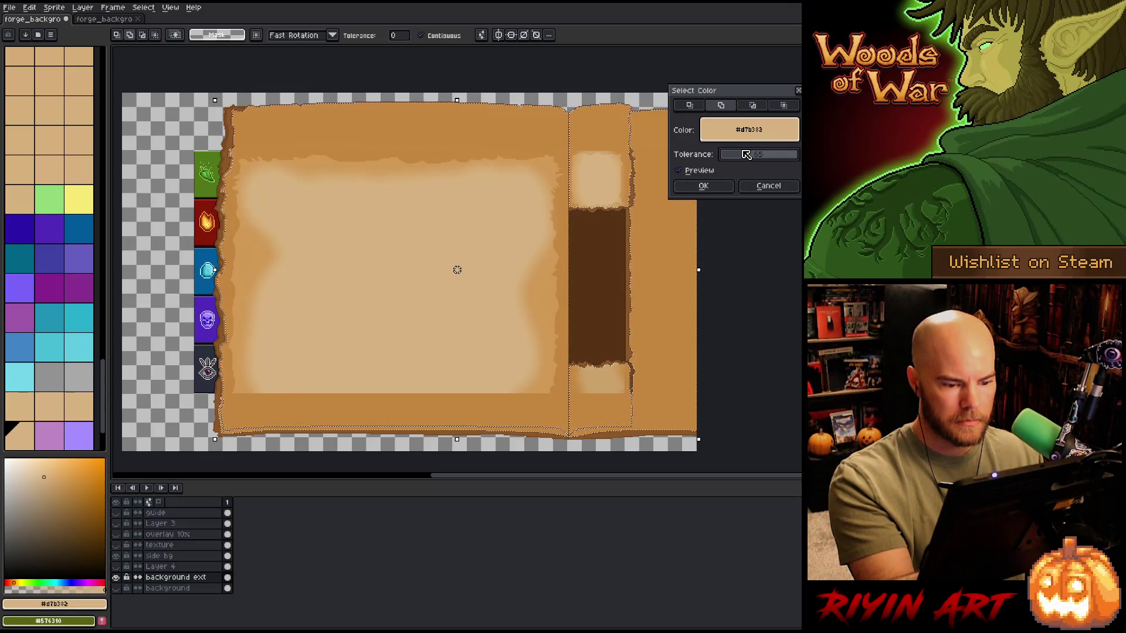
left_click(703, 185)
Step: Fill the selection with the picked mid-tan on new Layer 5, then show Layer 4 again
key("i")
left_click(674, 153)
key("b")
key("shift+n")
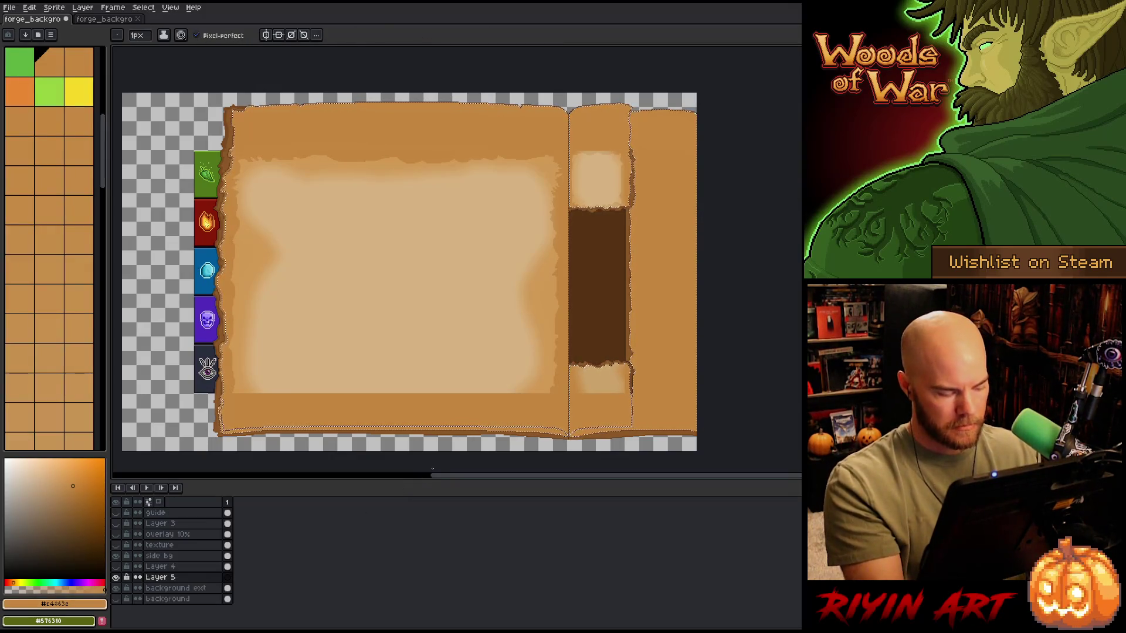
key("f")
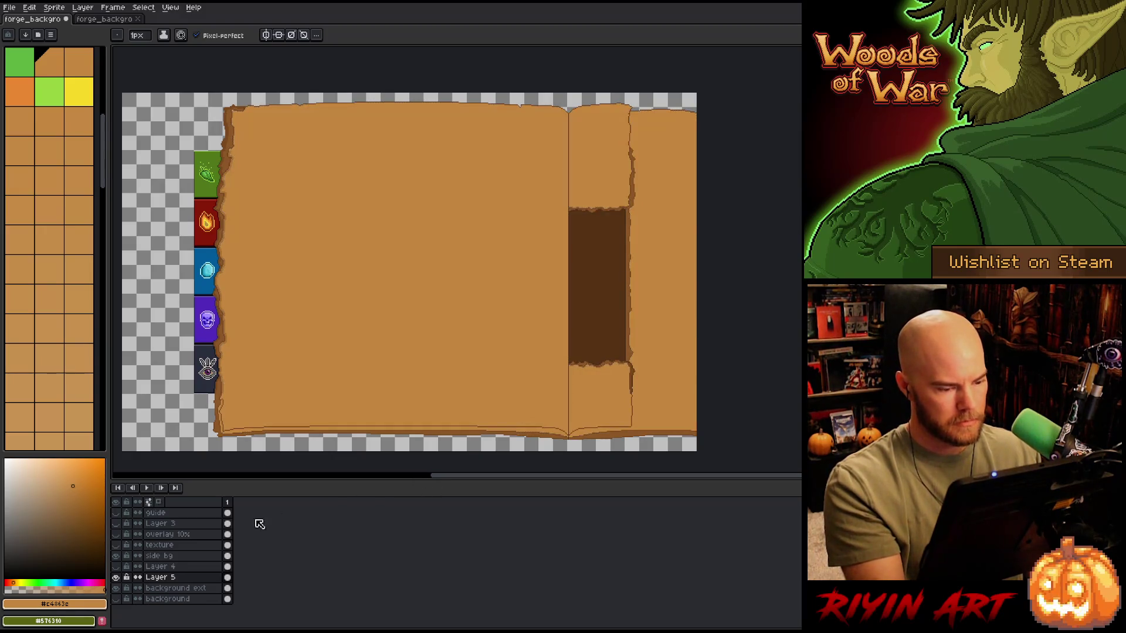
left_click(116, 566)
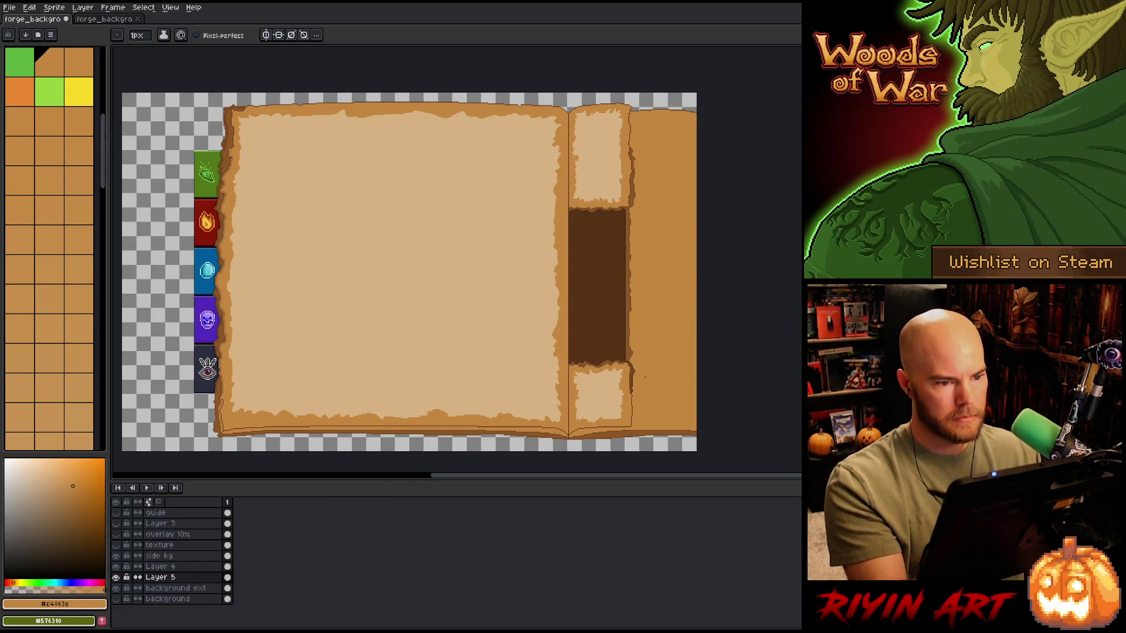
Step: Enable pixel-perfect, outline a thin diagonal spine area, make Layer 4 active and deselect
key("e")
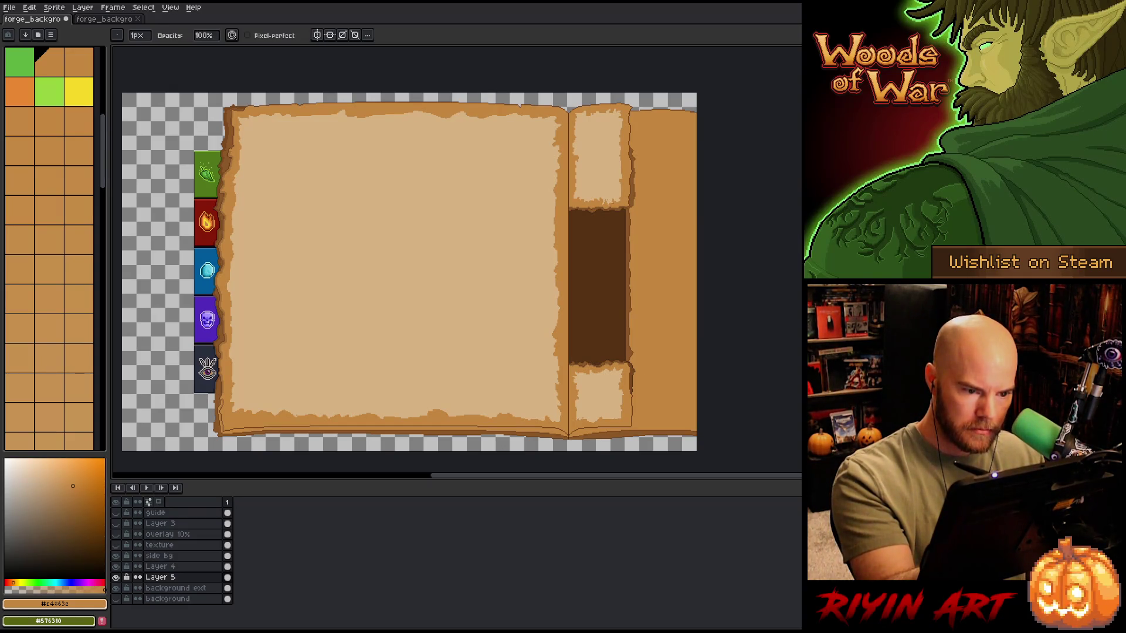
key("m")
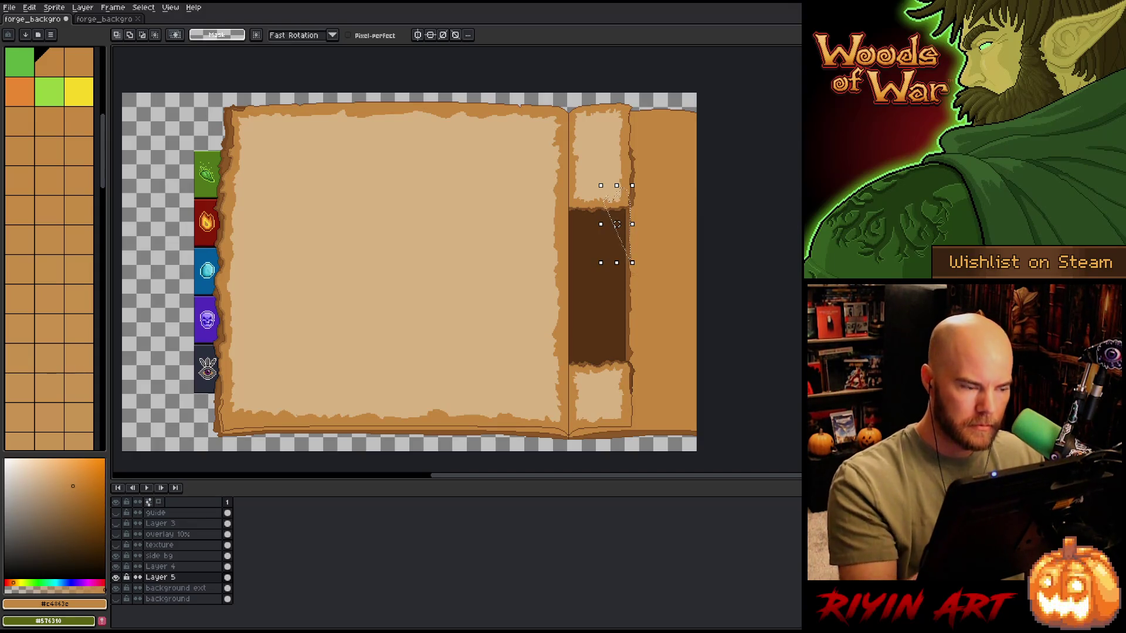
left_click(364, 36)
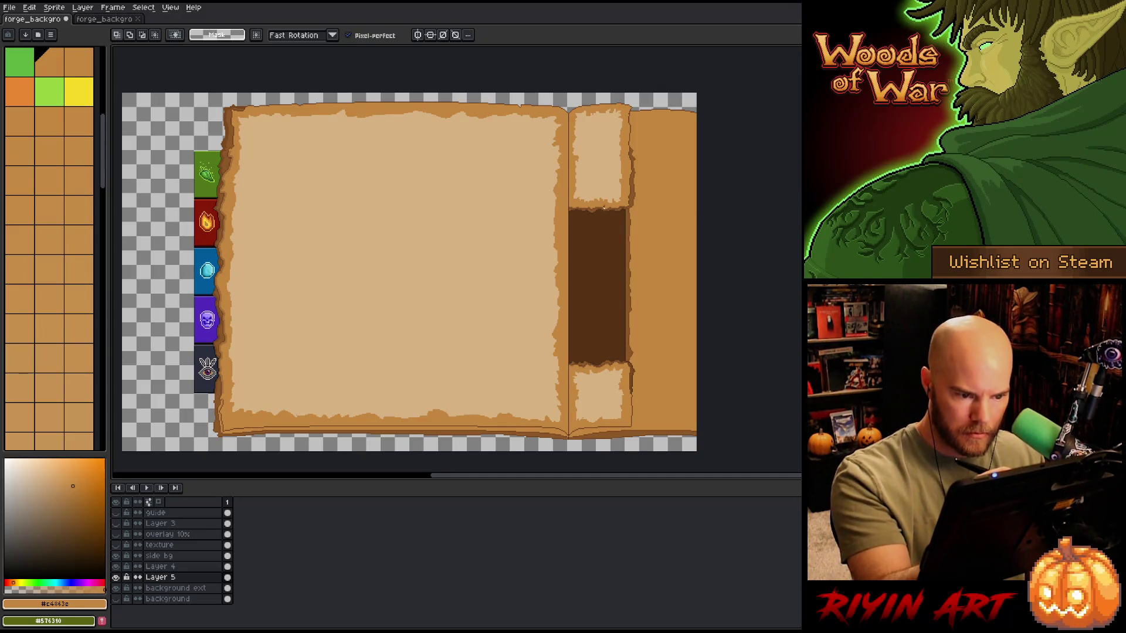
left_click_drag(610, 201, 634, 257)
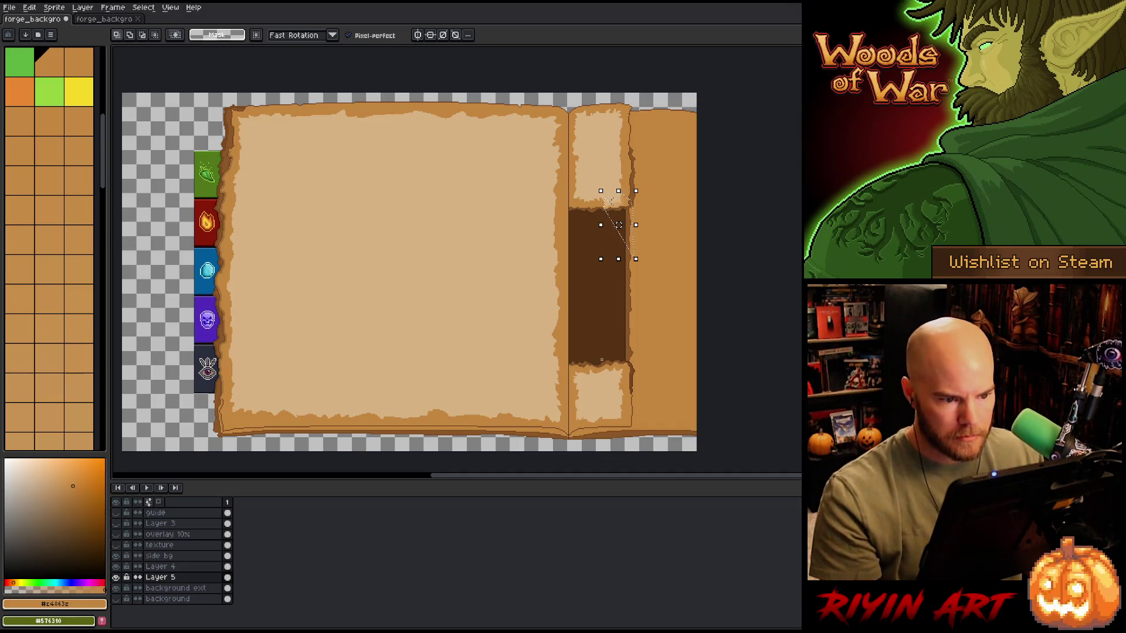
left_click(167, 567)
key("ctrl+d")
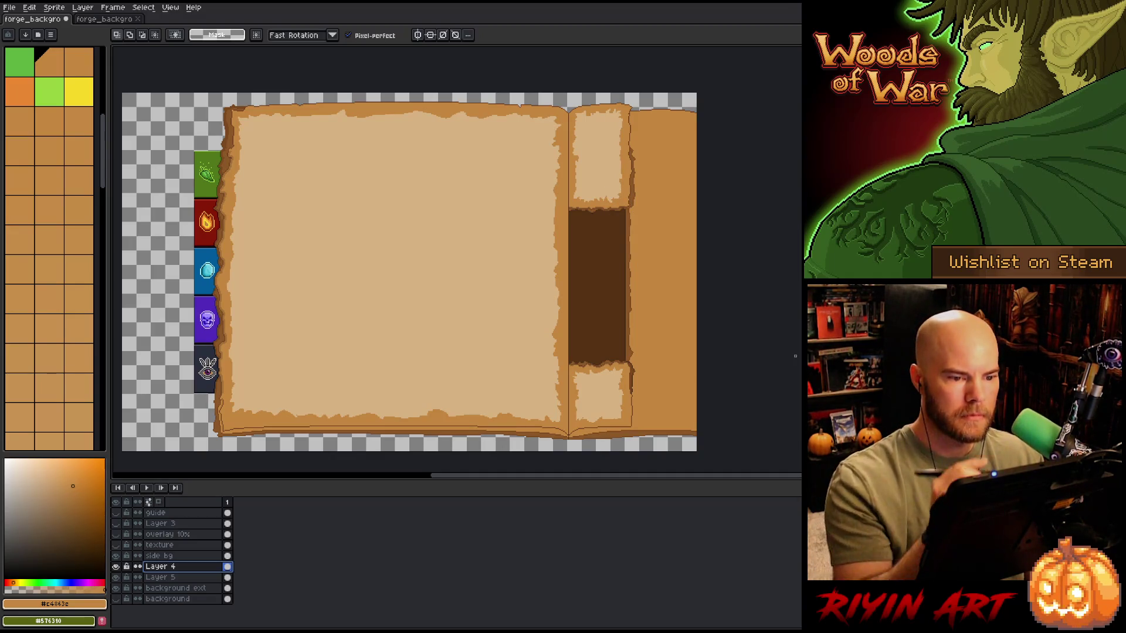
Step: Pick the light parchment colour from the right page and clear the temporary selection
key("b")
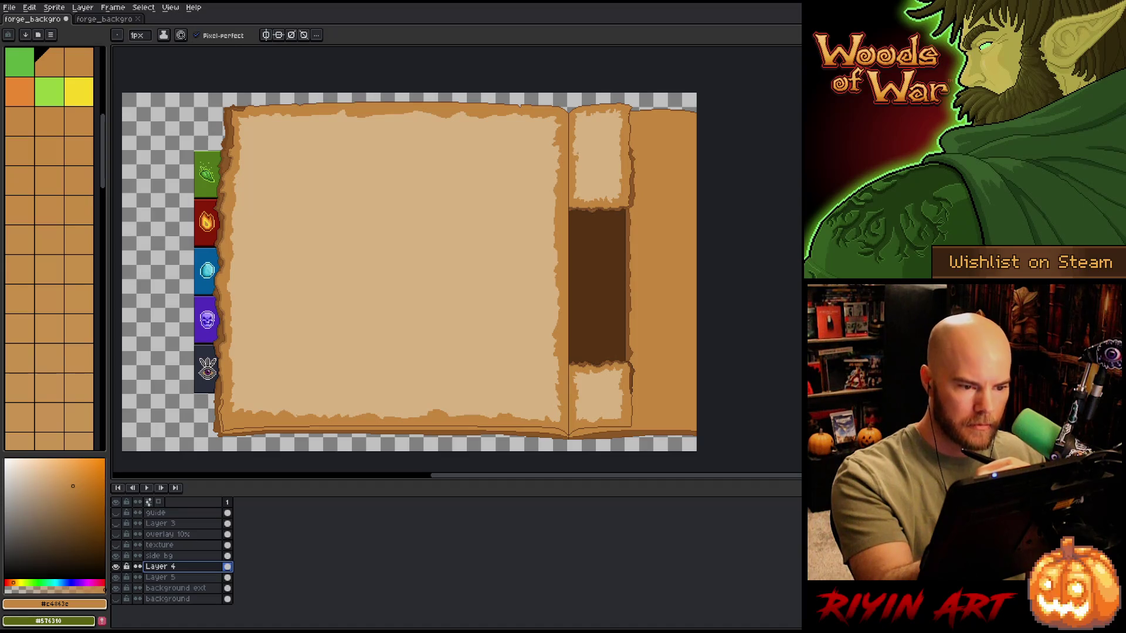
key("m")
left_click_drag(573, 153, 584, 170)
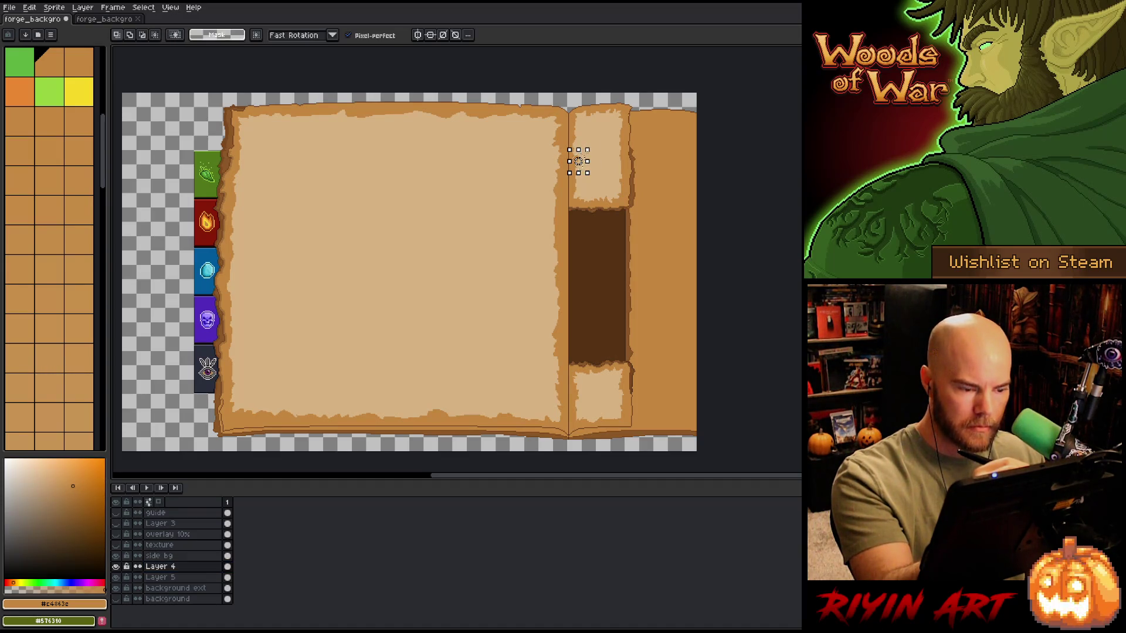
key("b")
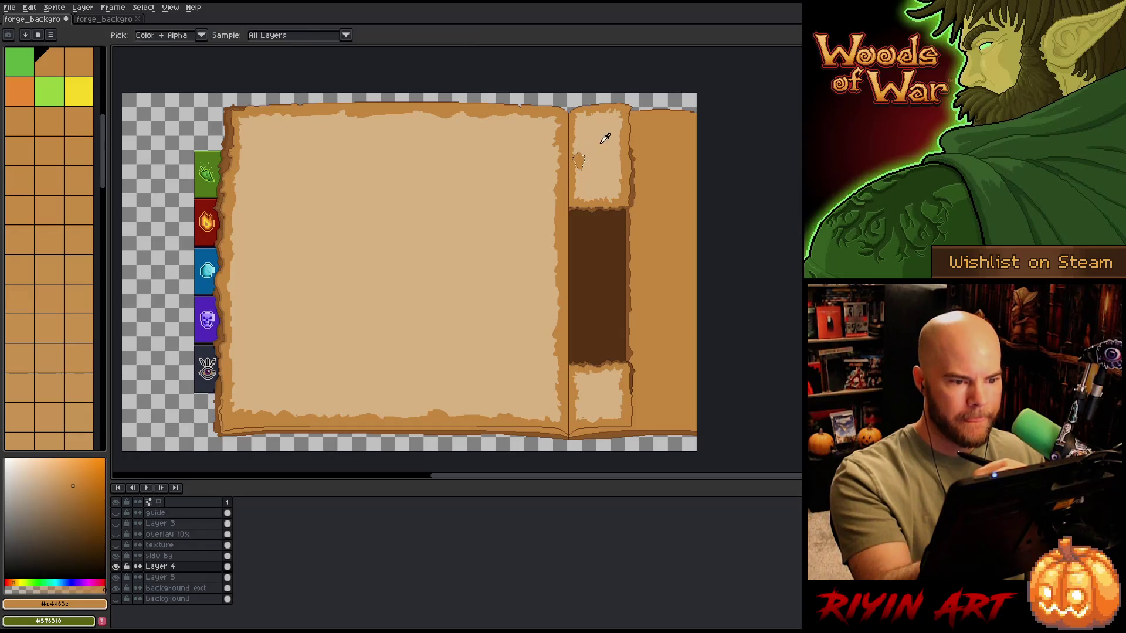
left_click(603, 136, "alt")
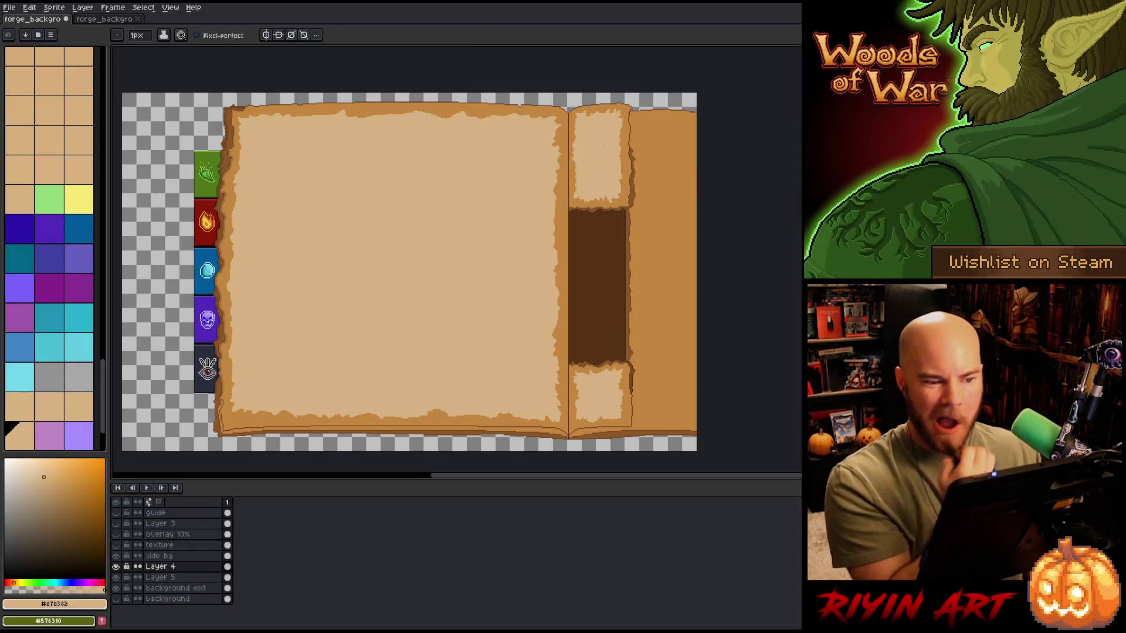
key("m")
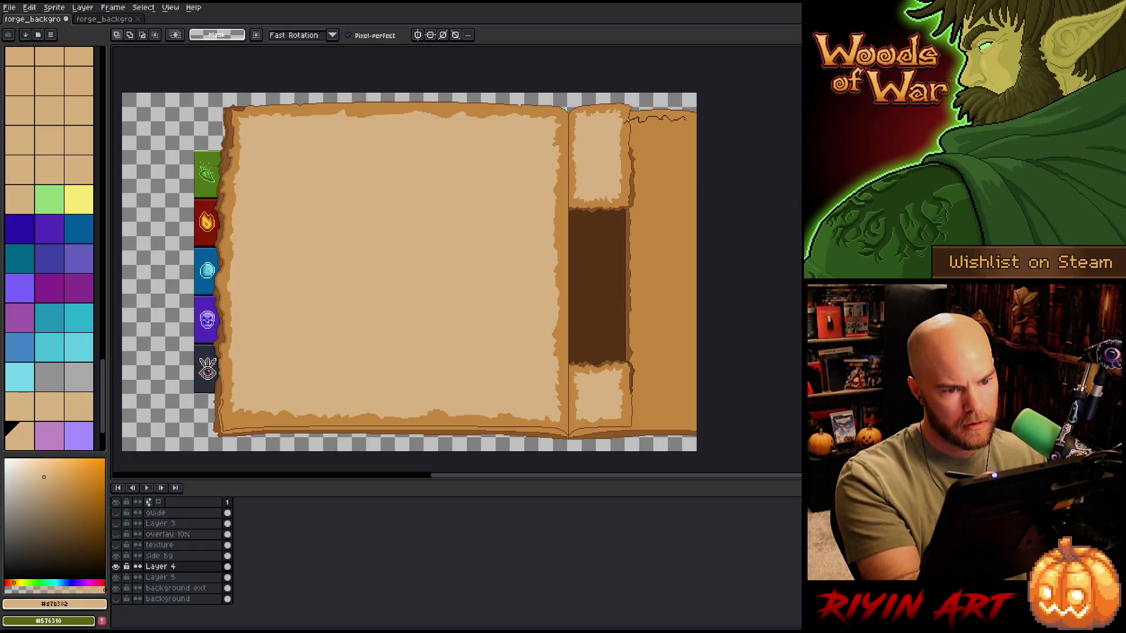
left_click(631, 117)
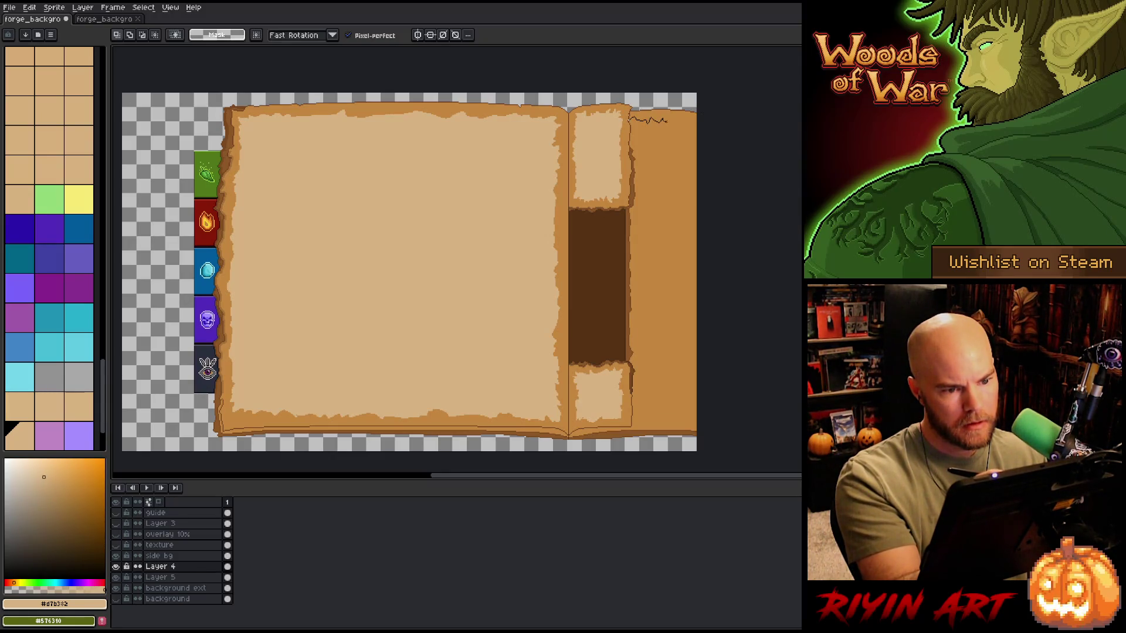
Step: Draw jagged torn edges along the right panel's top and bottom, outline the panel, add Layer 6
left_click_drag(680, 119, 698, 121)
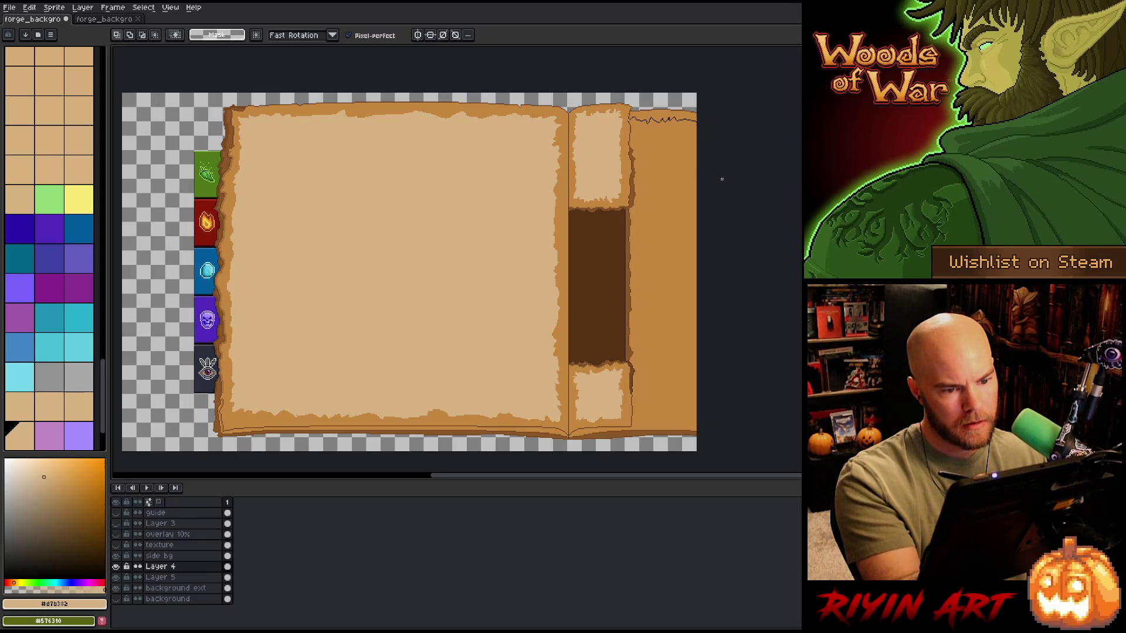
left_click_drag(657, 411, 638, 415)
mouse_move(613, 115)
left_mouse_down()
mouse_move(598, 352)
mouse_move(701, 114)
left_mouse_up()
key("b")
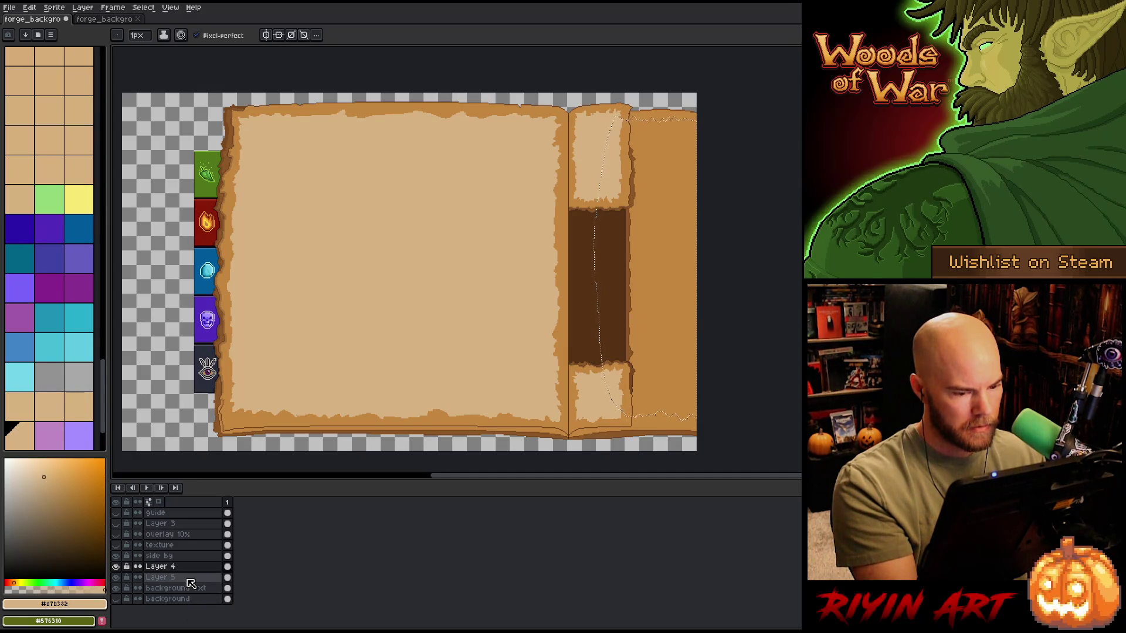
key("shift+n")
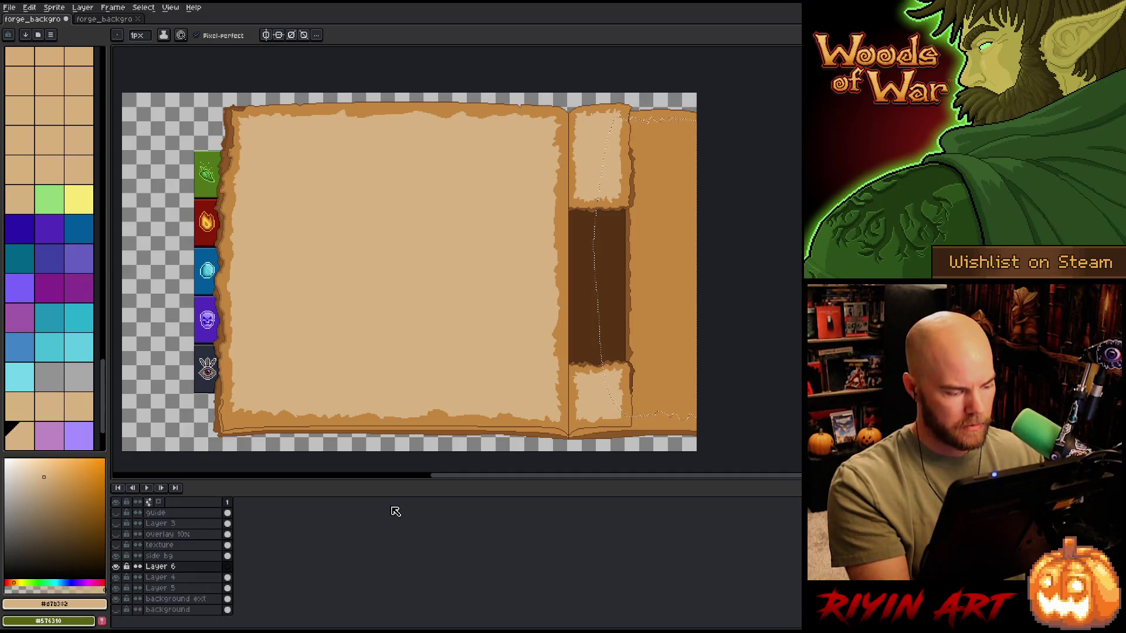
Step: Fill the outlined right panel with light parchment, then select the tan strips on background ext
key("f")
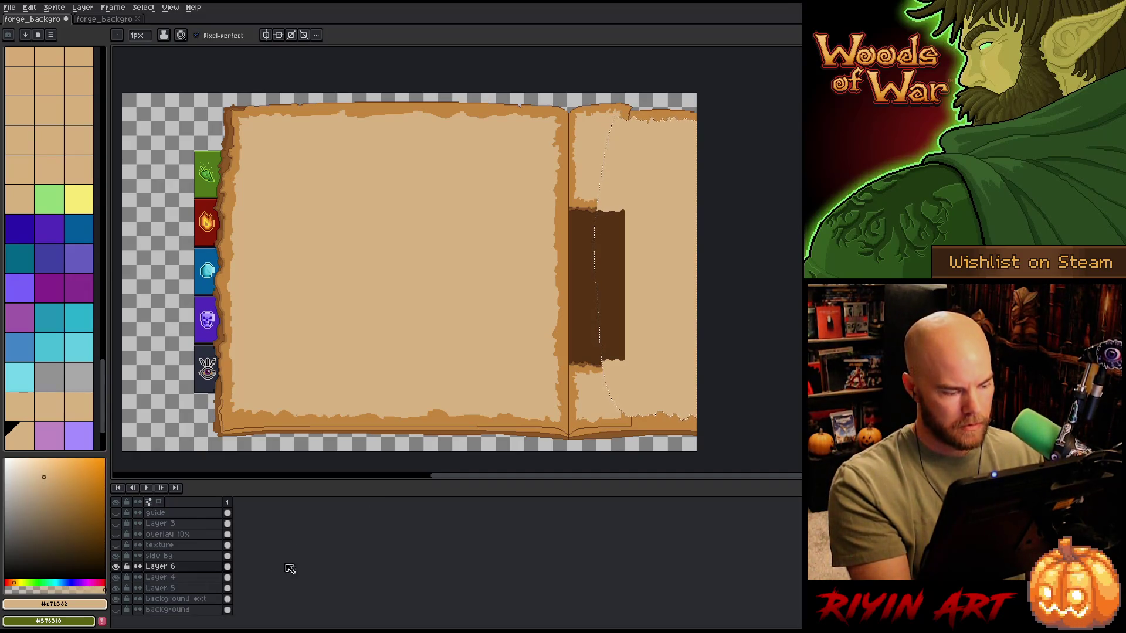
left_click(200, 598)
key("w")
left_click(676, 268)
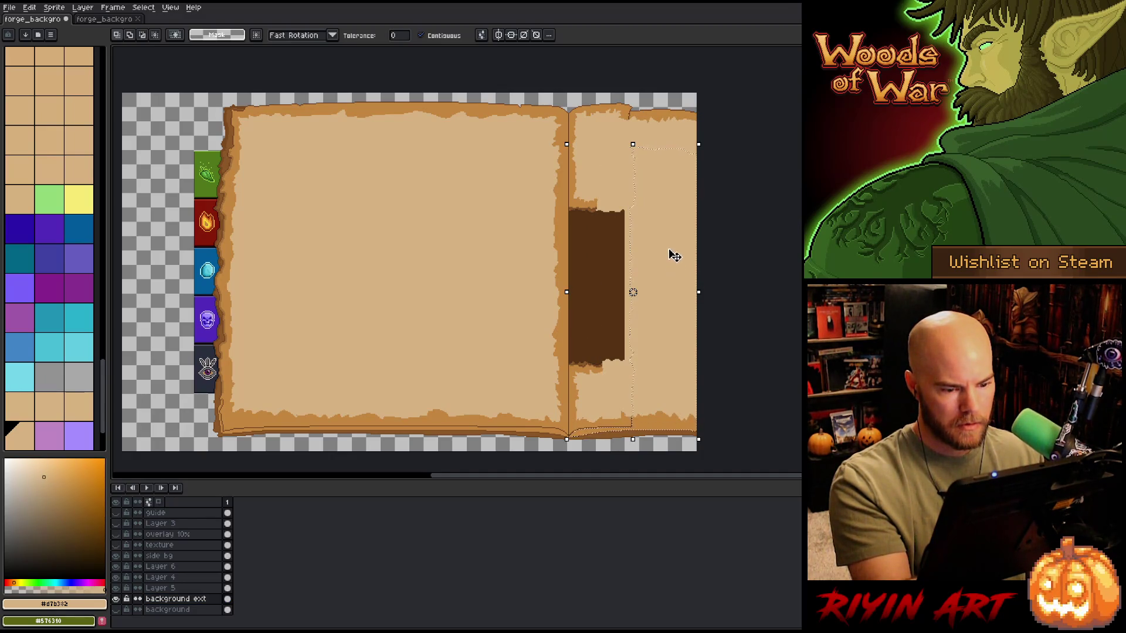
left_click(663, 132, "shift")
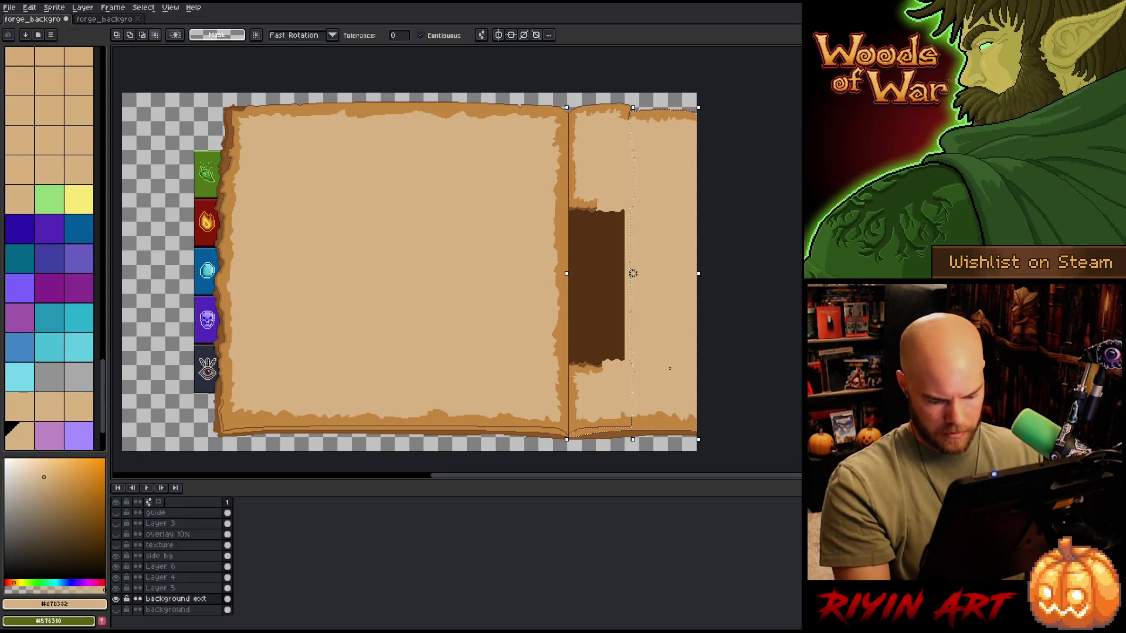
key("ctrl+a")
Step: Deselect on Layer 6, compare by toggling Layer 4, and open Layer 6's properties
left_click(166, 568)
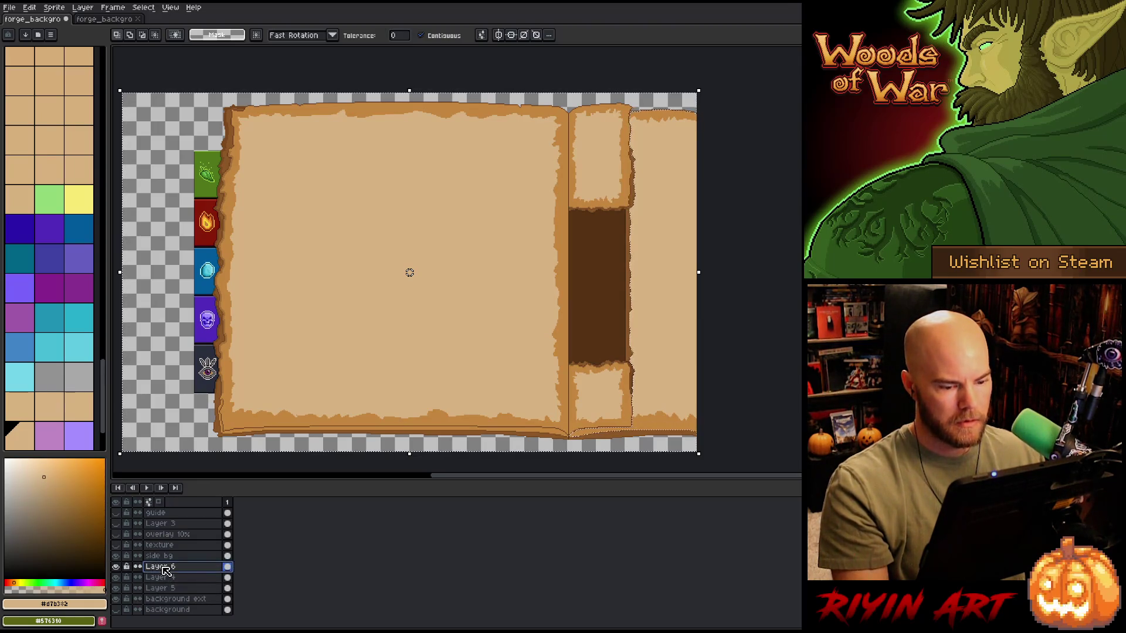
key("ctrl+d")
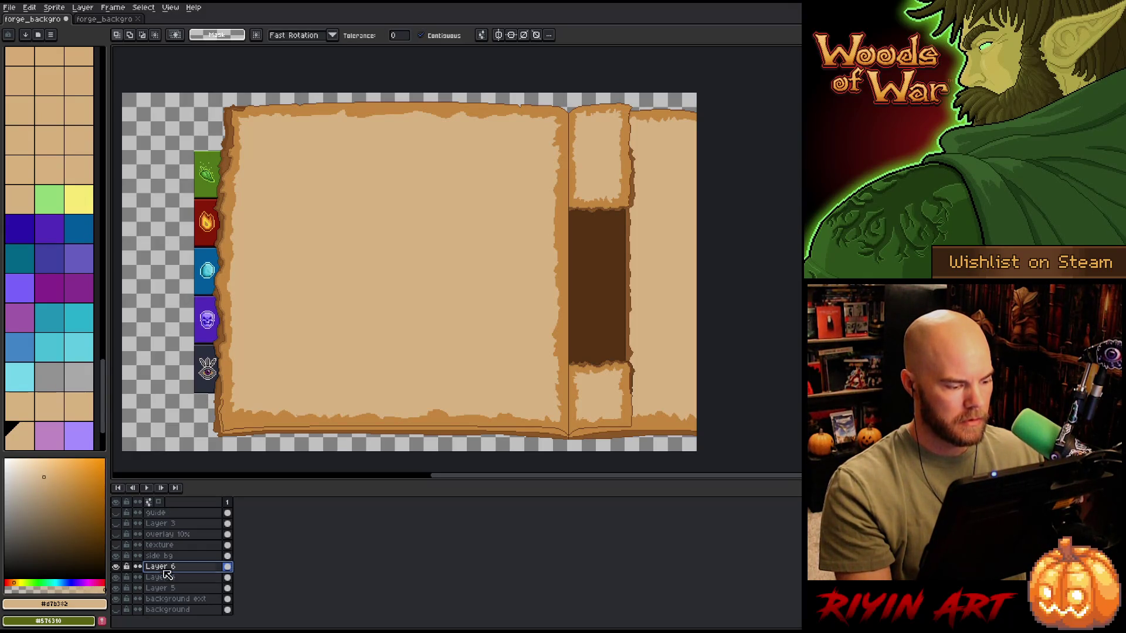
left_click(158, 578)
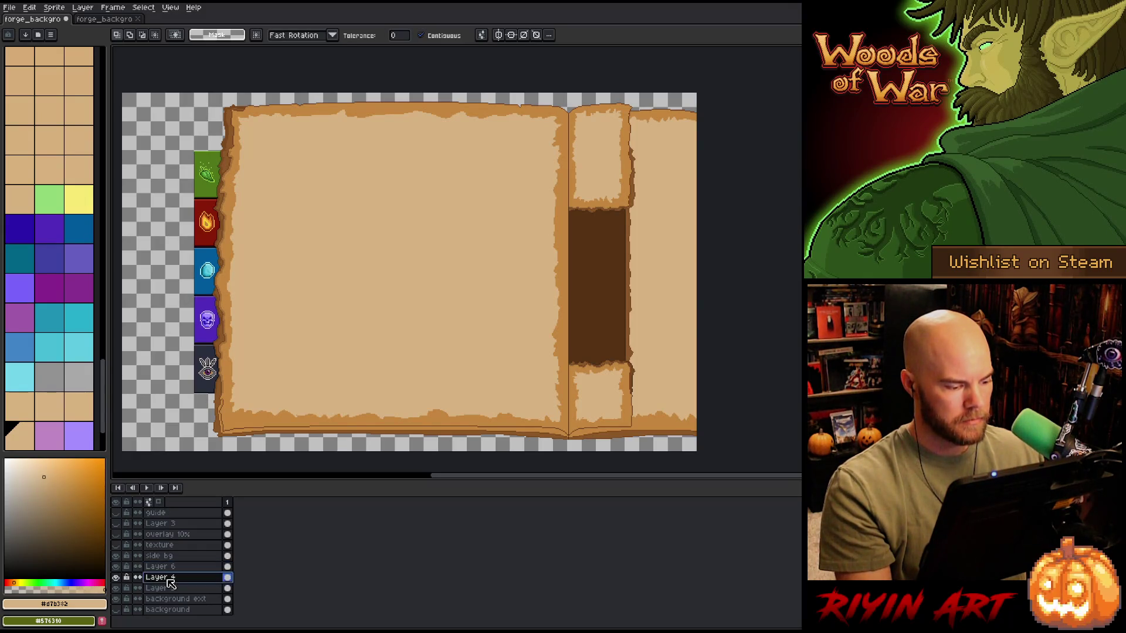
left_click(116, 578)
left_click(118, 578)
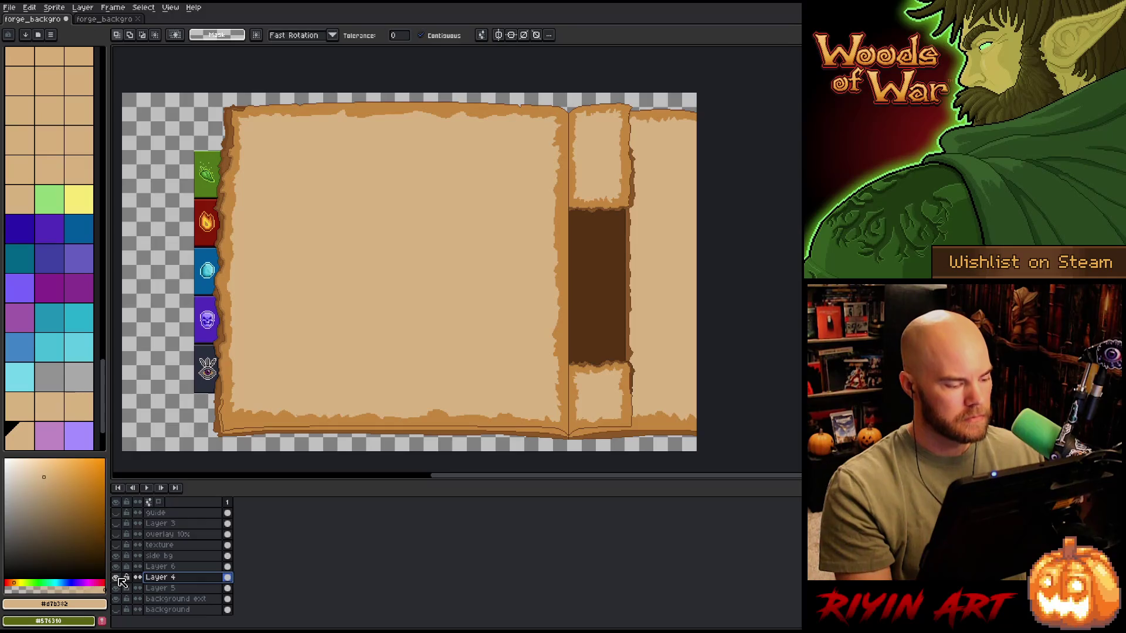
double_click(161, 568)
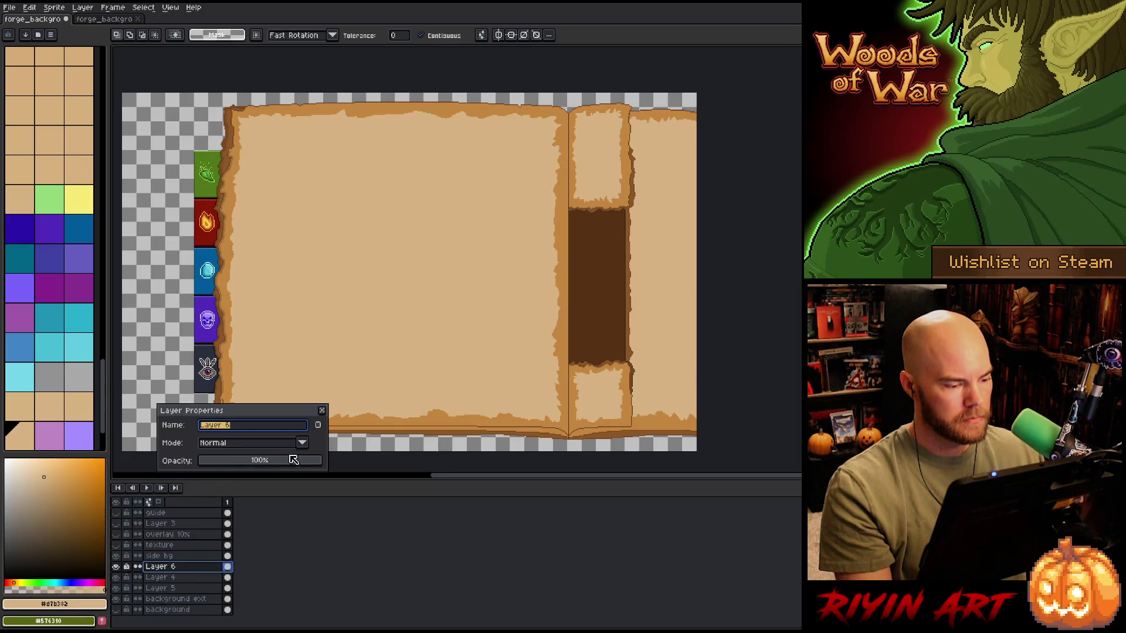
left_click(312, 460)
left_click_drag(314, 463, 293, 467)
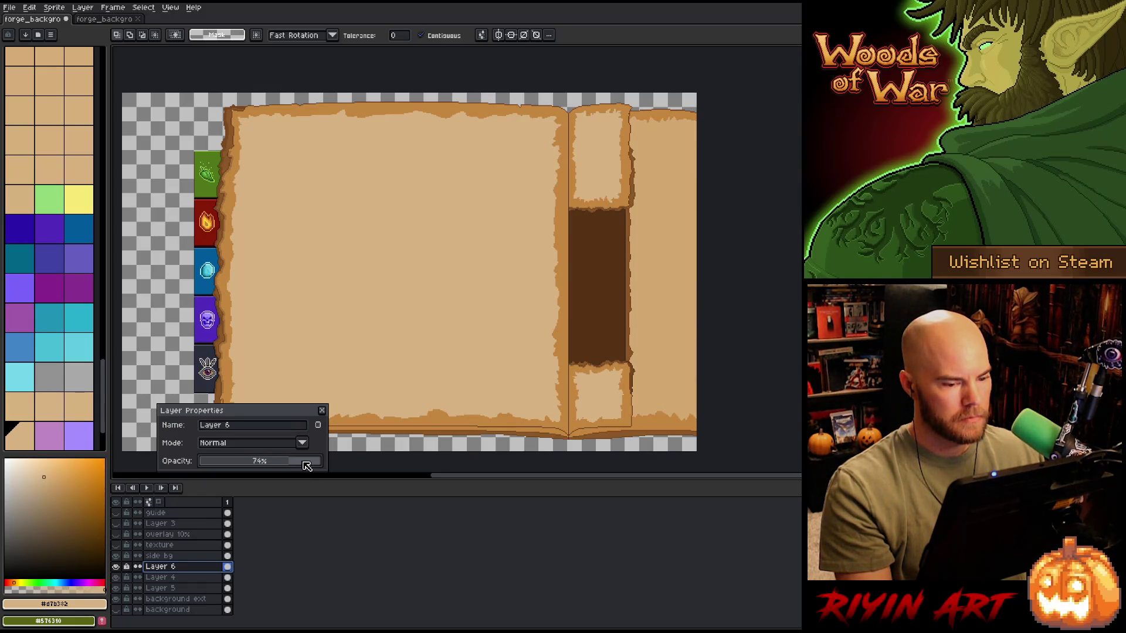
left_click(304, 466)
left_click_drag(304, 465, 297, 465)
left_click(322, 411)
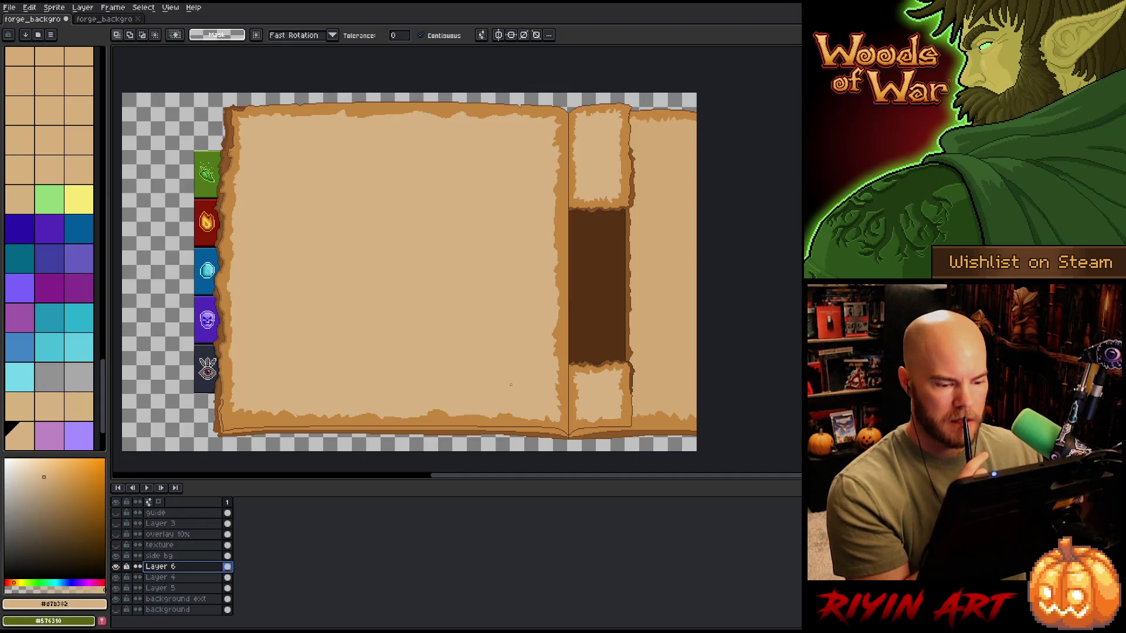
Step: Zoom to the spine bottom, pick its dark brown, and hide Layer 6
scroll(647, 394, "up", 3)
left_click_drag(631, 379, 680, 128)
key("b")
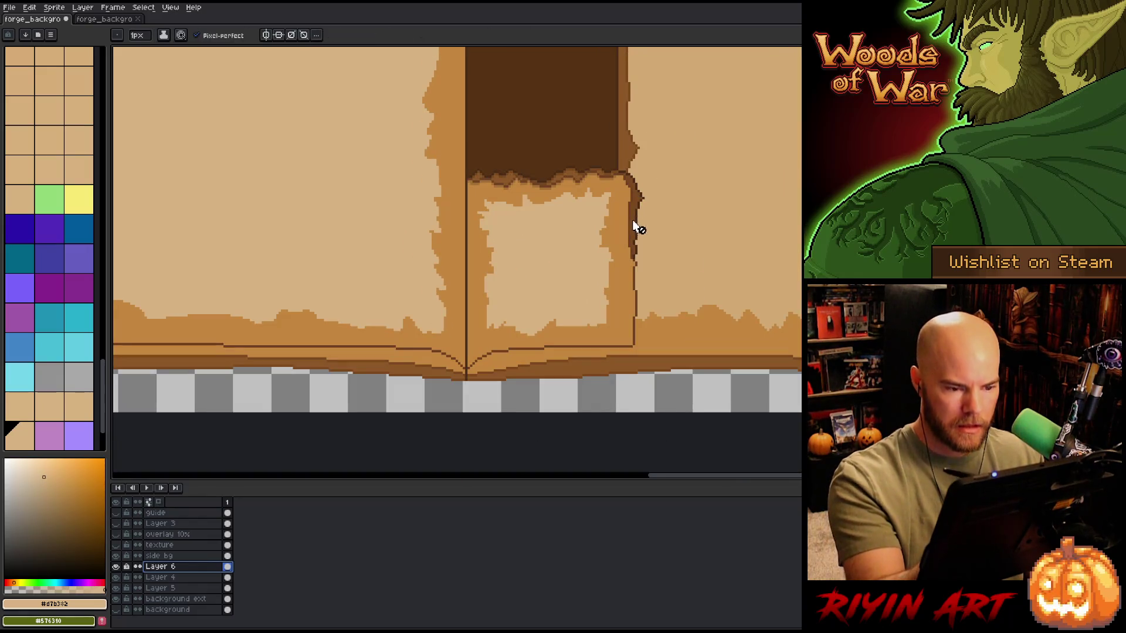
left_click(635, 227, "alt")
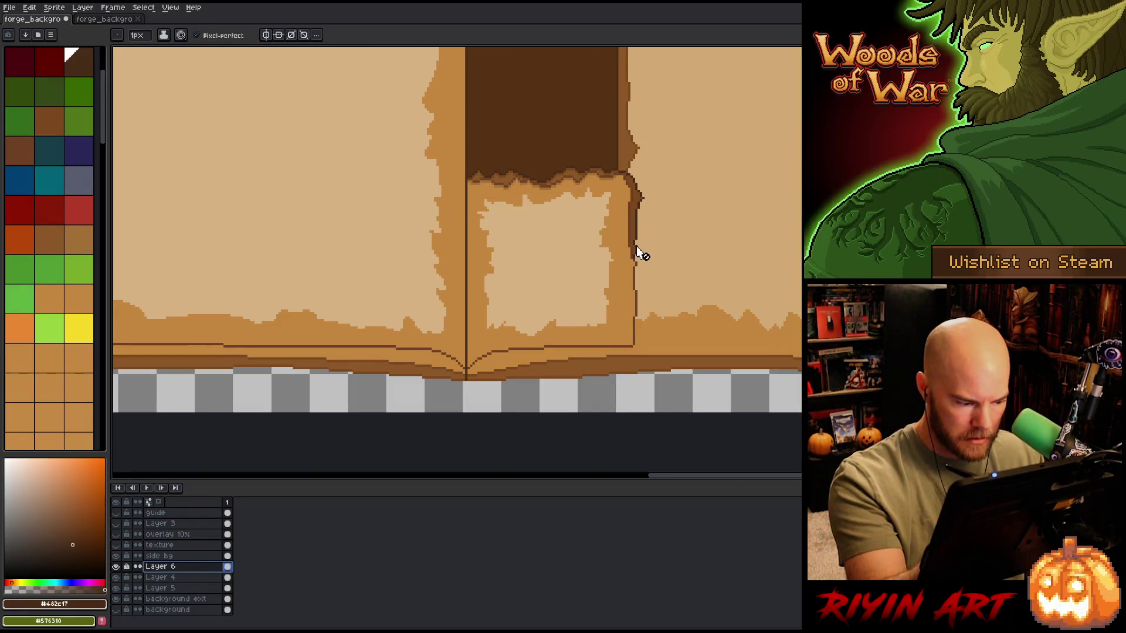
left_click(176, 599)
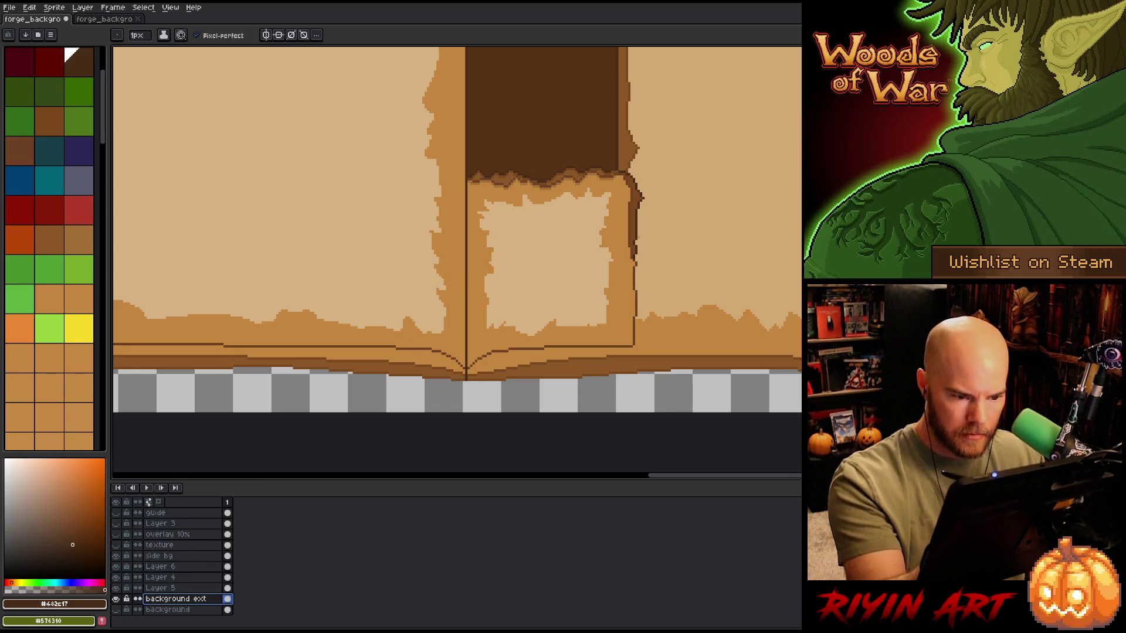
key("alt")
left_click(176, 566)
left_click(116, 566)
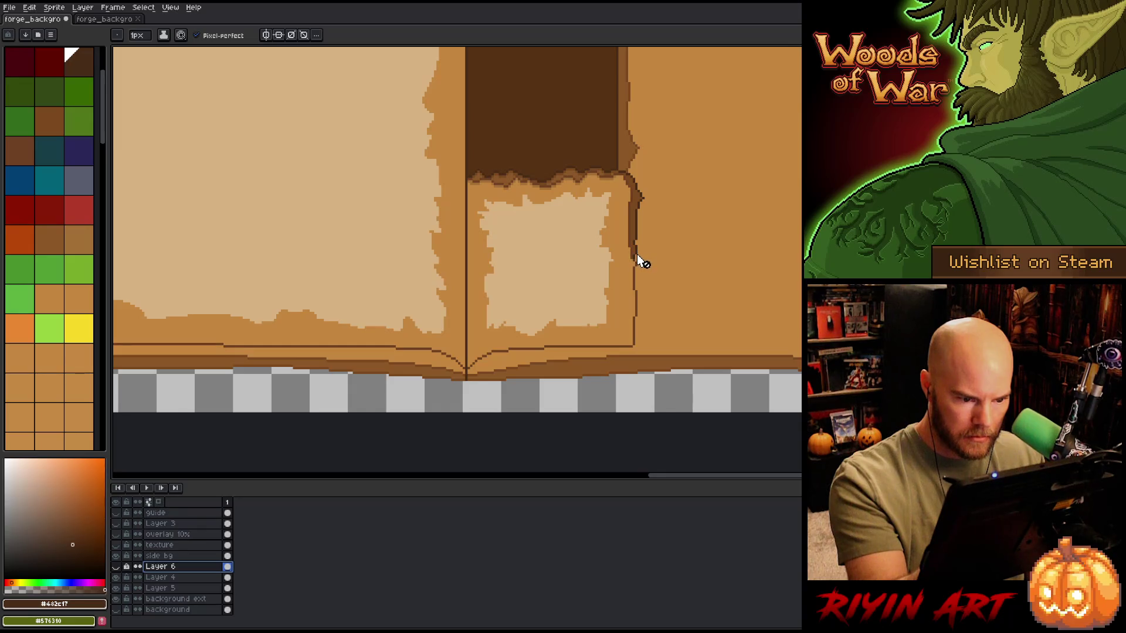
Step: Compare the page edge by toggling background ext, then duplicate the background ext layer
left_click(193, 598)
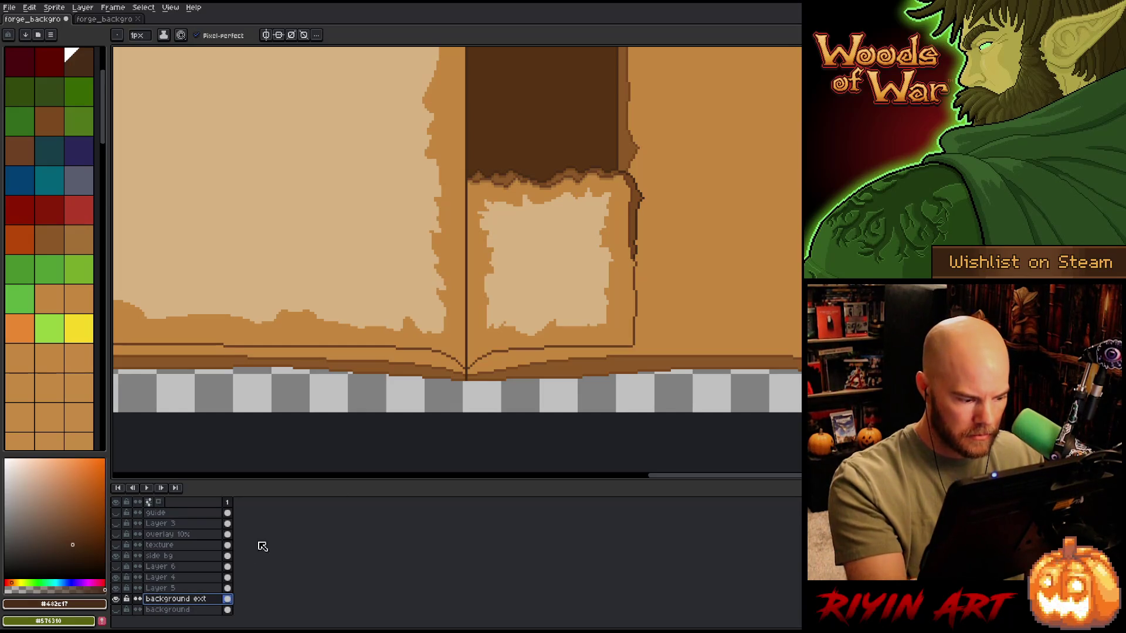
left_click(116, 598)
left_click(116, 598)
left_click(117, 598)
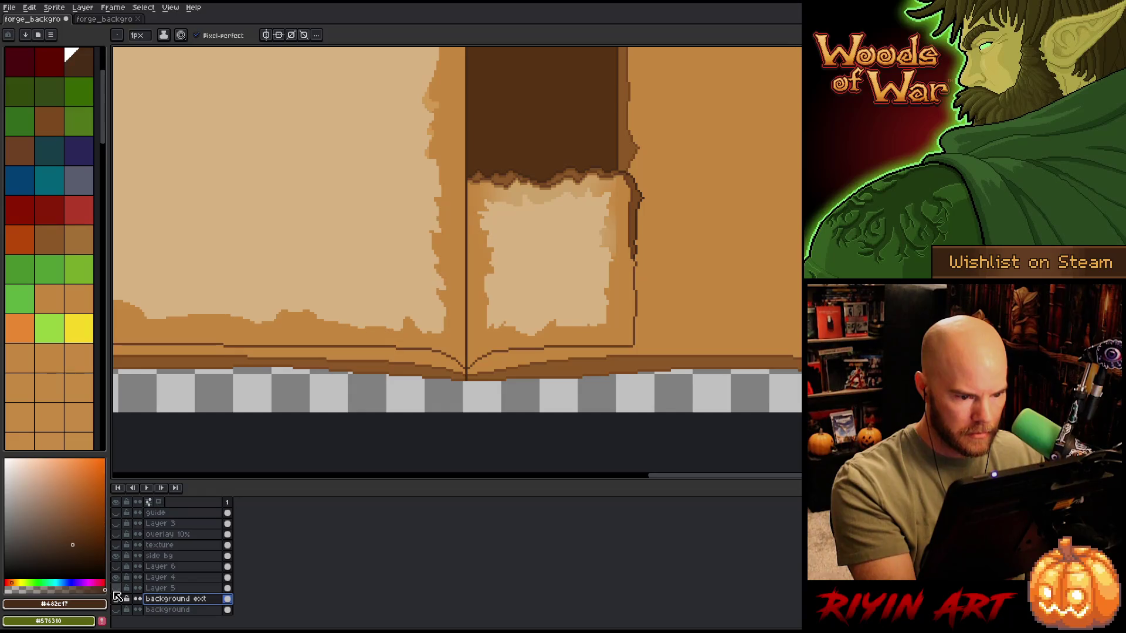
left_click(116, 598)
left_click(161, 588)
left_click(188, 599)
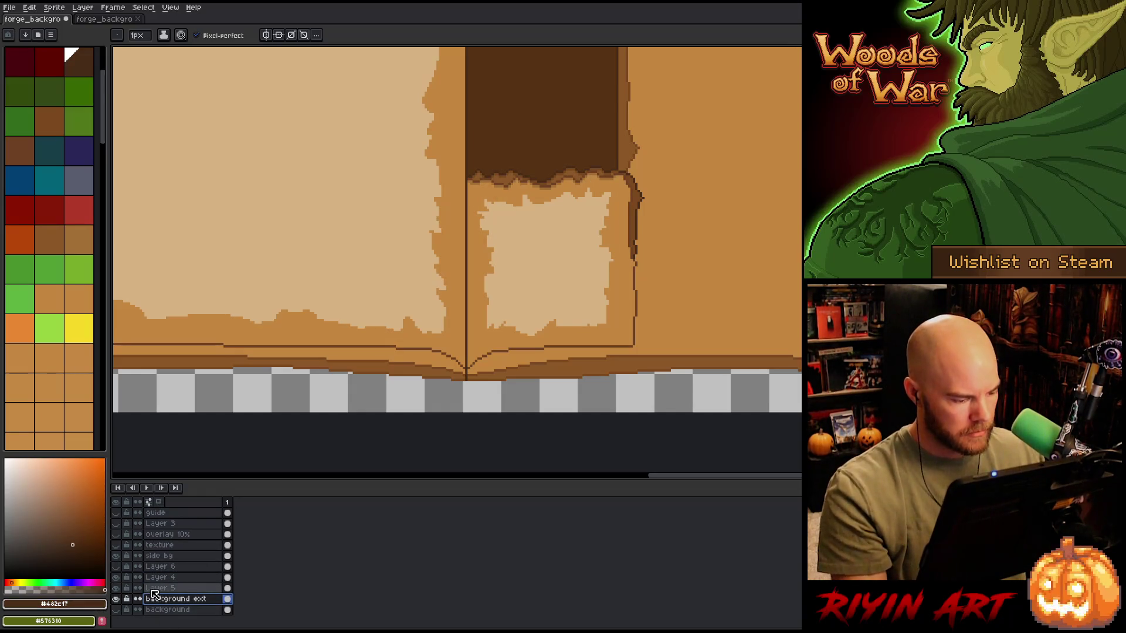
right_click(179, 601)
left_click(186, 606)
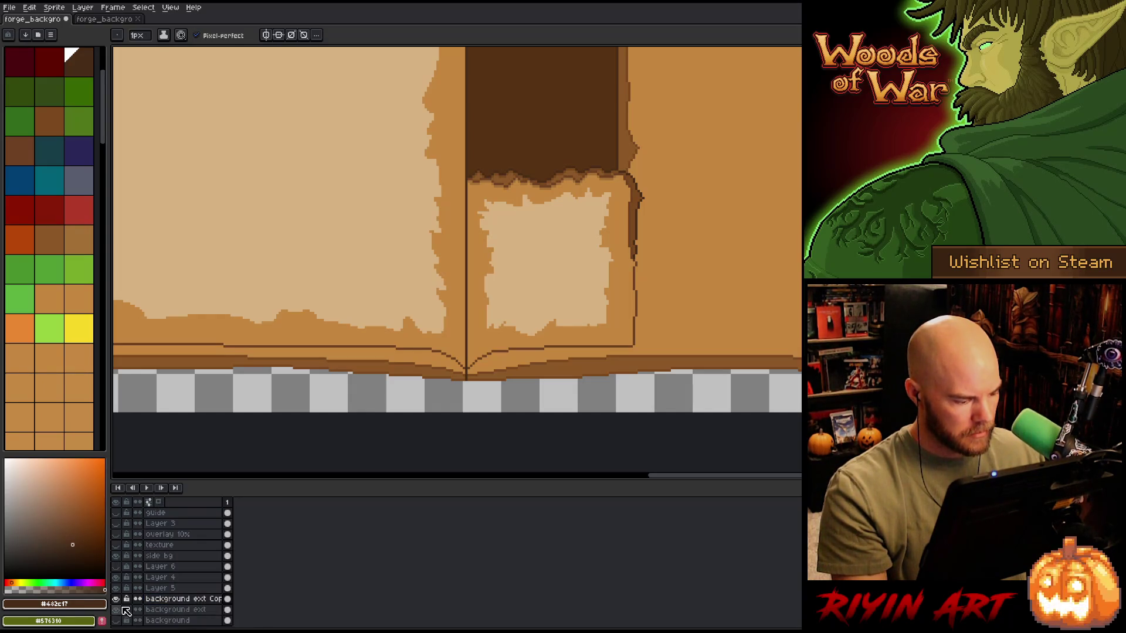
Step: Move the background ext copy below the original and delete Layer 5
left_click_drag(149, 601, 170, 614)
left_click(141, 588)
left_click(115, 588)
left_click(116, 588)
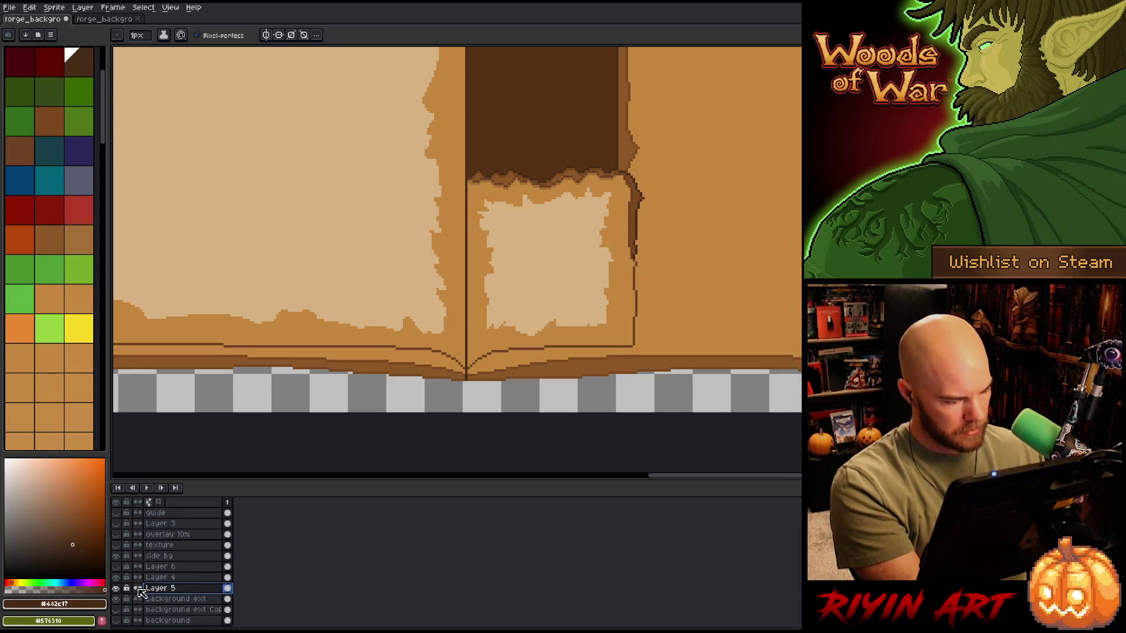
key("Delete")
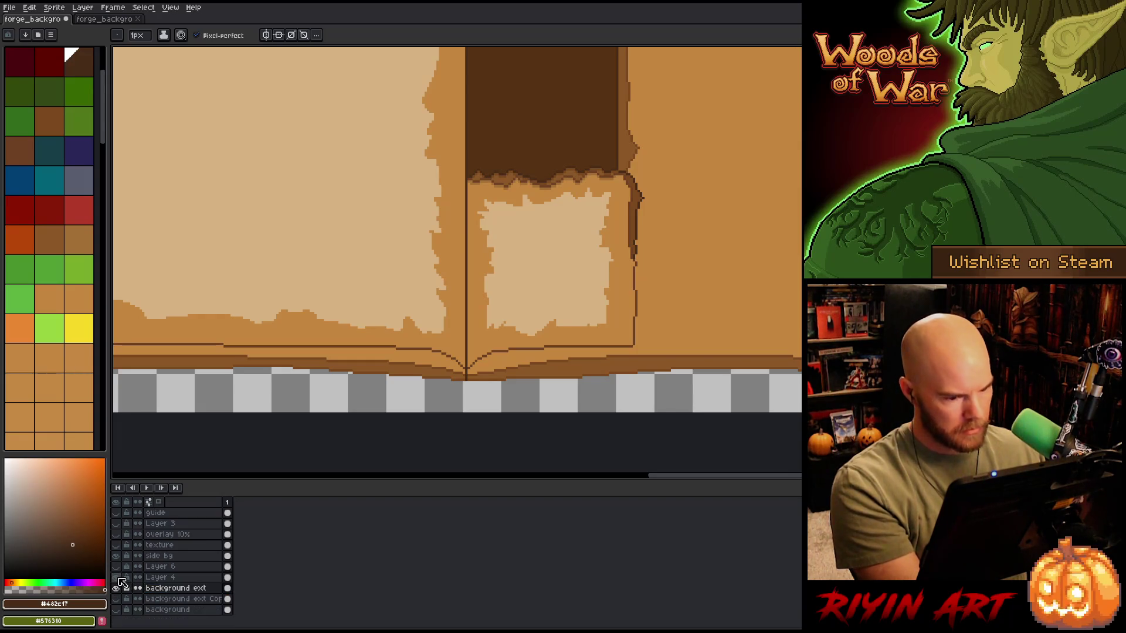
Step: Draw a dark ragged line down the small right page's edge and fill the strip below in brown
key("i")
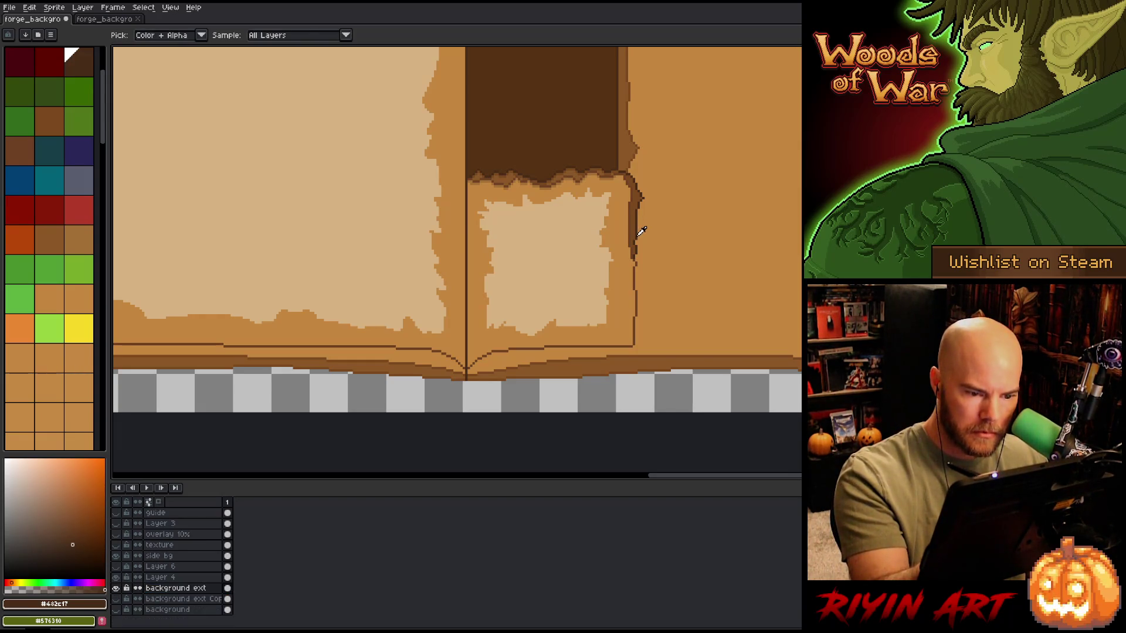
key("b")
mouse_move(639, 260)
left_mouse_down()
mouse_move(644, 322)
mouse_move(613, 352)
mouse_move(489, 362)
left_mouse_up()
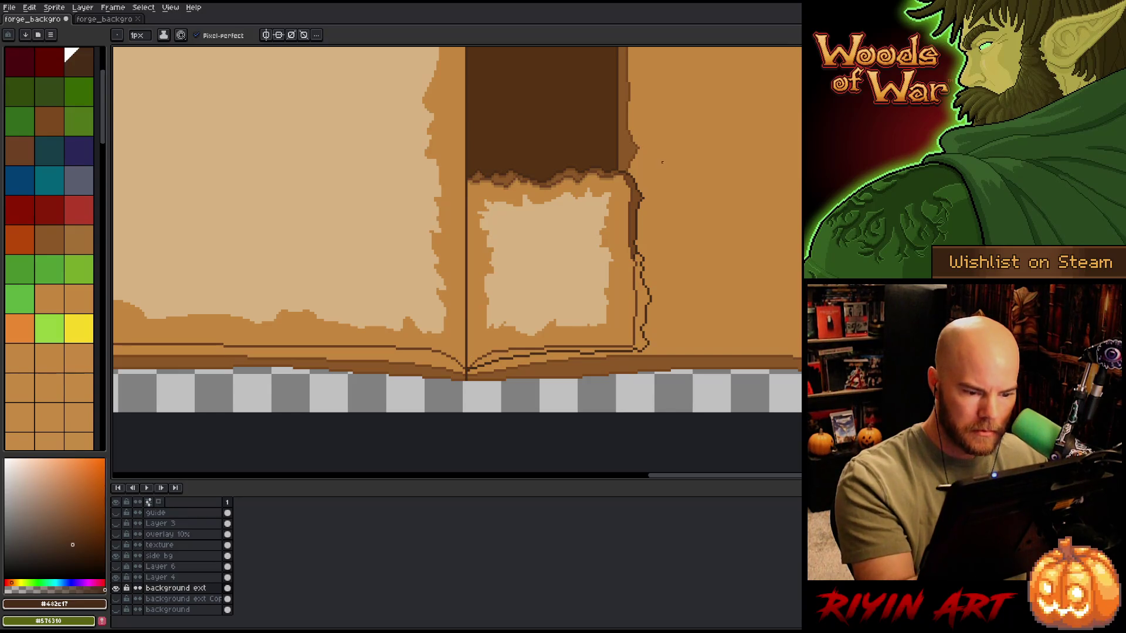
left_click(633, 221, "alt")
left_click(642, 299)
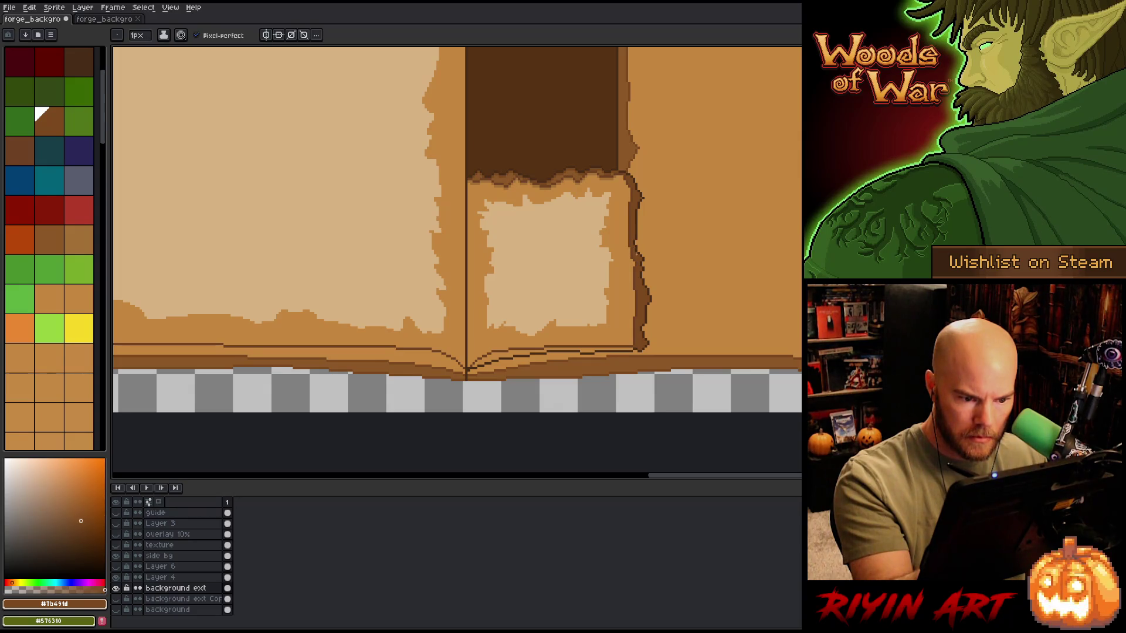
key("g")
left_click(628, 352)
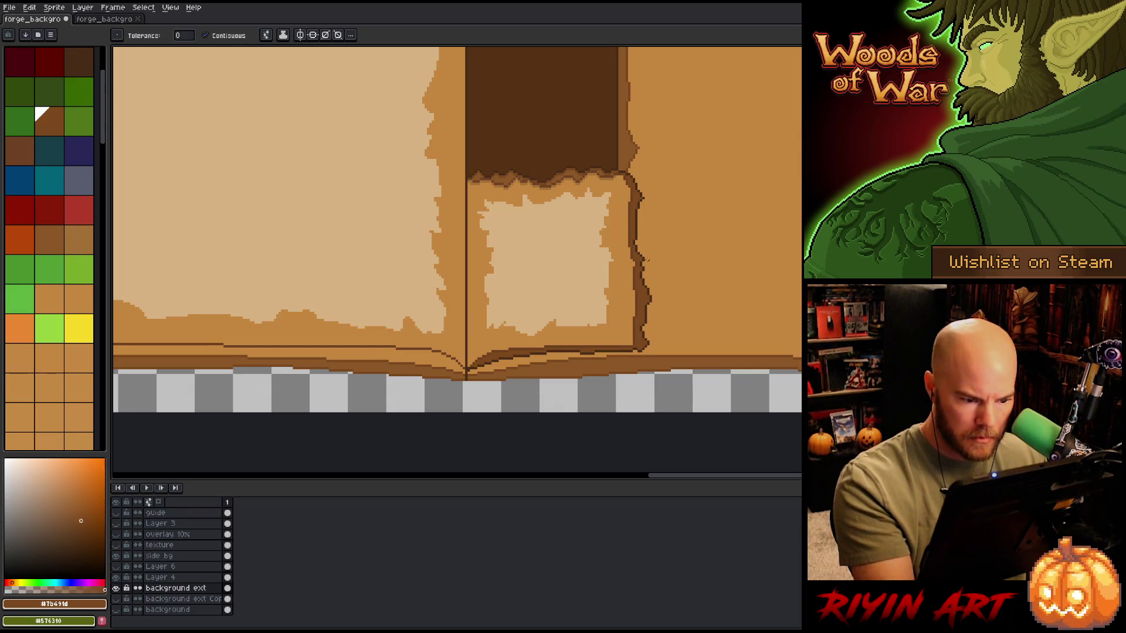
left_click_drag(661, 262, 645, 376)
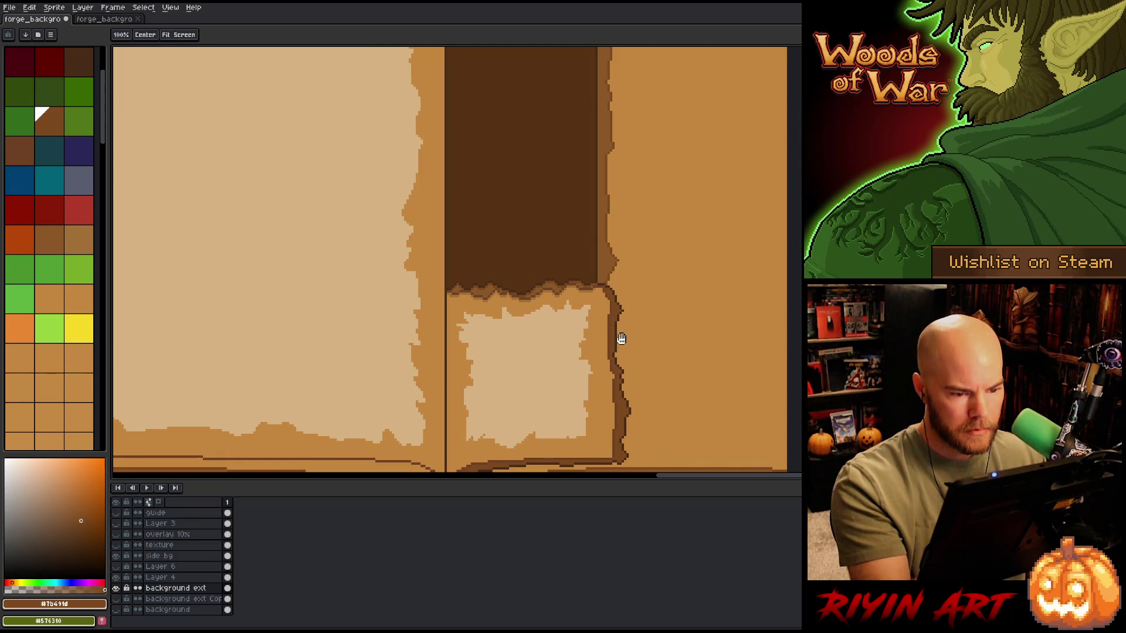
Step: Zoom out and try a darker fill on the left page's bottom edge, then undo it
left_click_drag(618, 329, 710, 203)
mouse_move(545, 374)
left_mouse_down()
mouse_move(553, 385)
mouse_move(656, 377)
left_mouse_up()
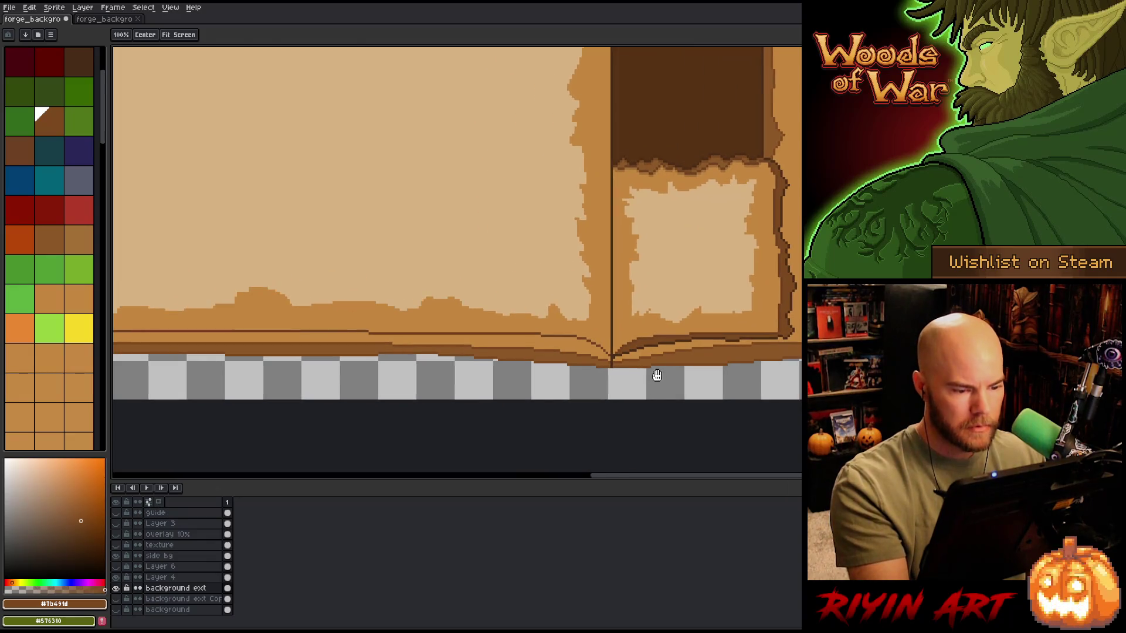
key("minus")
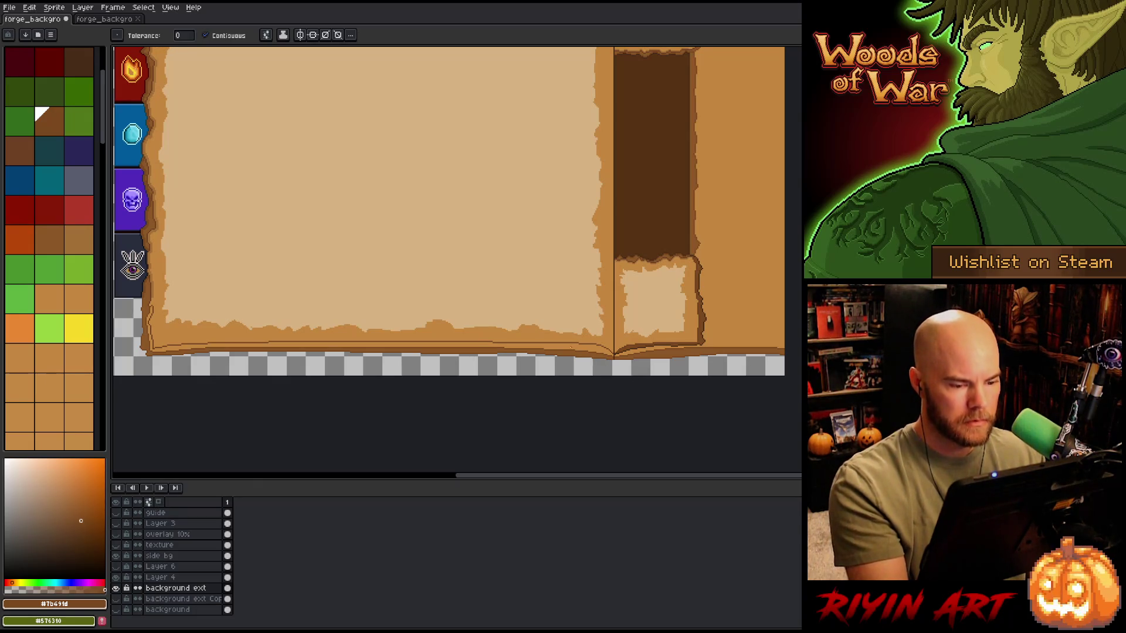
left_click(381, 347)
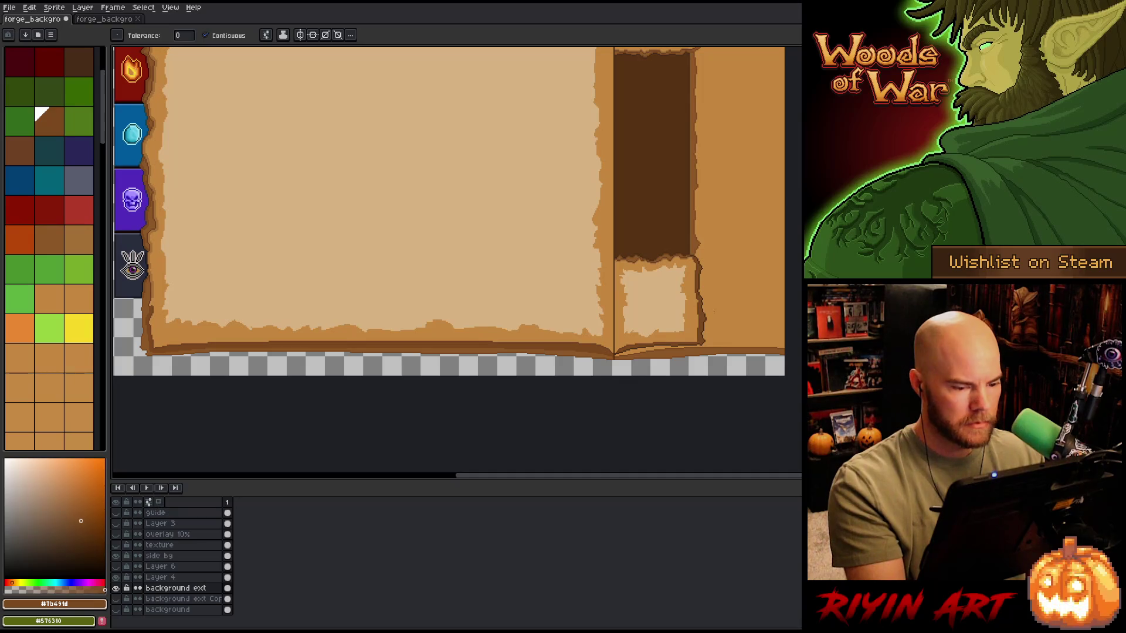
key("ctrl+z")
Step: Pick a slightly different edge shade and fill the left page's bottom strip and right orange panel
key("i")
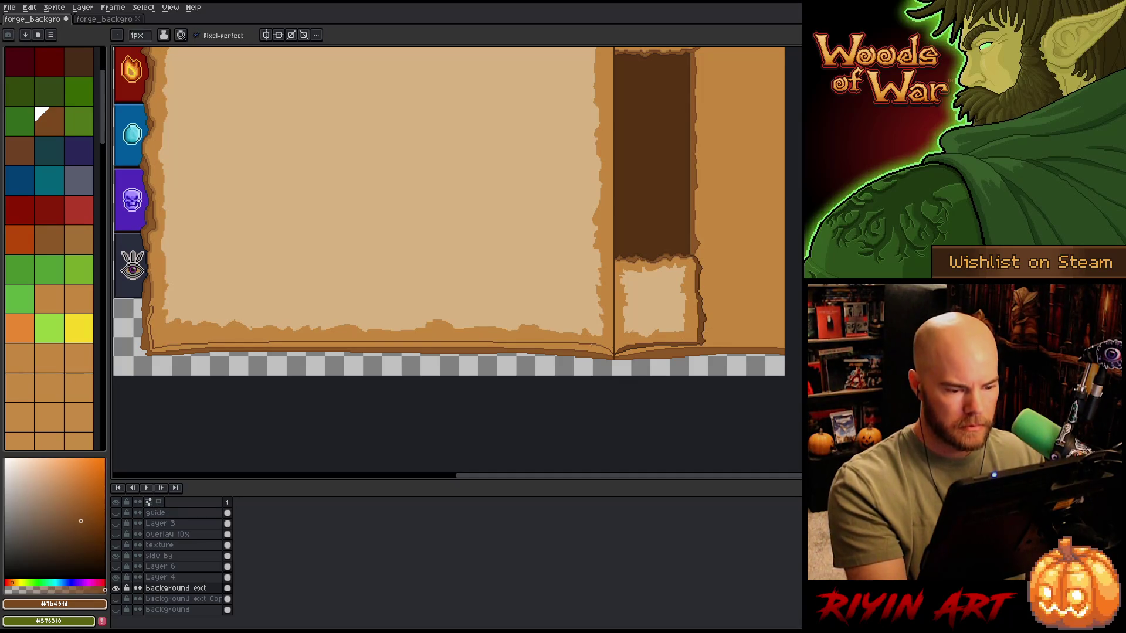
left_click(589, 343)
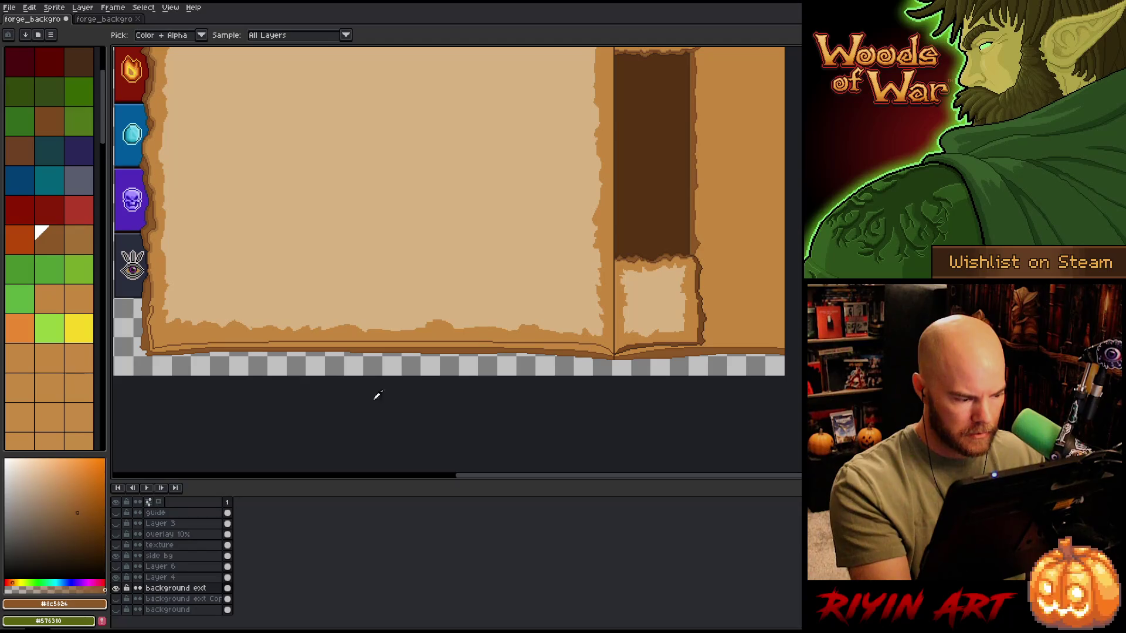
left_click(76, 498)
key("g")
left_click(235, 343)
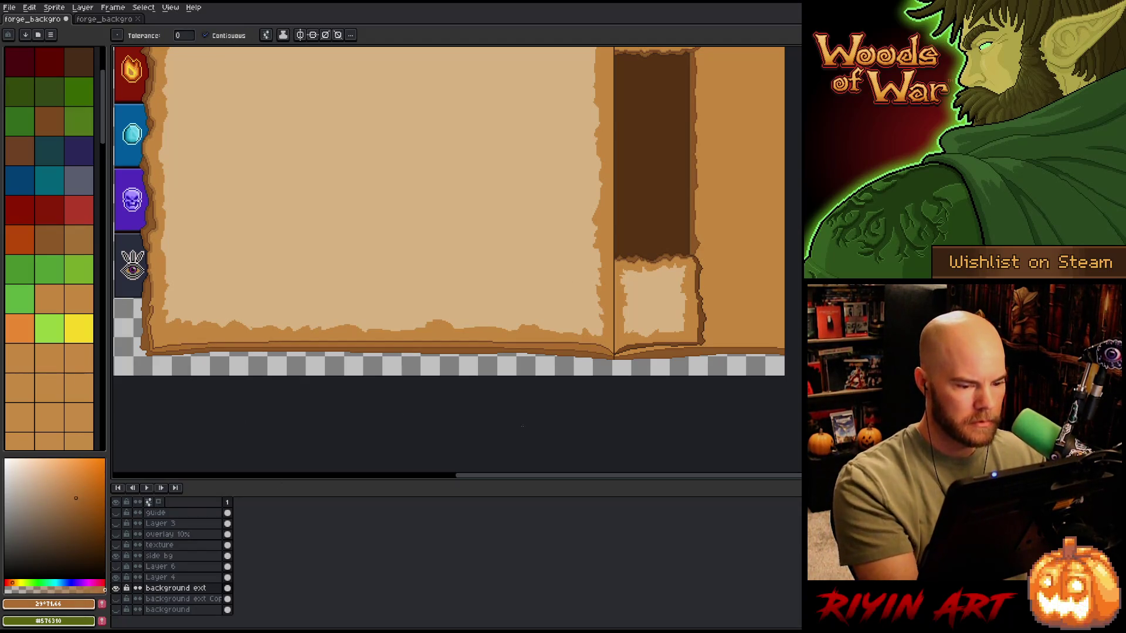
left_click(739, 310)
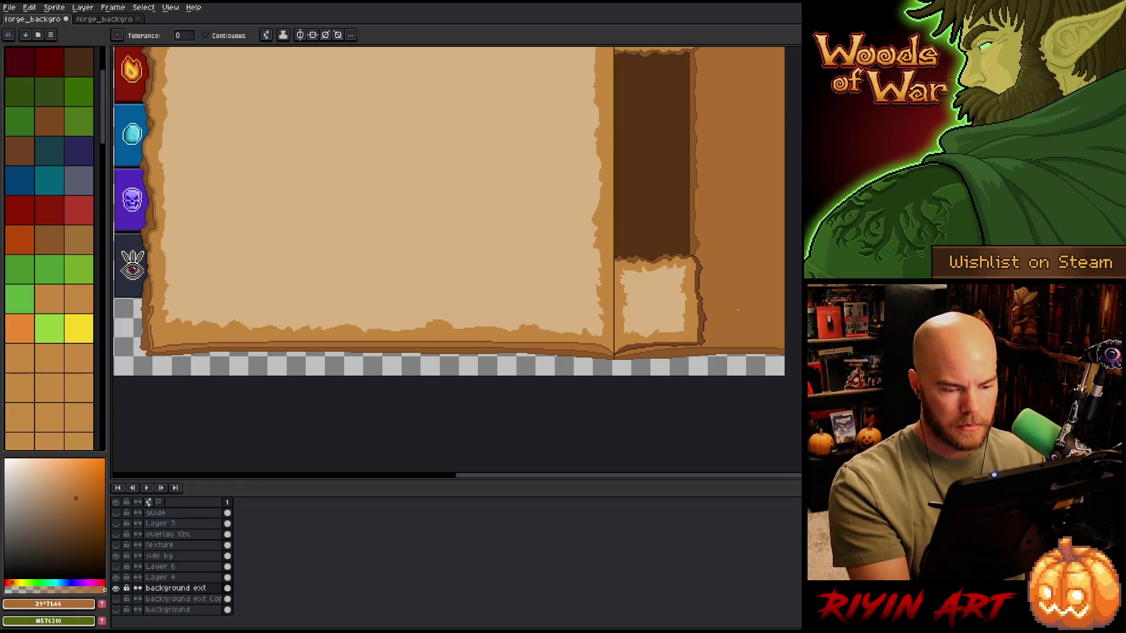
left_click_drag(750, 301, 700, 375)
scroll(700, 375, "down", 1)
scroll(639, 325, "down", 1)
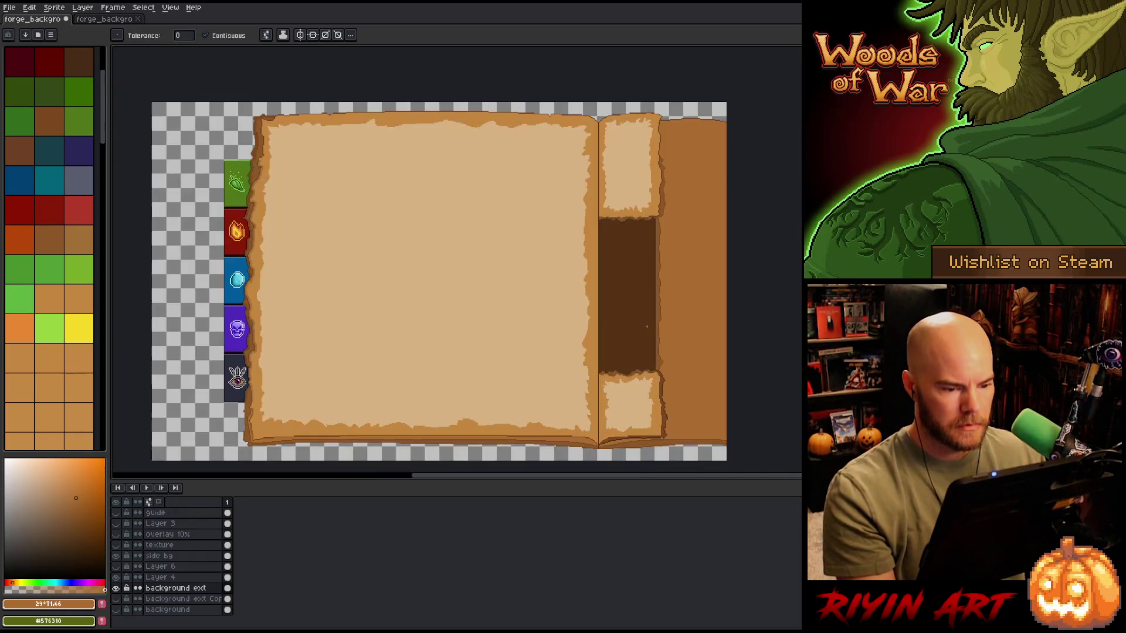
left_click_drag(639, 325, 604, 323)
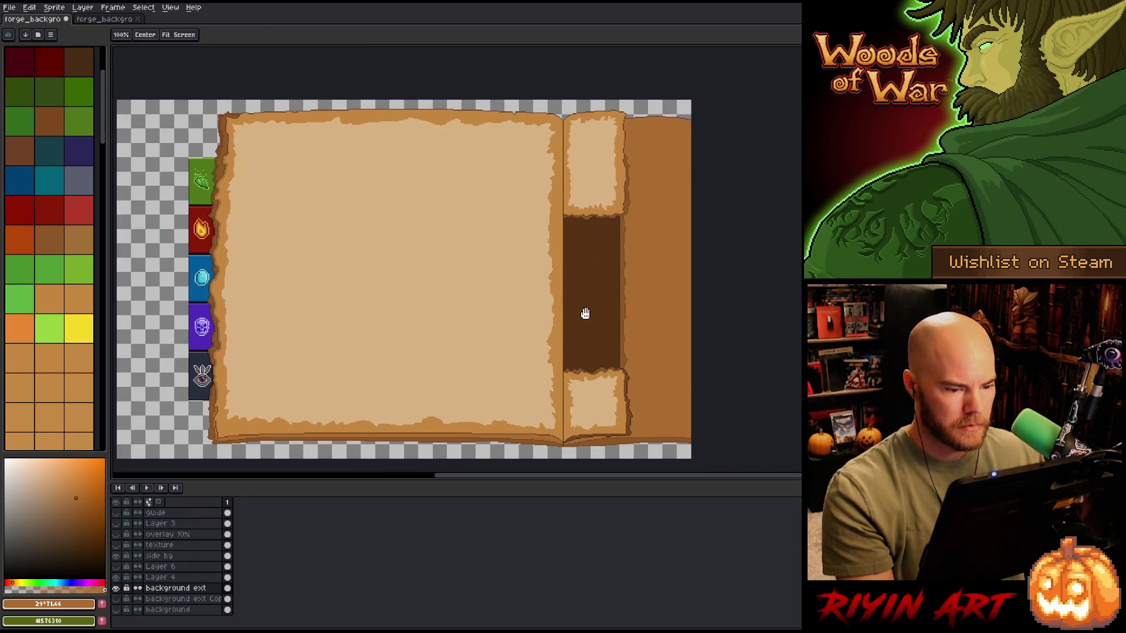
Step: Show Layer 6 again, compare it against the strip below, and select the whole canvas on Layer 6
left_click(121, 568)
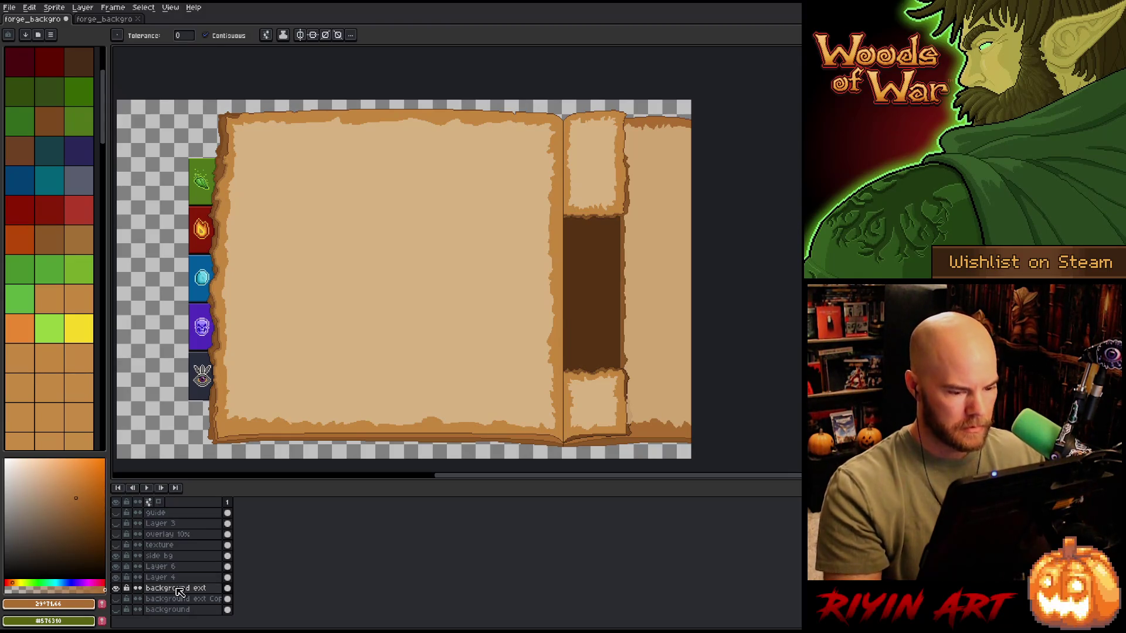
key("m")
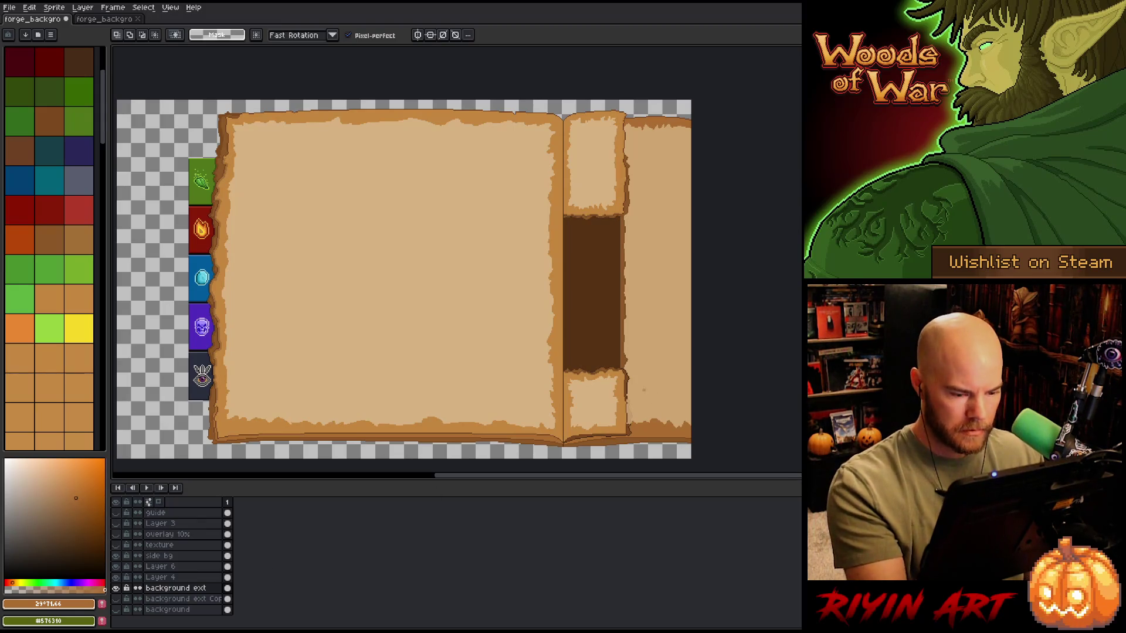
key("w")
left_click(656, 427)
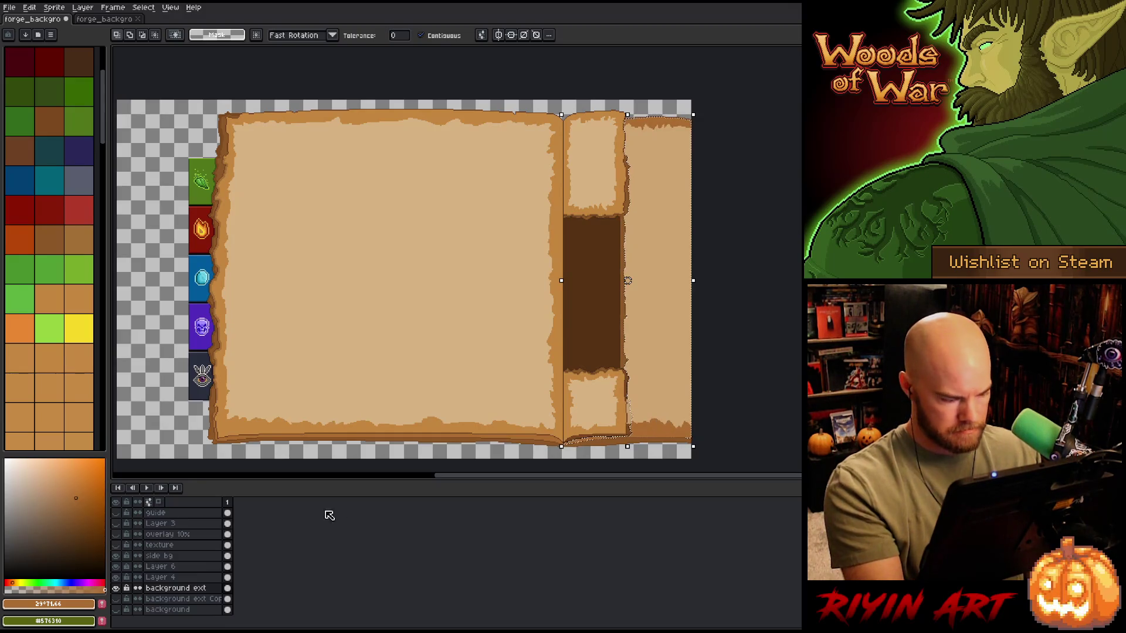
left_click(161, 577)
left_click(168, 567)
left_click(115, 566)
left_click(115, 567)
key("ctrl+a")
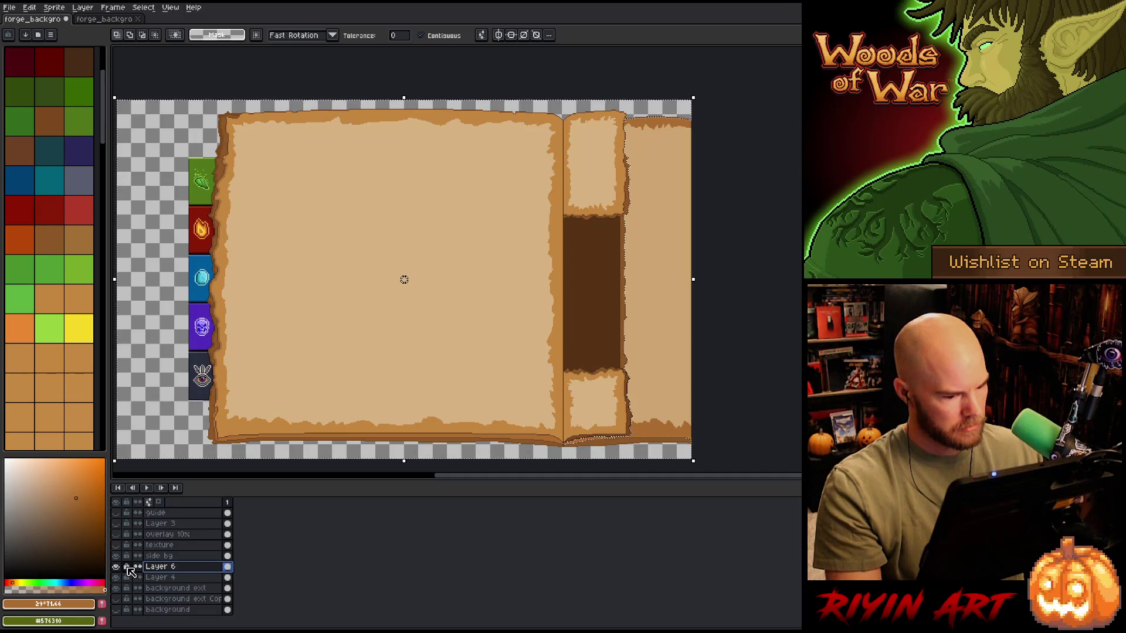
Step: Lower Layer 6's opacity in its properties to darken the right strip
left_click(116, 566)
left_click(116, 567)
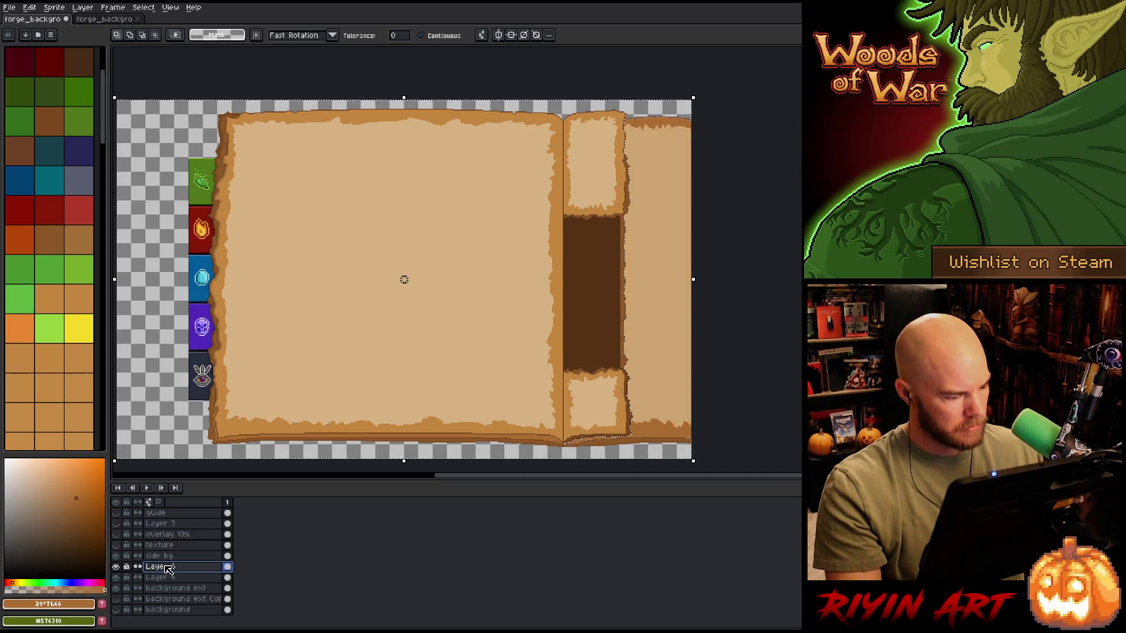
double_click(161, 567)
left_click(257, 462)
left_click_drag(257, 463, 263, 465)
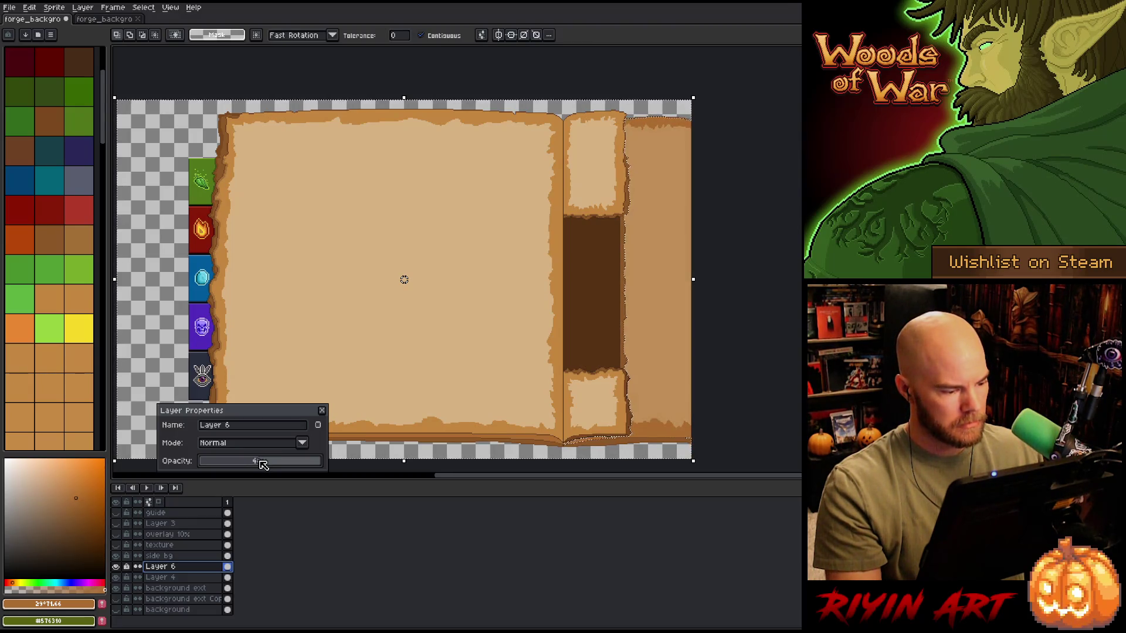
left_click(322, 411)
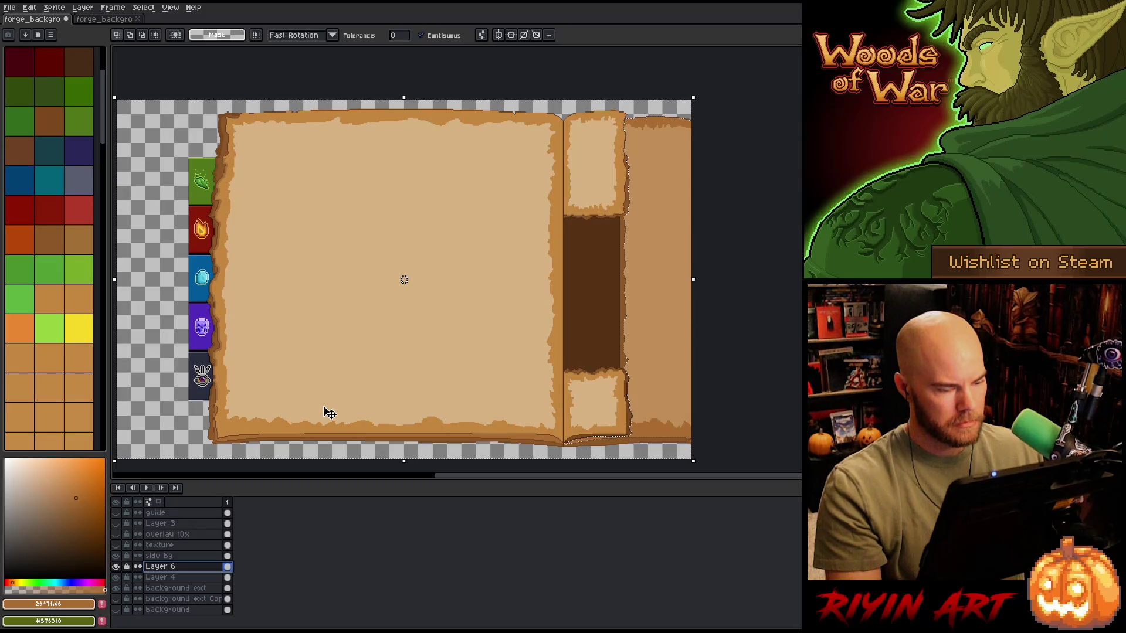
Step: Deselect, bring the page's bottom edge into view, and auto-select the background ext layer with the Move tool
key("ctrl+d")
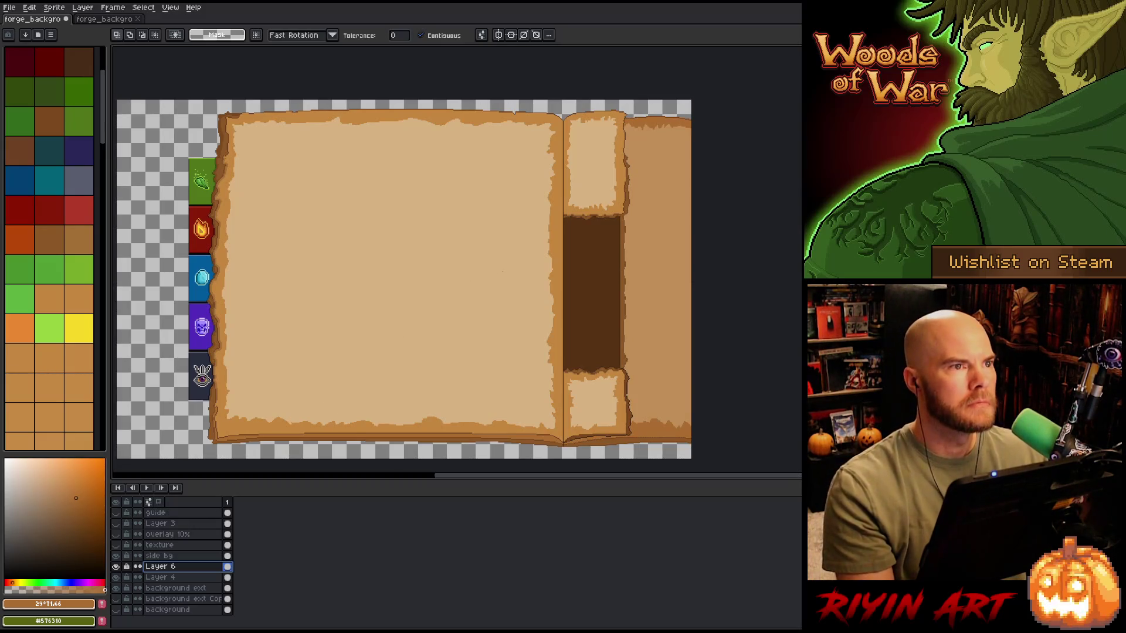
scroll(518, 262, "down", 1)
scroll(518, 262, "up", 1)
scroll(517, 263, "down", 1)
key("space")
left_click_drag(414, 298, 437, 310)
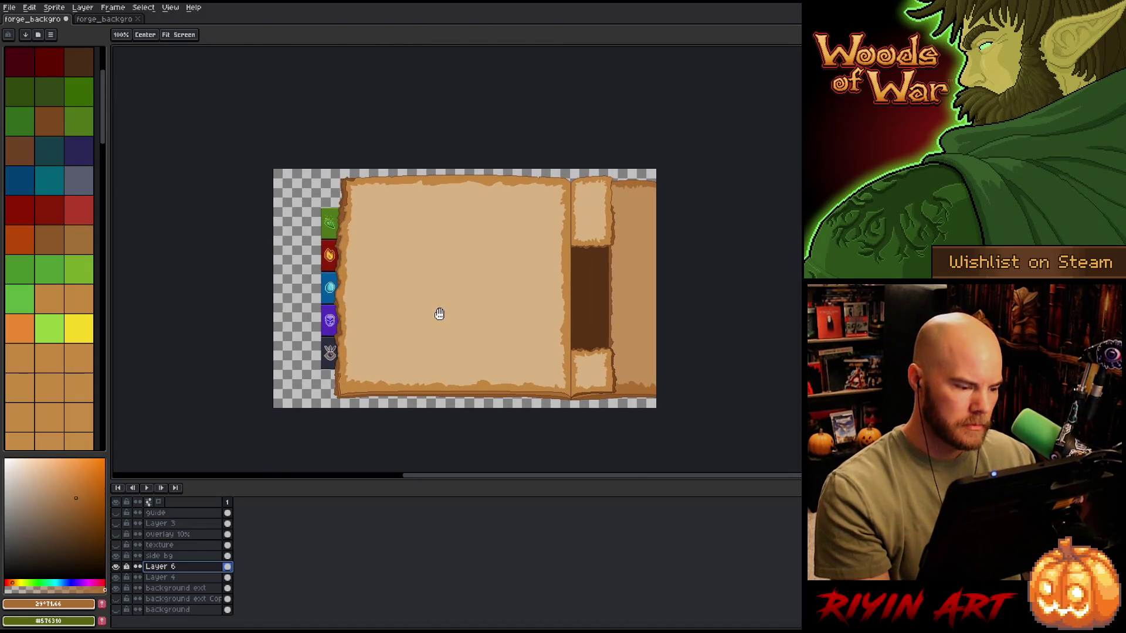
scroll(463, 286, "up", 1)
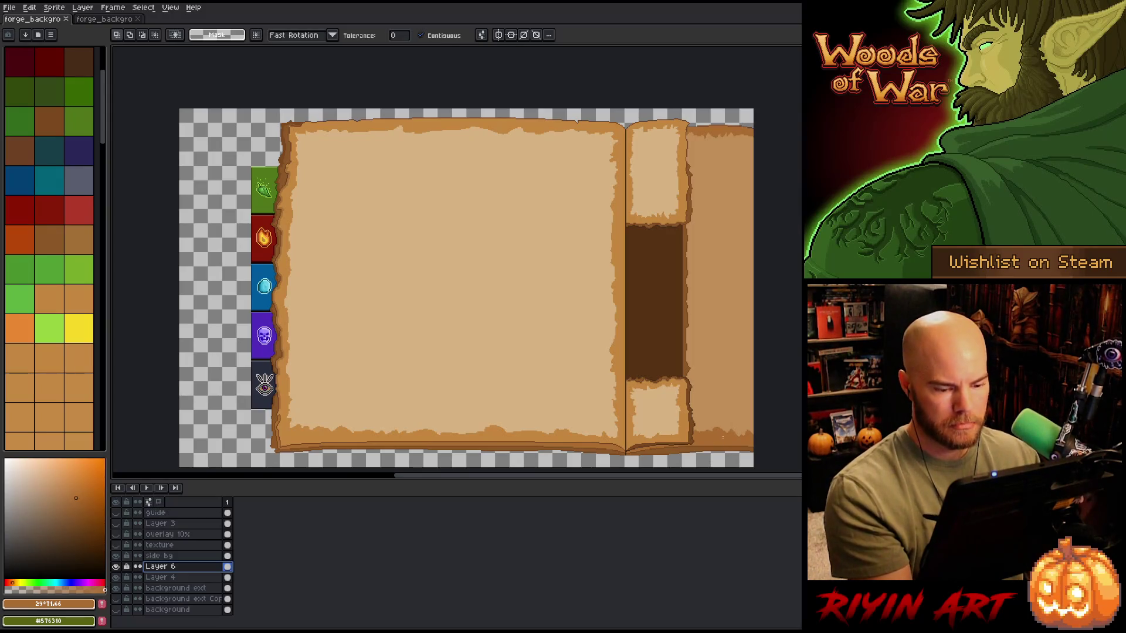
scroll(733, 439, "up", 1)
left_click_drag(768, 397, 794, 271)
key("v")
left_click(637, 309)
key("b")
scroll(692, 321, "up", 2)
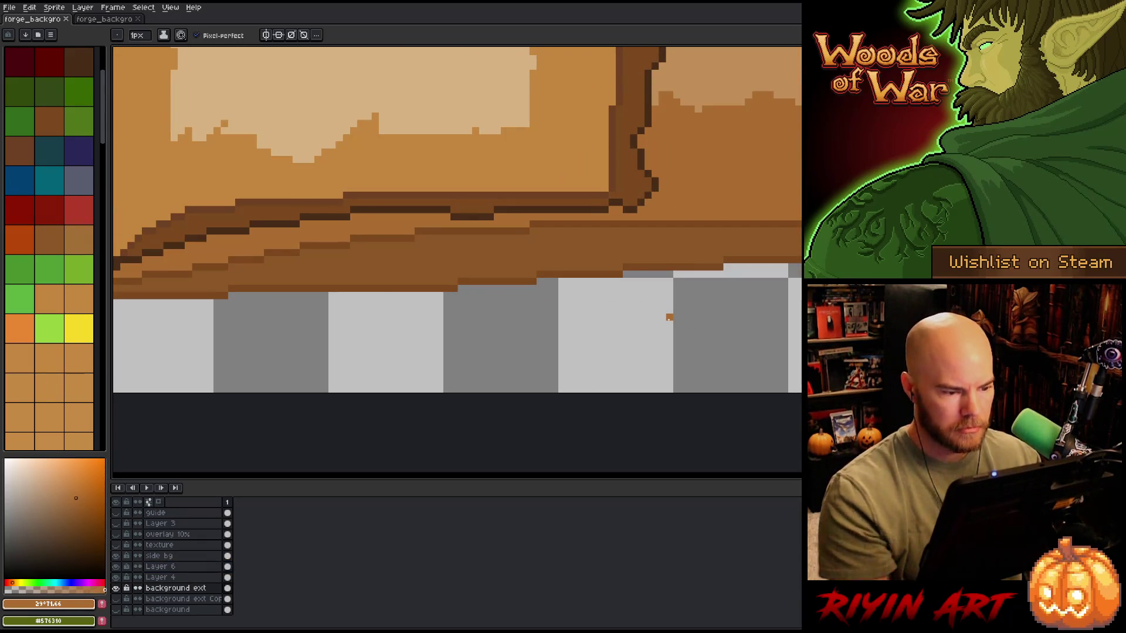
Step: Marquee a strip along the book's bottom edge and nudge it two pixels left, committing each move
key("m")
left_click_drag(748, 263, 349, 380)
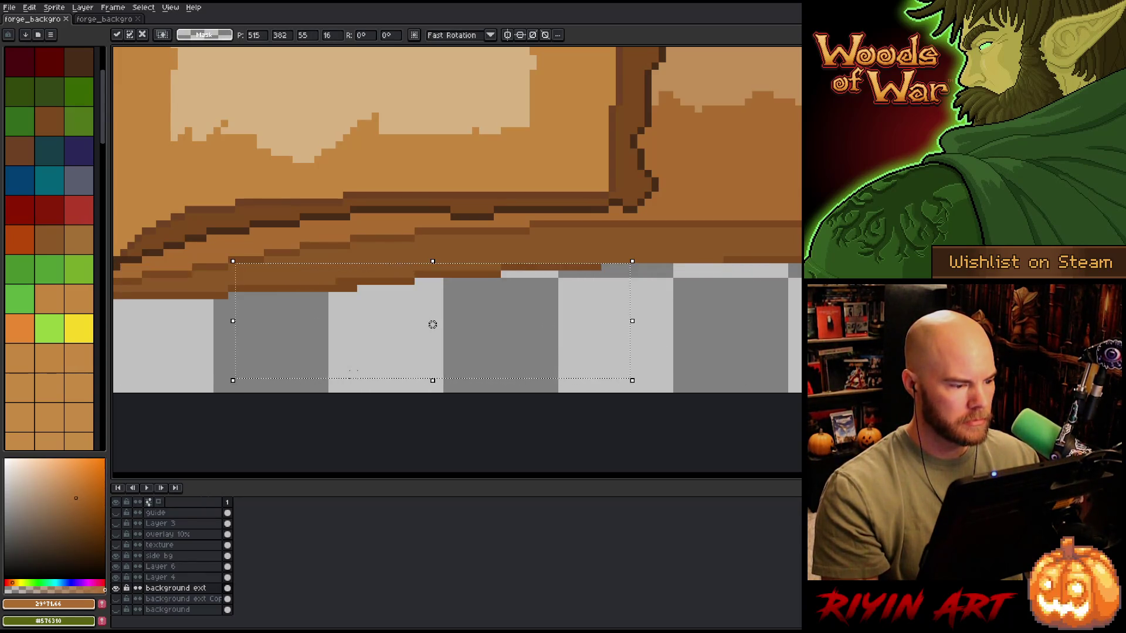
key("Left")
key("Left")
key("Left")
key("Left")
key("Left")
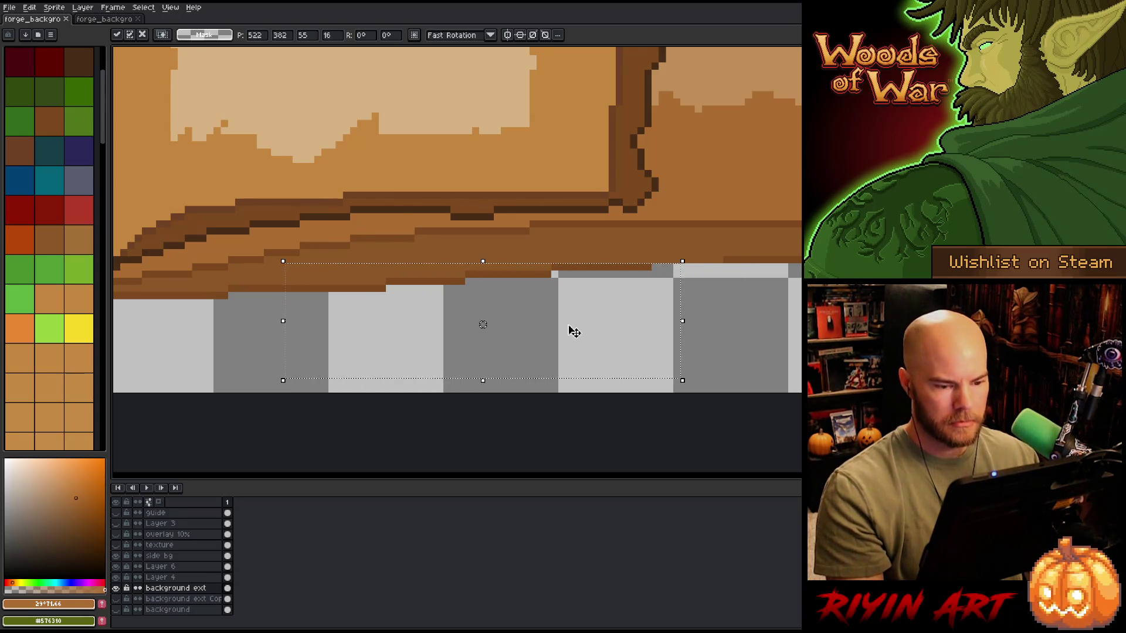
key("Return")
key("Left")
key("Left")
key("Left")
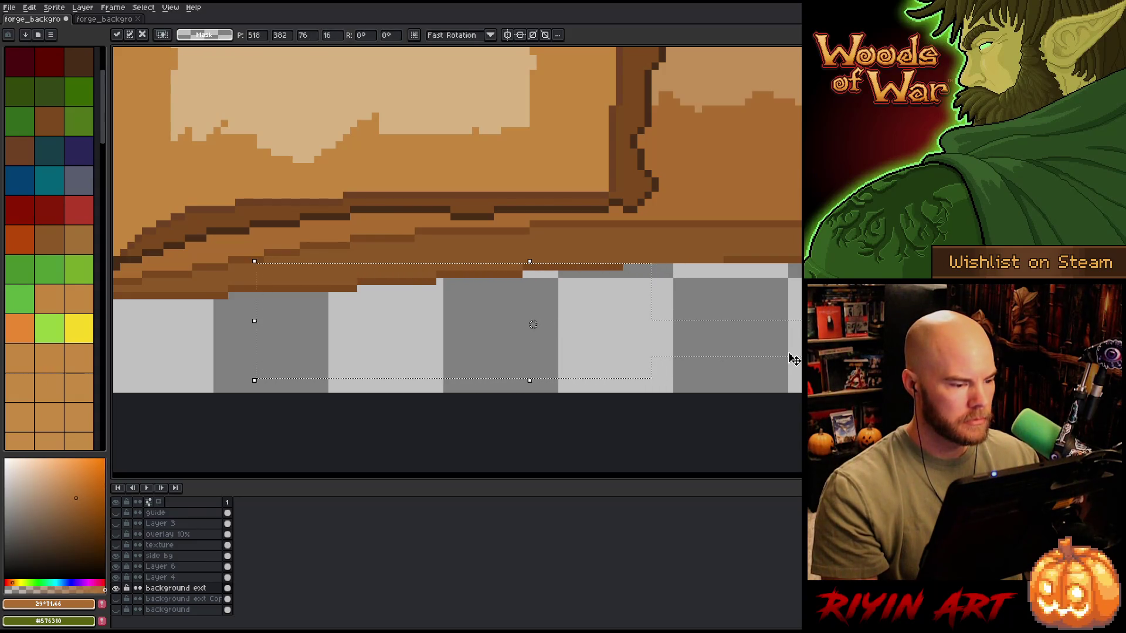
key("ctrl+d")
left_click_drag(759, 257, 623, 262)
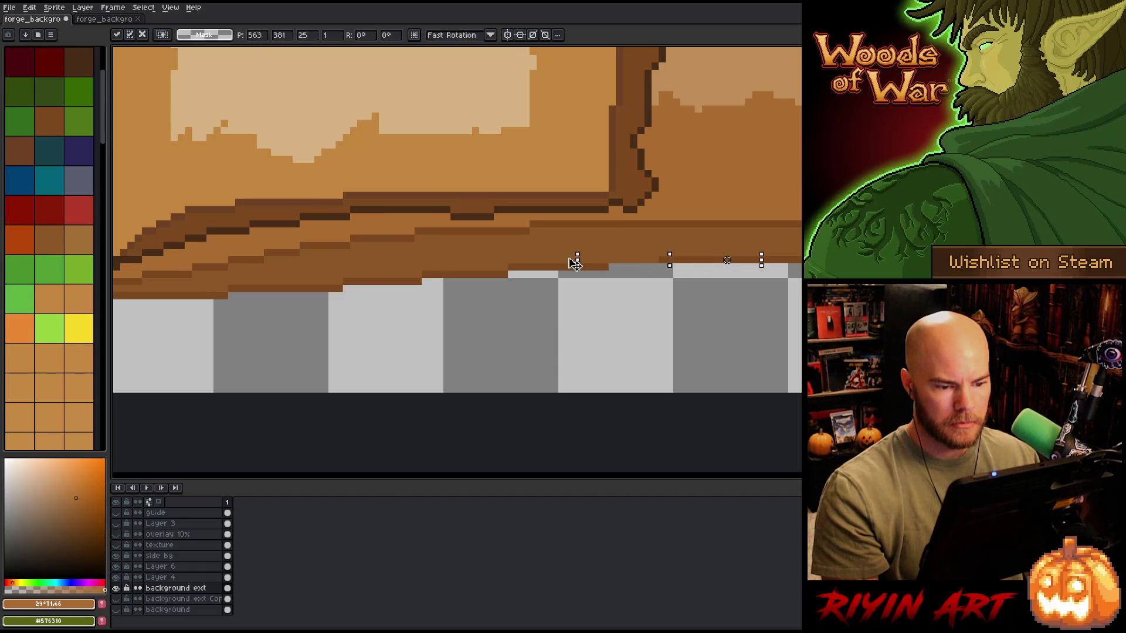
scroll(484, 260, "down", 2)
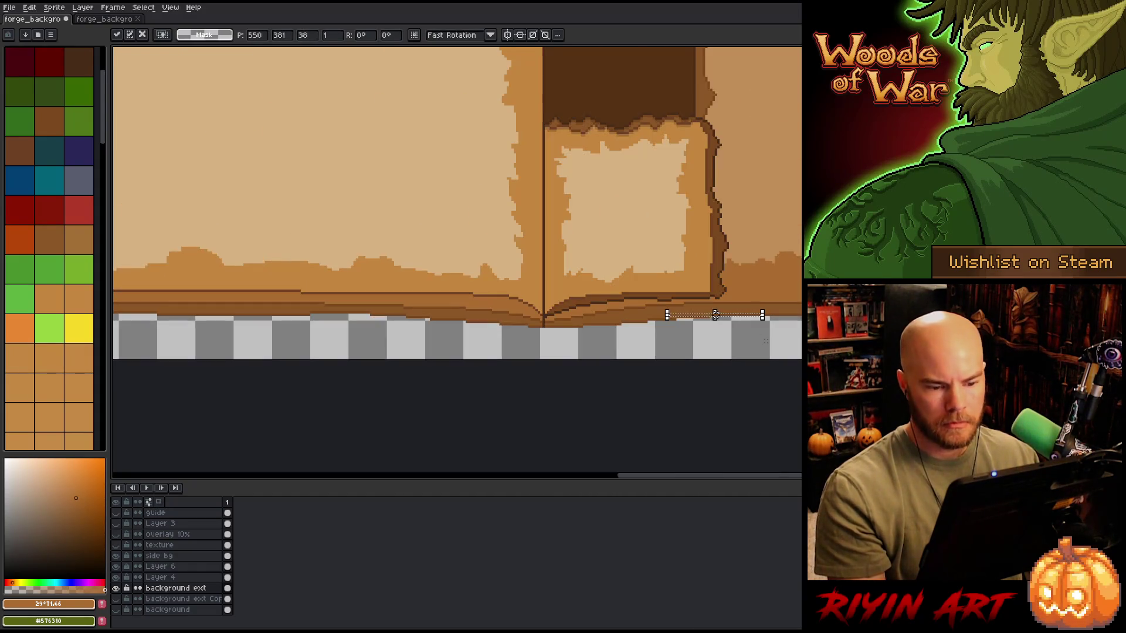
key("Return")
scroll(484, 259, "down", 1)
scroll(497, 307, "down", 1)
scroll(651, 361, "up", 1)
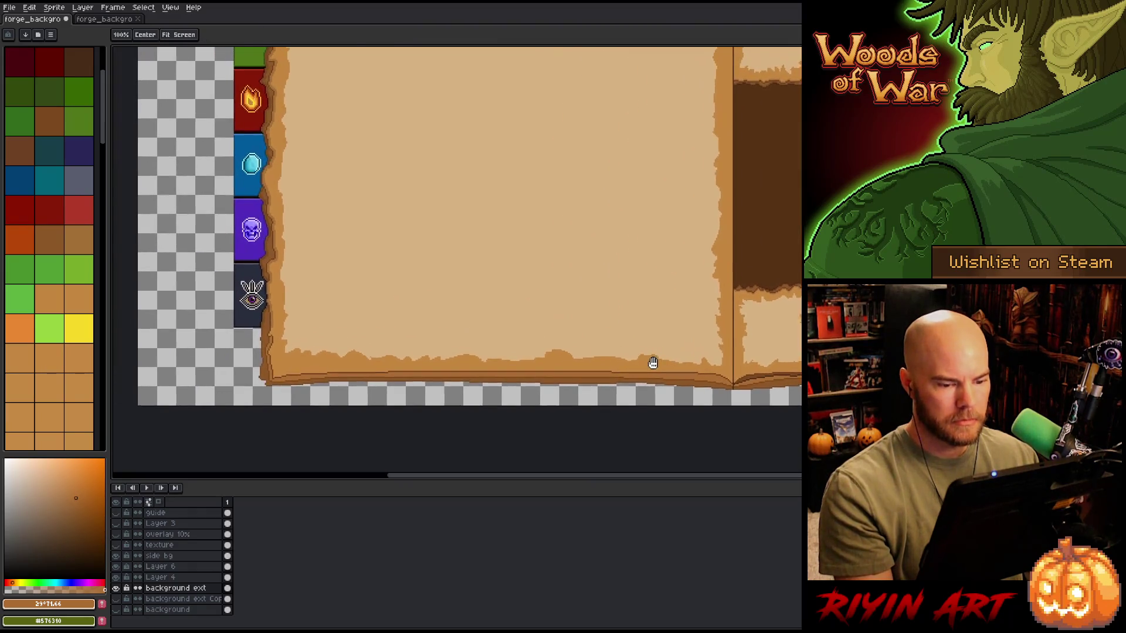
scroll(586, 323, "down", 1)
scroll(582, 281, "up", 1)
scroll(582, 281, "down", 1)
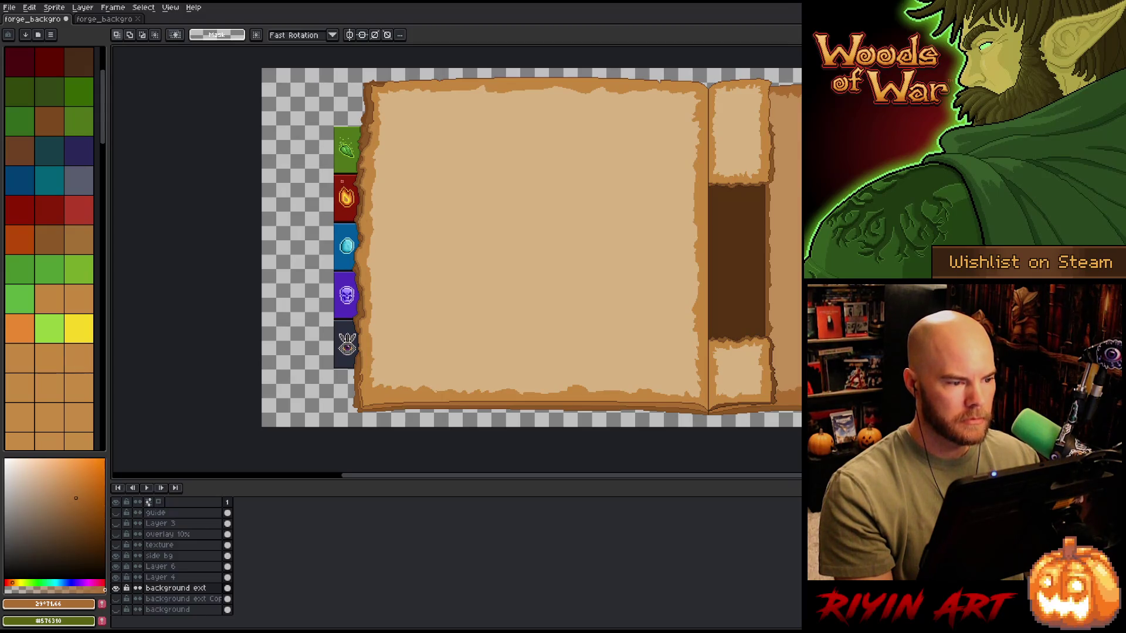
scroll(394, 264, "up", 4)
Step: Lasso around the left page's top-left corner, then deselect it
key("b")
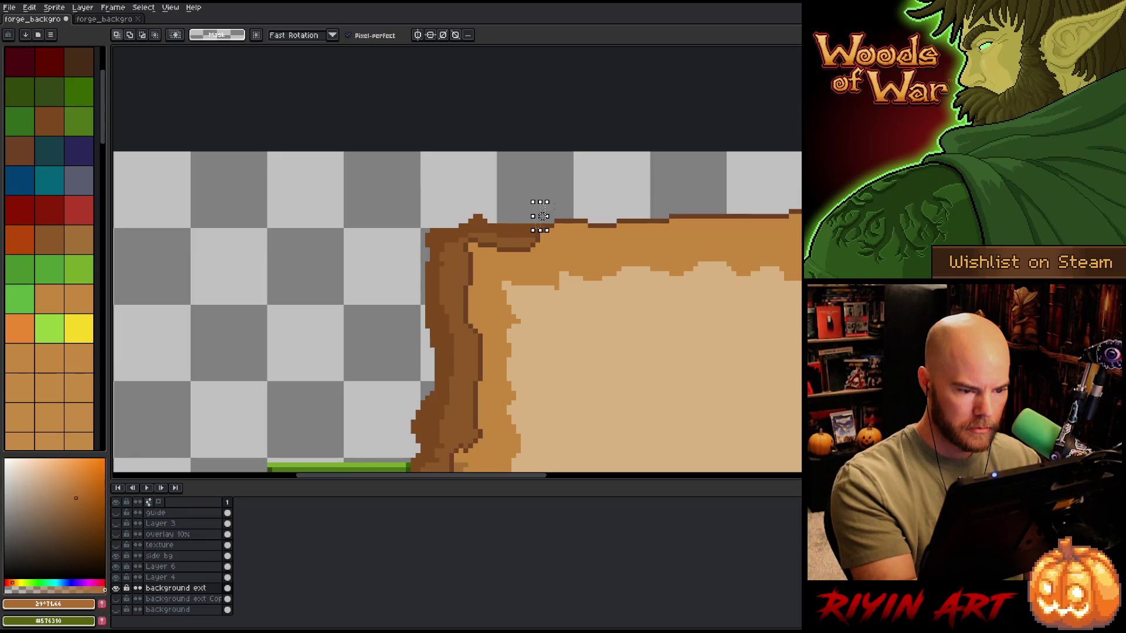
mouse_move(511, 235)
left_mouse_down()
mouse_move(440, 237)
mouse_move(437, 259)
left_mouse_up()
mouse_move(545, 218)
left_mouse_down()
mouse_move(410, 197)
mouse_move(578, 181)
left_mouse_up()
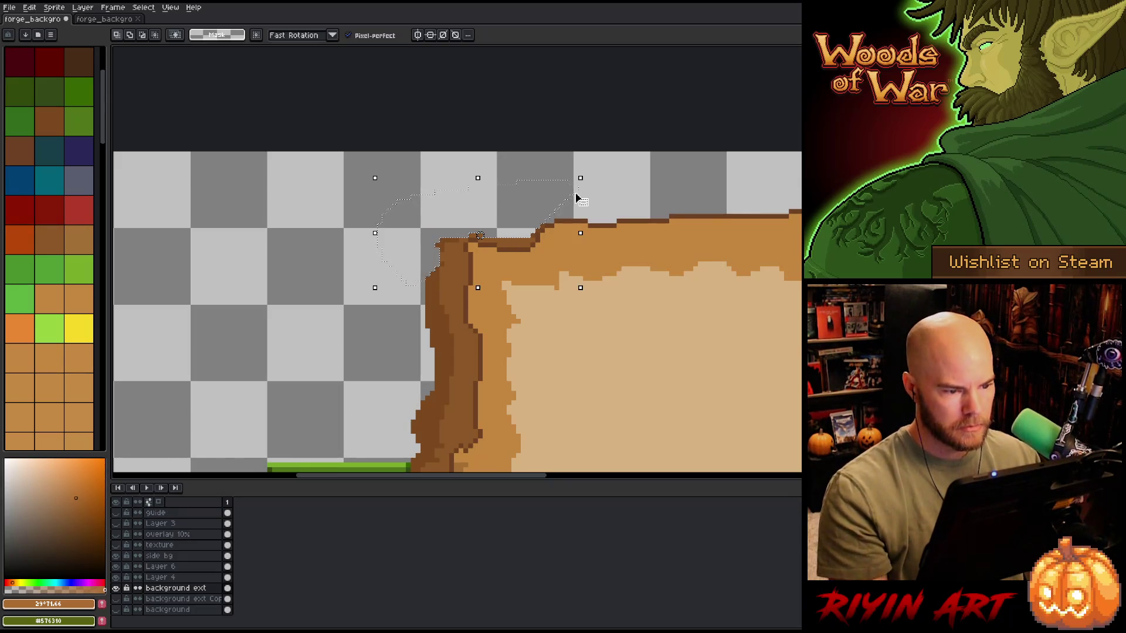
key("ctrl+d")
Step: Draw a short border-brown #7b491d line along the left page's top-left edge
scroll(457, 311, "right", 5)
key("b")
scroll(530, 235, "left", 10)
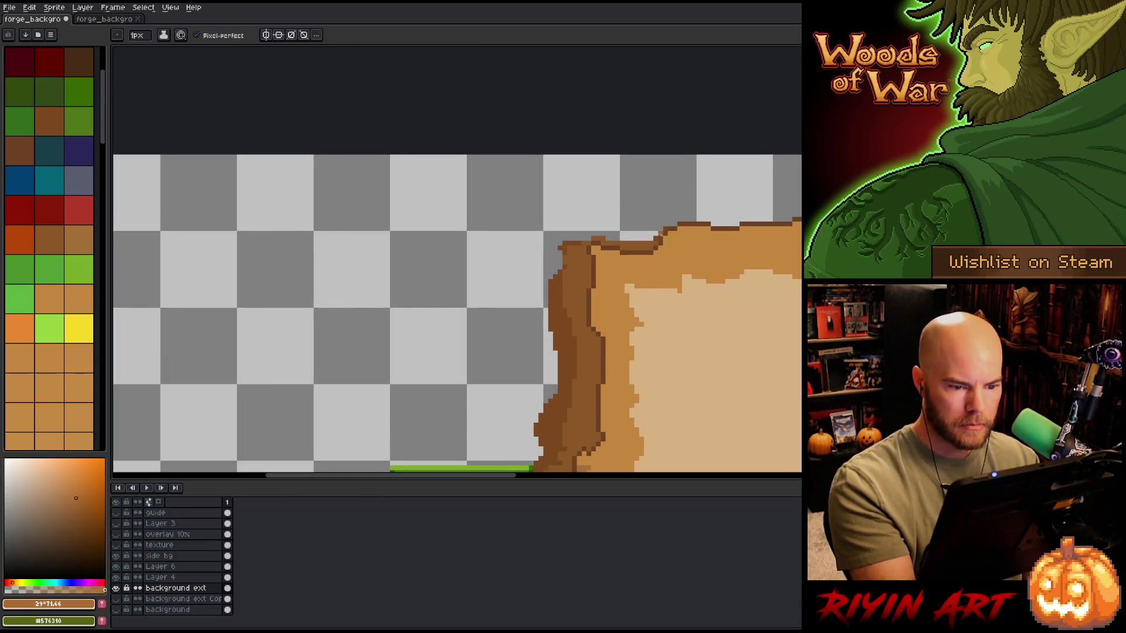
left_click(660, 233, "alt")
left_click_drag(655, 239, 592, 246)
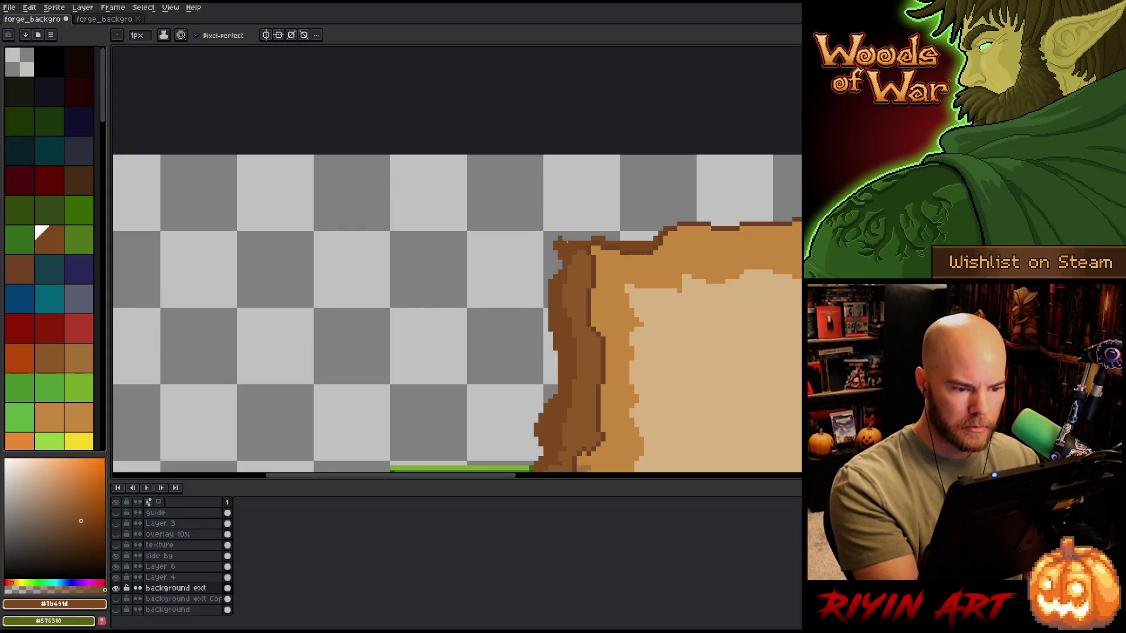
scroll(593, 220, "down", 2)
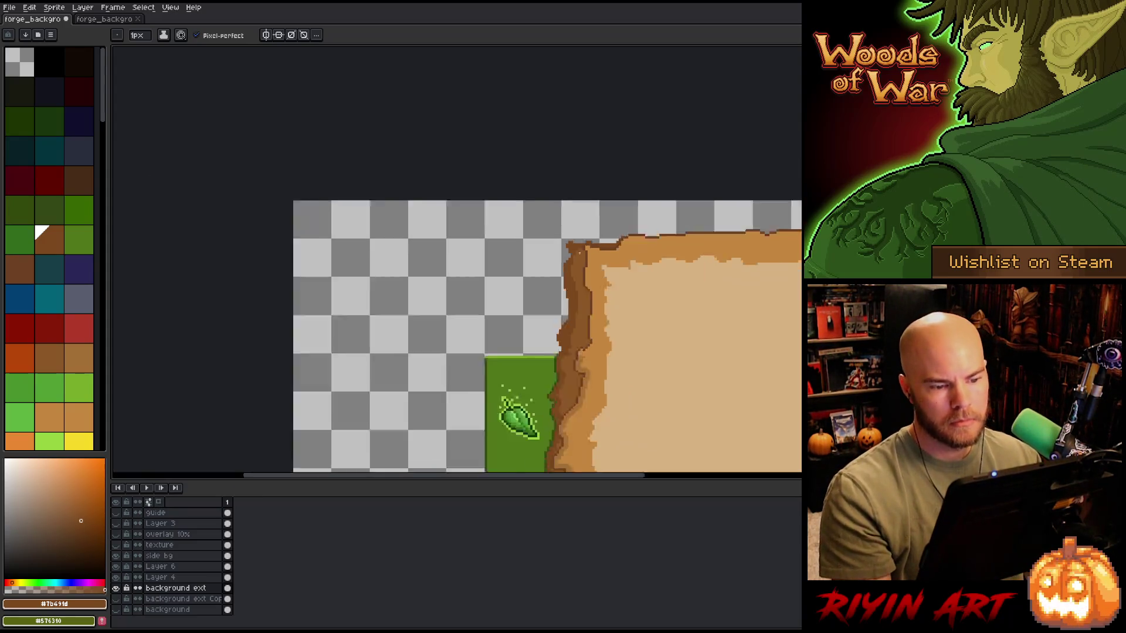
scroll(498, 214, "up", 3)
Step: Bring the whole tan panel into view and save the file
key("e")
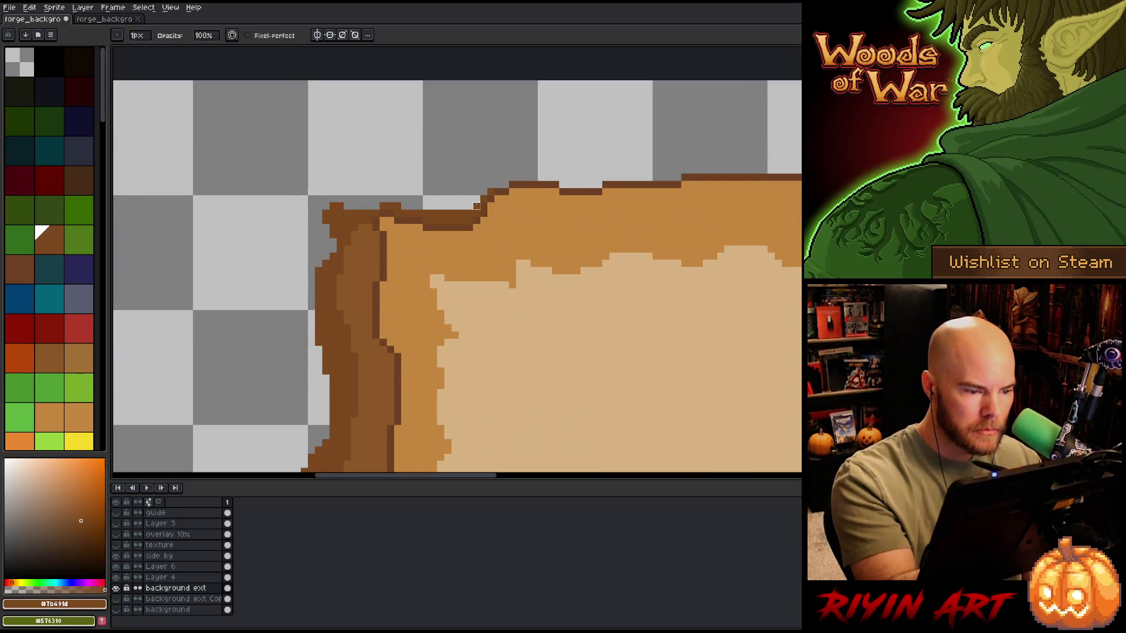
key("b")
scroll(463, 173, "down", 3)
scroll(468, 177, "down", 2)
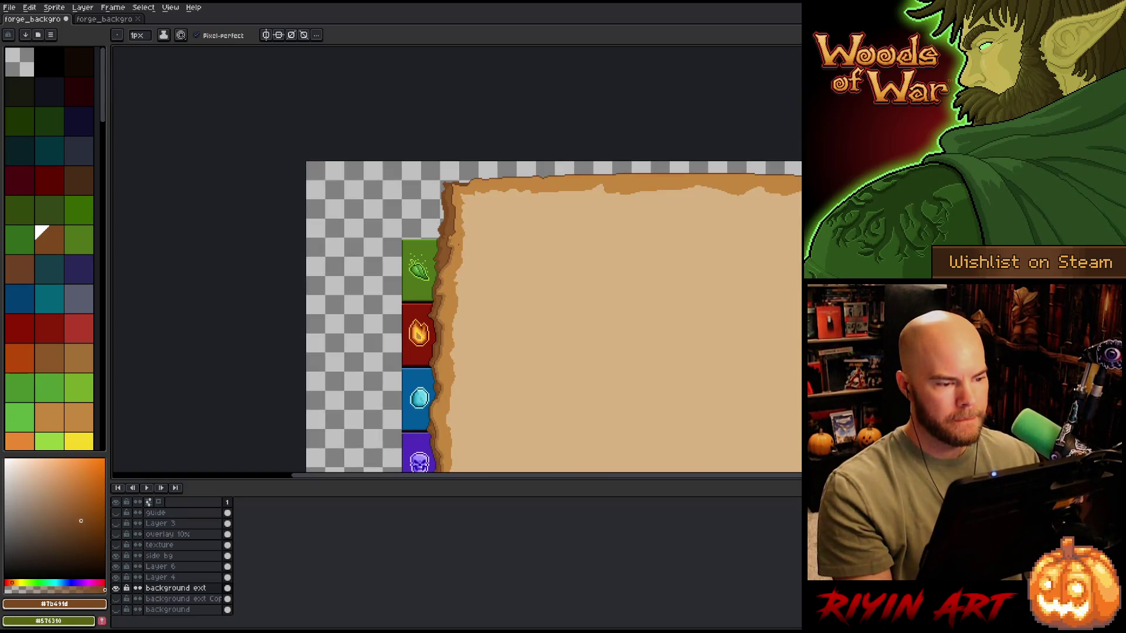
left_click_drag(490, 279, 380, 252)
scroll(376, 253, "down", 1)
scroll(376, 252, "down", 1)
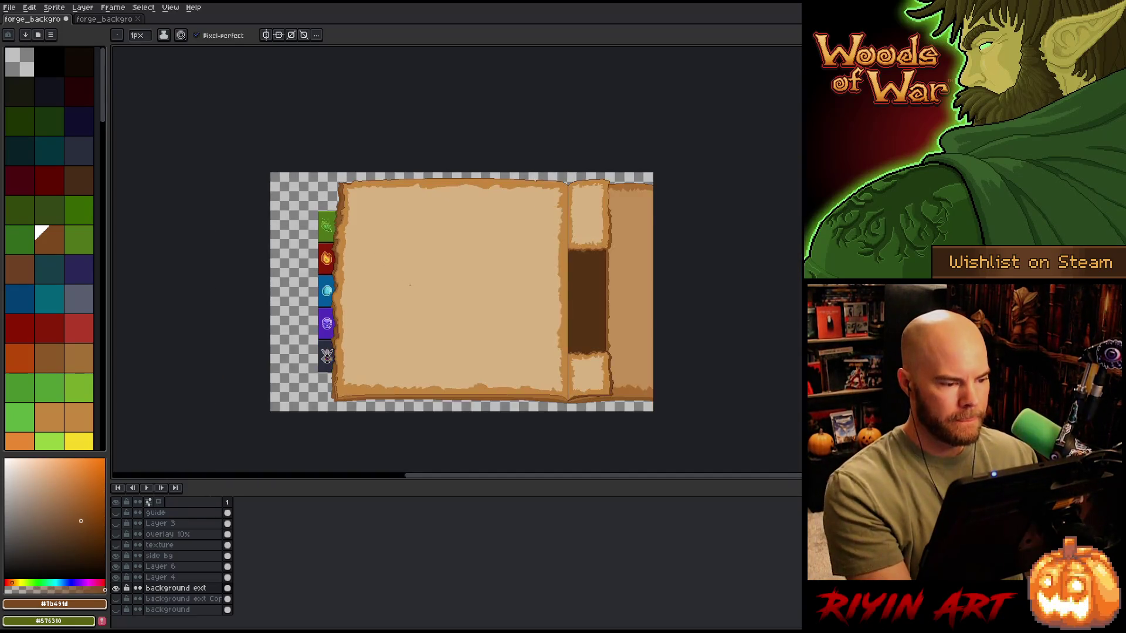
scroll(415, 292, "up", 1)
key("ctrl+s")
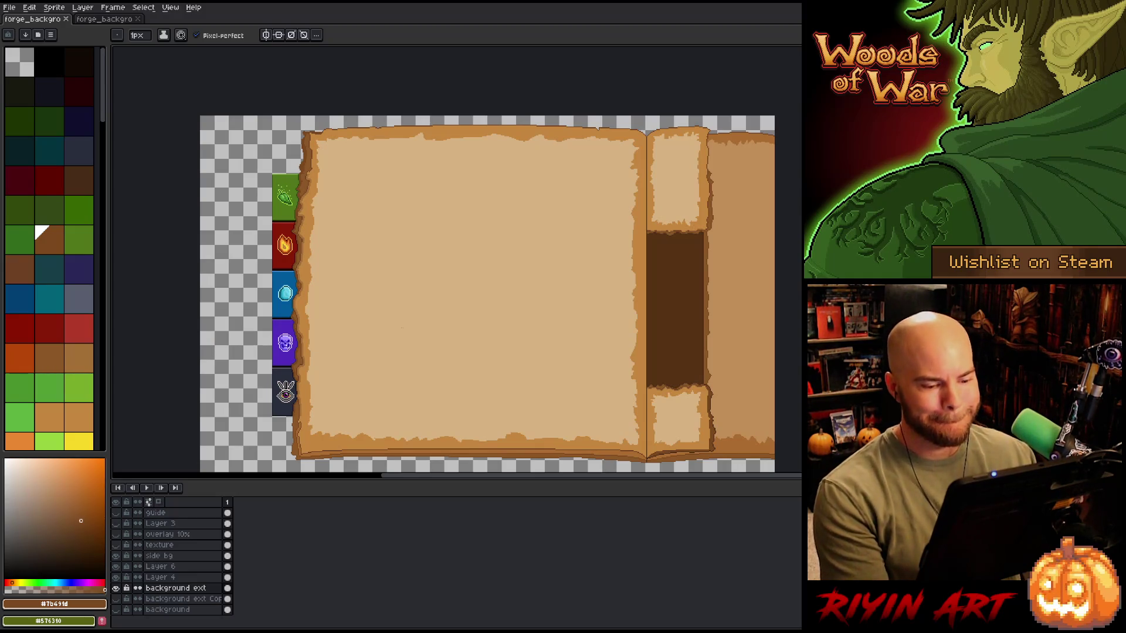
Step: Pan and zoom the canvas toward the lower tabs of the left page
scroll(402, 328, "down", 1)
scroll(407, 387, "up", 1)
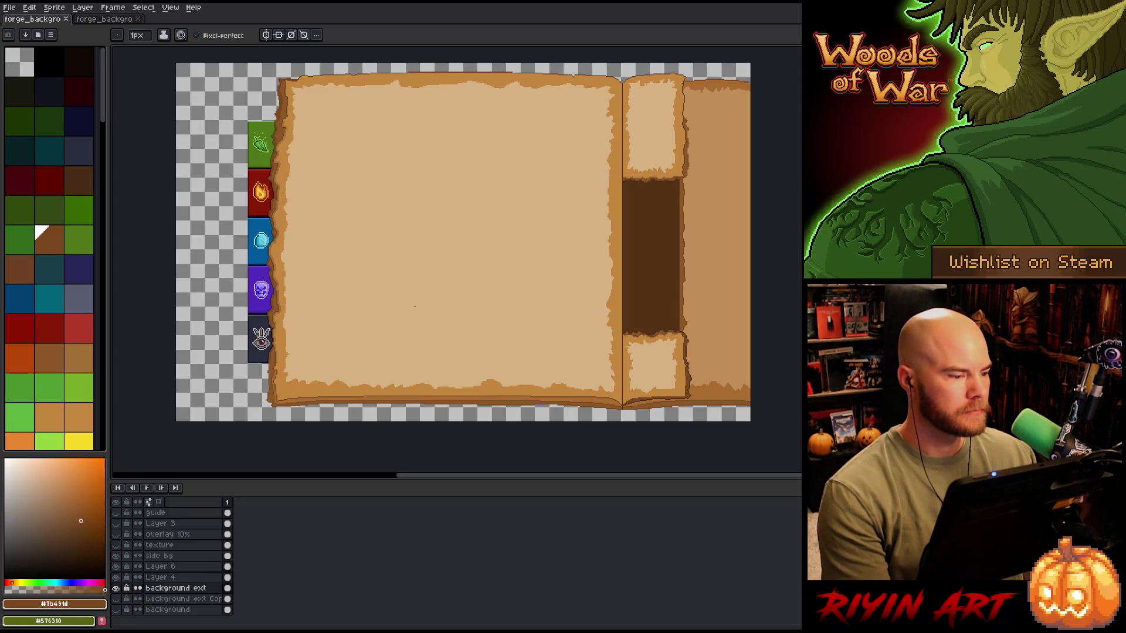
scroll(373, 316, "up", 3)
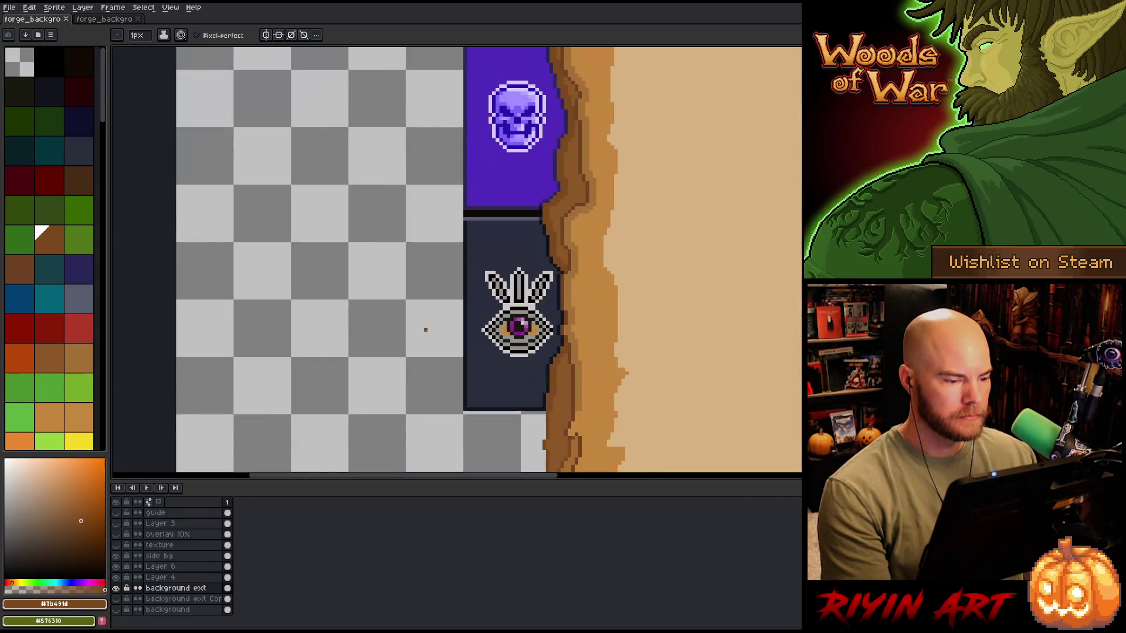
scroll(411, 316, "down", 3)
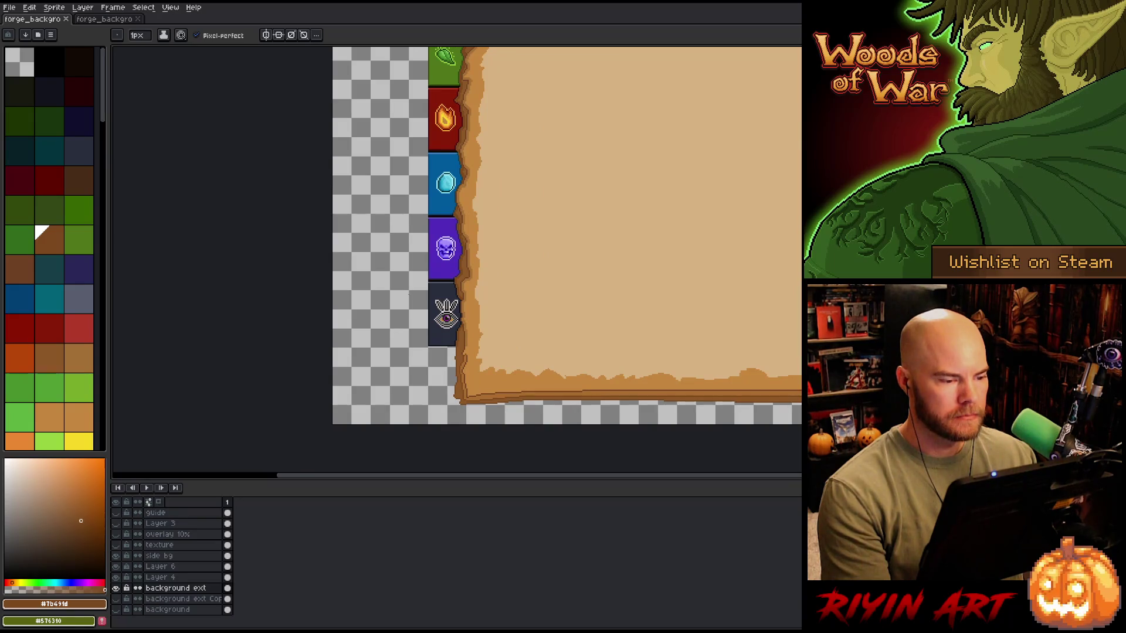
scroll(409, 297, "down", 1)
scroll(408, 298, "up", 3)
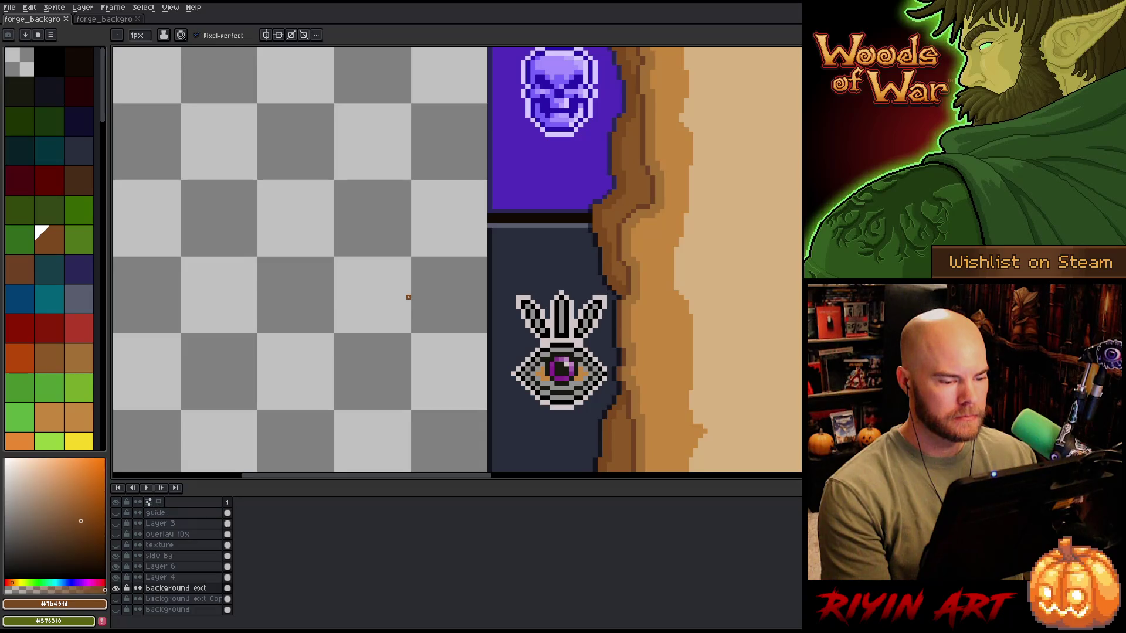
scroll(408, 298, "down", 2)
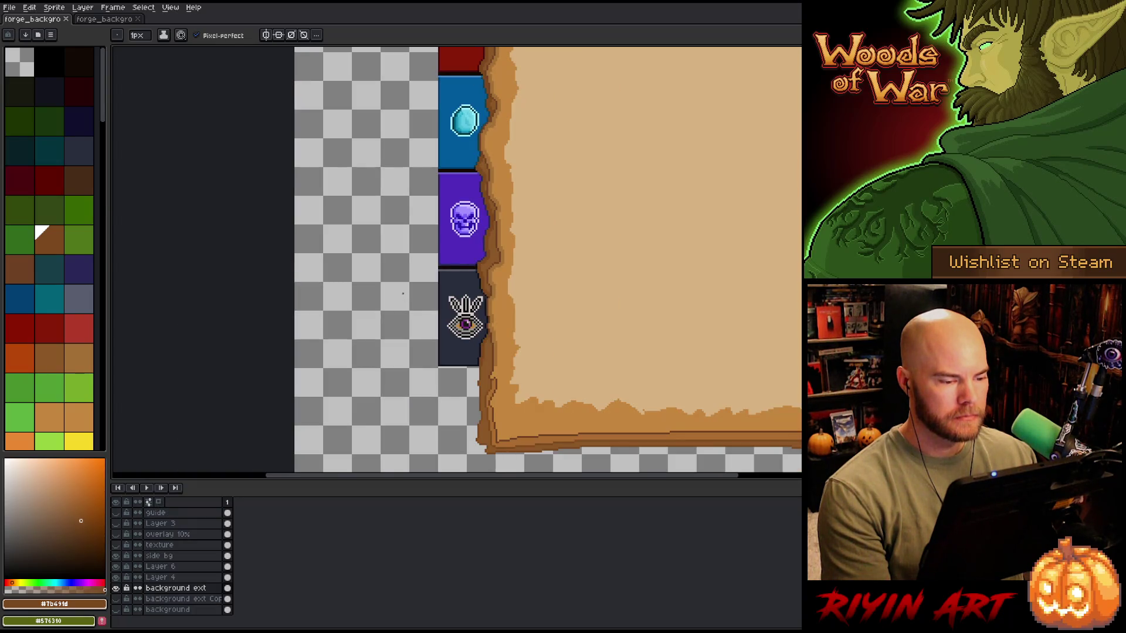
scroll(403, 291, "down", 1)
scroll(395, 176, "up", 1)
scroll(395, 176, "down", 1)
mouse_move(413, 223)
left_mouse_down()
mouse_move(386, 262)
mouse_move(410, 288)
mouse_move(472, 273)
mouse_move(434, 288)
left_mouse_up()
scroll(470, 293, "up", 2)
scroll(510, 301, "up", 1)
mouse_move(510, 302)
left_mouse_down()
mouse_move(357, 276)
mouse_move(296, 322)
mouse_move(619, 309)
mouse_move(525, 301)
left_mouse_up()
scroll(371, 283, "down", 1)
scroll(371, 283, "down", 1)
scroll(554, 310, "up", 3)
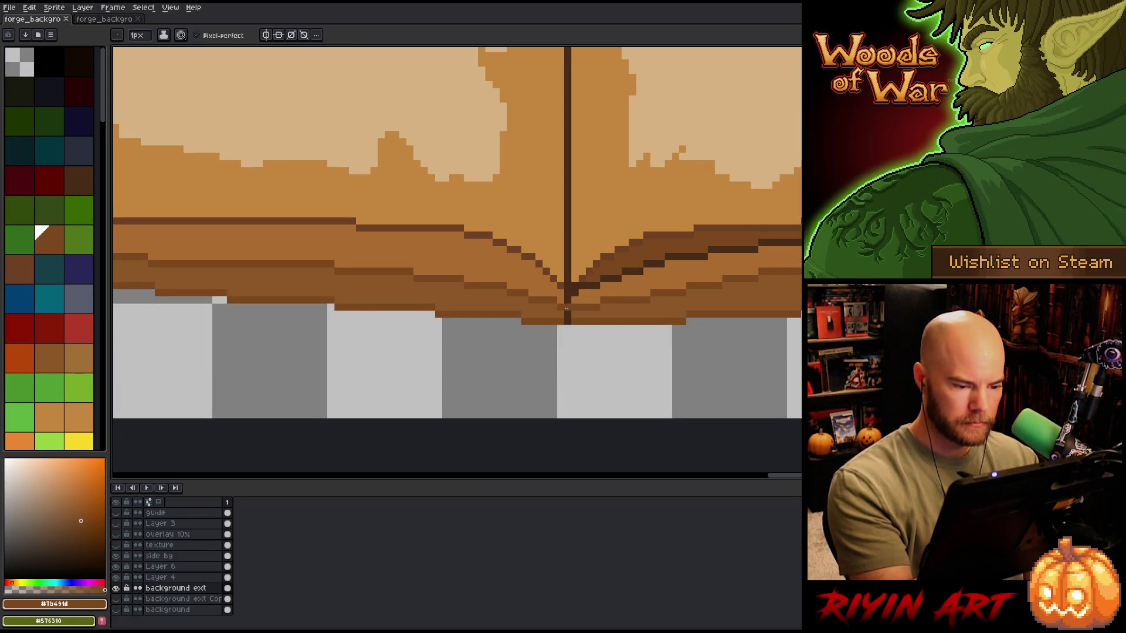
Step: Add a dark #482c17 pixel below the seam, sample mid brown #6c4122, and reveal the pages' bottom edge
left_click(567, 327)
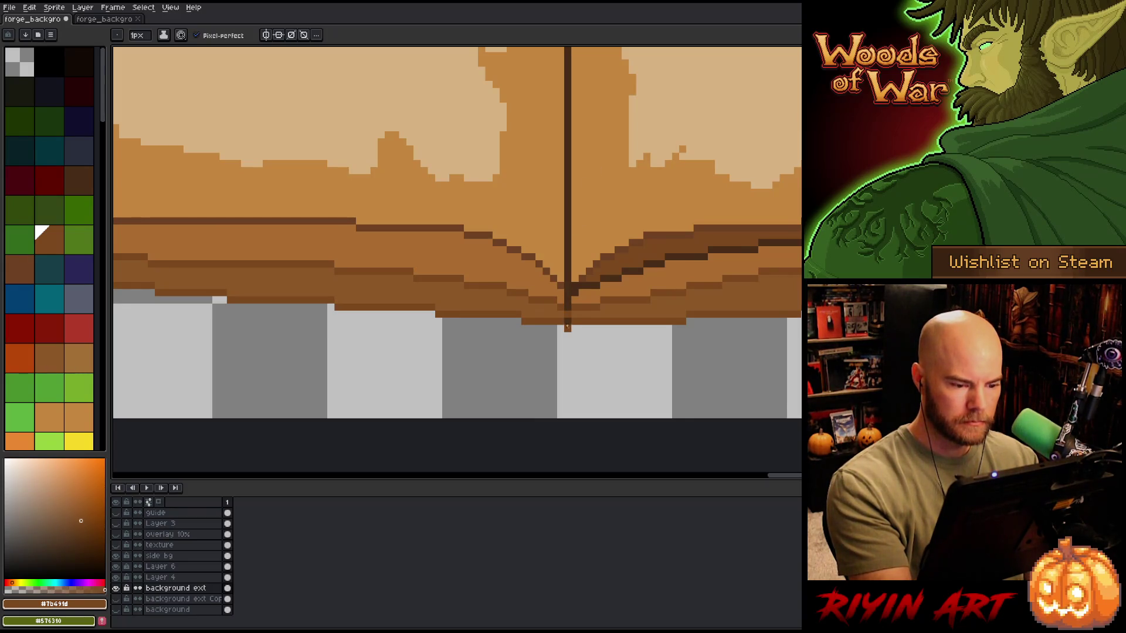
left_click(567, 314, "alt")
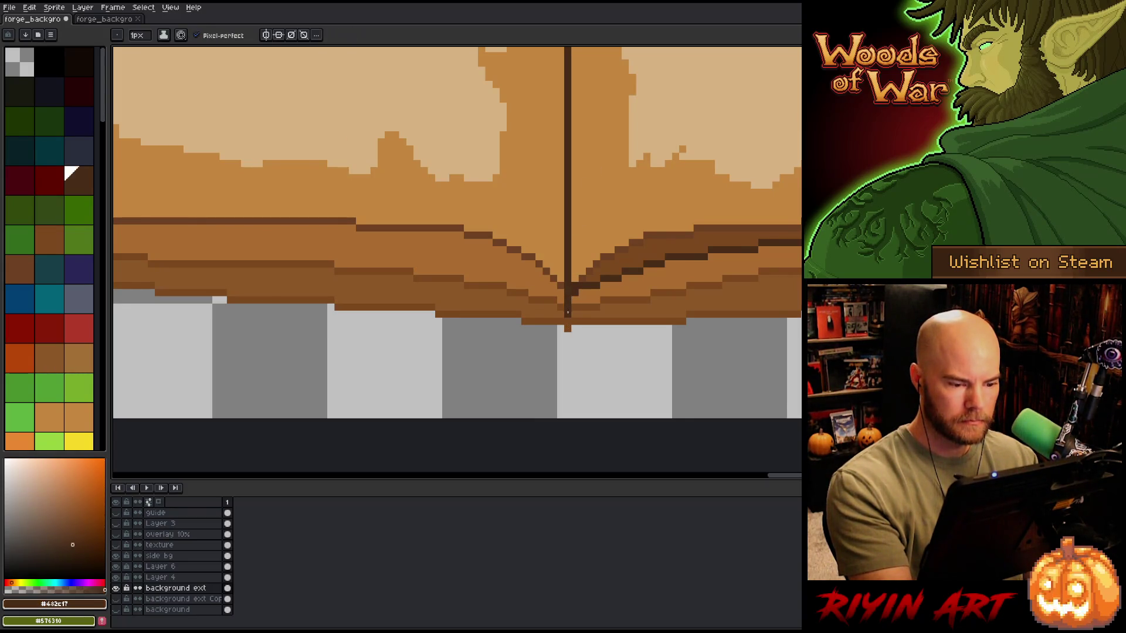
left_click_drag(574, 341, 405, 456)
left_click(702, 331, "alt")
scroll(664, 369, "down", 3)
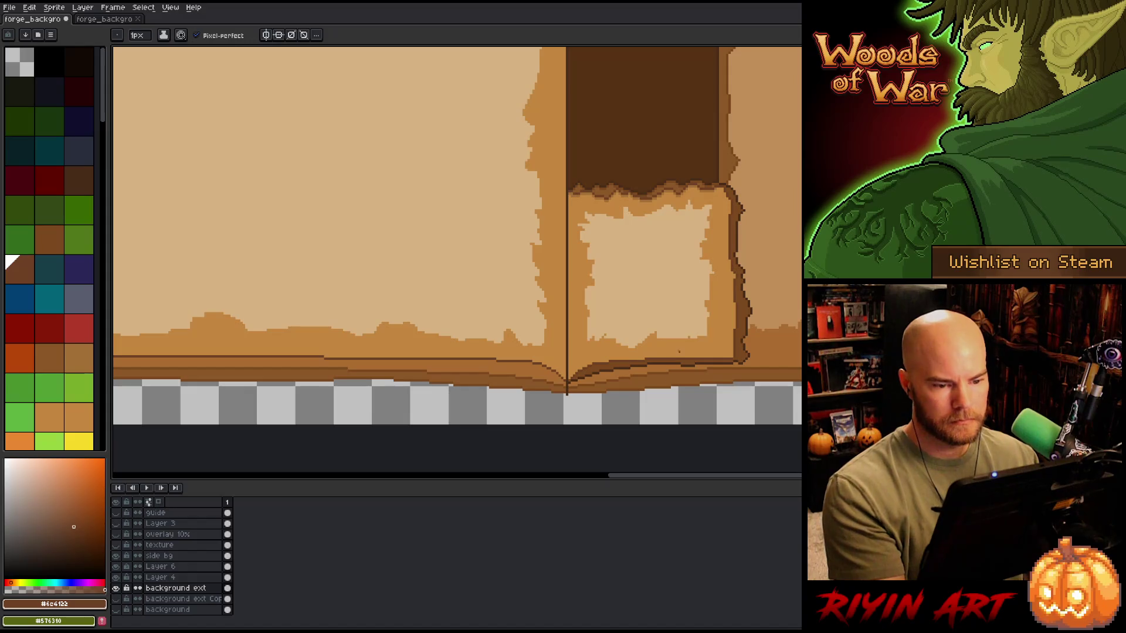
left_click_drag(546, 387, 780, 384)
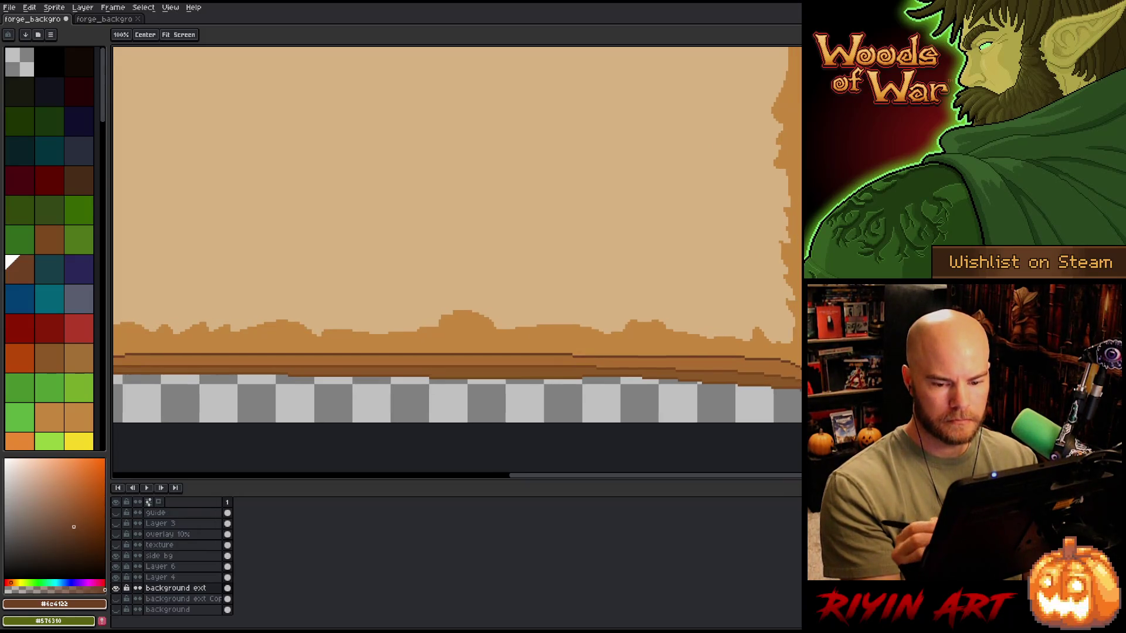
Step: Draw a curved dark brown stroke at the page's lower-right corner, sampling tan and brown shades
scroll(607, 363, "up", 3)
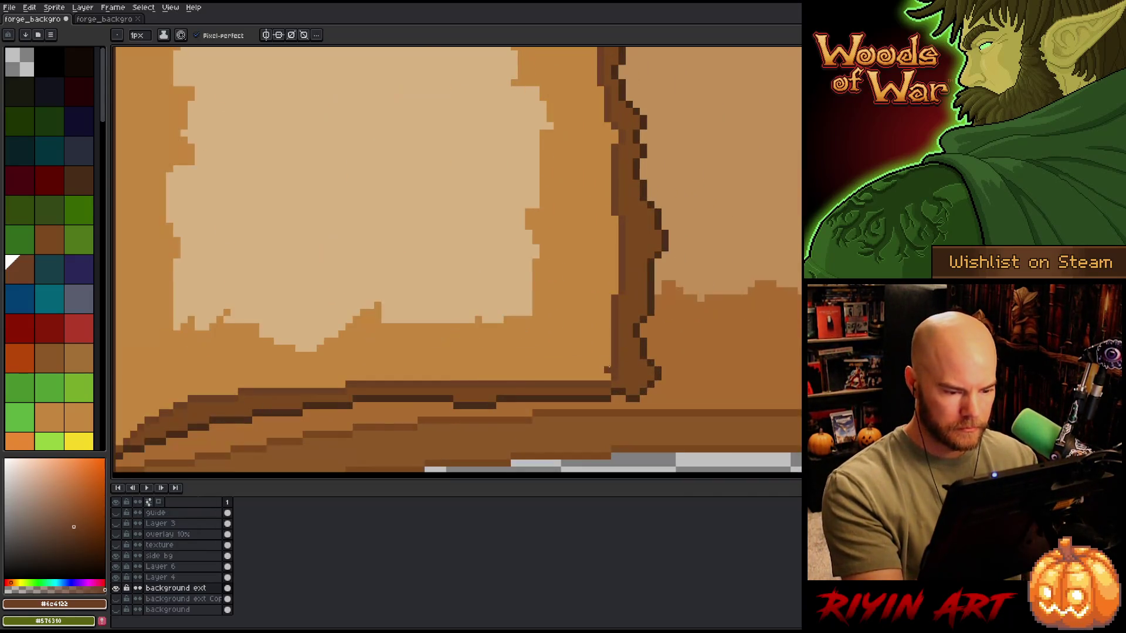
left_click_drag(575, 381, 612, 360)
left_click(613, 330, "alt")
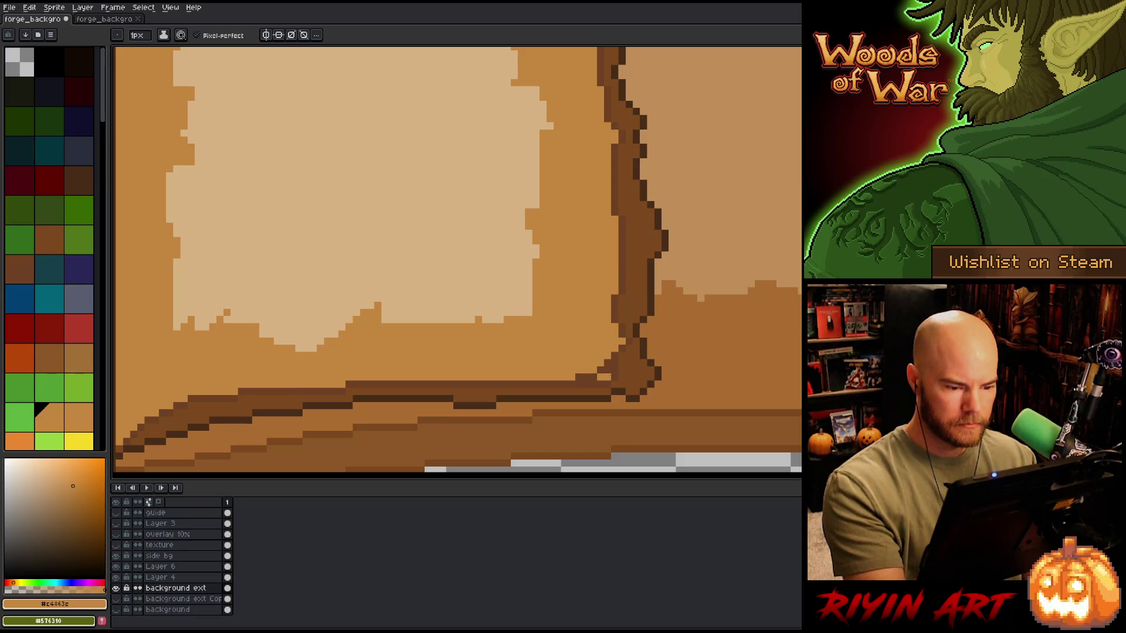
left_click(612, 378, "alt")
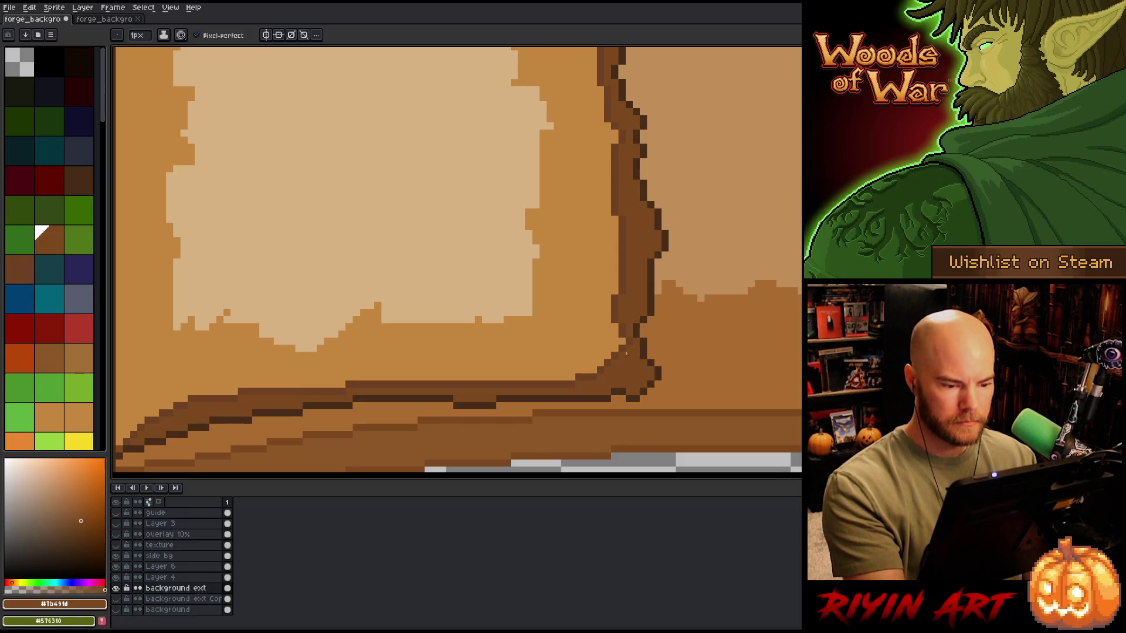
left_click(617, 360, "alt")
left_click(626, 332, "alt")
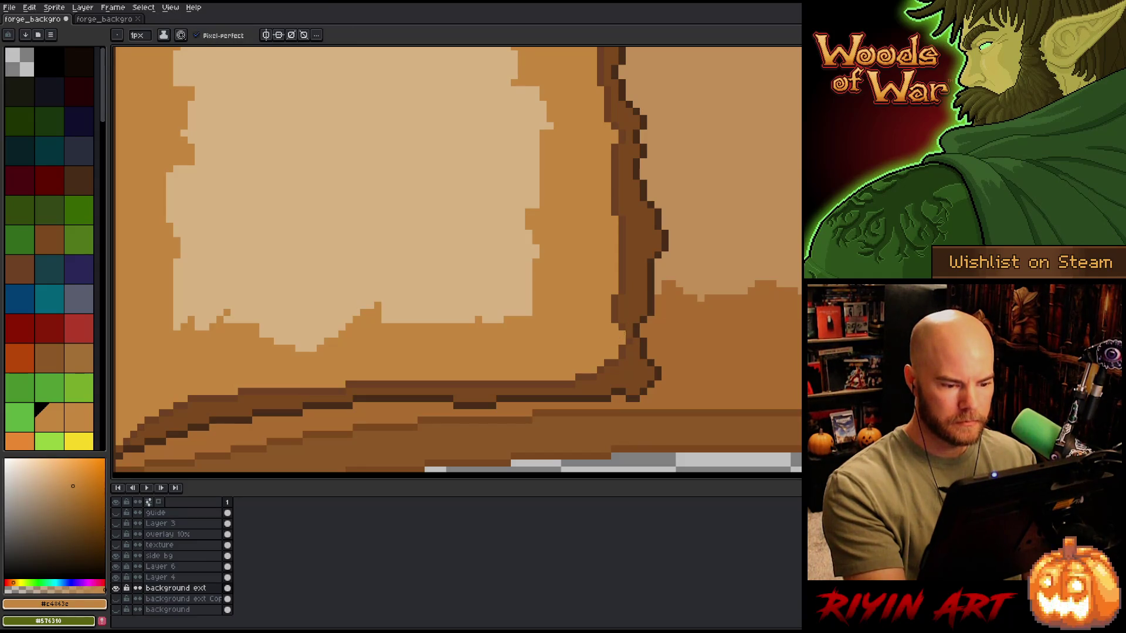
left_click(621, 321, "alt")
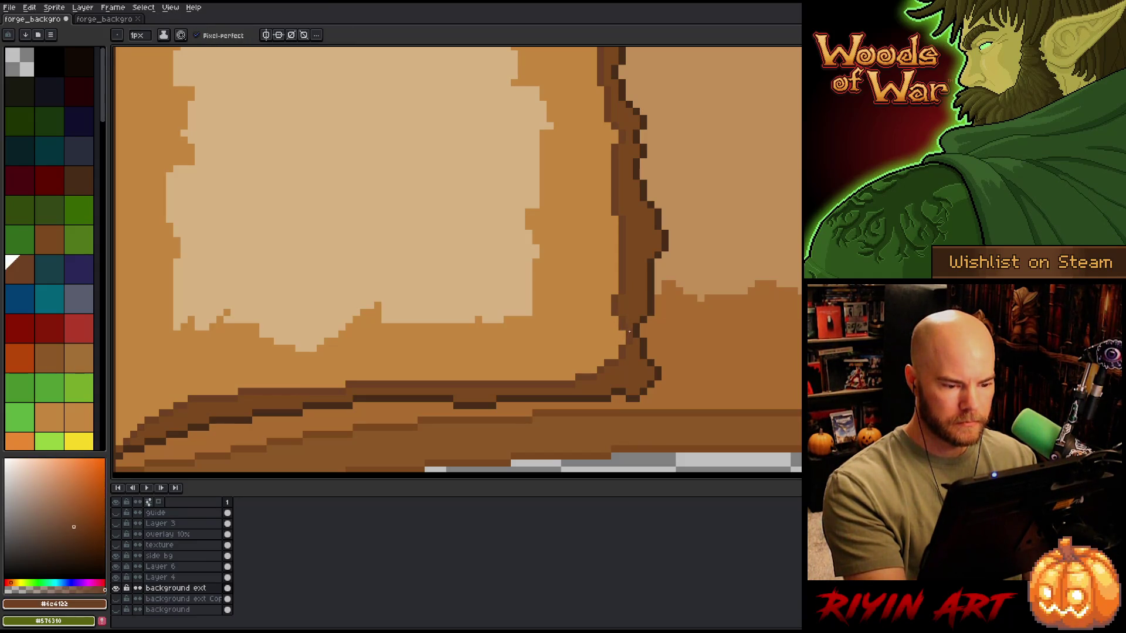
Step: Pick light parchment tan and touch up the page edge on Layer 4
scroll(657, 341, "down", 2)
scroll(659, 337, "up", 2)
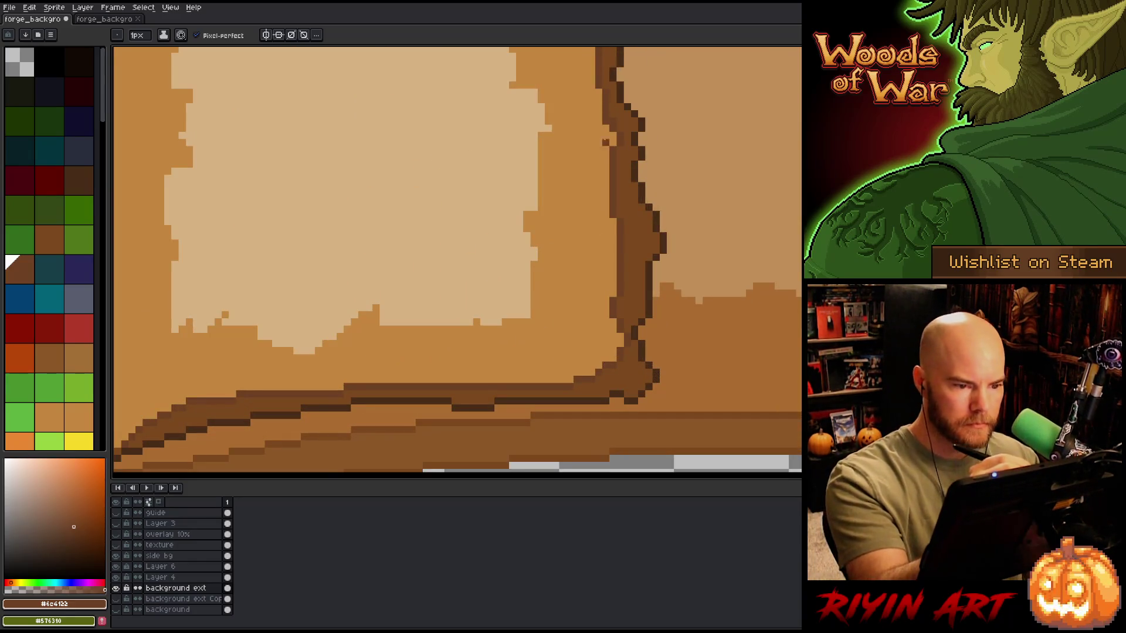
left_click(548, 120, "alt")
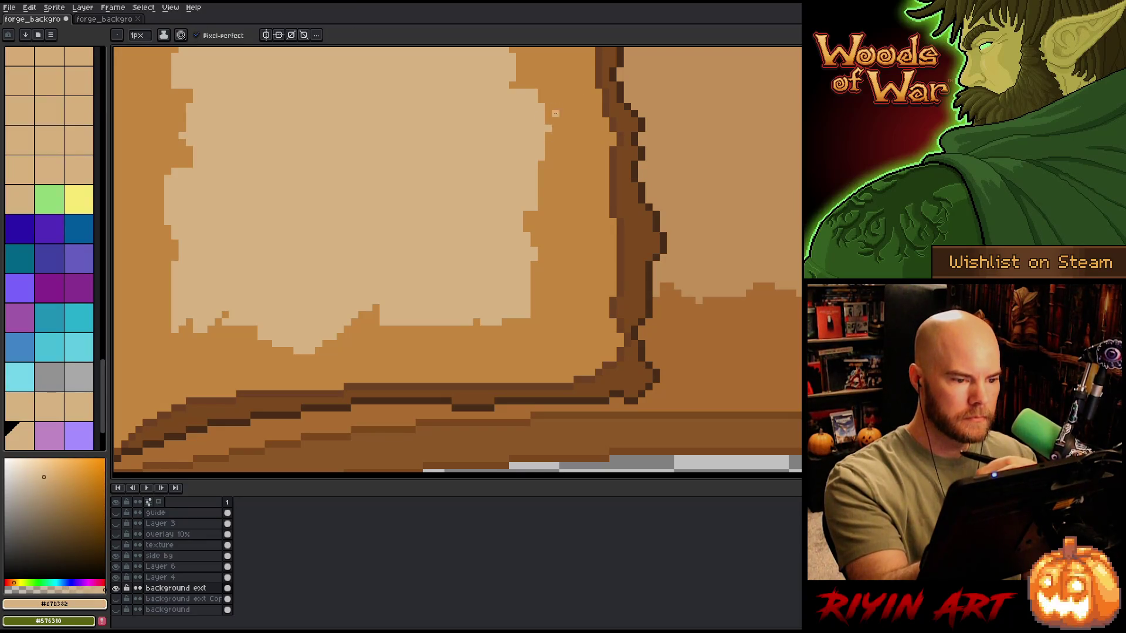
left_click(520, 160, "ctrl")
left_click(545, 126)
Step: Paint light tan spikes along the pale area's bottom edge and darken stray ones in mid tan
left_click_drag(544, 134, 541, 158)
left_click_drag(522, 231, 598, 306)
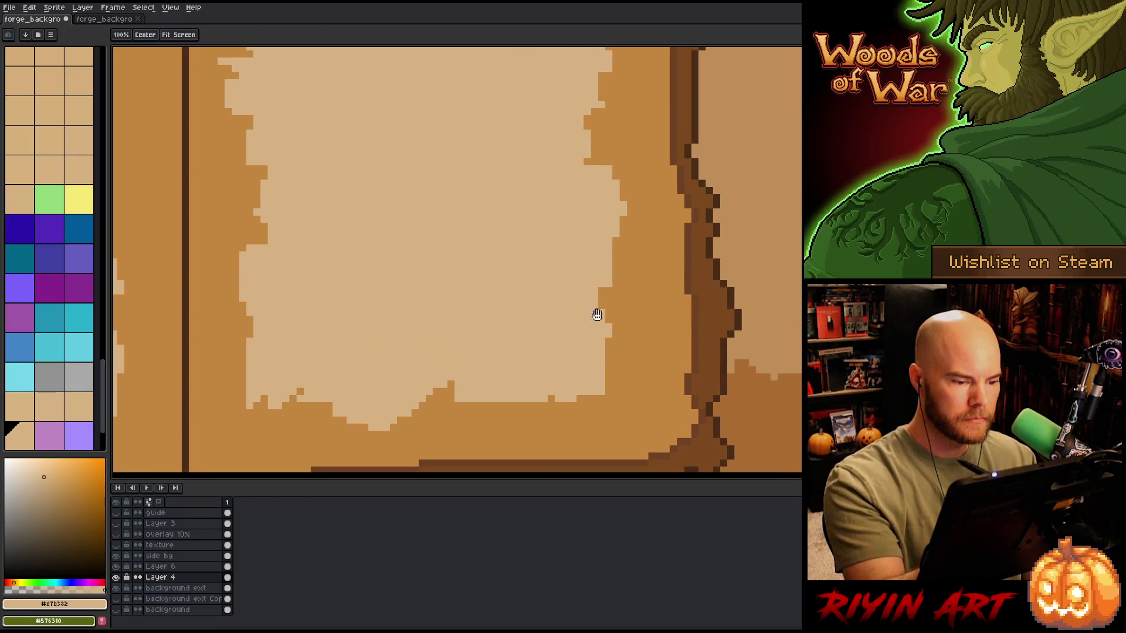
mouse_move(465, 404)
left_mouse_down()
mouse_move(458, 428)
mouse_move(458, 405)
left_mouse_up()
mouse_move(503, 403)
left_mouse_down()
mouse_move(508, 421)
mouse_move(530, 425)
mouse_move(522, 411)
left_mouse_up()
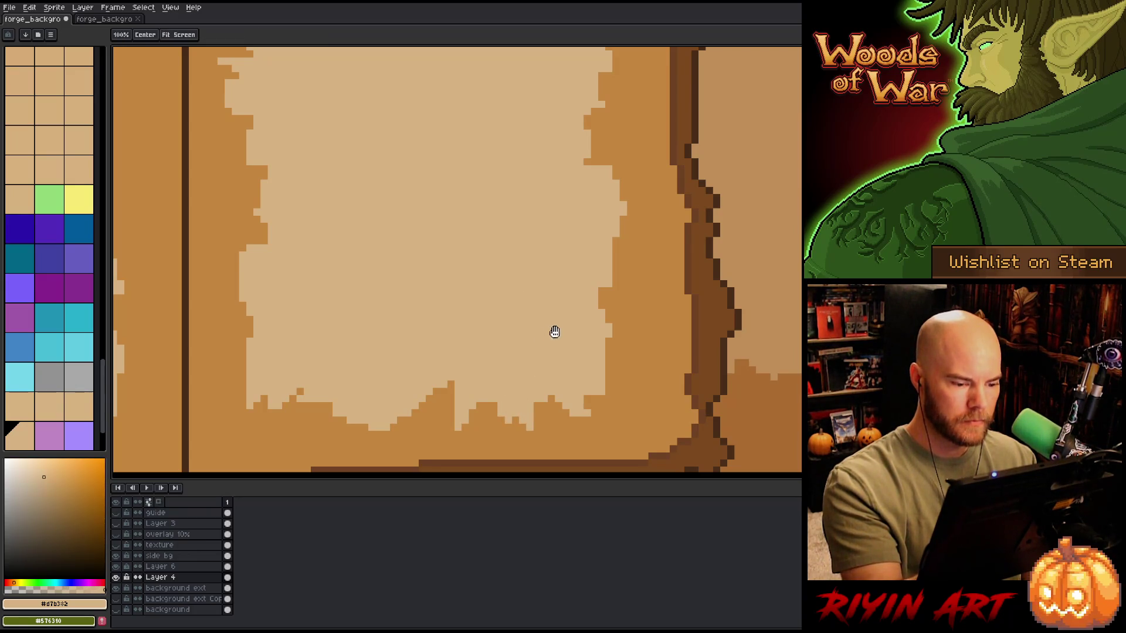
left_click_drag(601, 299, 670, 264)
mouse_move(599, 393)
left_mouse_down()
mouse_move(570, 376)
mouse_move(580, 357)
mouse_move(613, 364)
mouse_move(591, 357)
left_mouse_up()
left_click(604, 375, "alt")
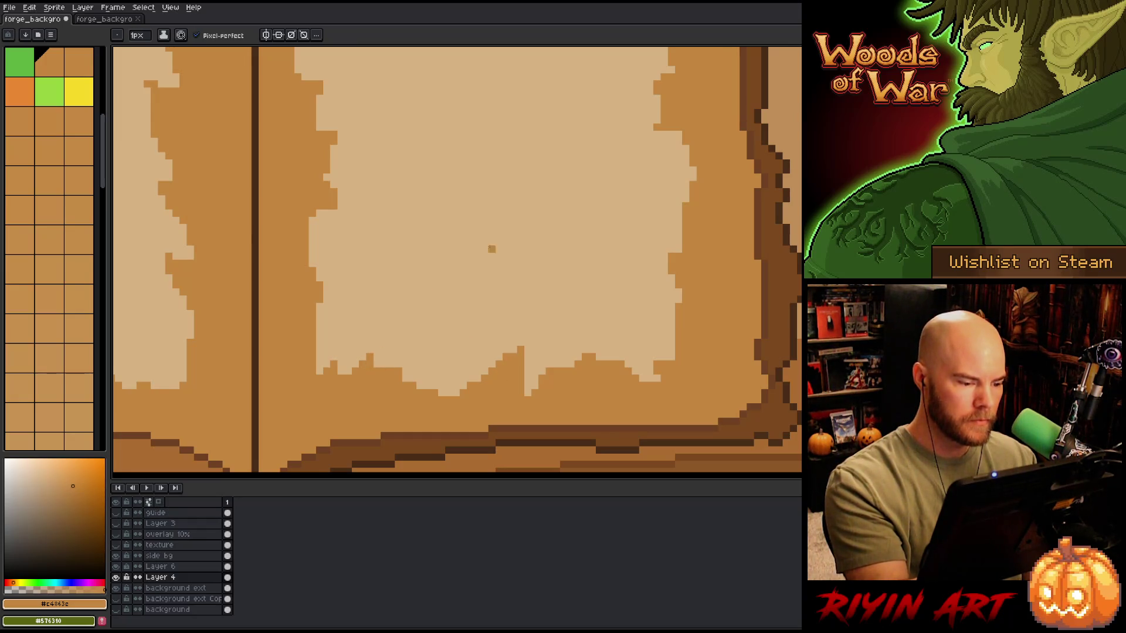
Step: Sample the light tan, move to the pages' top edge, and select Layer 6
key("alt")
scroll(547, 395, "down", 5)
left_click(399, 291, "alt")
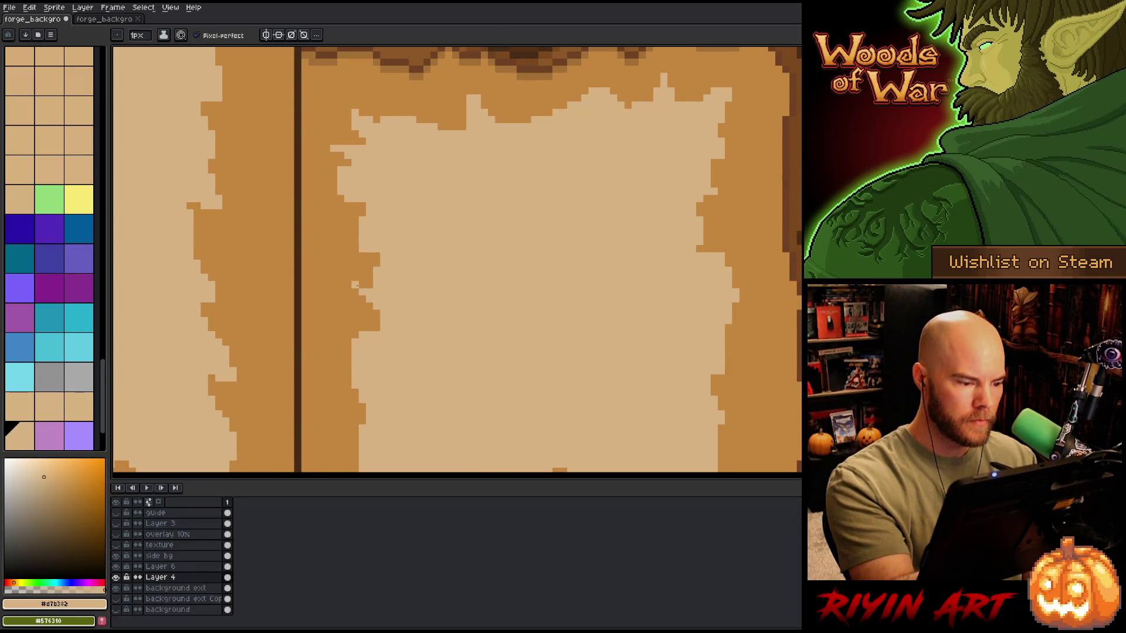
mouse_move(264, 292)
left_mouse_down()
mouse_move(298, 334)
mouse_move(578, 335)
left_mouse_up()
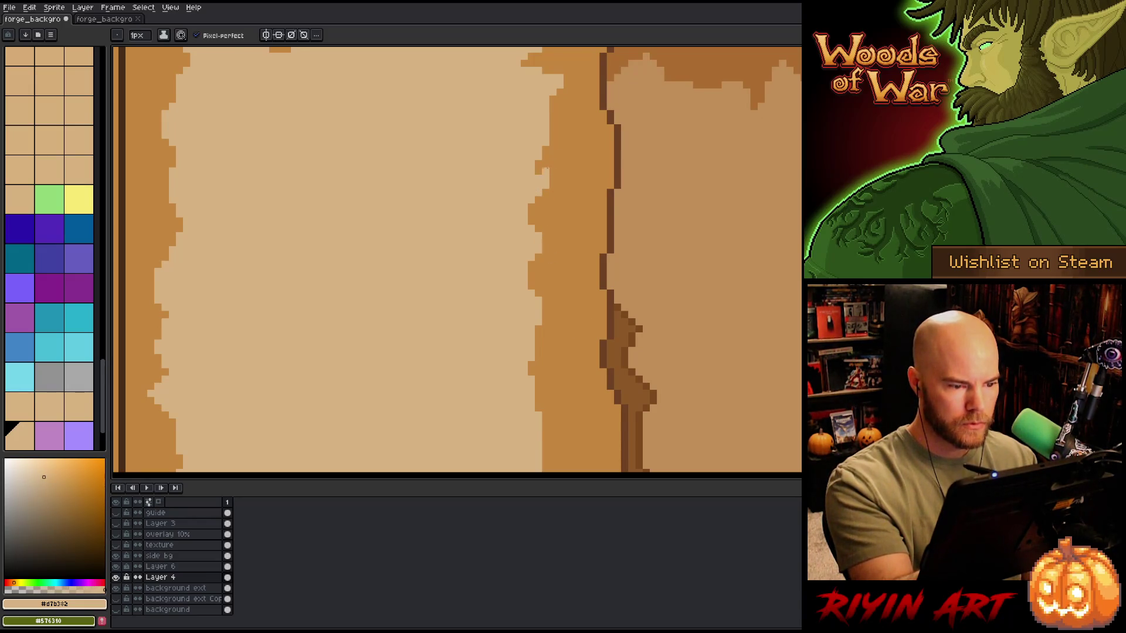
left_click_drag(741, 248, 635, 325)
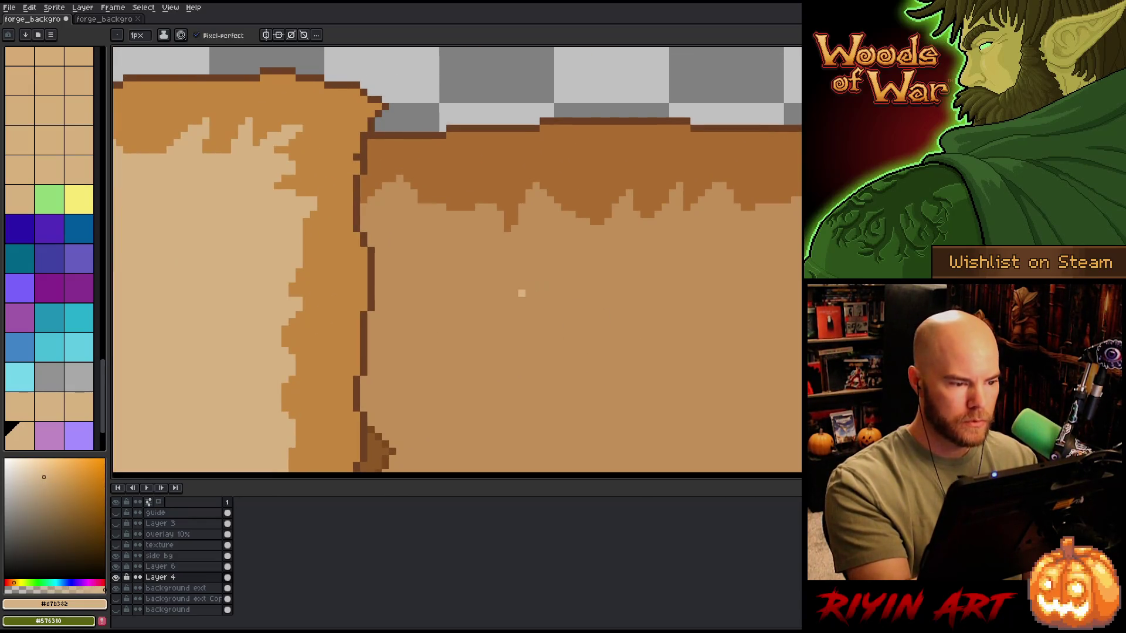
key("ctrl")
left_click(408, 189, "ctrl")
Step: Marquee a one-pixel piece of the right page's torn top edge on Layer 6
key("m")
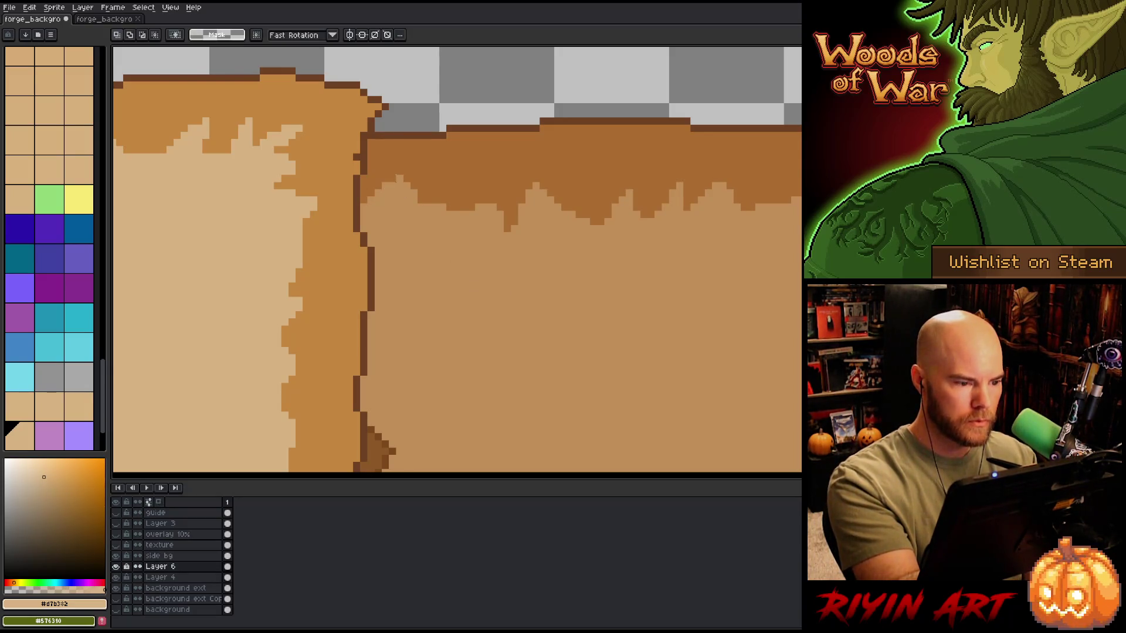
left_click_drag(394, 176, 407, 186)
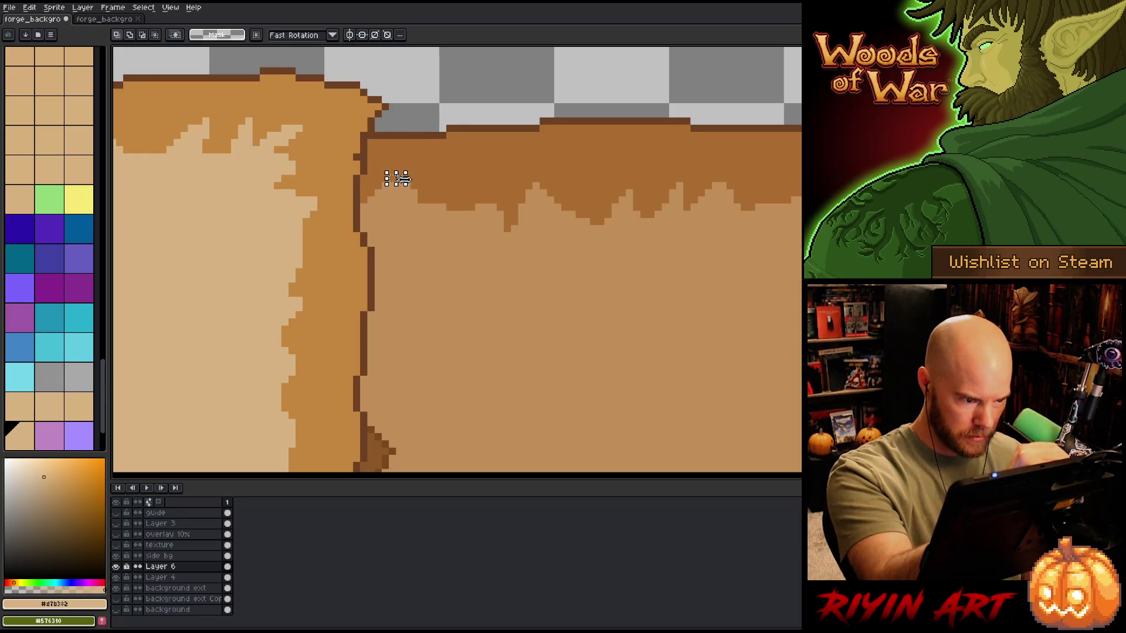
scroll(396, 178, "up", 2)
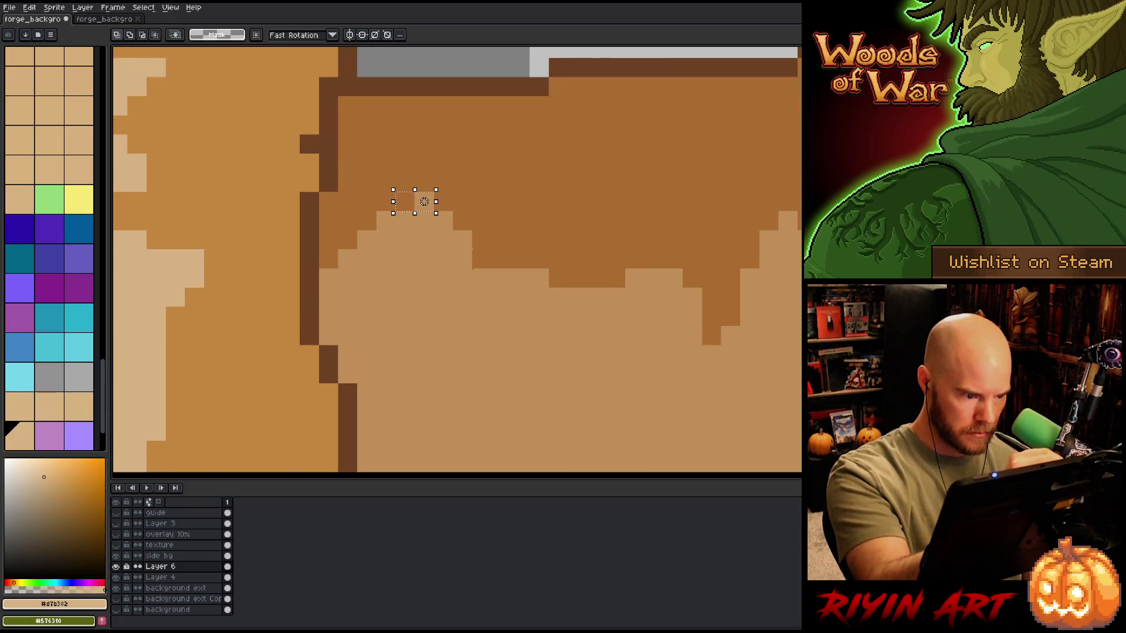
left_click_drag(393, 201, 412, 201)
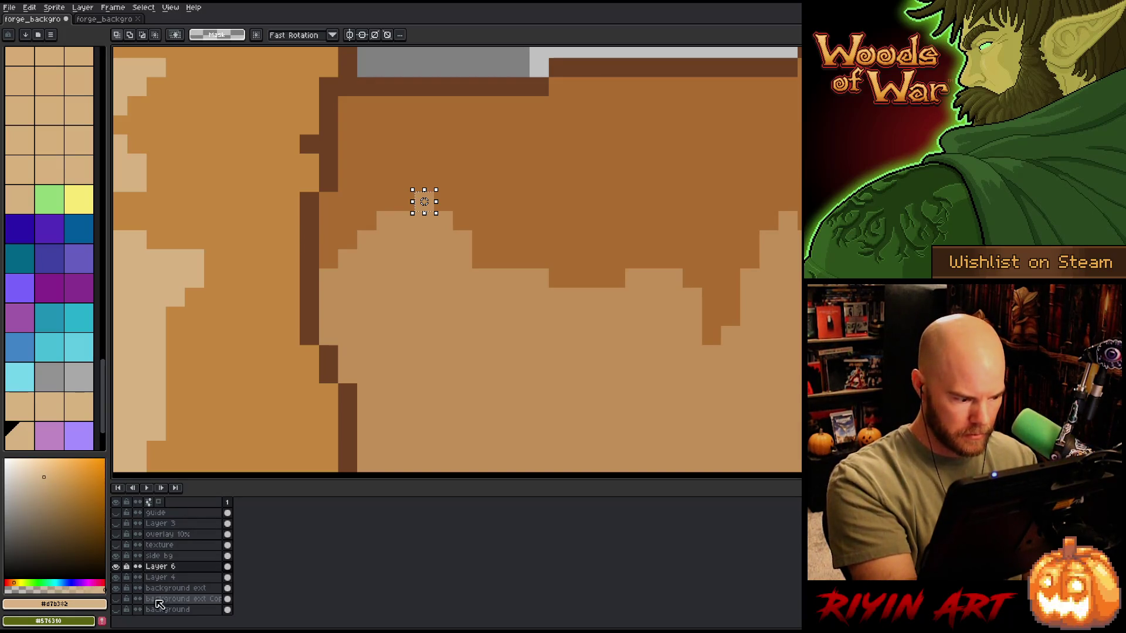
Step: Stretch the piece from 1 to 3 pixels wide, commit, and open Canvas Size
left_click(412, 203)
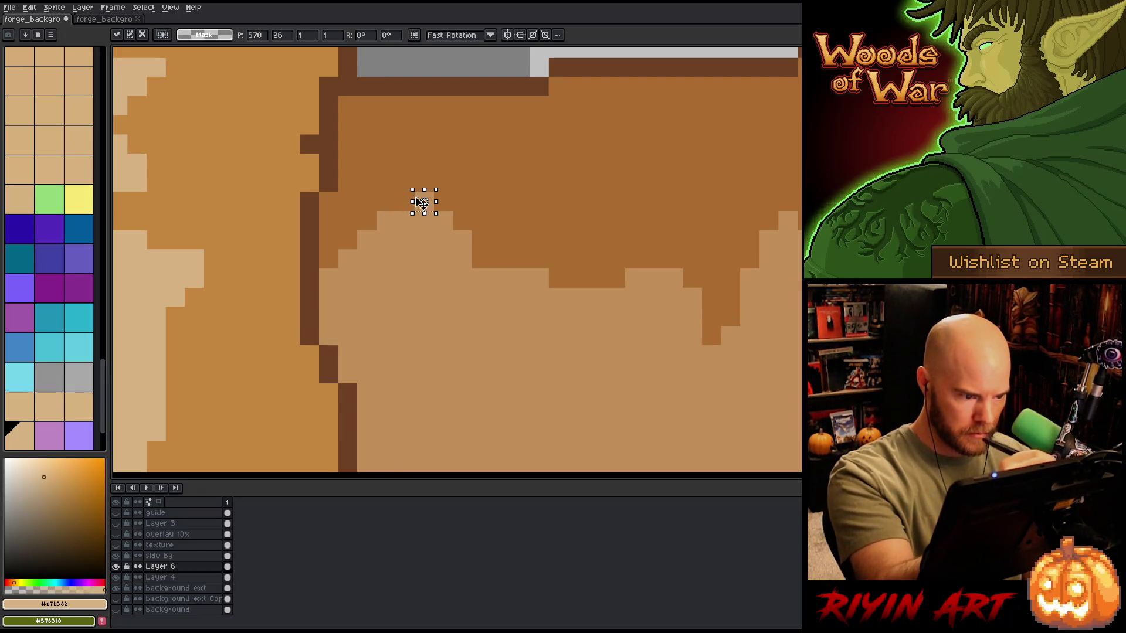
mouse_move(412, 201)
left_mouse_down()
mouse_move(369, 197)
mouse_move(392, 201)
left_mouse_up()
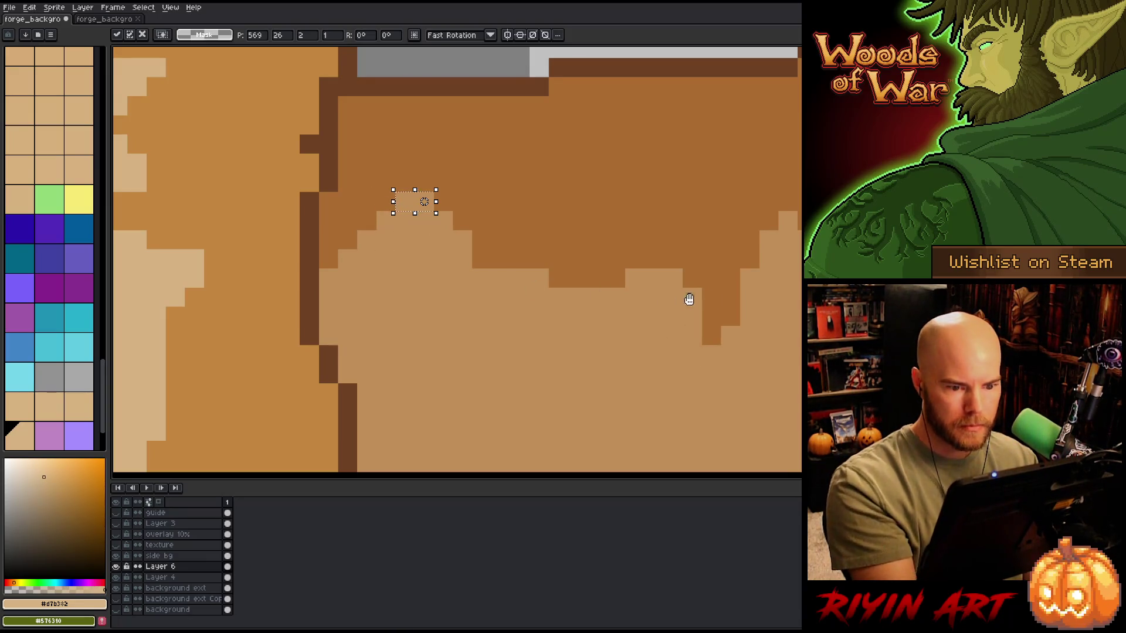
left_click_drag(681, 300, 447, 314)
left_click_drag(736, 347, 515, 377)
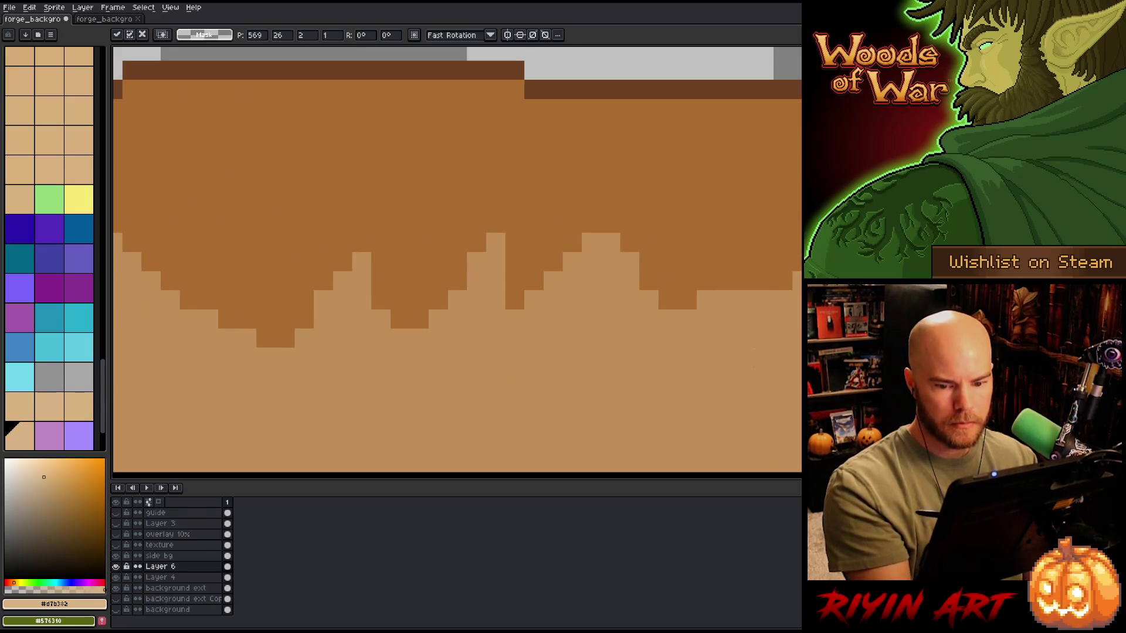
scroll(239, 306, "down", 3)
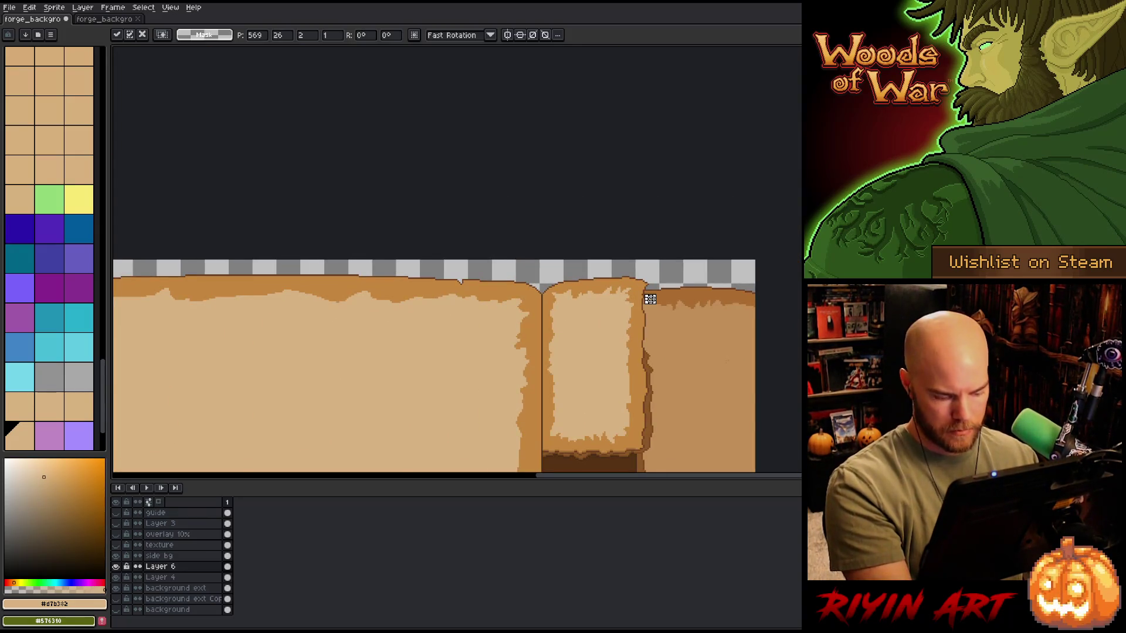
key("Return")
scroll(645, 311, "up", 4)
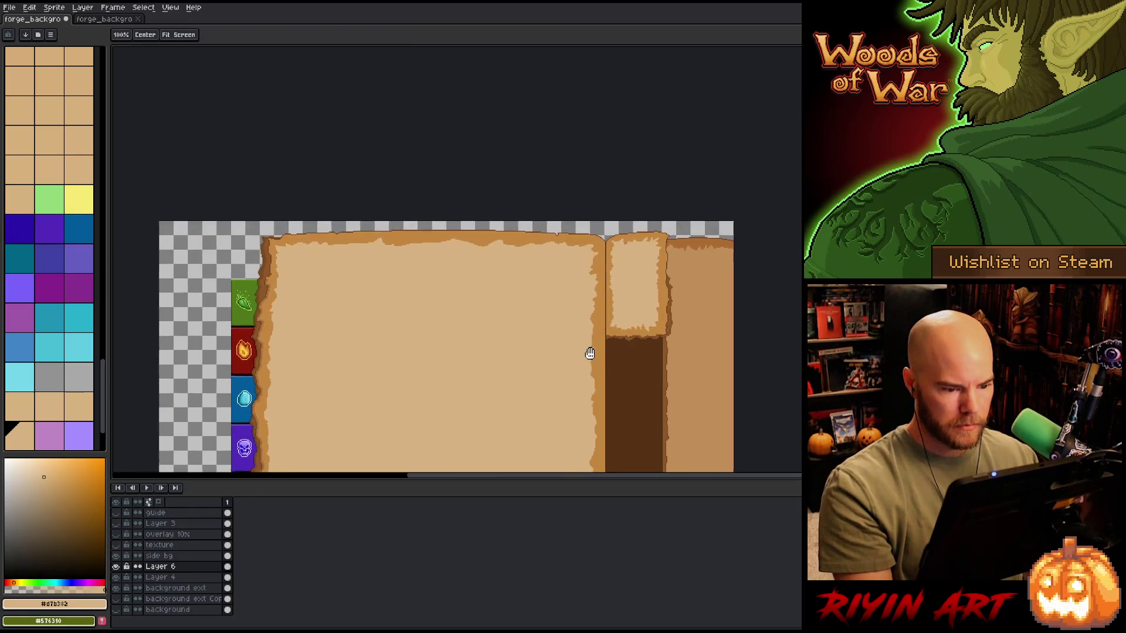
key("ctrl+alt+c")
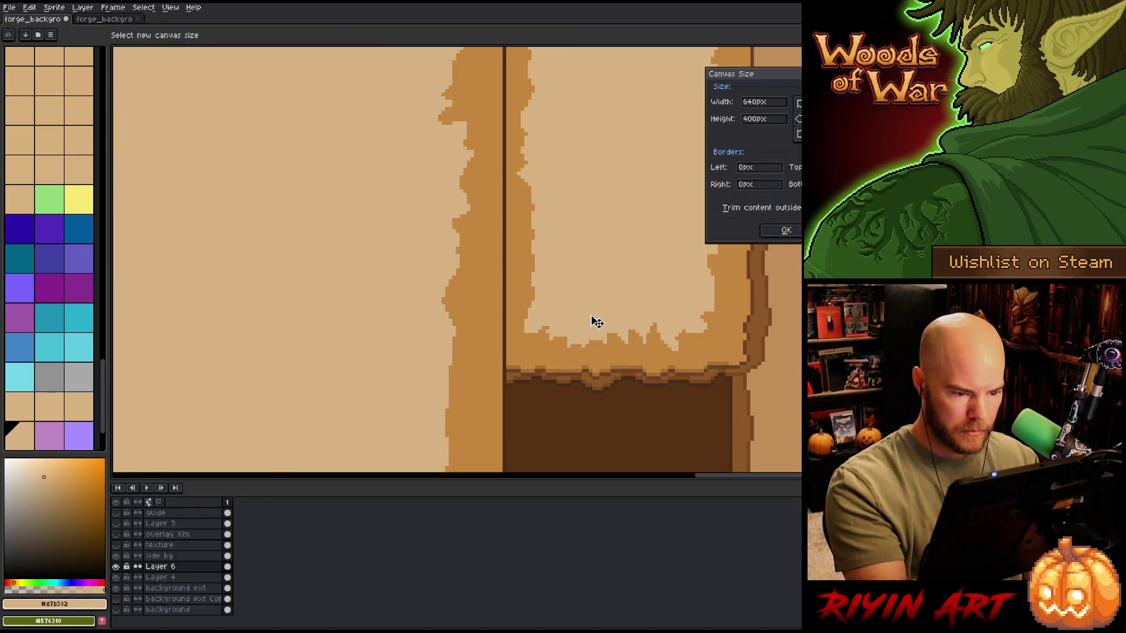
Step: Close Canvas Size, return to Layer 4, and erase light pixels along the page's top edge
key("Escape")
left_click(601, 321, "ctrl")
key("i")
key("b")
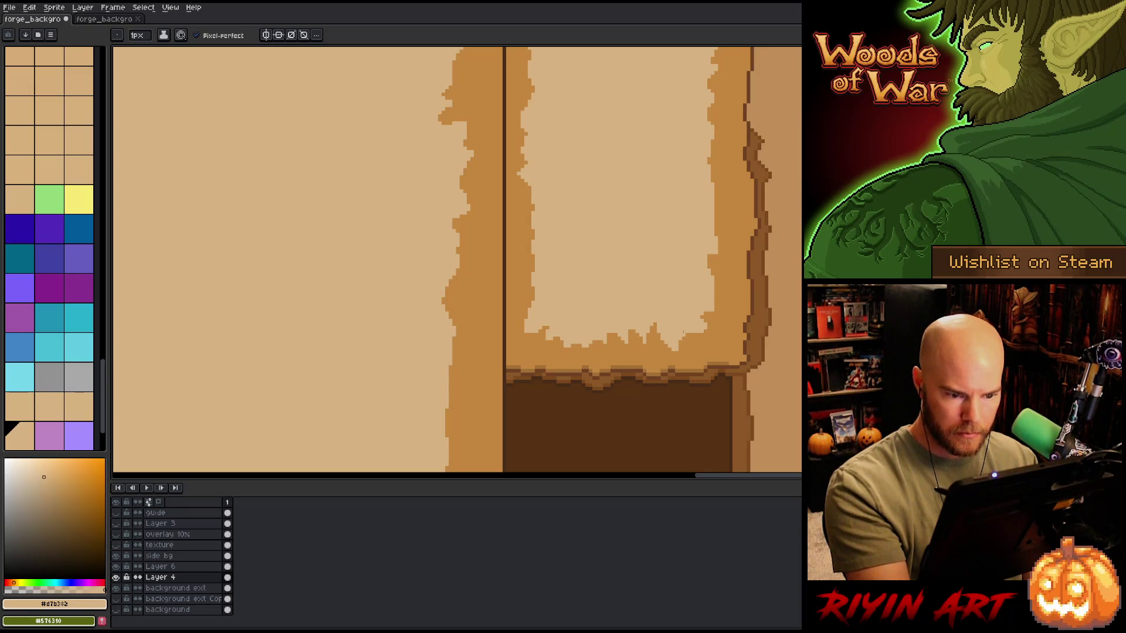
scroll(673, 389, "down", 2)
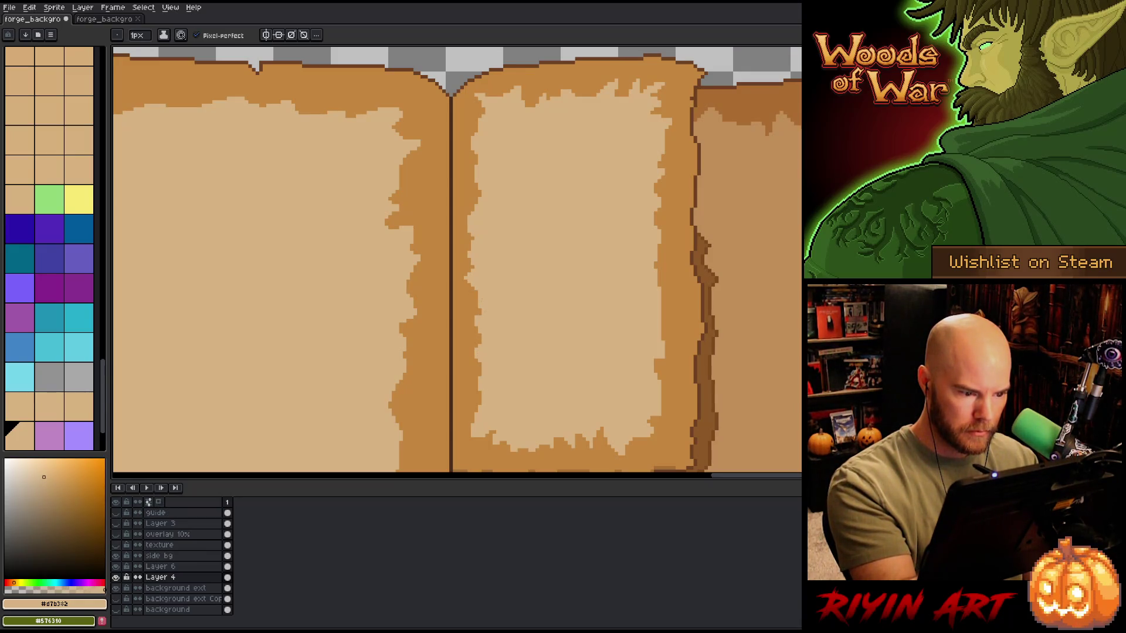
left_click_drag(507, 266, 500, 310)
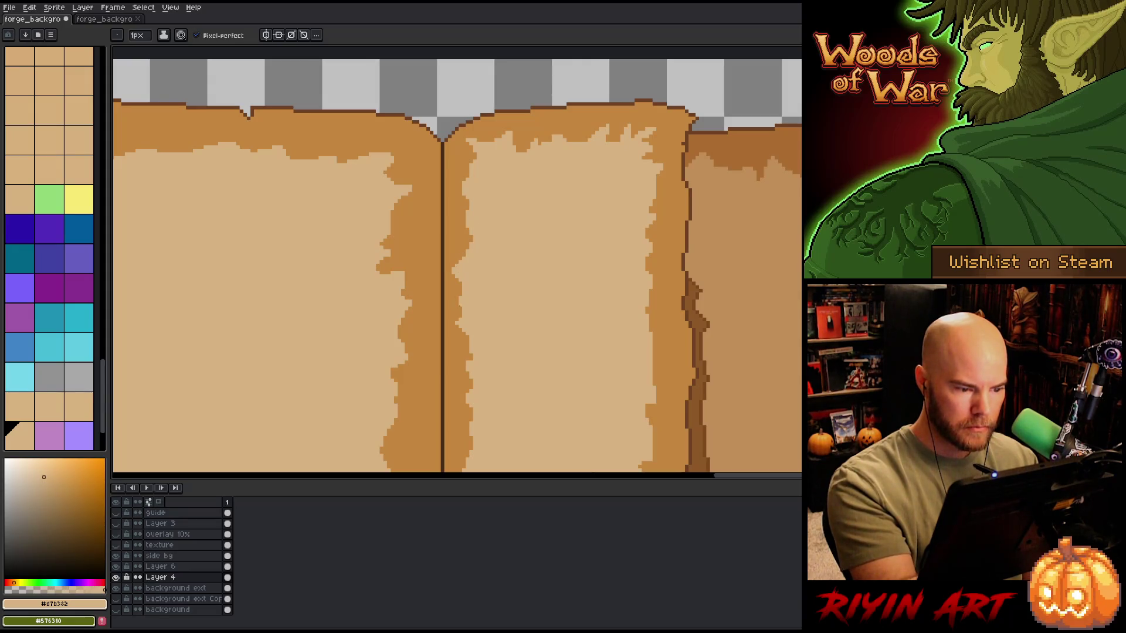
key("e")
left_click_drag(455, 283, 455, 268)
left_click_drag(573, 299, 562, 362)
Step: Paint a light tan pixel on the middle page's top edge and save the sprite
key("b")
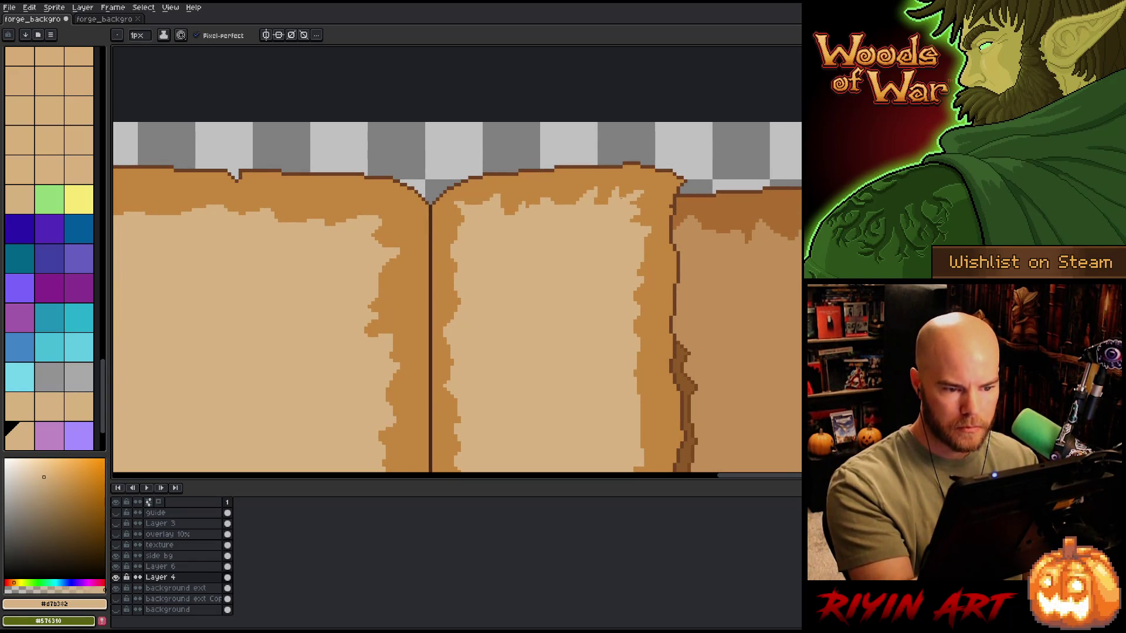
scroll(661, 301, "down", 2)
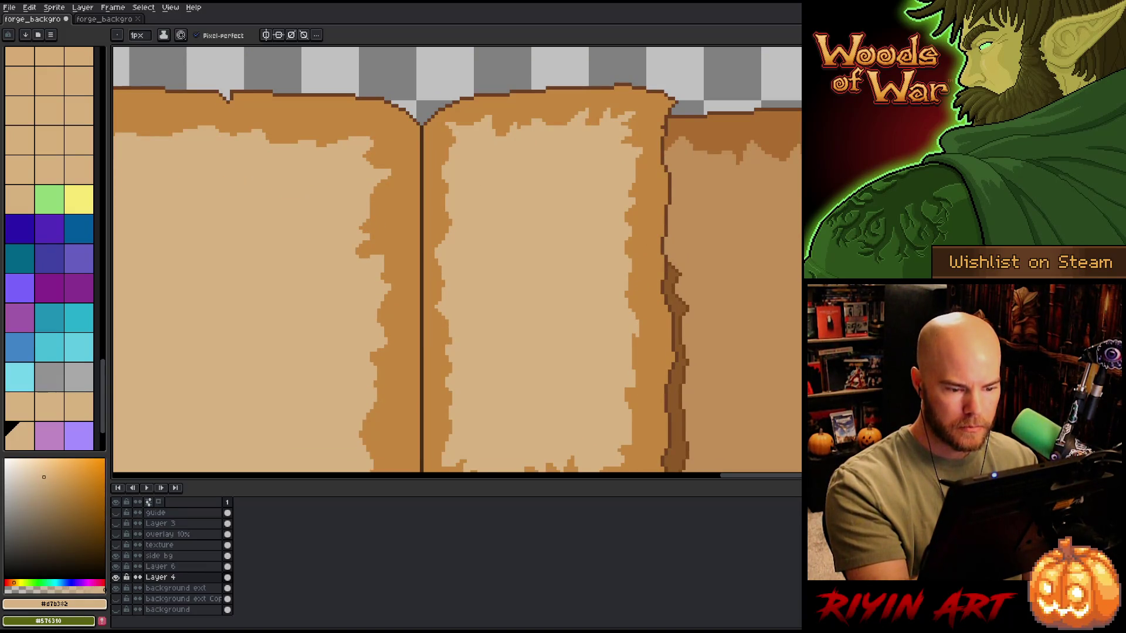
scroll(643, 342, "down", 2)
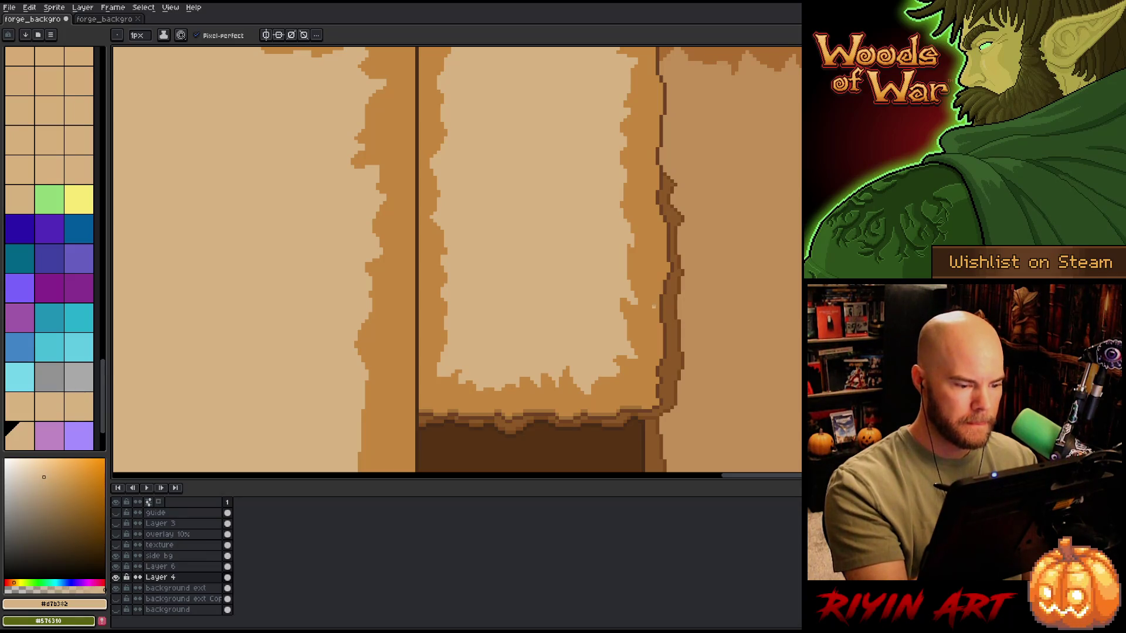
scroll(618, 279, "up", 2)
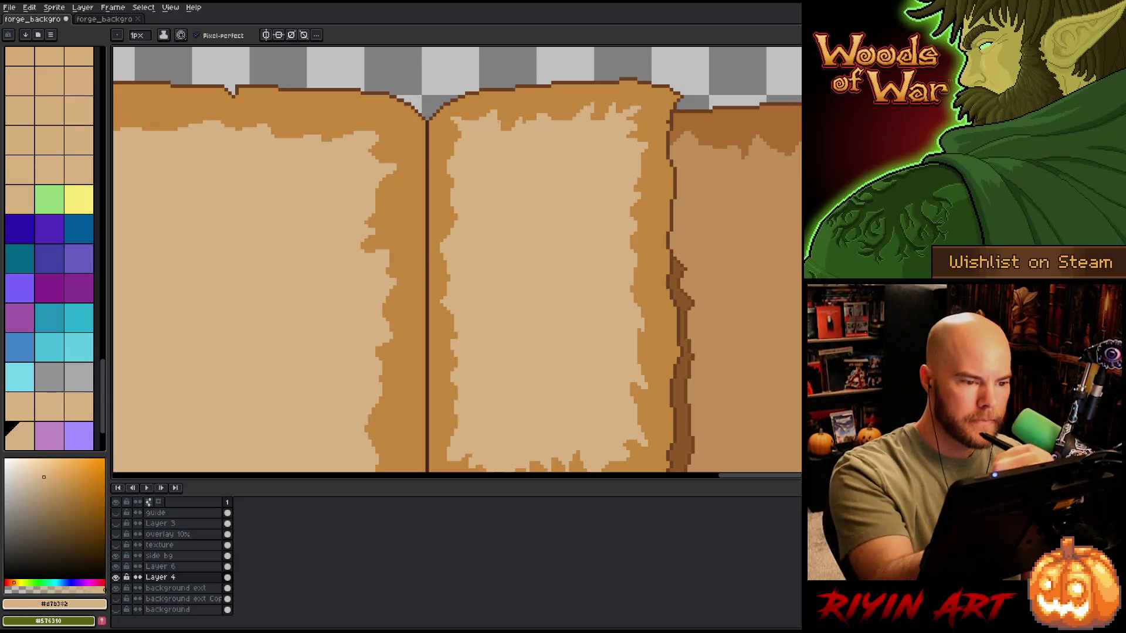
left_click(505, 129)
scroll(521, 201, "down", 2)
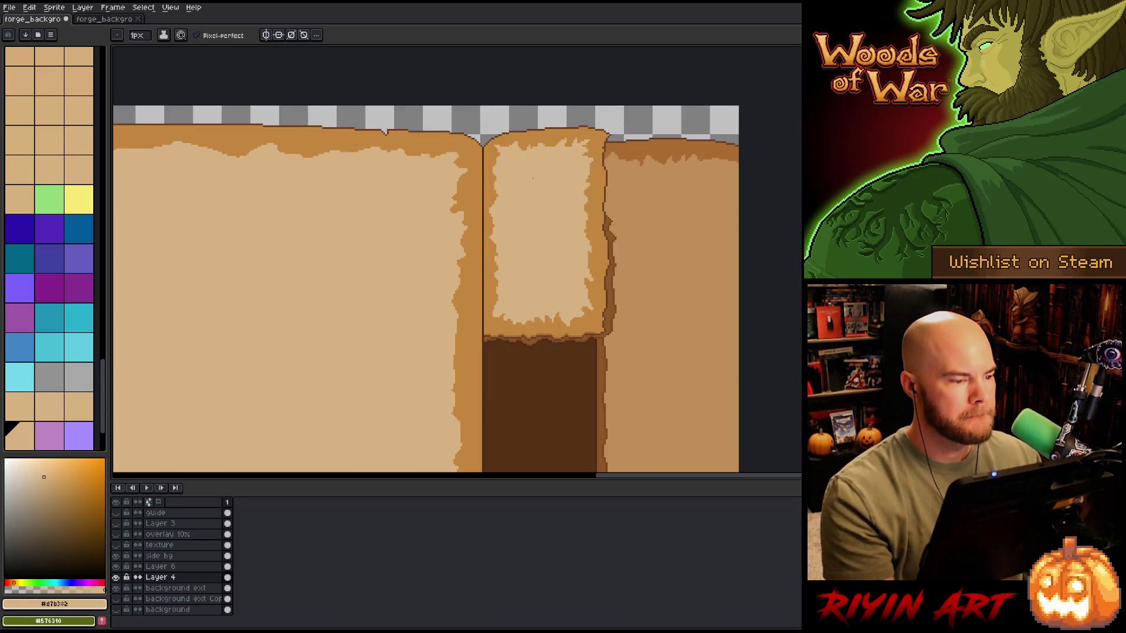
key("ctrl+s")
scroll(498, 272, "down", 3)
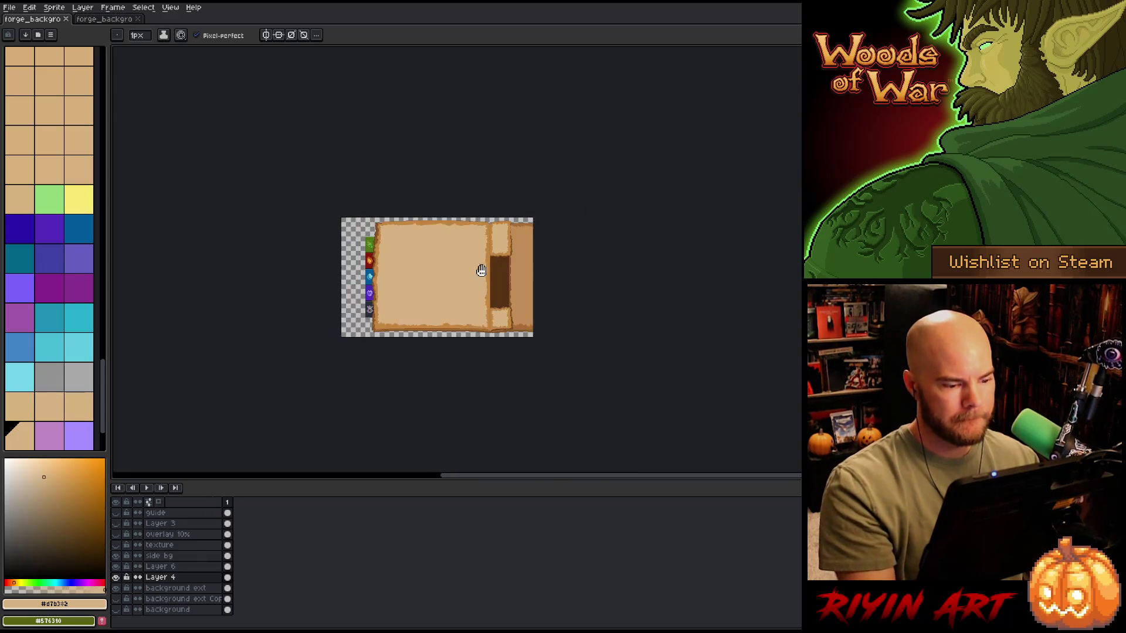
Step: Zoom to the left page's torn top edge and paint a pixel on it
scroll(481, 249, "up", 2)
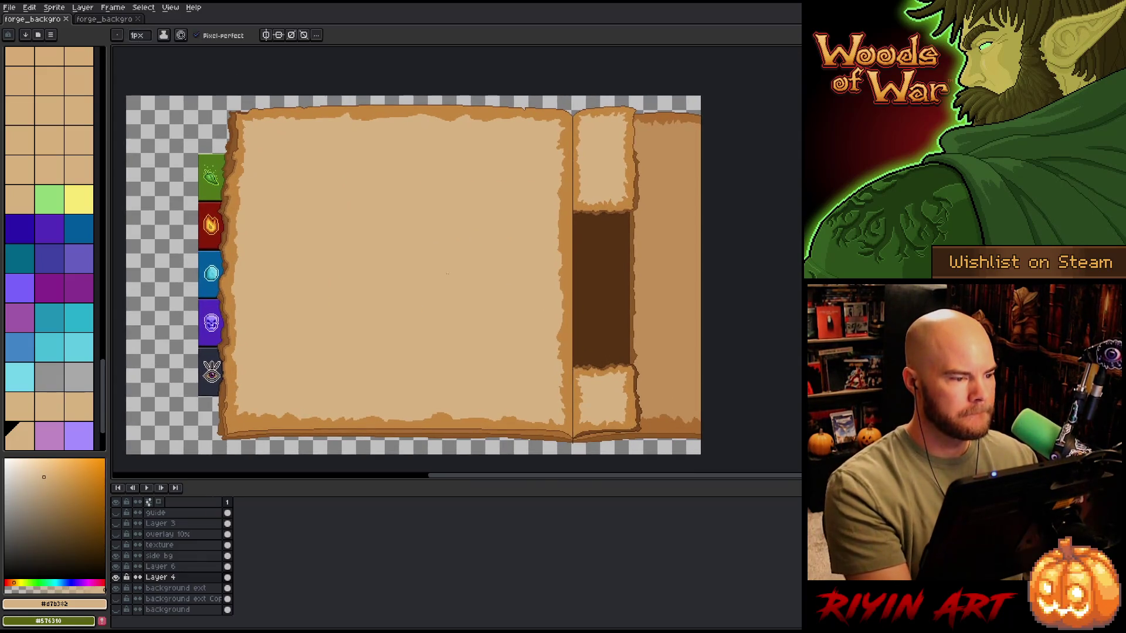
scroll(356, 150, "up", 3)
left_click_drag(356, 150, 475, 357)
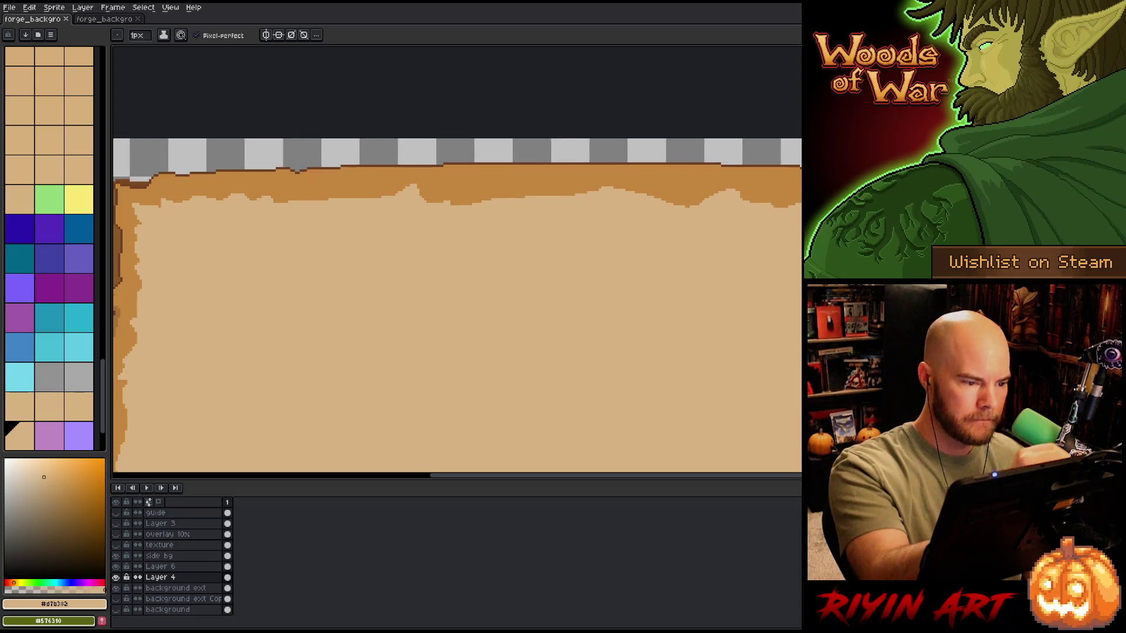
left_click(373, 194)
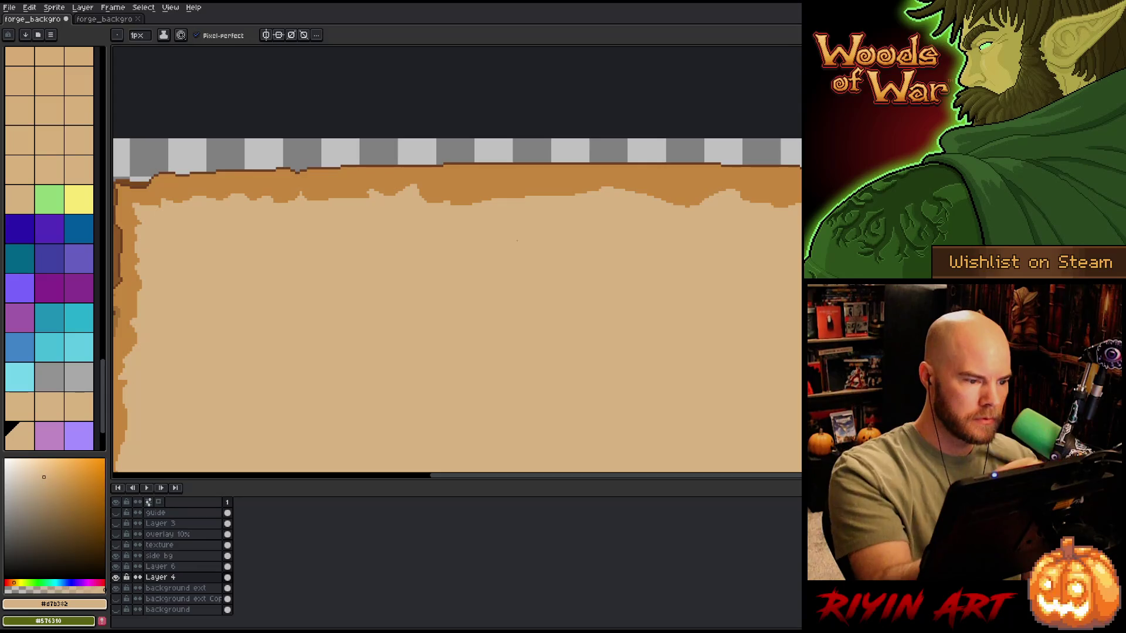
key("e")
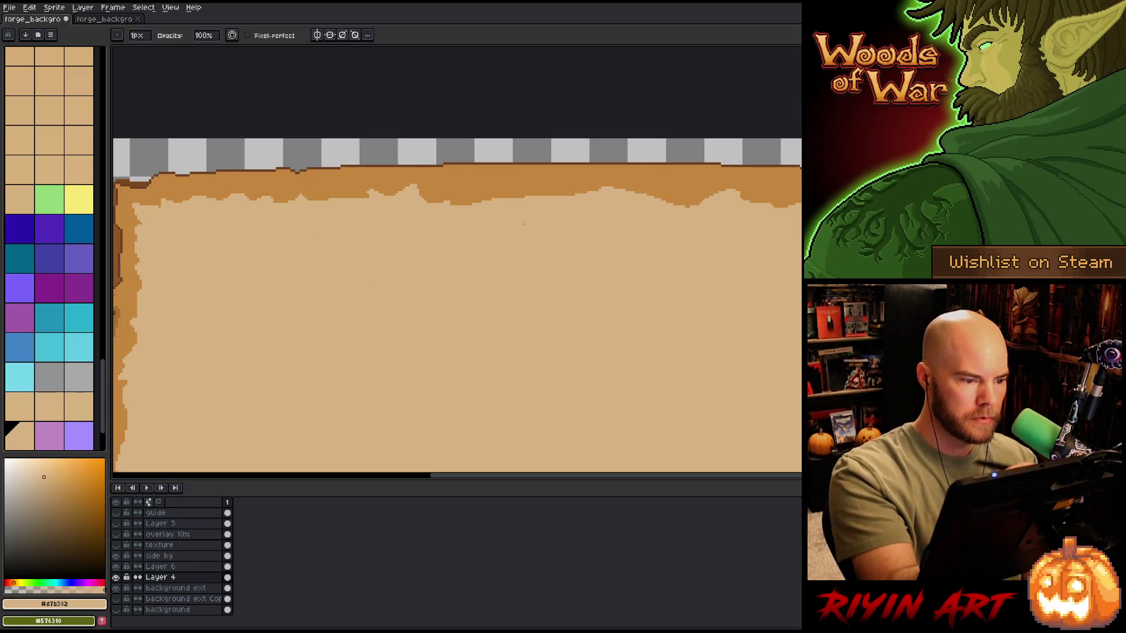
key("b")
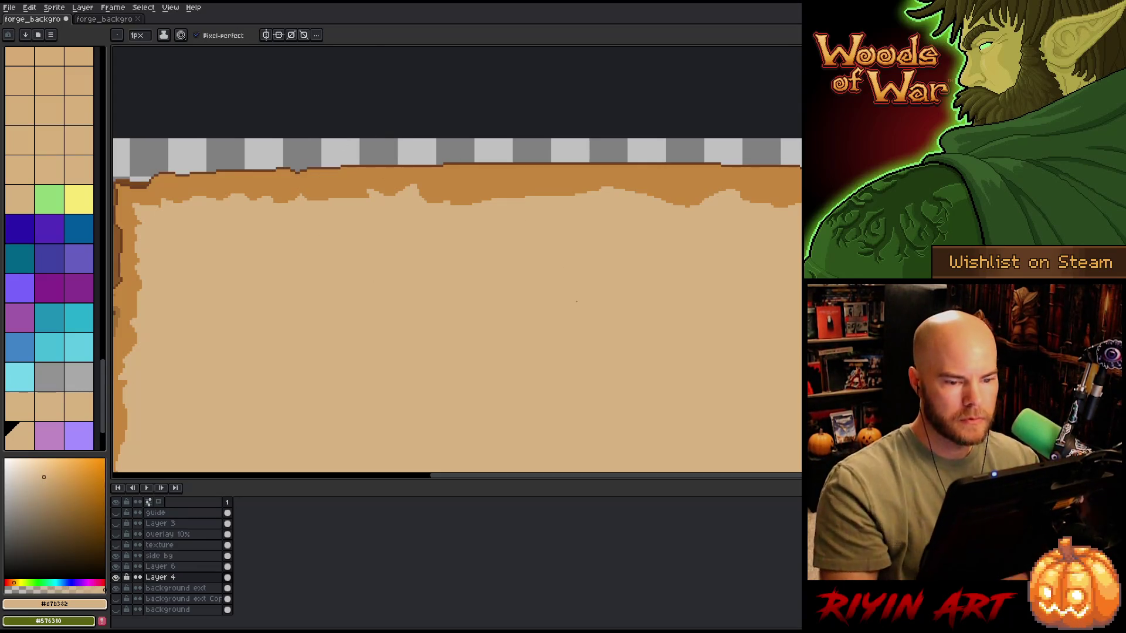
scroll(516, 334, "down", 4)
mouse_move(523, 345)
left_mouse_down()
mouse_move(488, 227)
mouse_move(467, 212)
left_mouse_up()
scroll(510, 157, "up", 3)
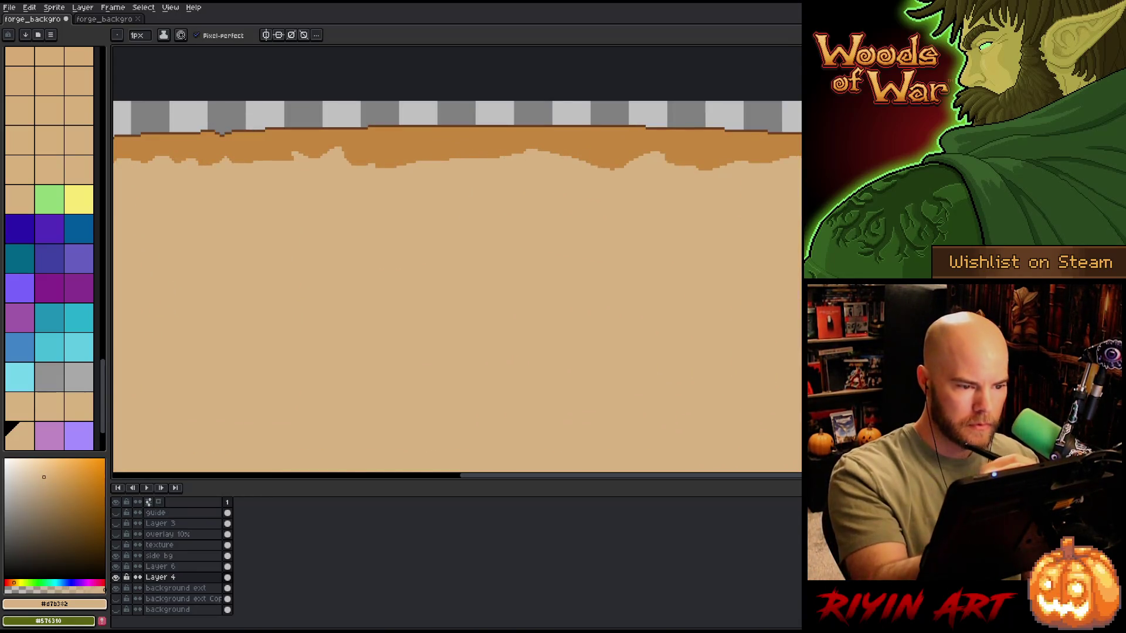
Step: Paint light tan over the dark strip and ridges along the top edge
left_click_drag(488, 151, 522, 151)
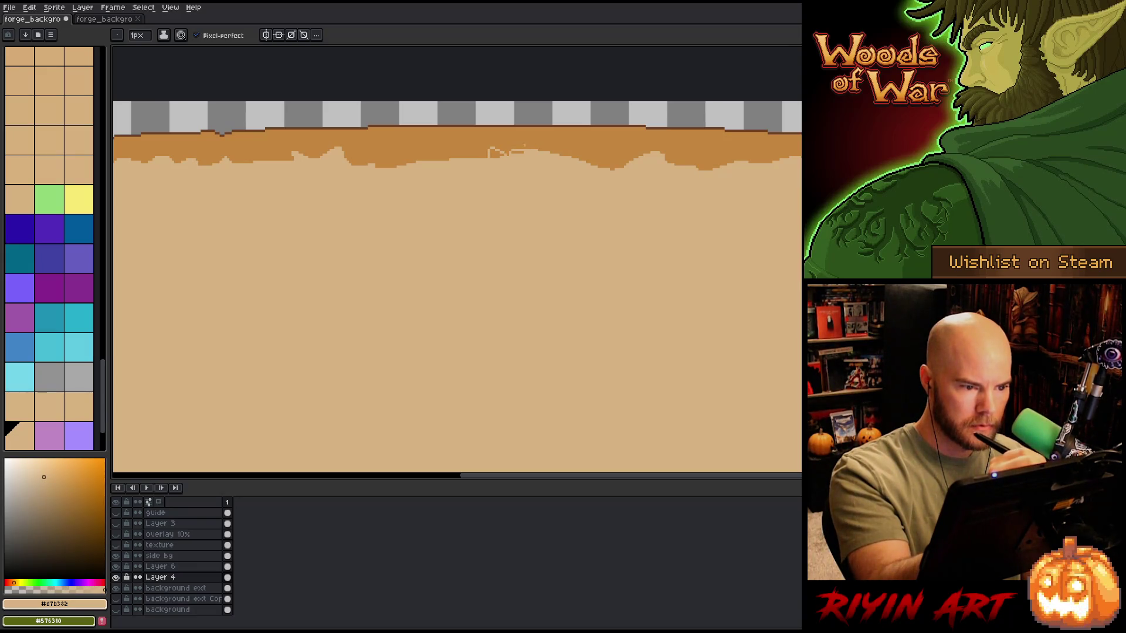
key("e")
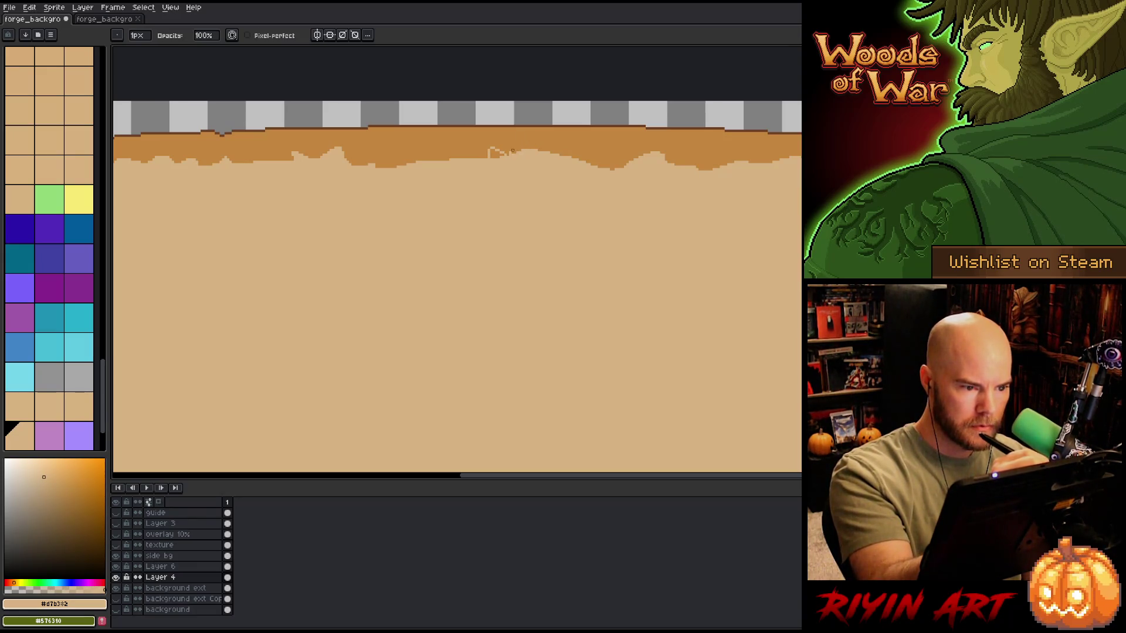
key("b")
left_click_drag(490, 153, 504, 152)
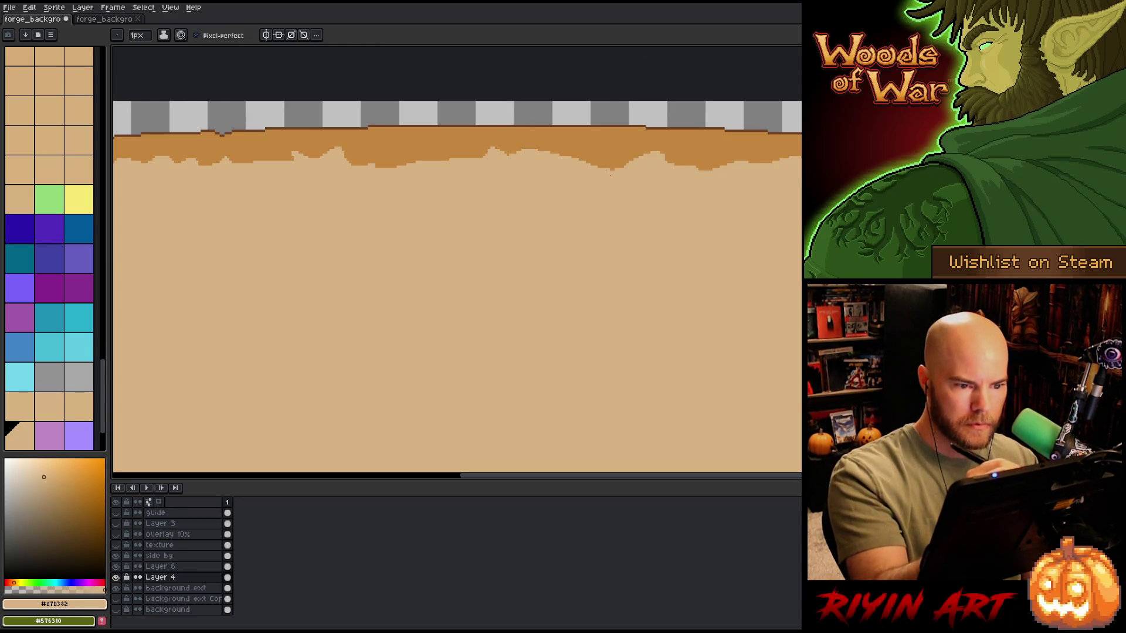
mouse_move(587, 157)
left_mouse_down()
mouse_move(596, 150)
mouse_move(597, 167)
left_mouse_up()
key("g")
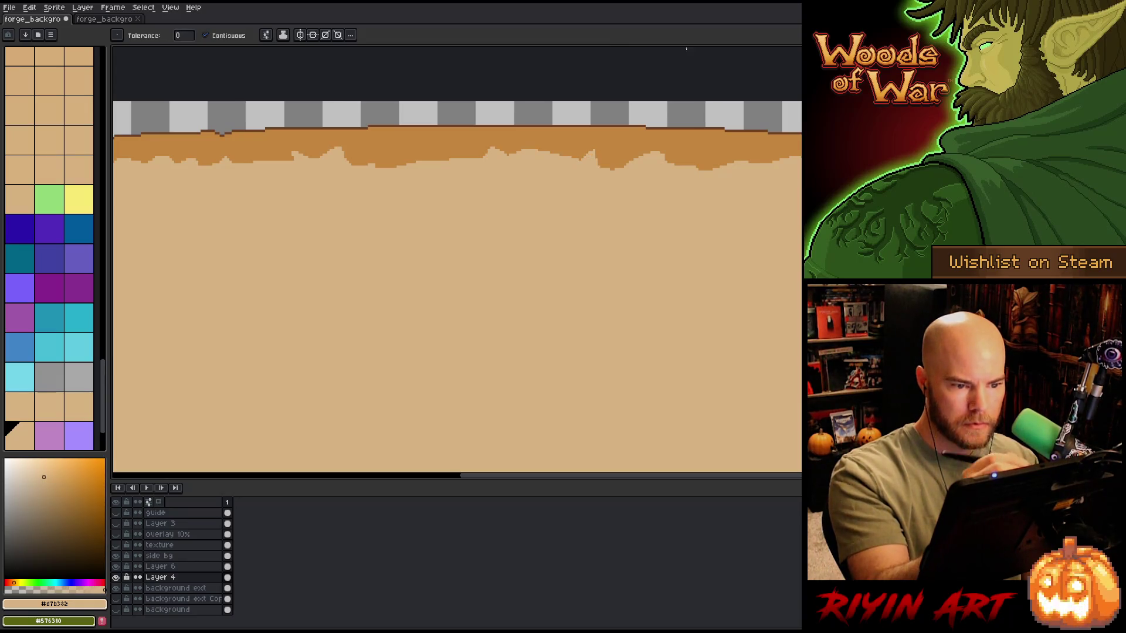
key("b")
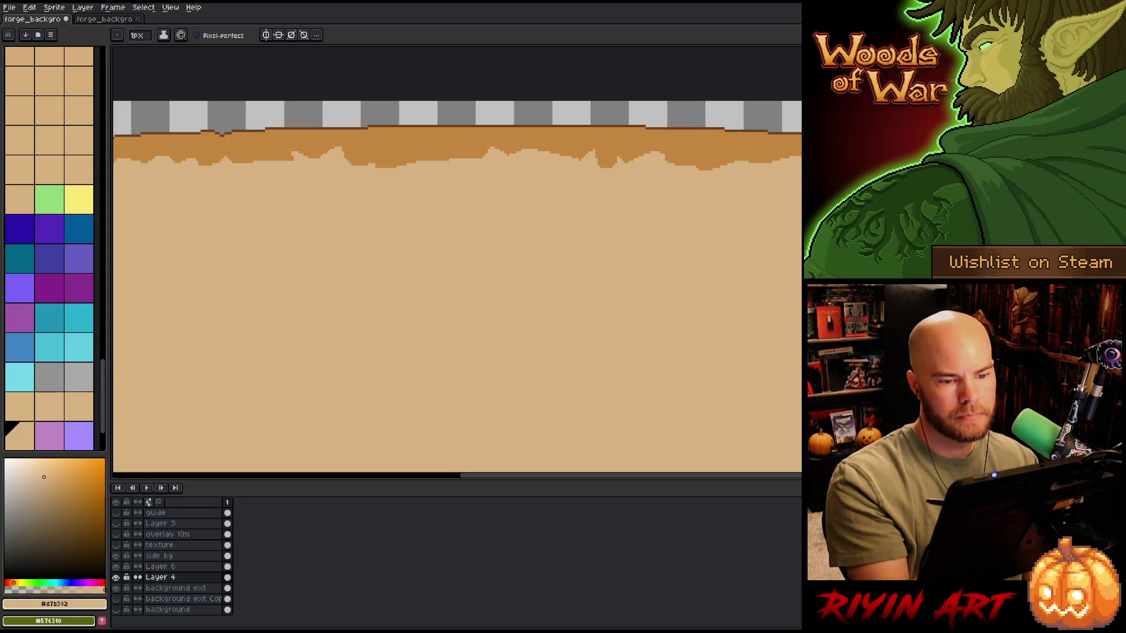
key("e")
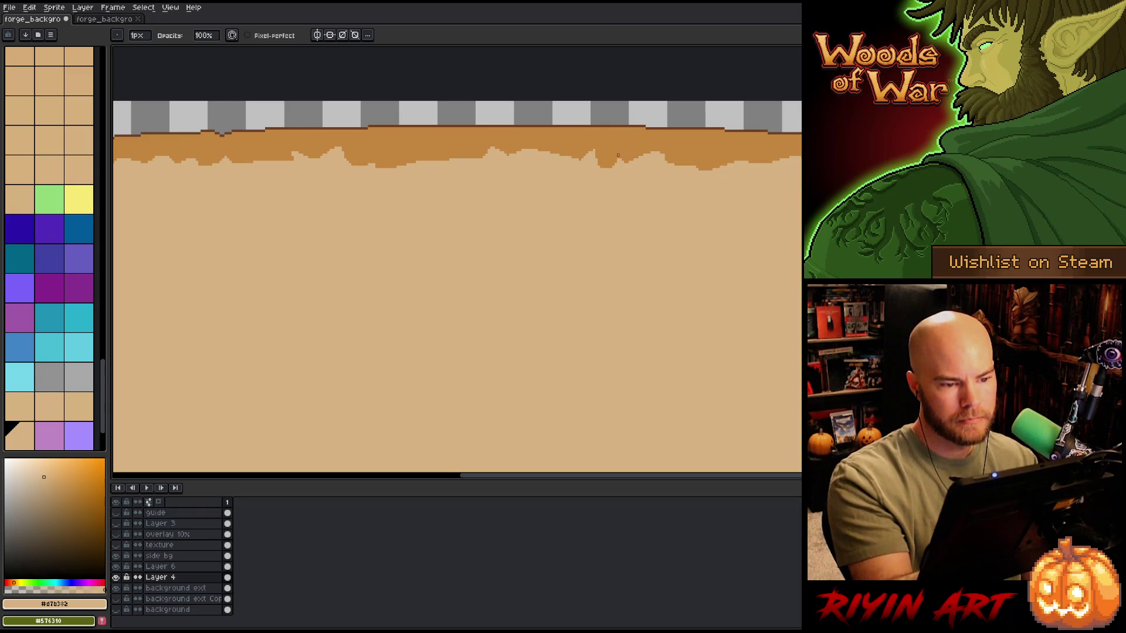
left_click_drag(742, 296, 656, 272)
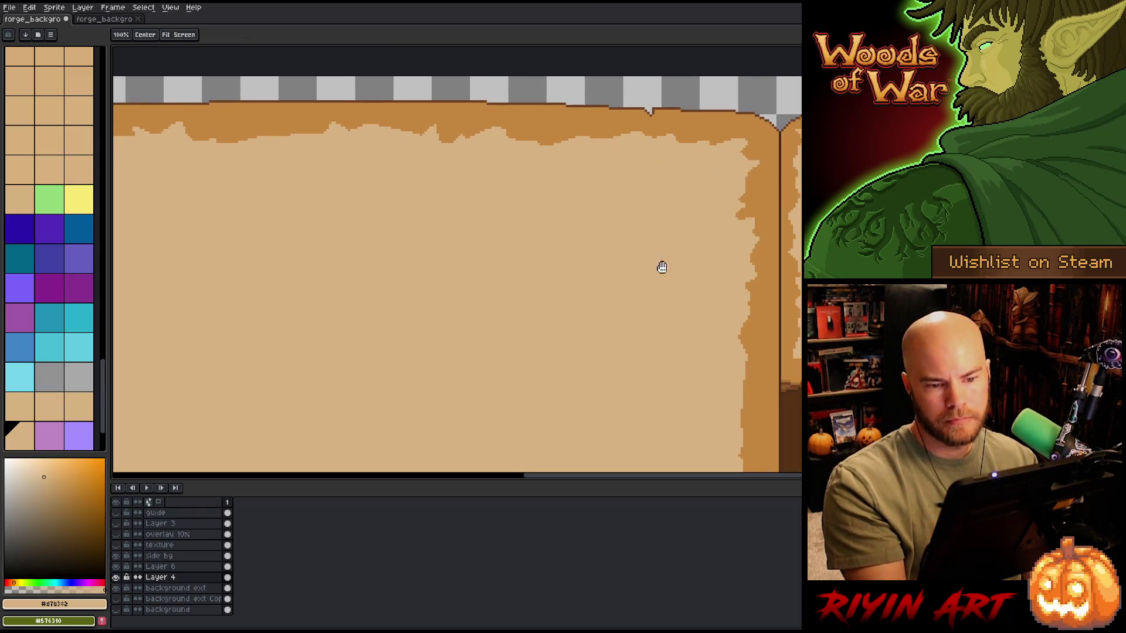
key("b")
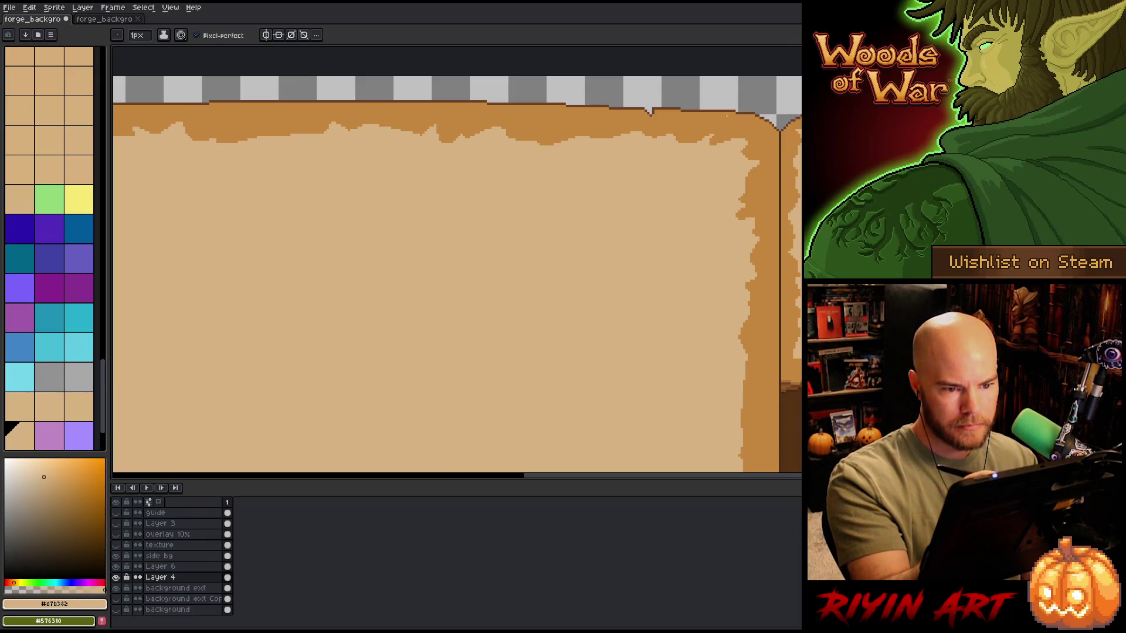
Step: Save the sprite and touch up a pixel near the page's right edge
key("ctrl+s")
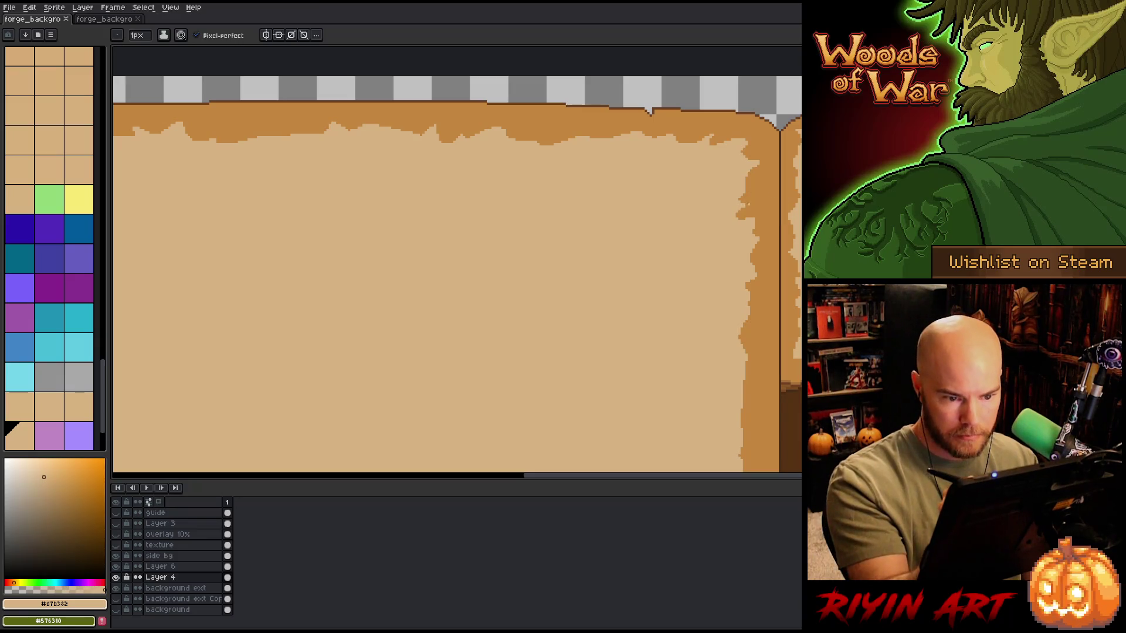
key("ctrl+s")
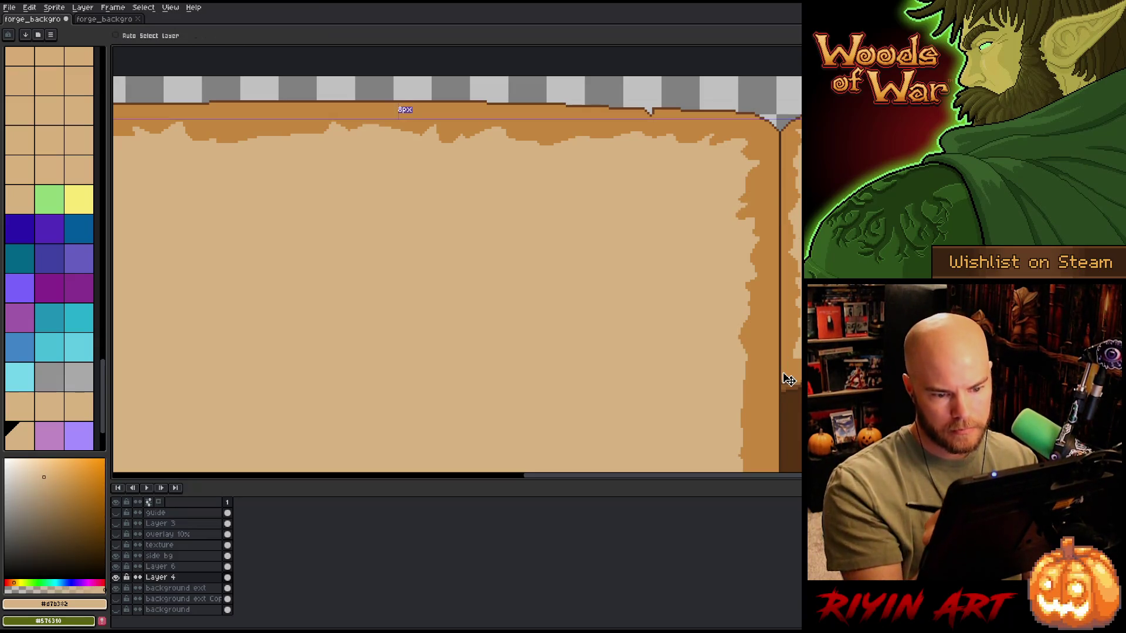
left_click(773, 247)
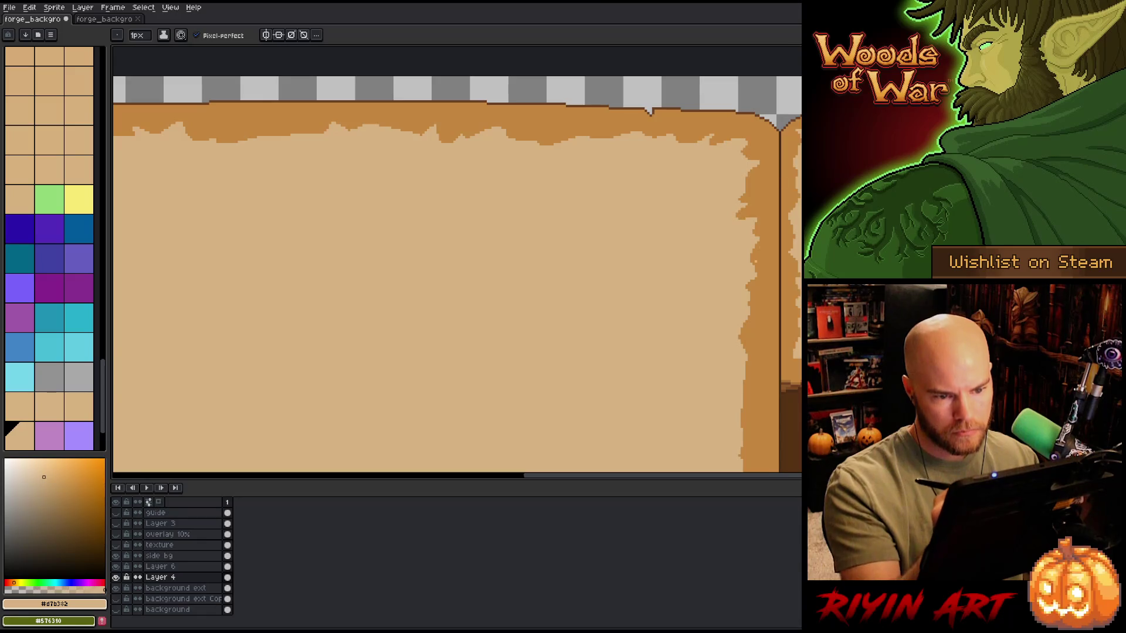
scroll(718, 322, "down", 4)
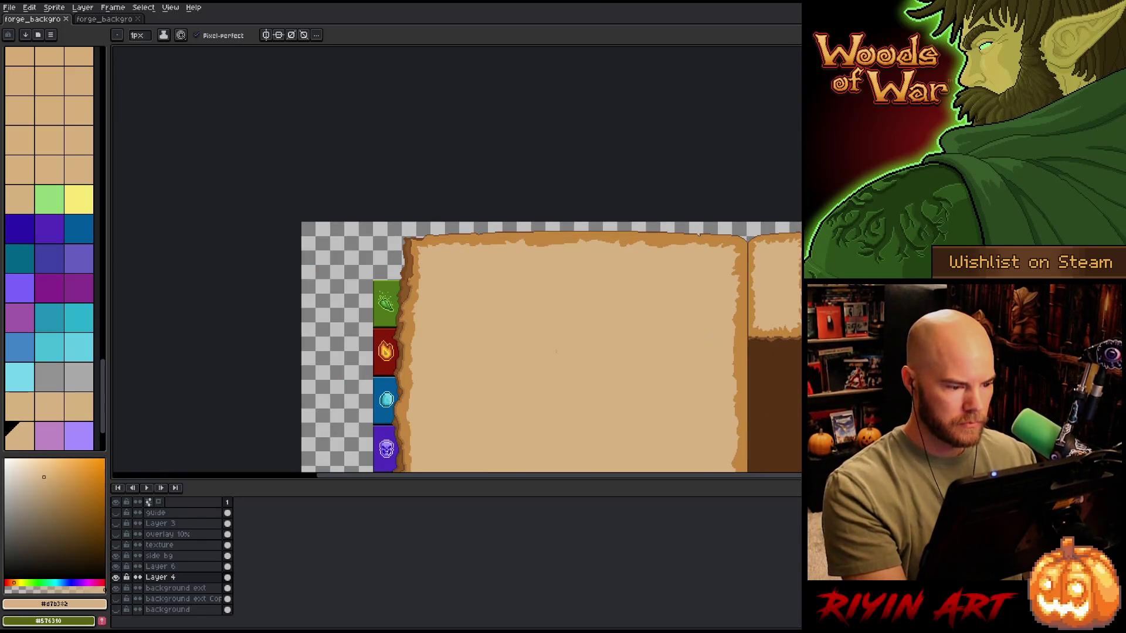
Step: Save the sprite, undoing a trial light stroke on the bottom border before saving again
key("ctrl+s")
scroll(586, 282, "down", 4)
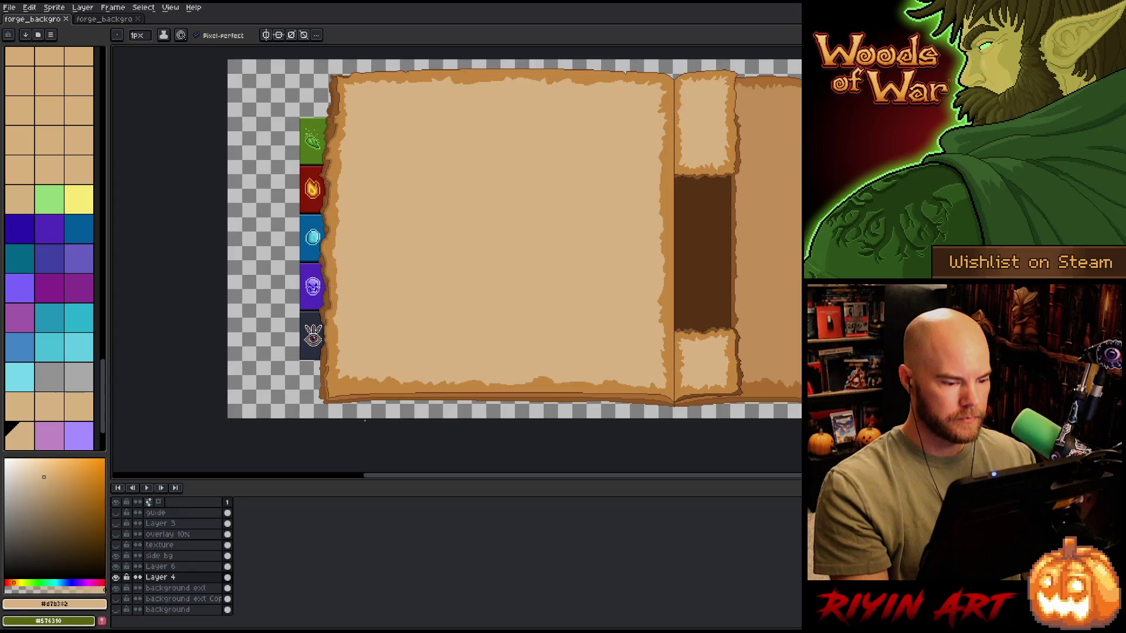
scroll(366, 421, "up", 3)
left_click_drag(362, 332, 297, 337)
key("g")
key("ctrl+z")
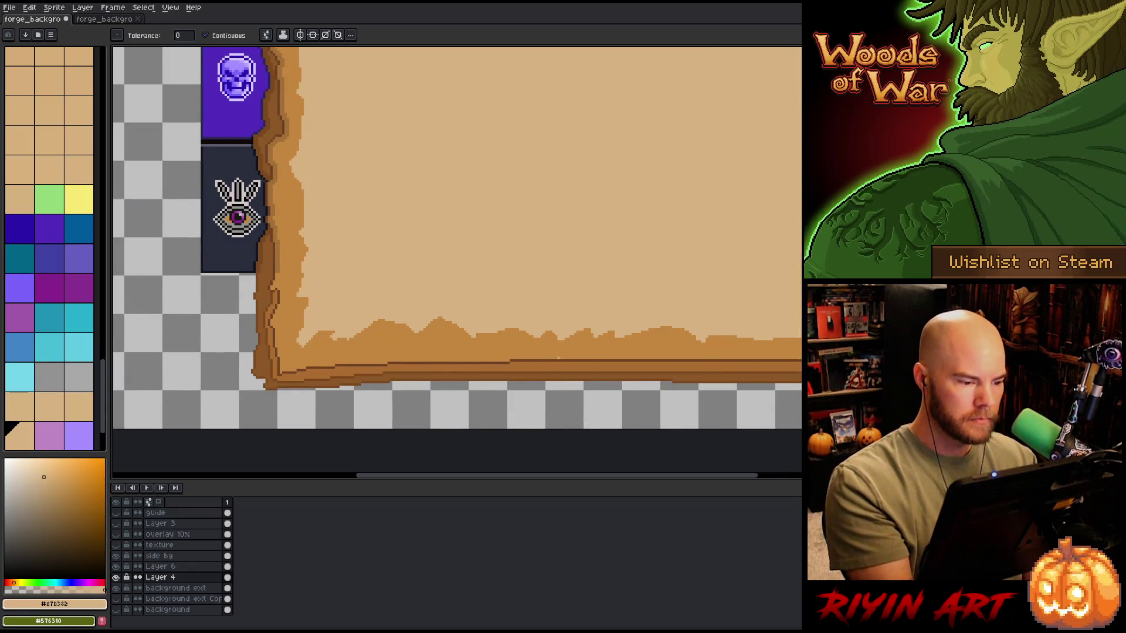
key("b")
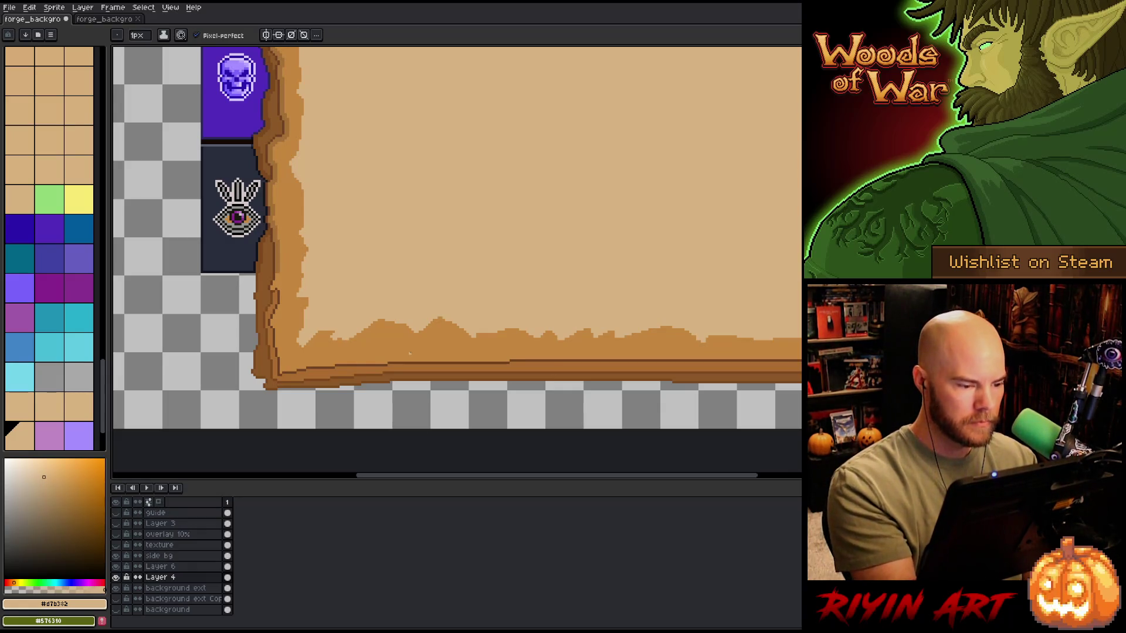
key("ctrl+s")
Step: Zoom and pan to centre the whole parchment book spread in view
scroll(415, 356, "down", 5)
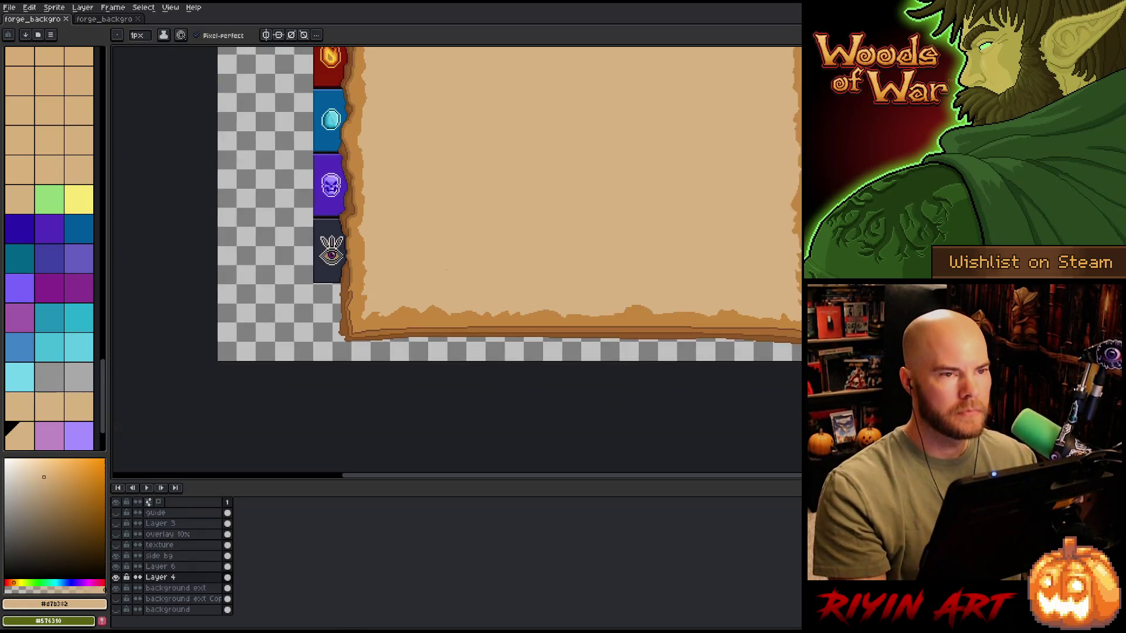
scroll(437, 318, "up", 3)
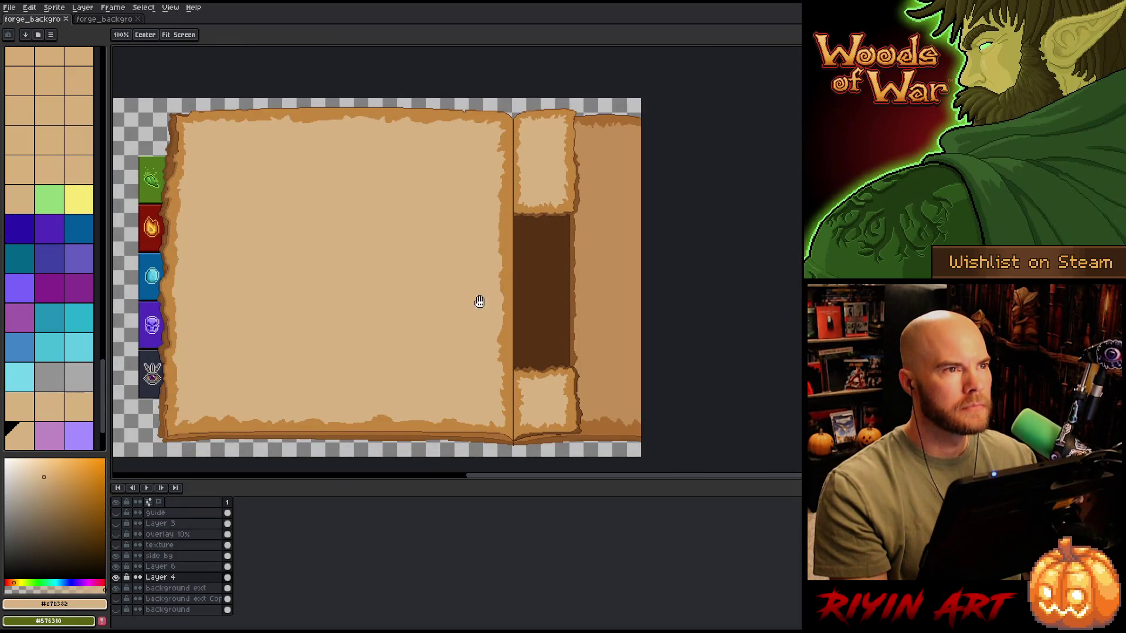
scroll(472, 299, "left", 3)
scroll(577, 305, "down", 1)
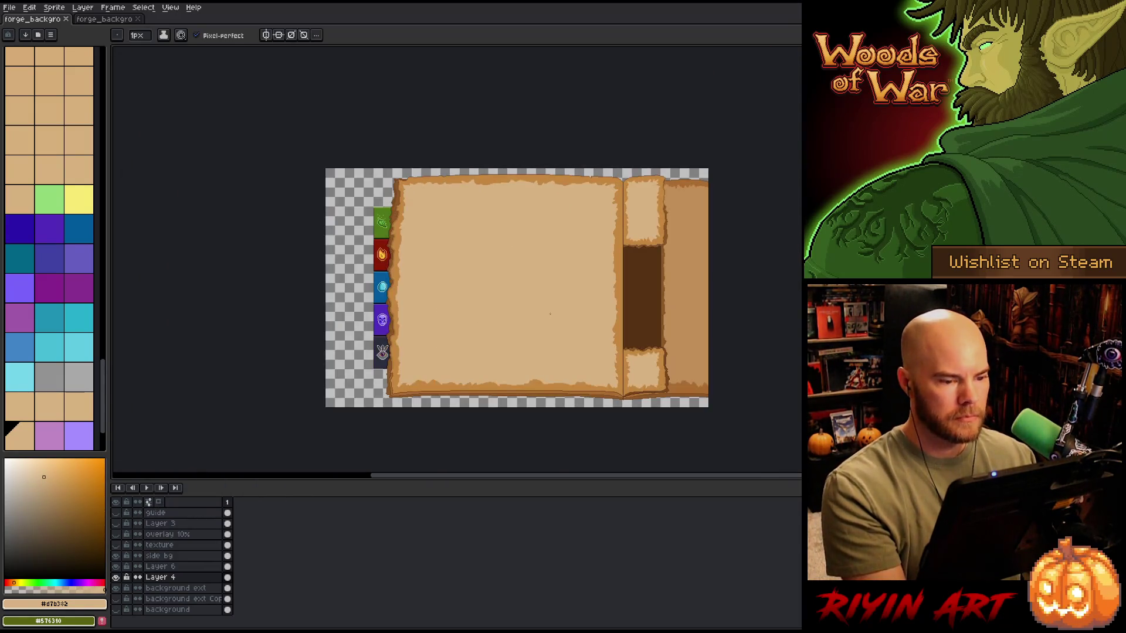
left_click_drag(551, 319, 498, 306)
scroll(473, 361, "up", 1)
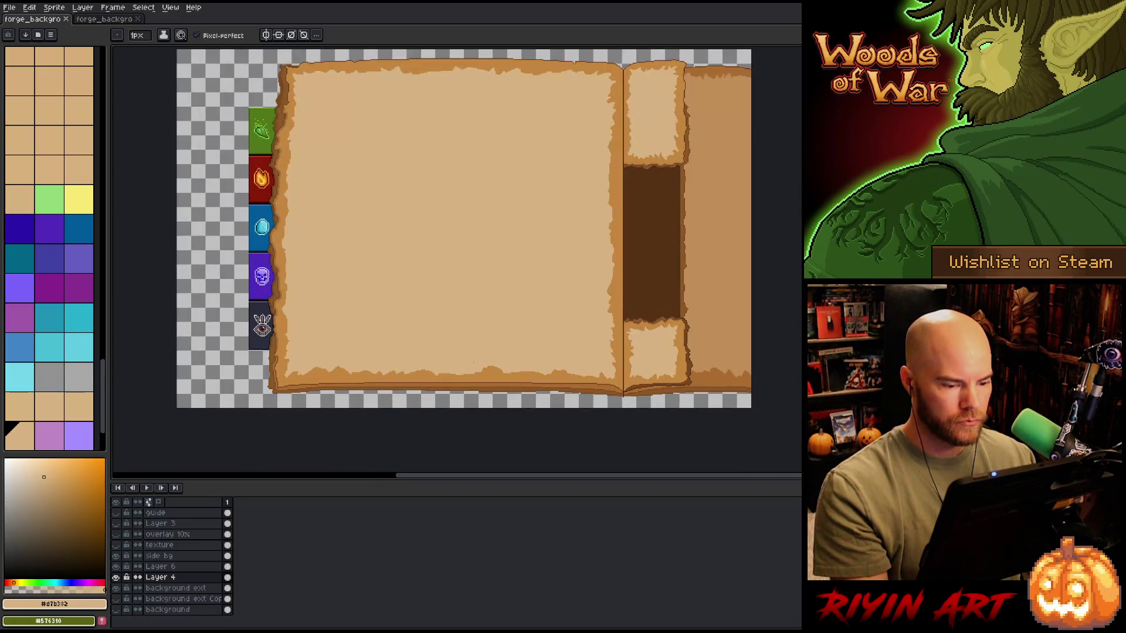
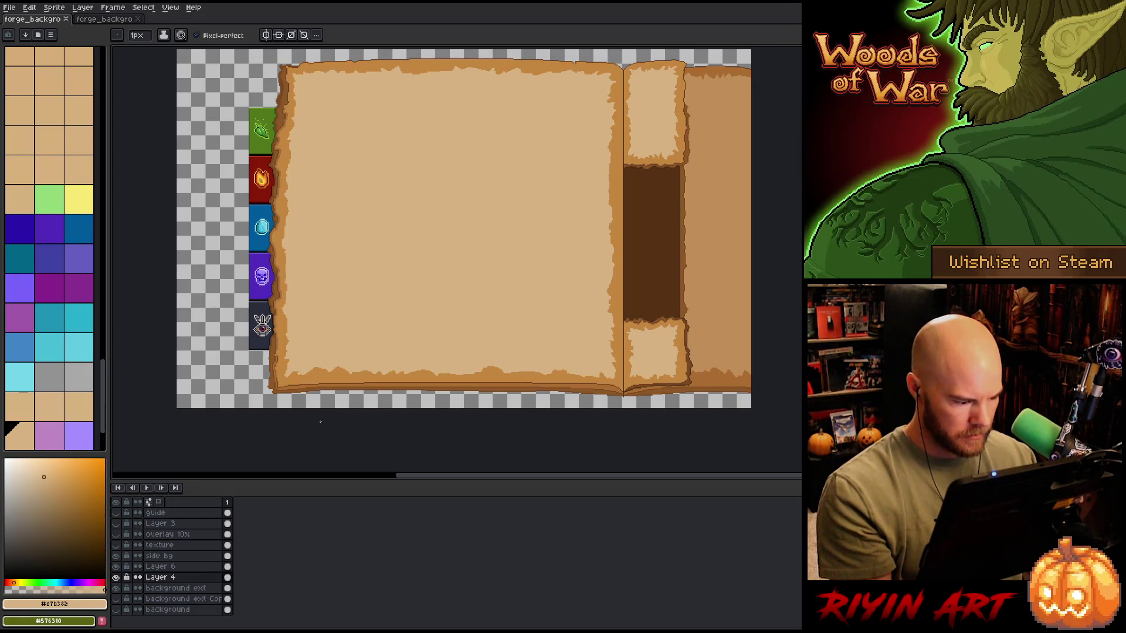
Step: On the background ext layer, select the strip below the book's bottom edge and paste it back in place
scroll(320, 421, "up", 1)
scroll(468, 335, "up", 1)
left_click_drag(467, 334, 460, 279)
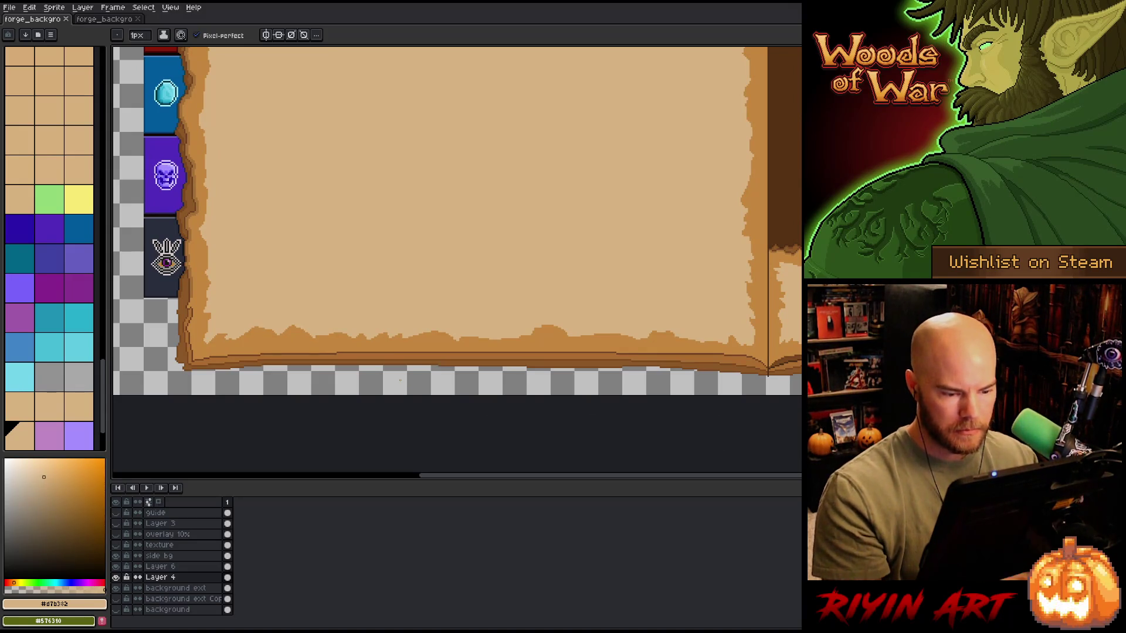
key("v")
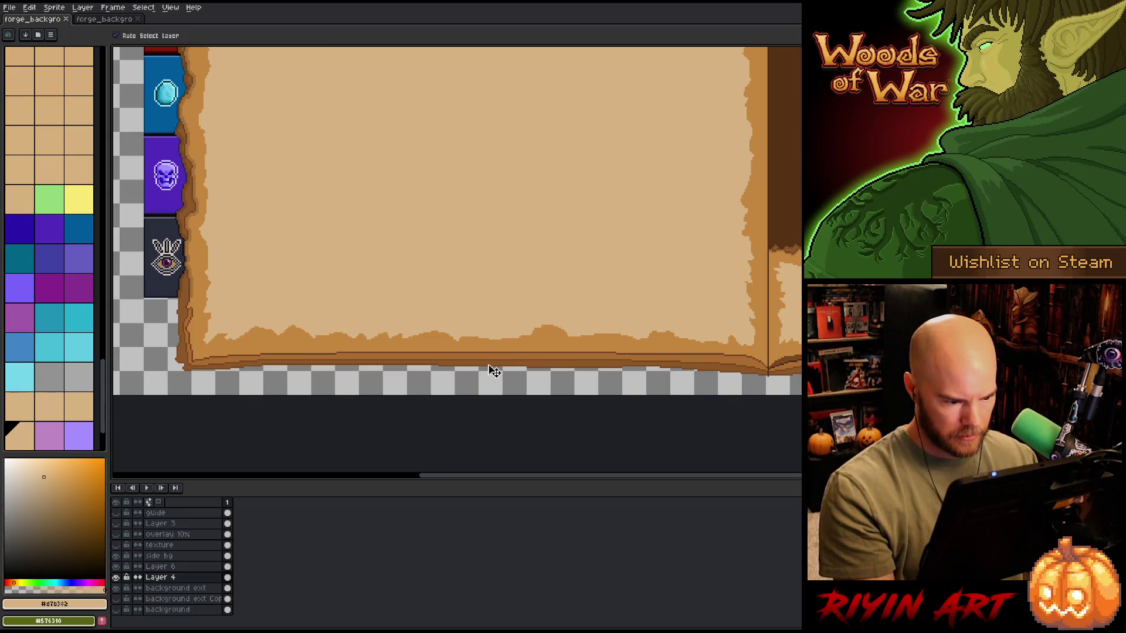
left_click(491, 371)
key("m")
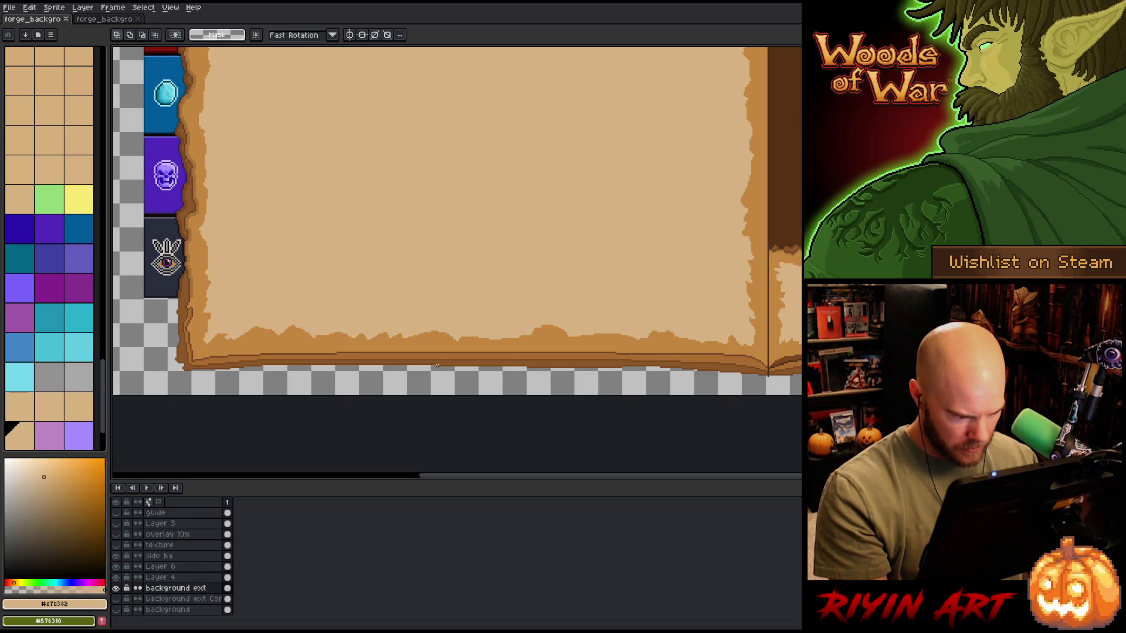
left_click_drag(437, 366, 620, 407)
key("ctrl+d")
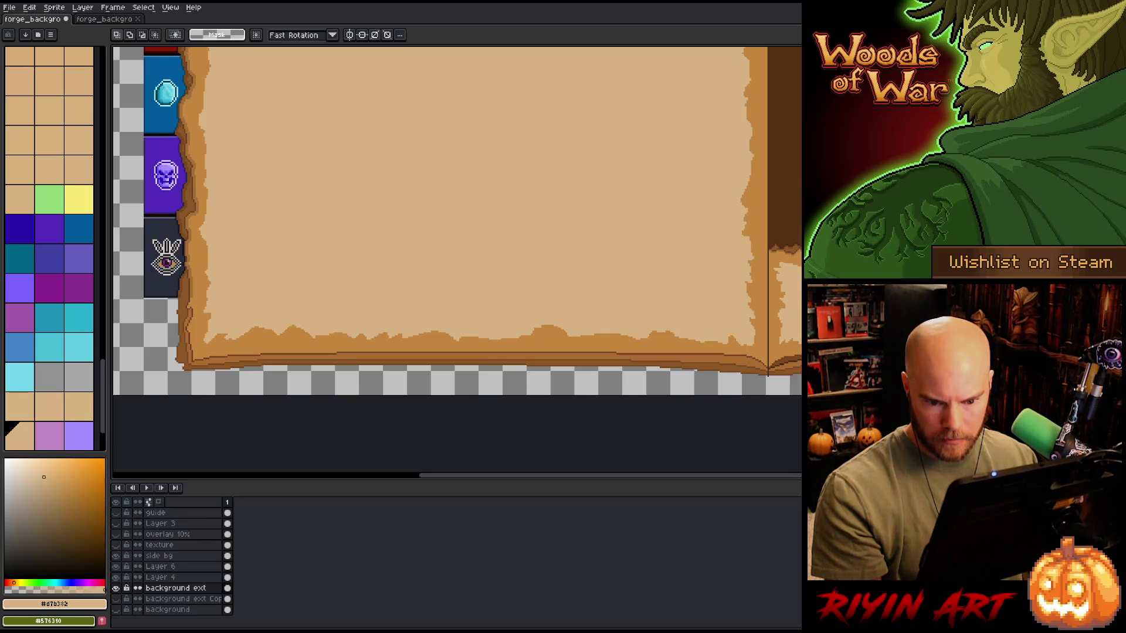
scroll(762, 381, "up", 5)
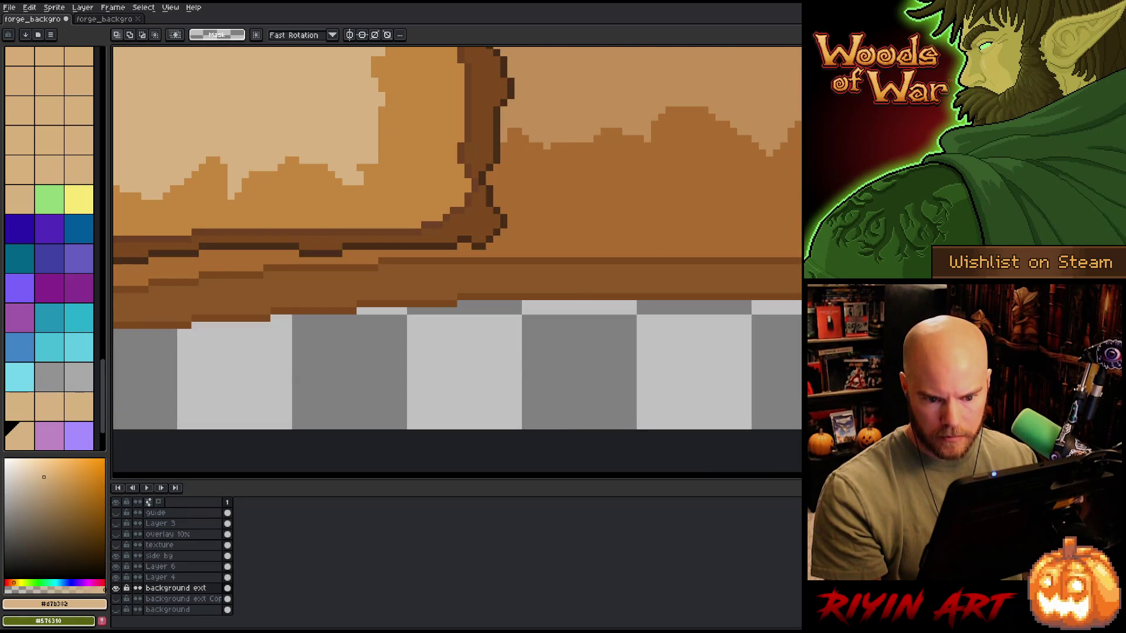
key("ctrl+v")
key("Return")
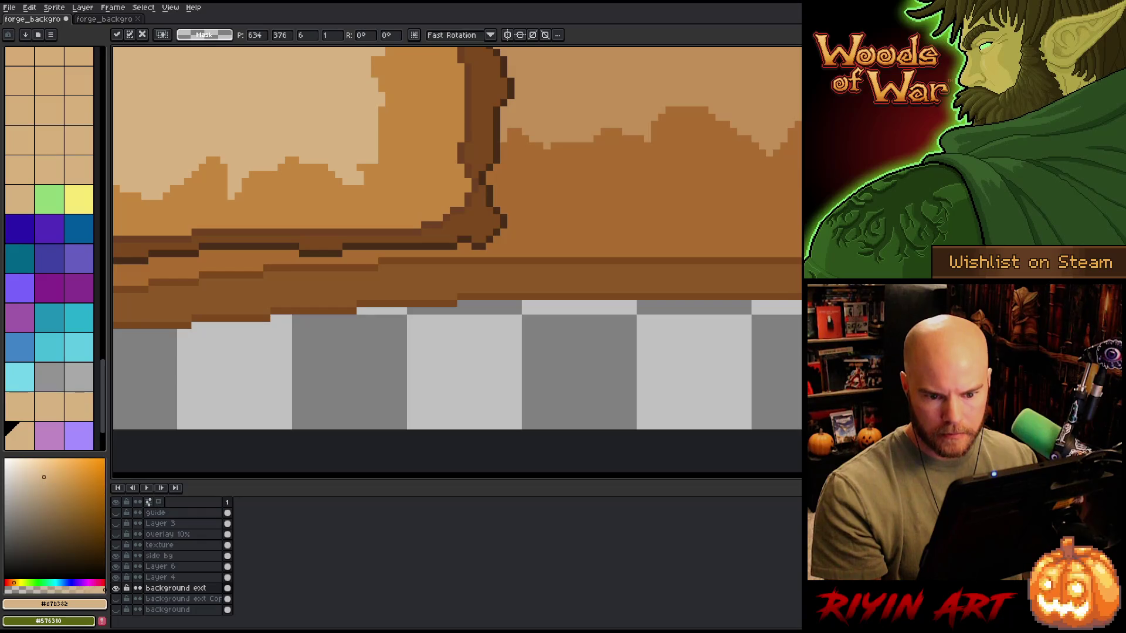
Step: Sample the dark brown #482c17 from the canvas with the Eyedropper
key("b")
key("g")
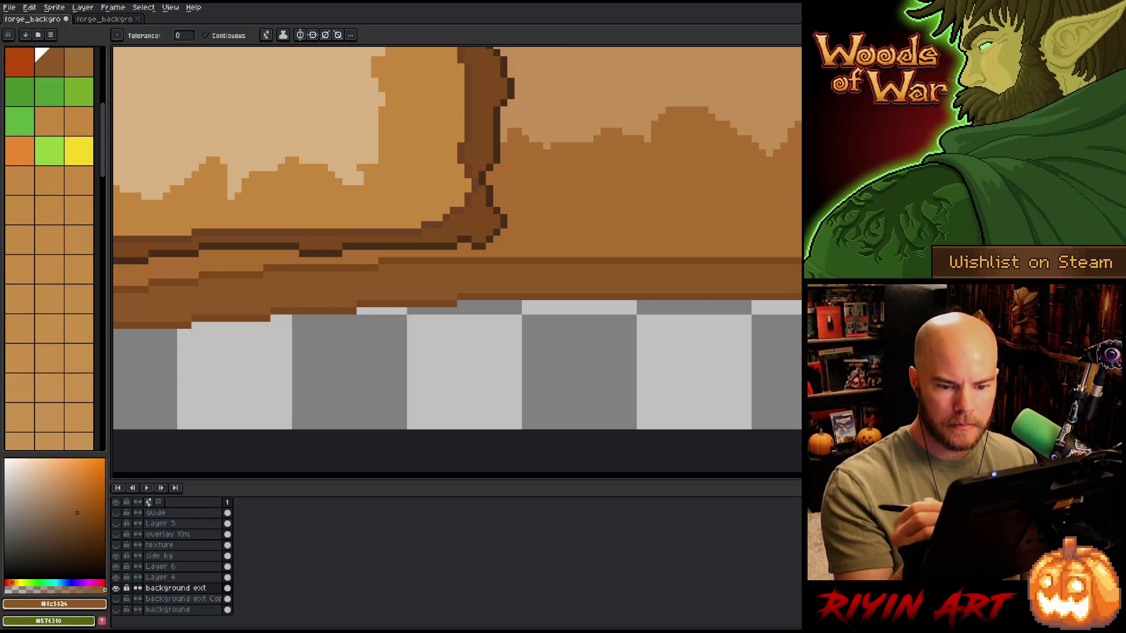
scroll(458, 235, "down", 5)
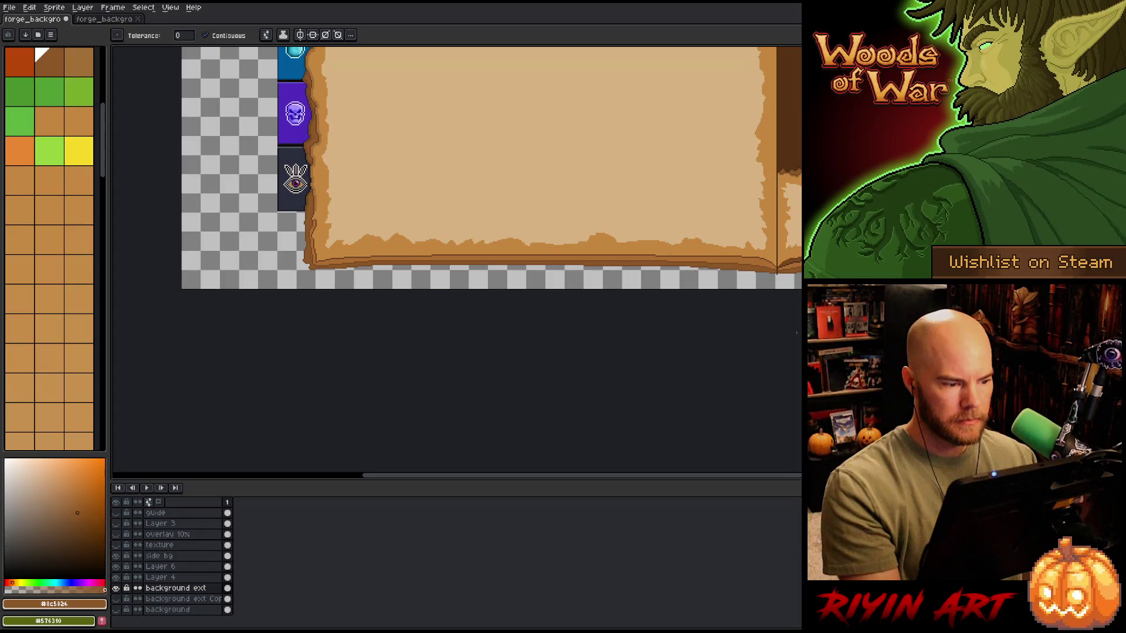
scroll(360, 294, "up", 2)
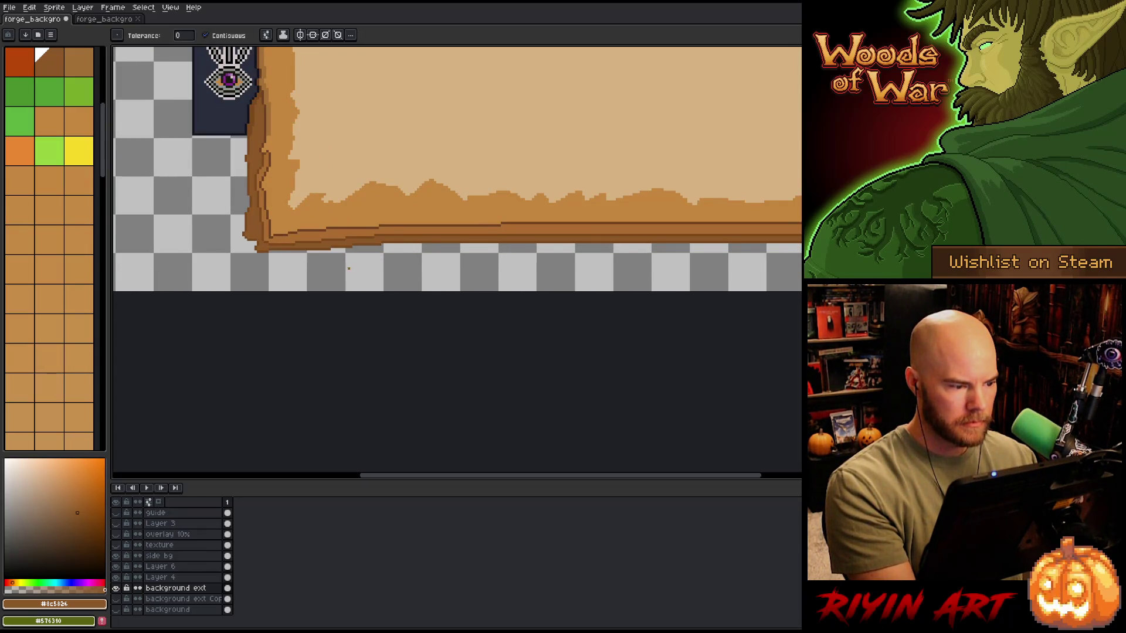
scroll(348, 269, "down", 1)
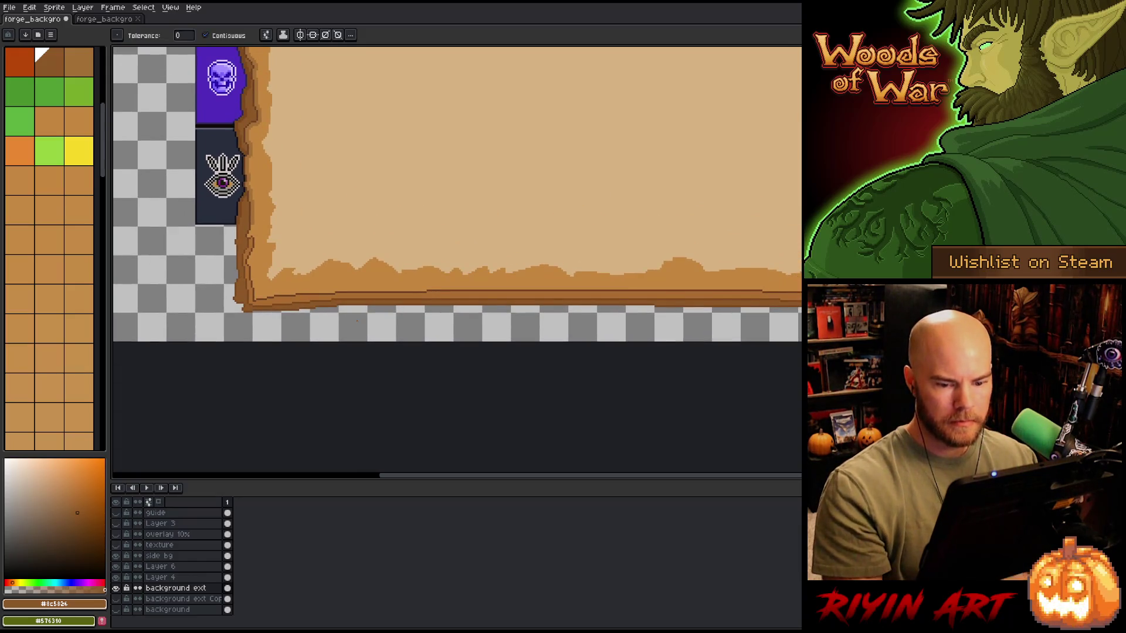
scroll(357, 320, "up", 3)
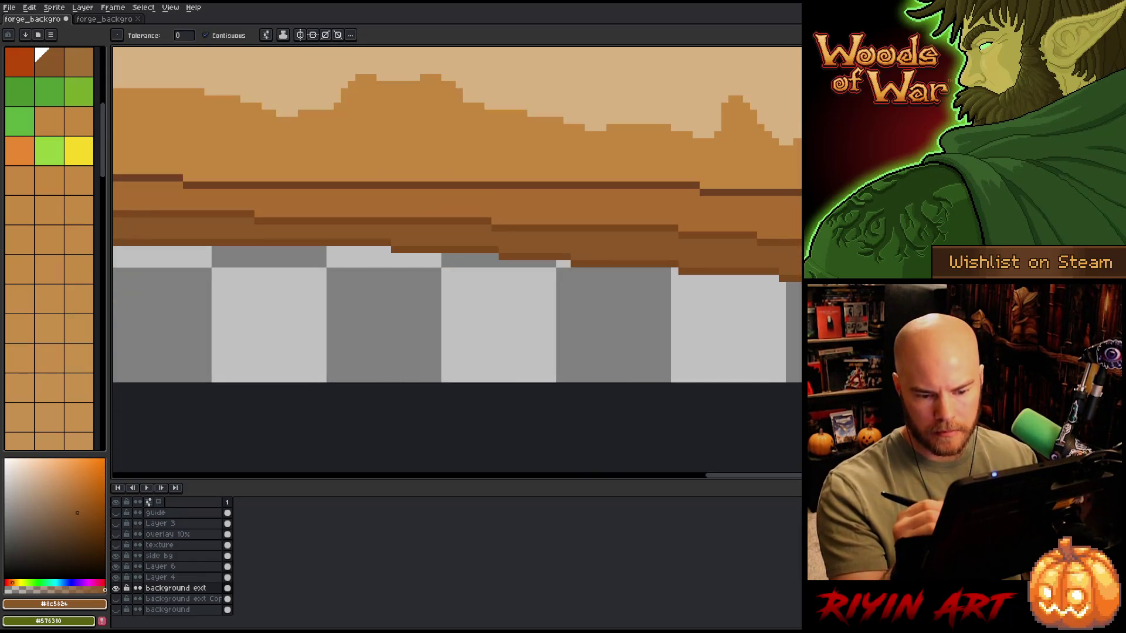
key("i")
key("b")
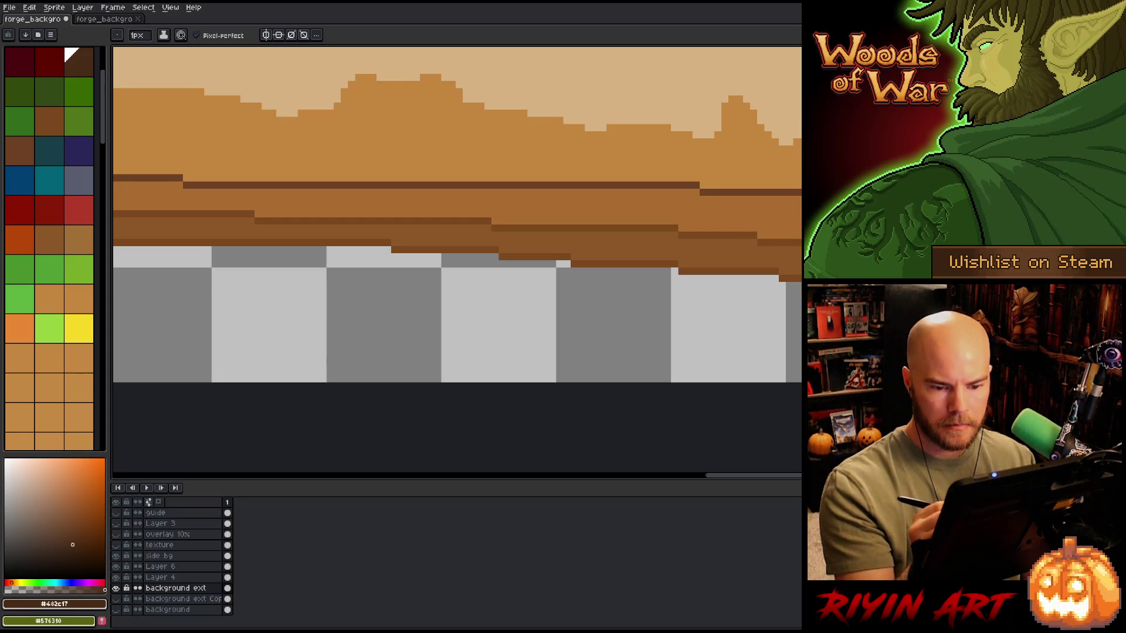
Step: Draw a trial brown line across the bottom strip, then undo it
scroll(457, 229, "down", 3)
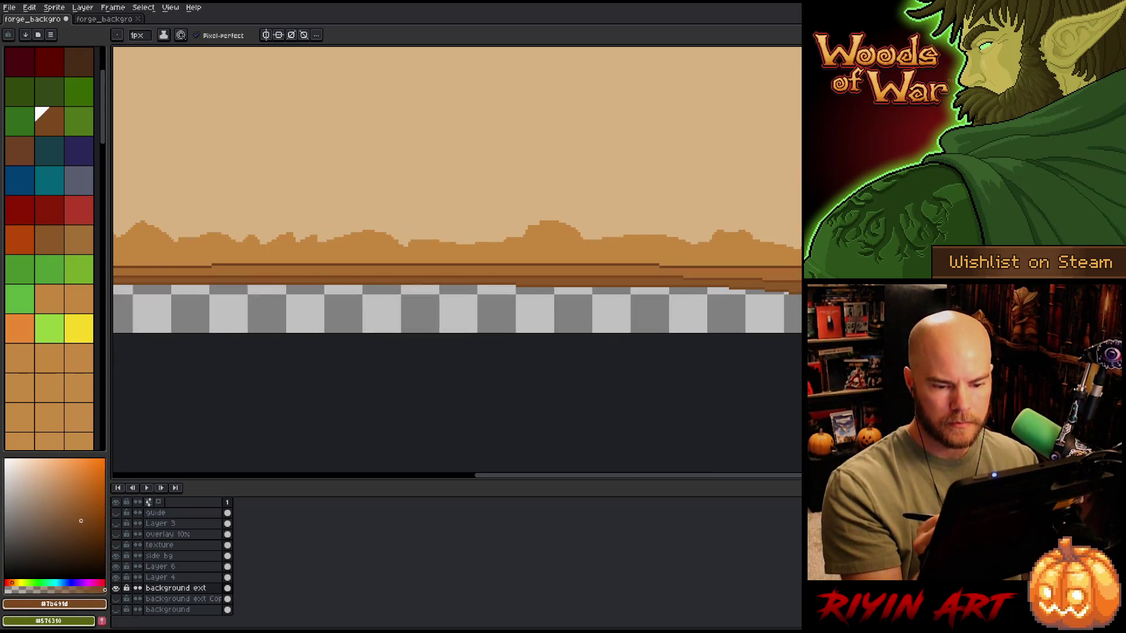
left_click_drag(801, 303, 272, 297)
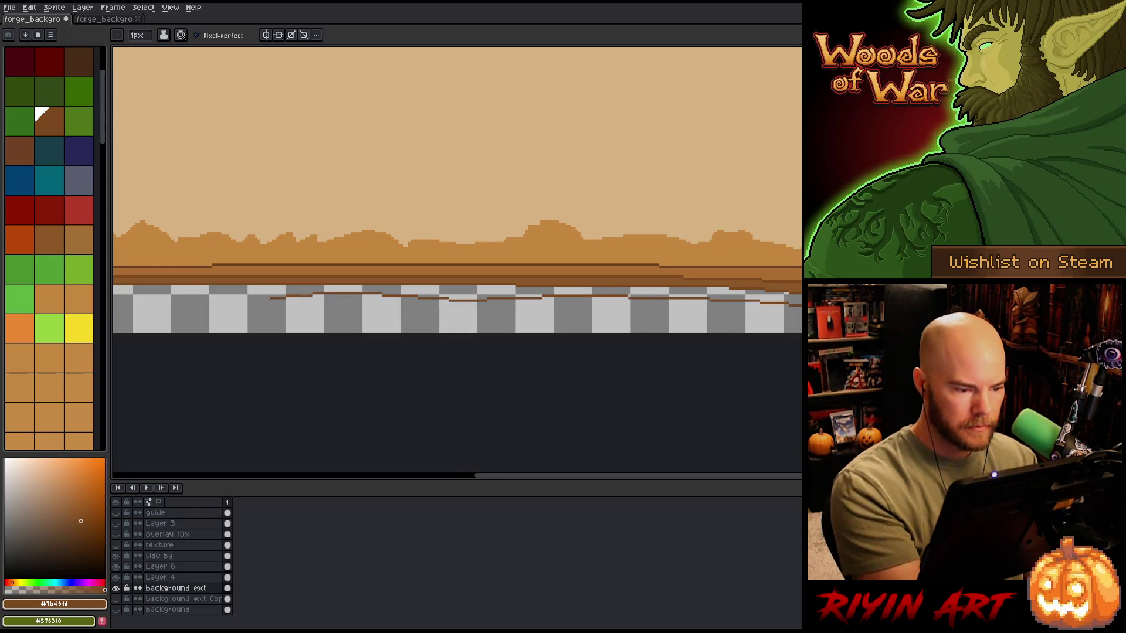
scroll(583, 359, "left", 5)
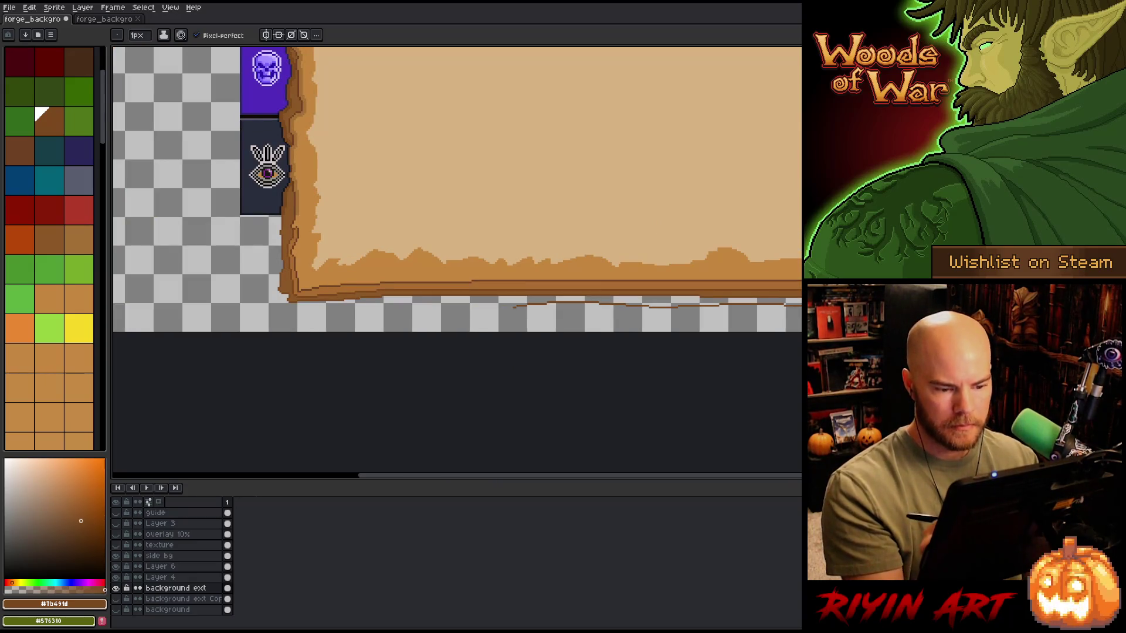
key("ctrl+z")
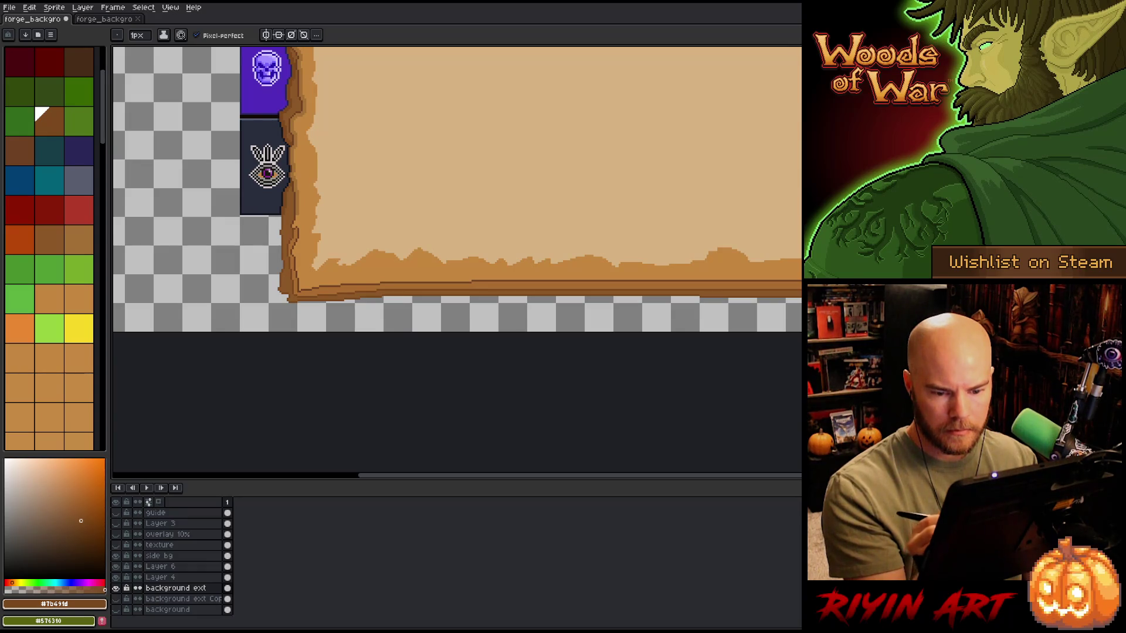
Step: Draw four thin #7b491d brown lines stacked just below the book's bottom edge
left_click_drag(801, 303, 280, 310)
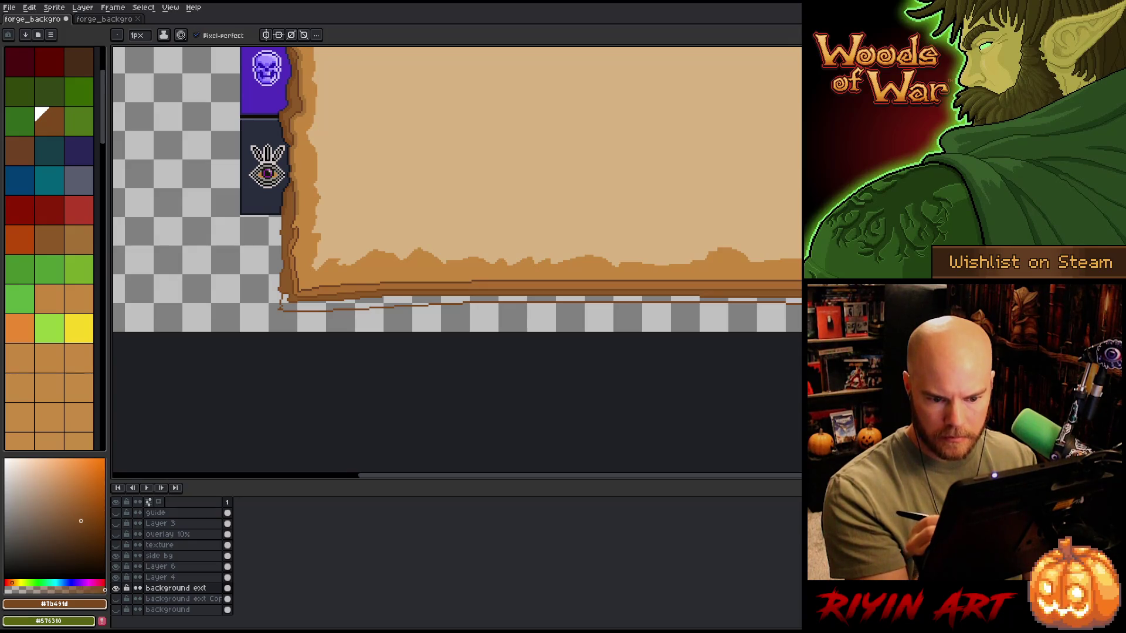
left_click_drag(801, 309, 280, 318)
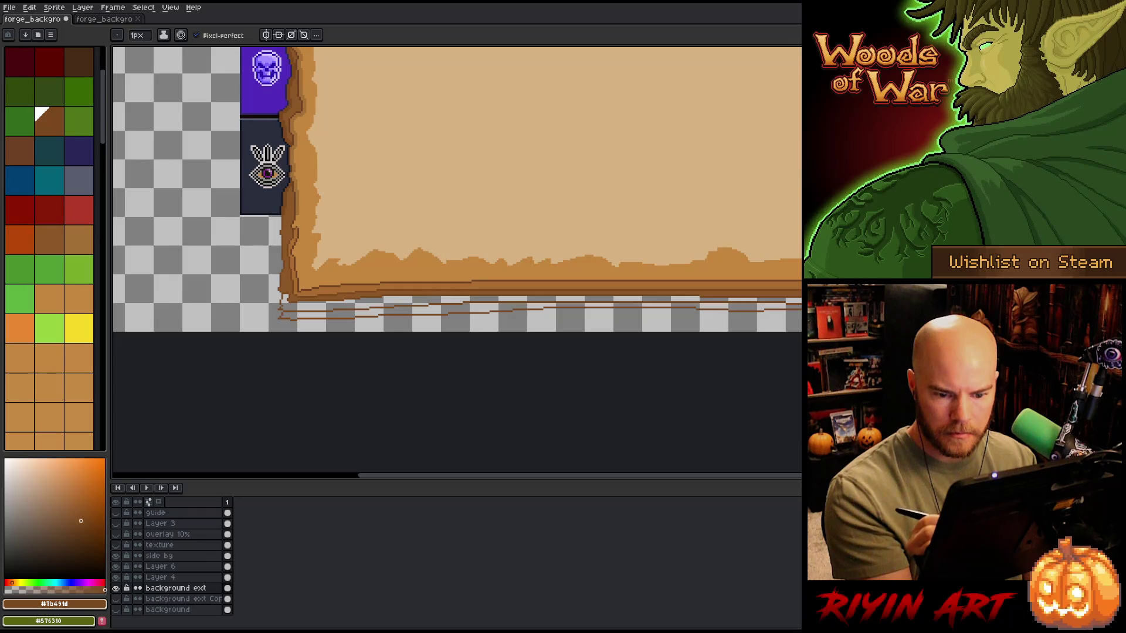
left_click_drag(801, 319, 294, 326)
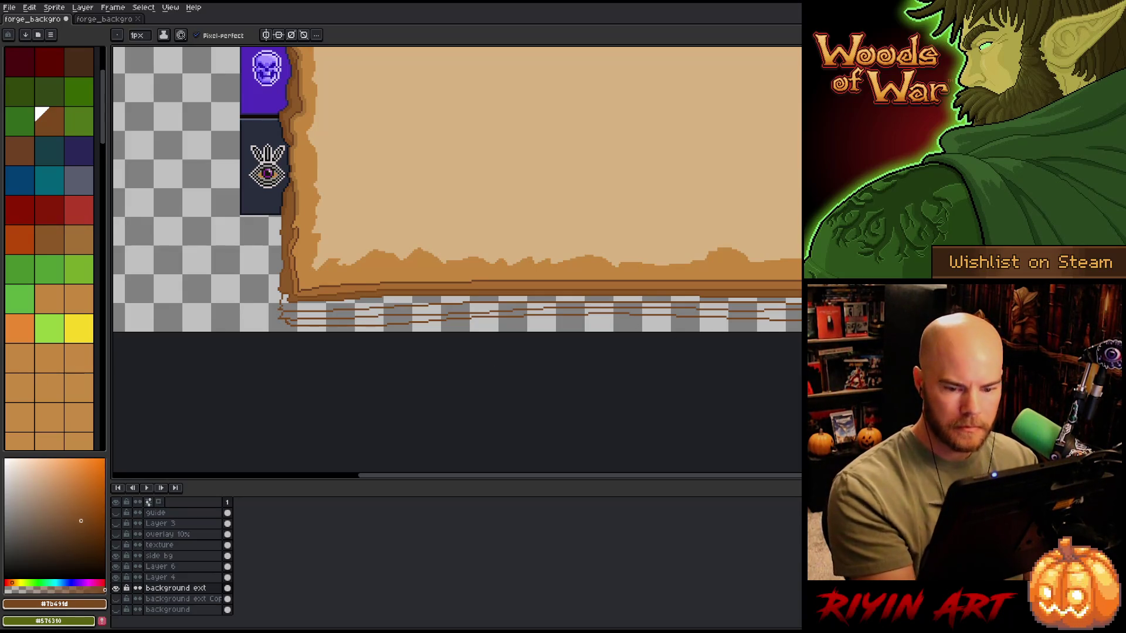
left_click_drag(801, 325, 283, 329)
key("e")
key("b")
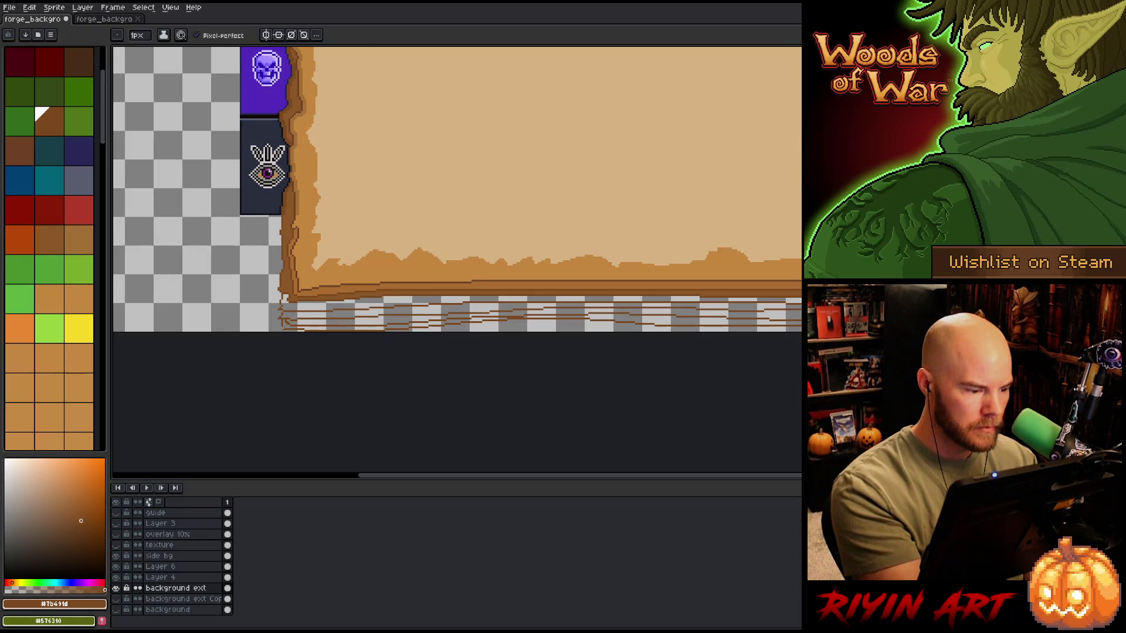
key("e")
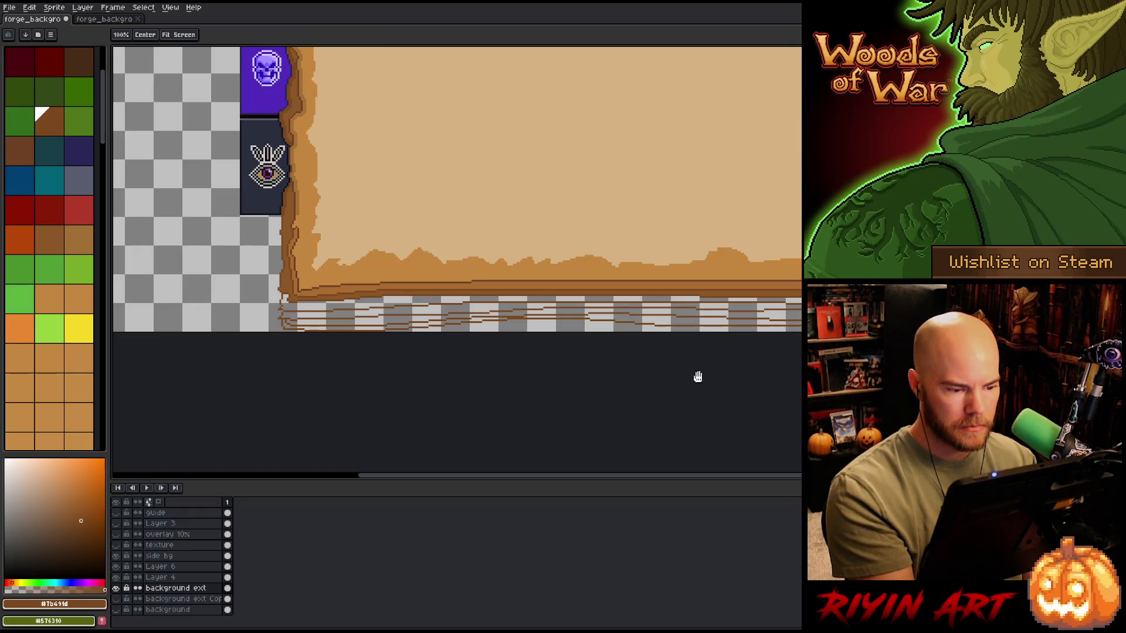
scroll(698, 381, "right", 3)
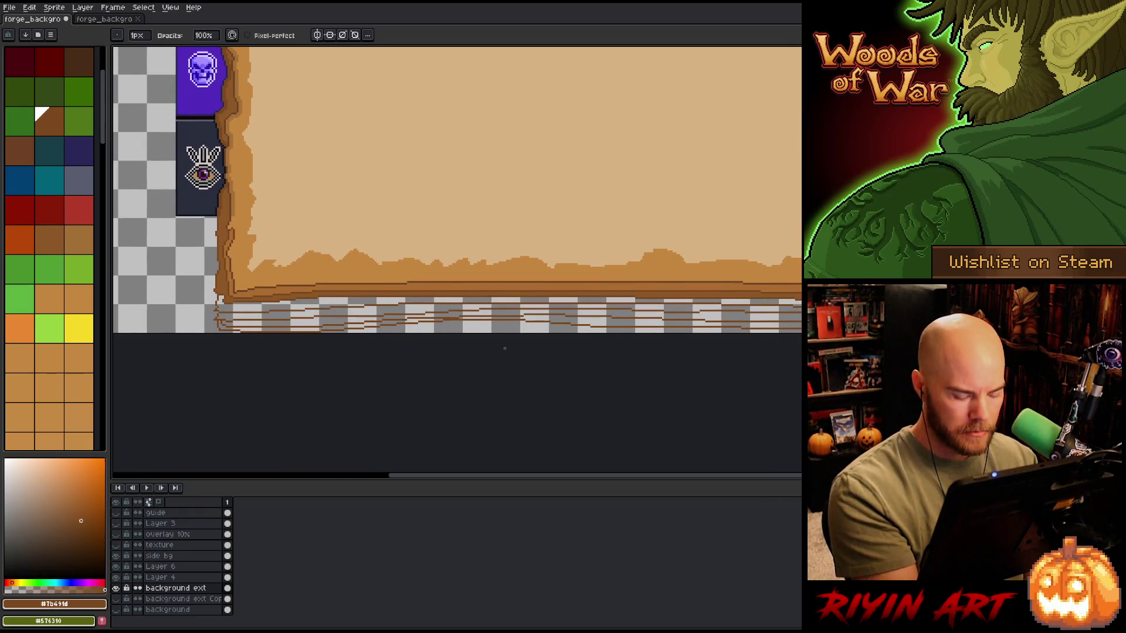
key("m")
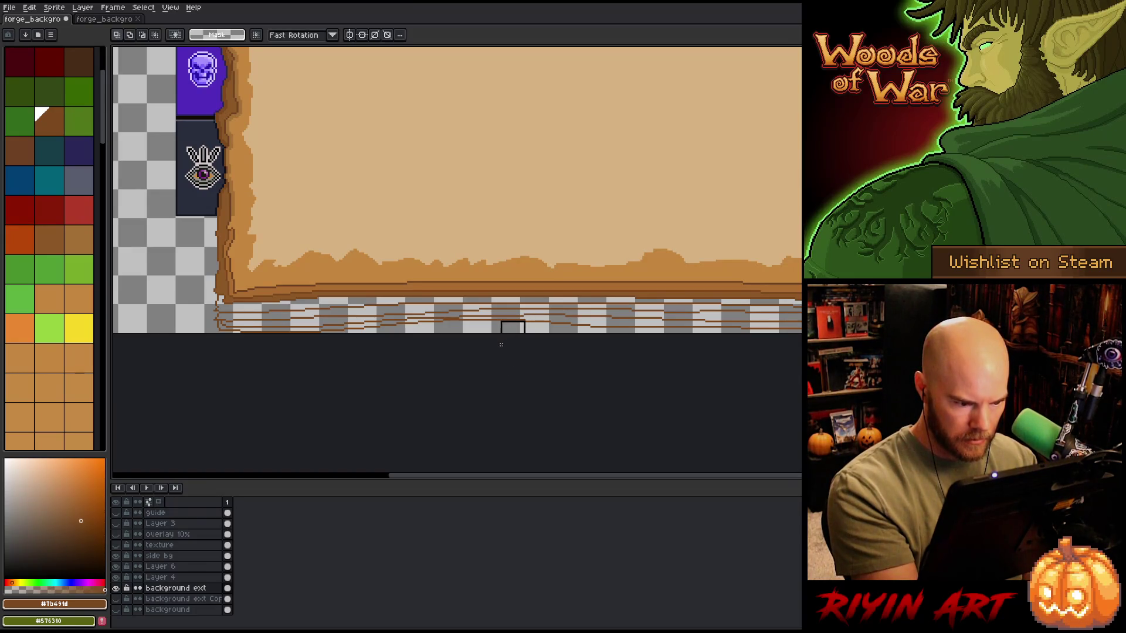
Step: Deselect the trial selection on the lined strip and pan to the right page and spine
left_click_drag(524, 318, 444, 355)
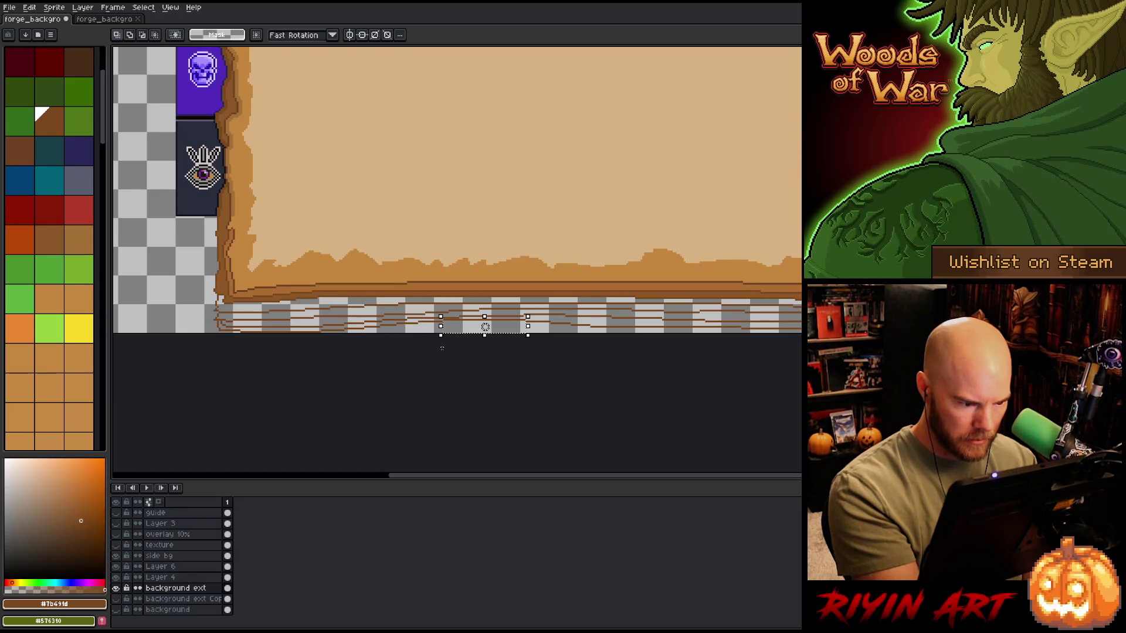
key("ctrl+d")
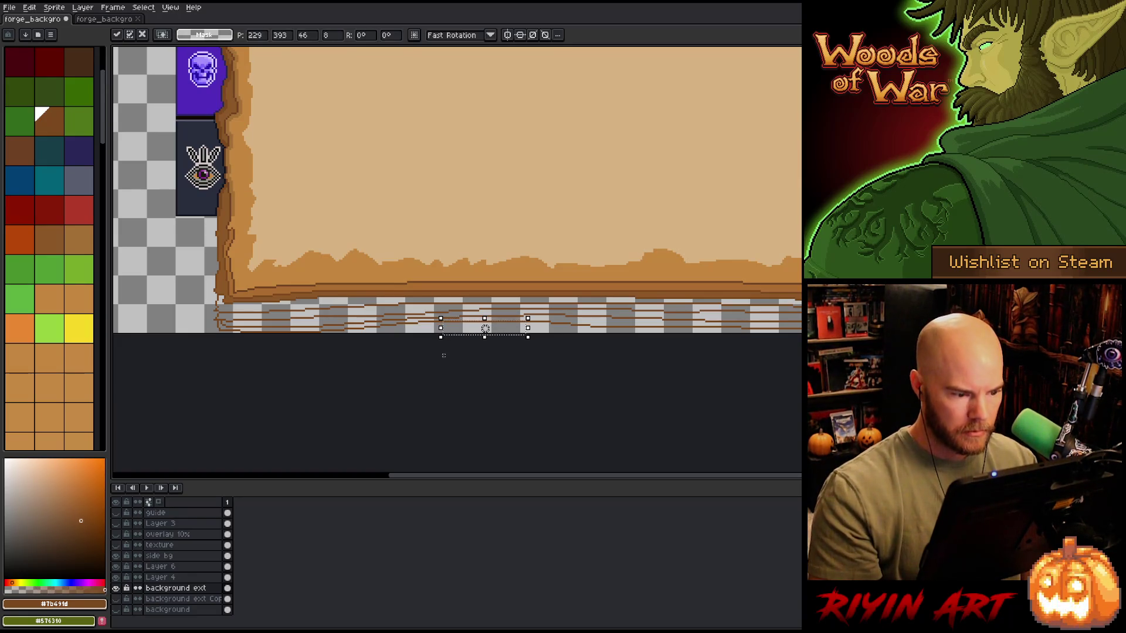
key("space")
mouse_move(443, 355)
left_mouse_down()
mouse_move(799, 390)
mouse_move(596, 415)
mouse_move(587, 379)
left_mouse_up()
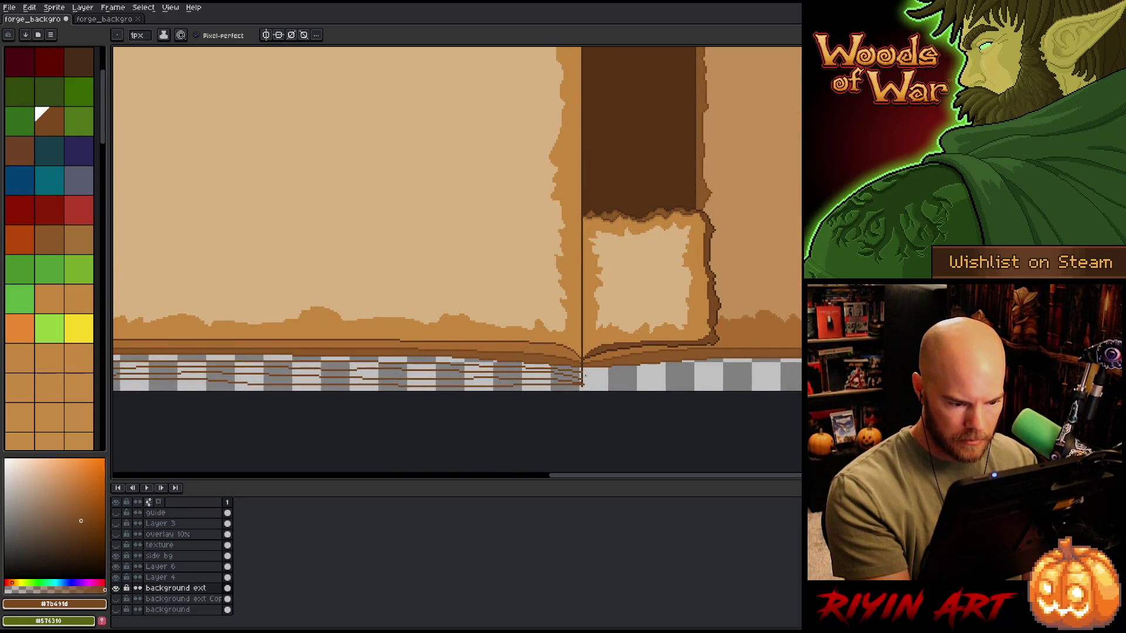
key("e")
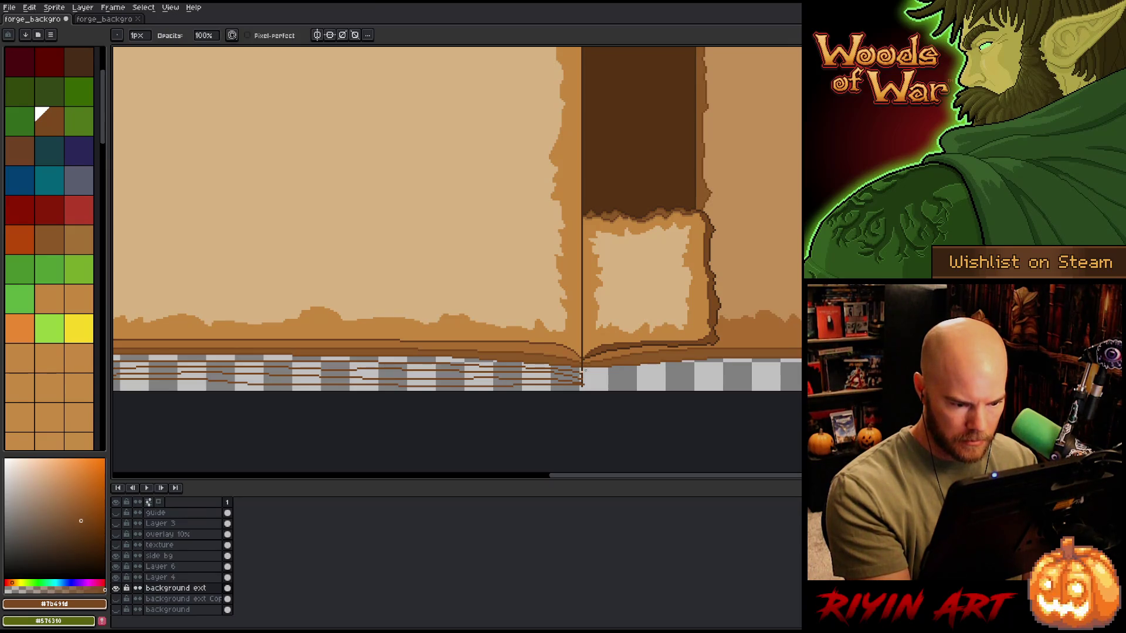
key("b")
Step: Draw three #7b491d brown lines across the checkered strip right of the spine
left_click(79, 62)
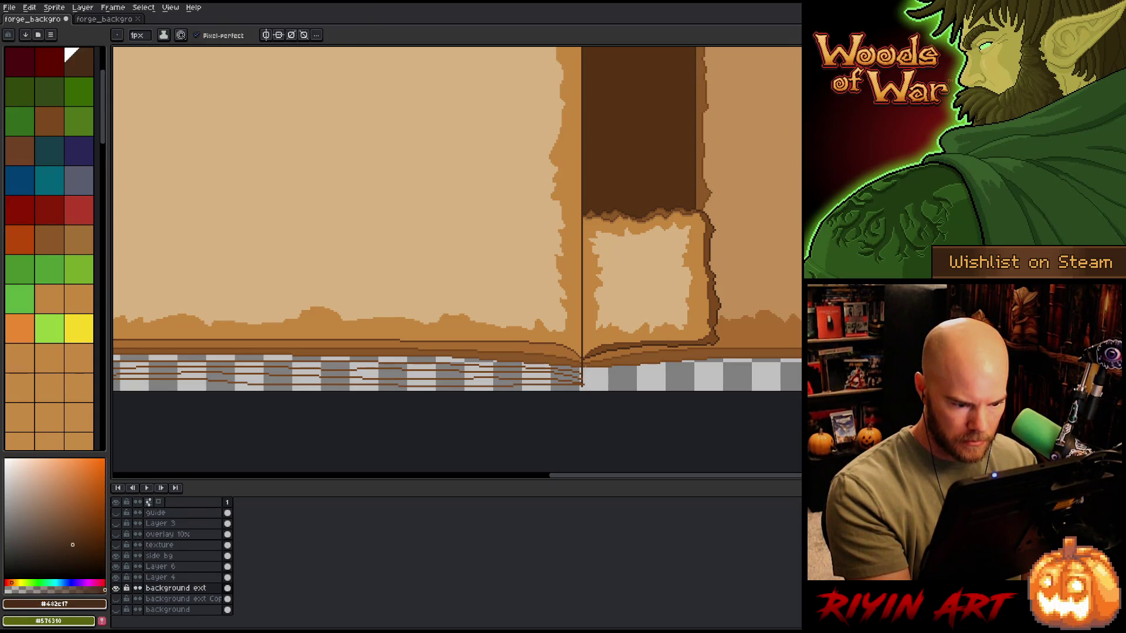
left_click(582, 376, "alt")
left_click_drag(583, 382, 798, 381)
key("ctrl+z")
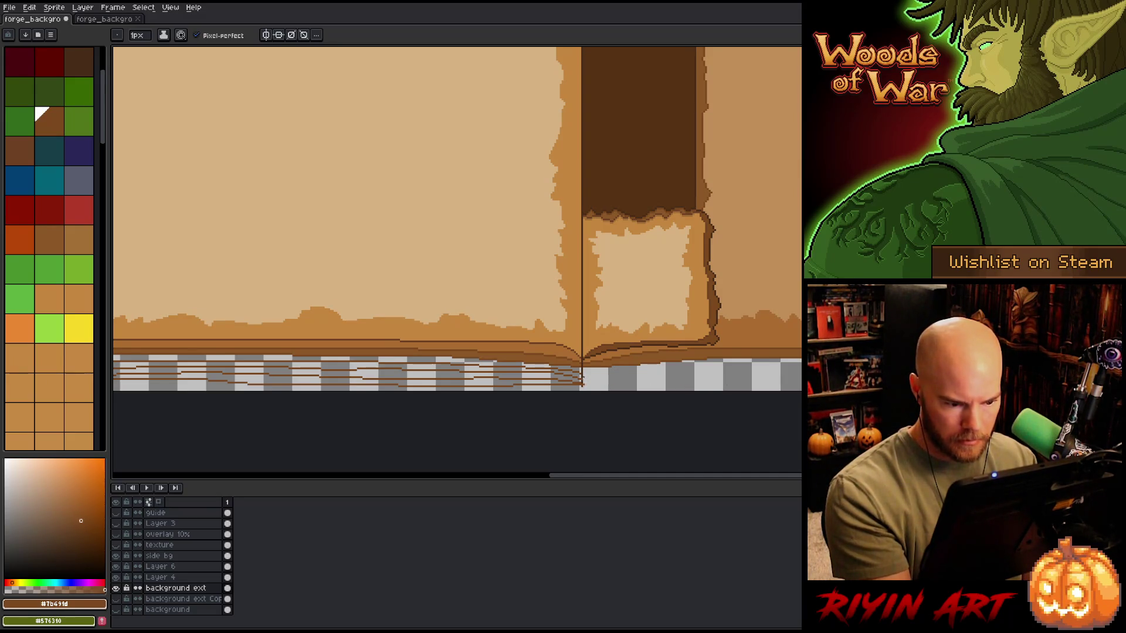
left_click_drag(584, 371, 791, 368)
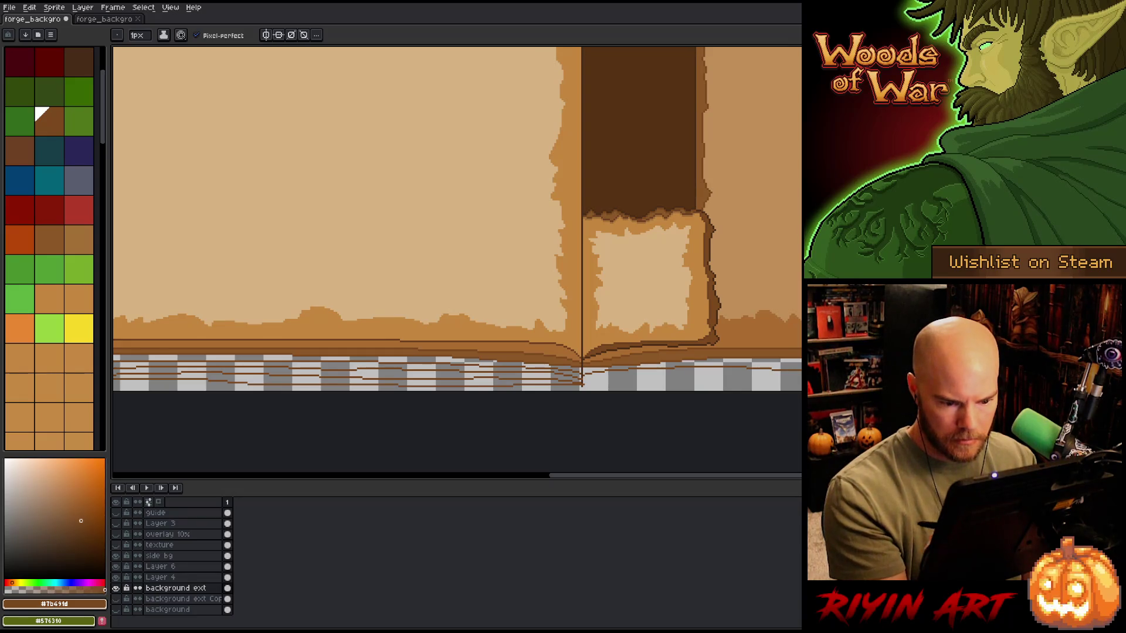
key("ctrl+z")
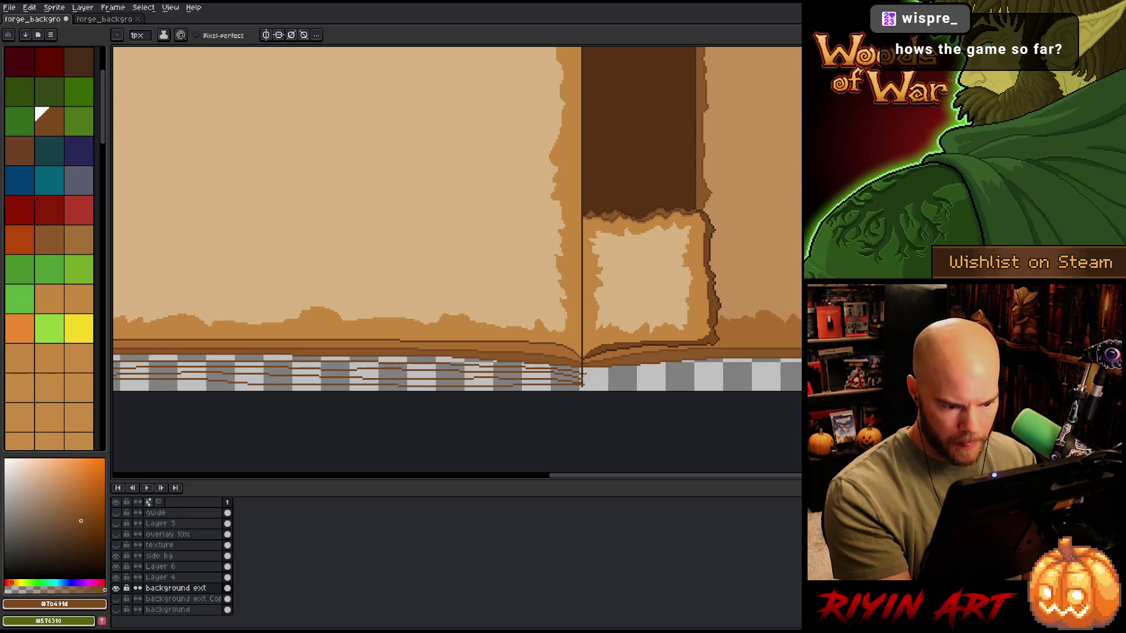
left_click_drag(593, 371, 801, 365)
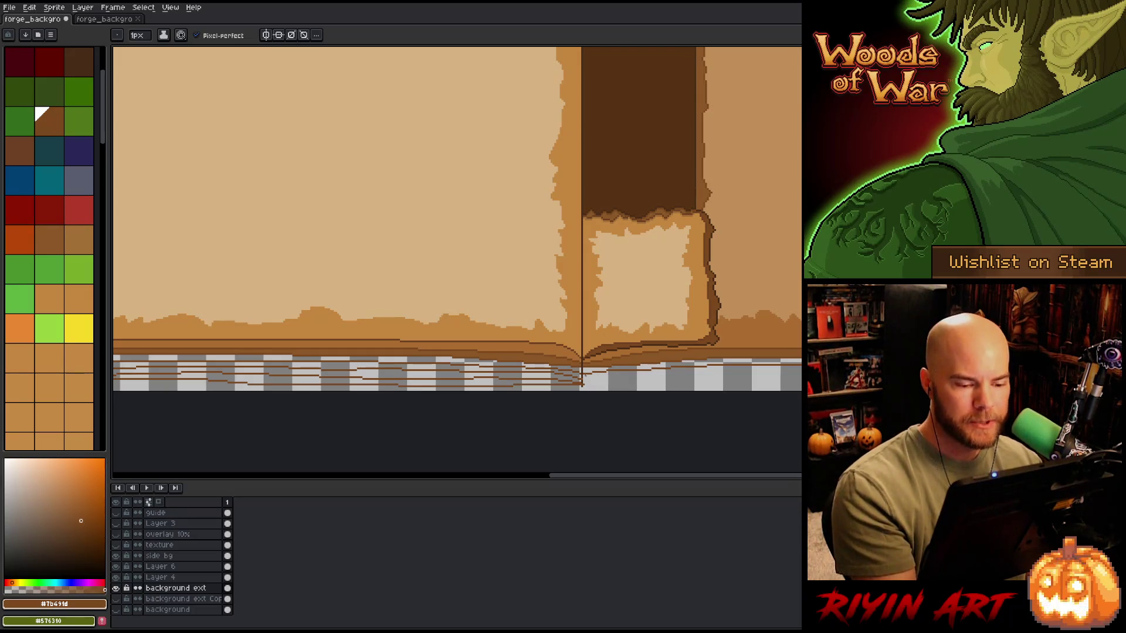
left_click_drag(584, 381, 801, 374)
left_click_drag(583, 386, 791, 378)
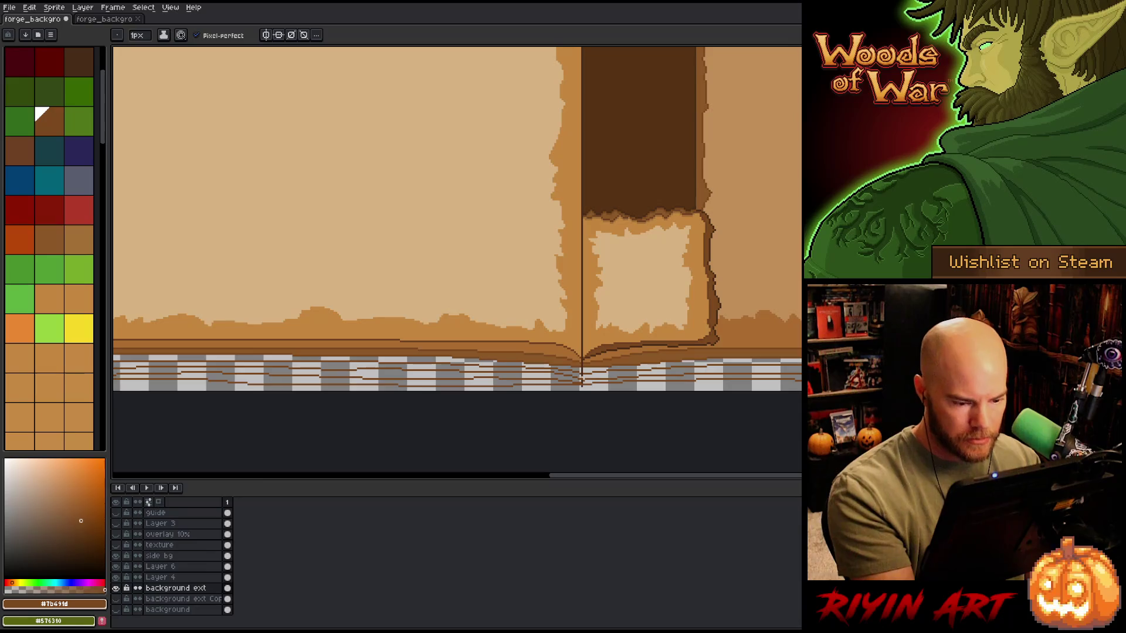
scroll(581, 385, "up", 2)
left_click(580, 316, "alt")
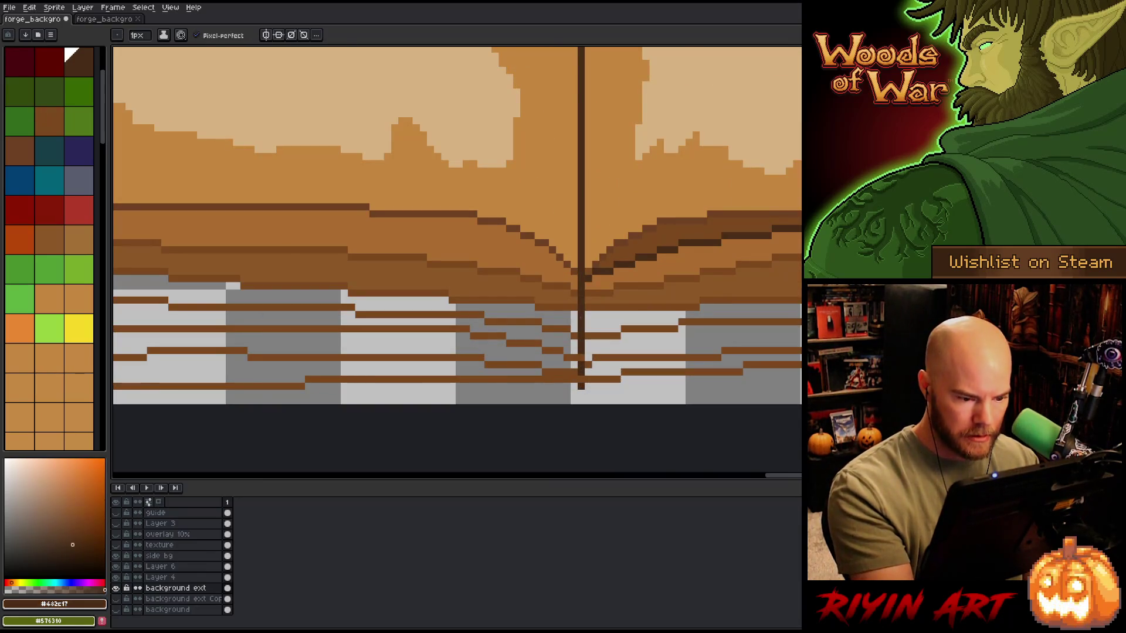
Step: Erase part of a brown line near the spine and sample the spine's dark brown
key("e")
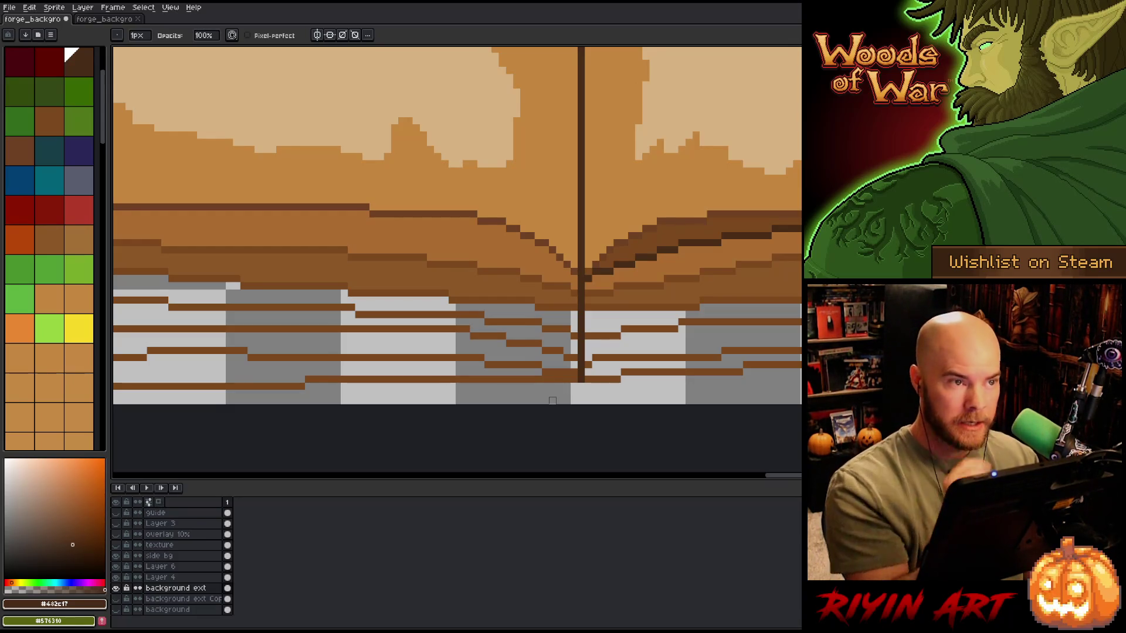
left_click(601, 358, "alt")
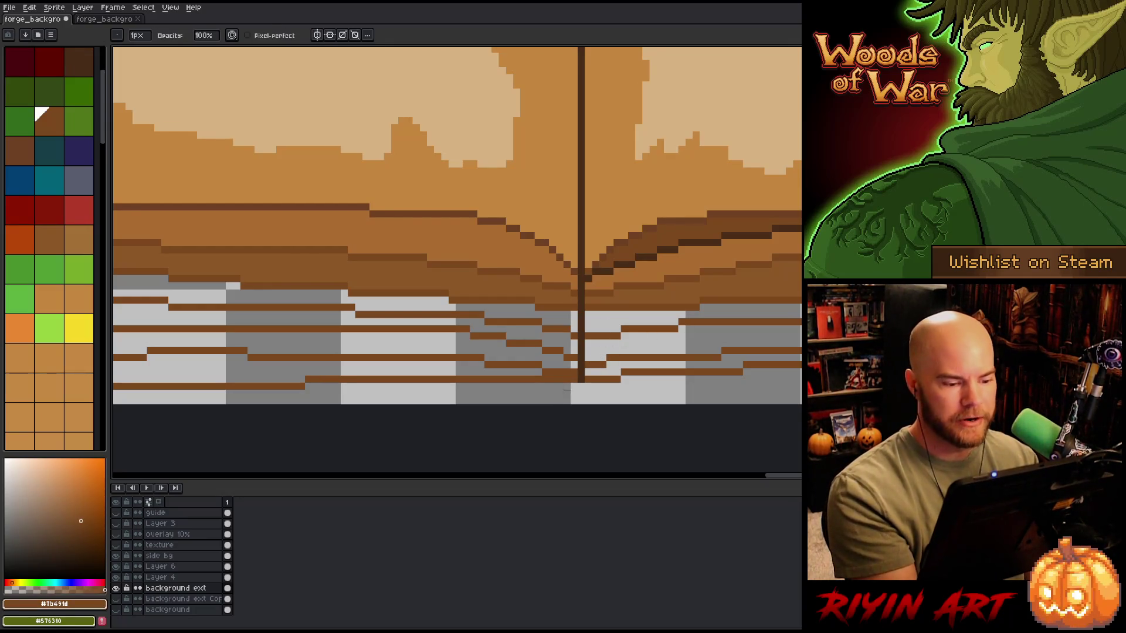
mouse_move(577, 379)
left_mouse_down()
mouse_move(514, 379)
mouse_move(615, 386)
mouse_move(610, 379)
mouse_move(663, 372)
mouse_move(606, 379)
mouse_move(622, 379)
left_mouse_up()
key("b")
key("e")
key("b")
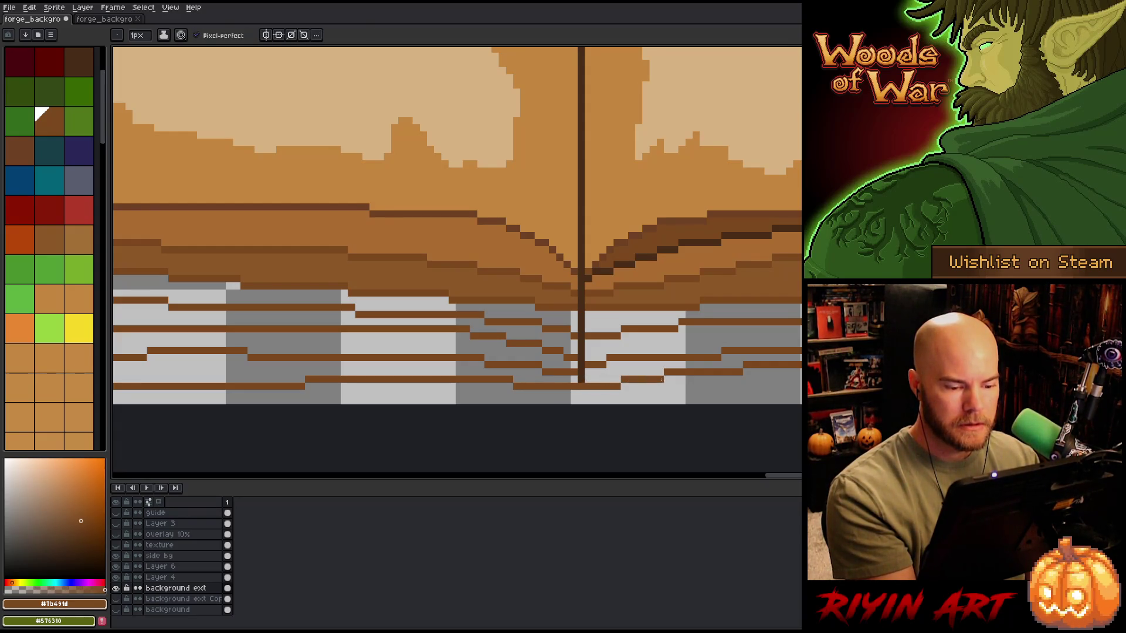
key("e")
key("b")
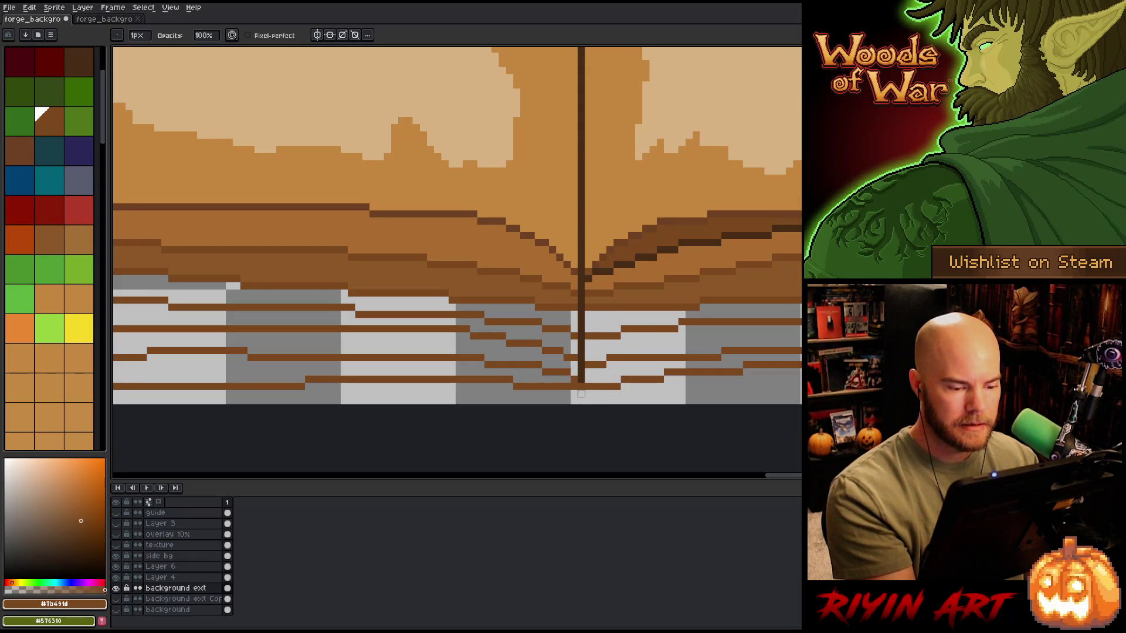
left_click(580, 380, "alt")
scroll(684, 357, "down", 3)
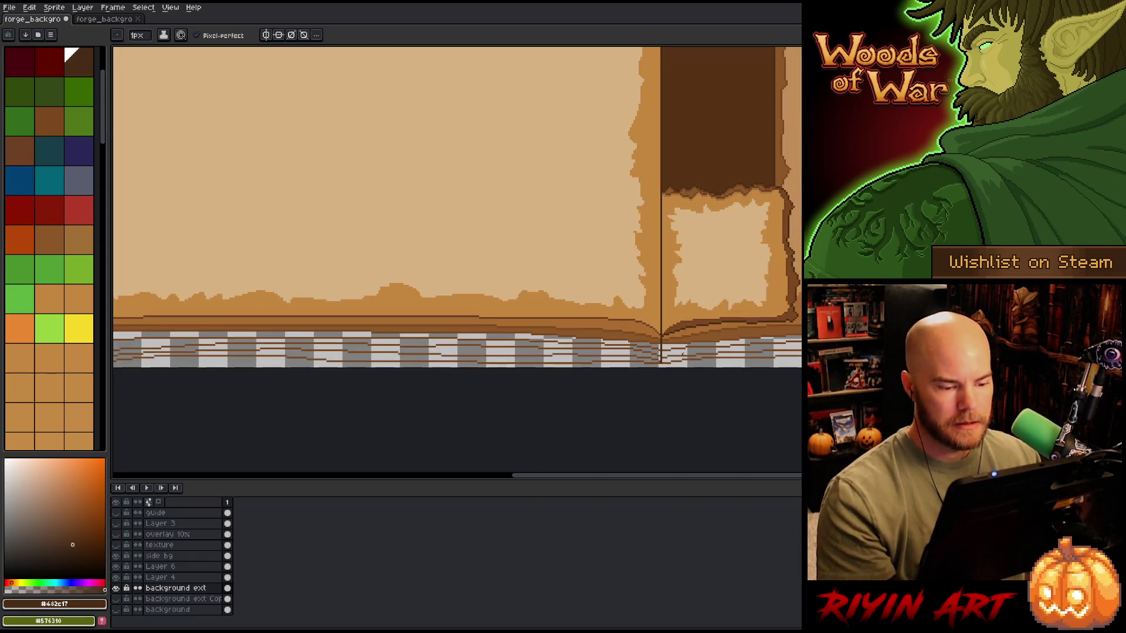
scroll(691, 370, "up", 3)
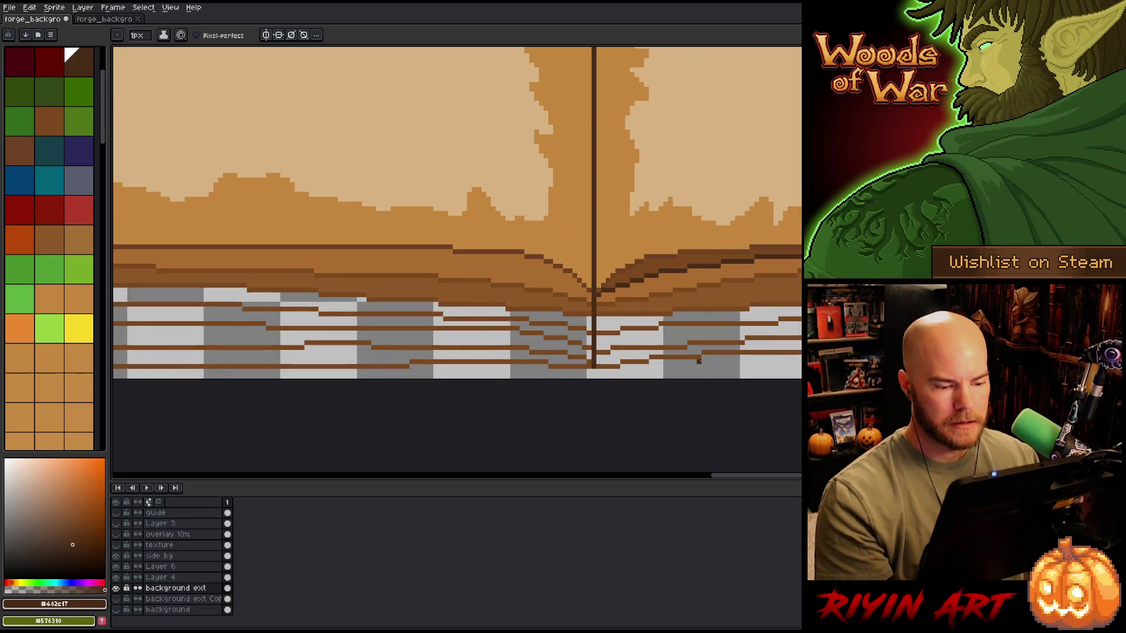
scroll(698, 361, "down", 1)
mouse_move(786, 377)
left_mouse_down()
mouse_move(686, 393)
mouse_move(717, 406)
left_mouse_up()
Step: Move the stepped line section beside the spine and redraw medium brown lines across the spine base
key("m")
mouse_move(800, 341)
left_mouse_down()
mouse_move(490, 354)
mouse_move(610, 422)
mouse_move(737, 356)
left_mouse_up()
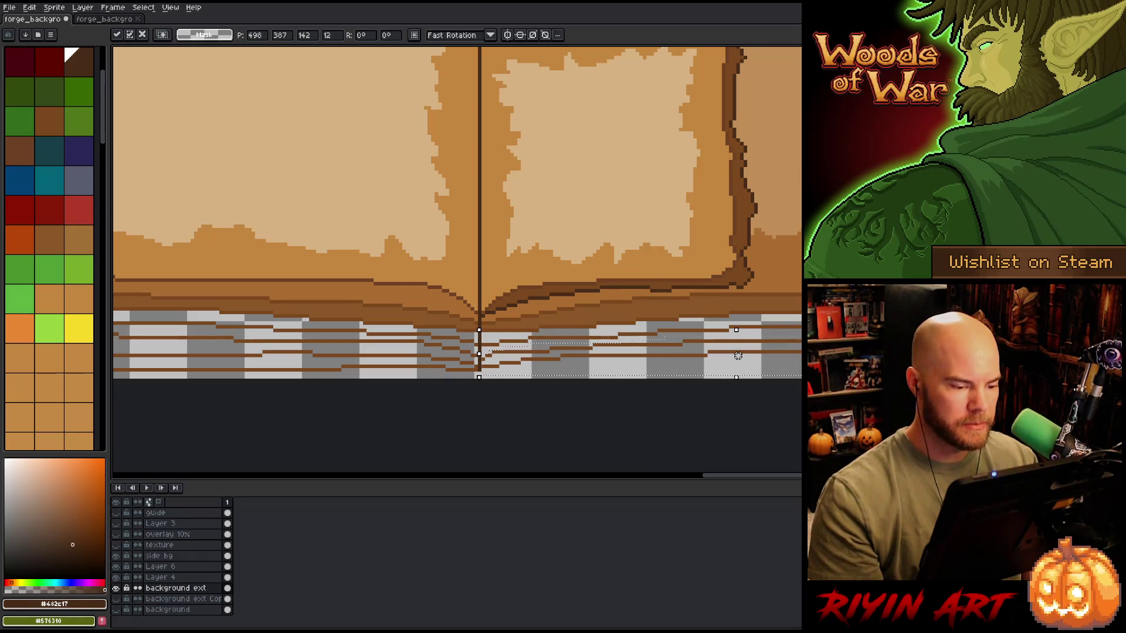
key("ctrl+d")
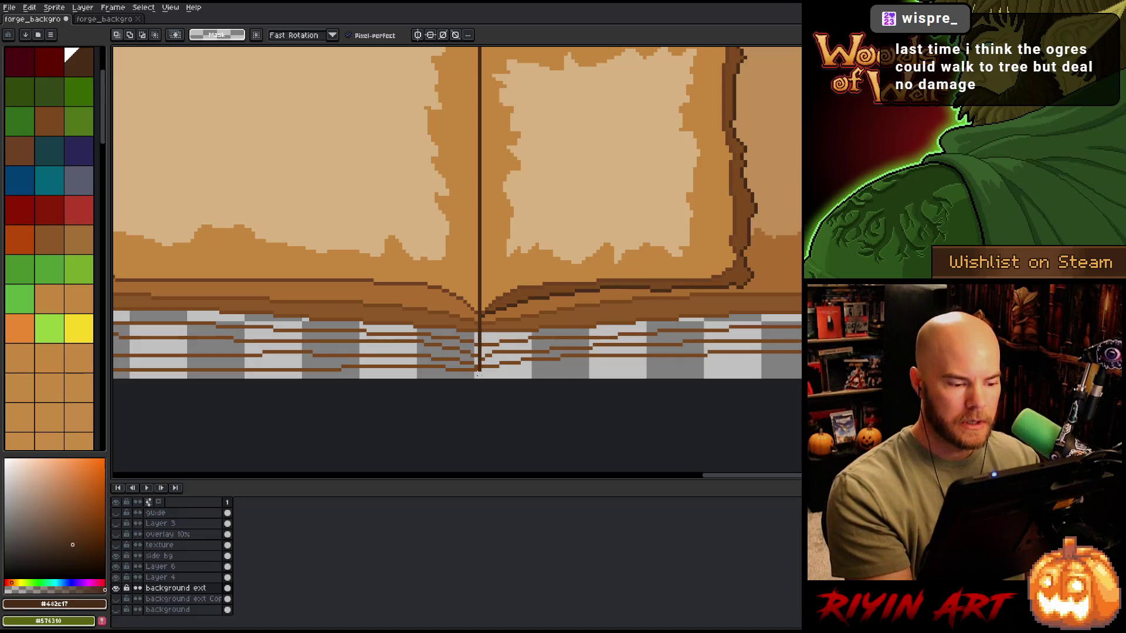
key("i")
left_click(477, 366)
key("b")
left_click_drag(480, 370, 672, 367)
left_click_drag(742, 364, 801, 359)
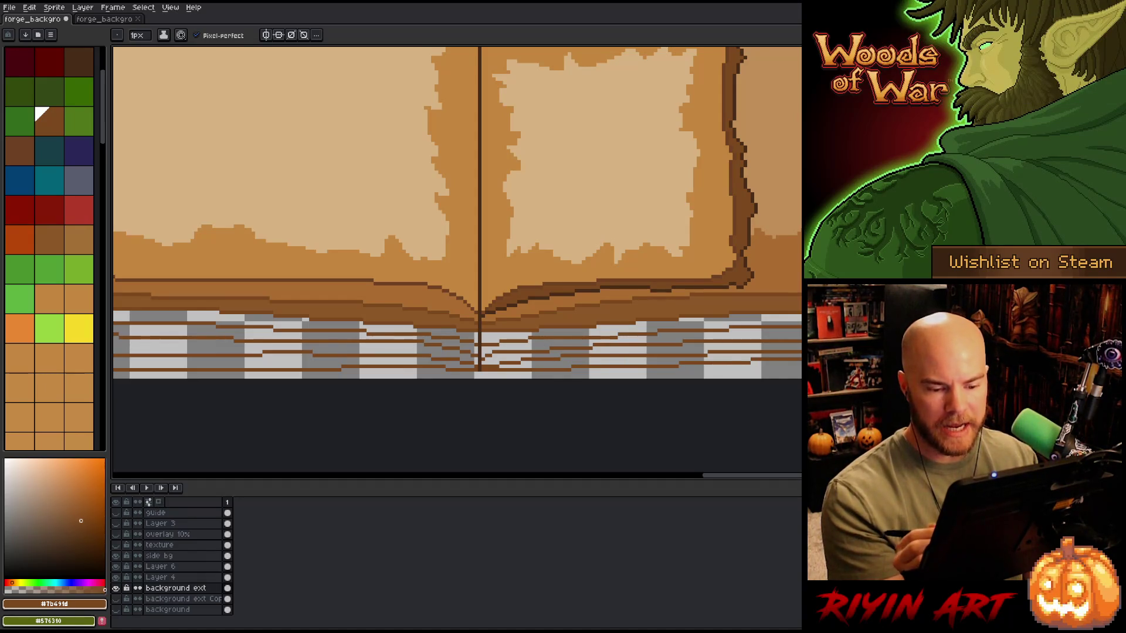
Step: Draw and trim a short stroke near the spine, then save the sprite
key("m")
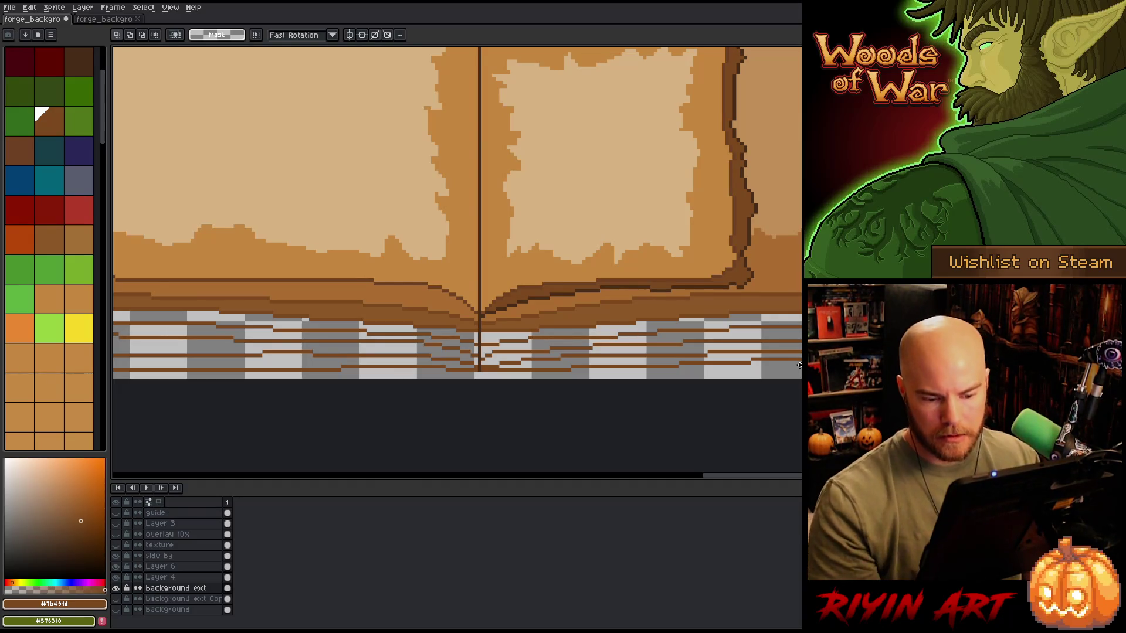
key("w")
key("m")
key("b")
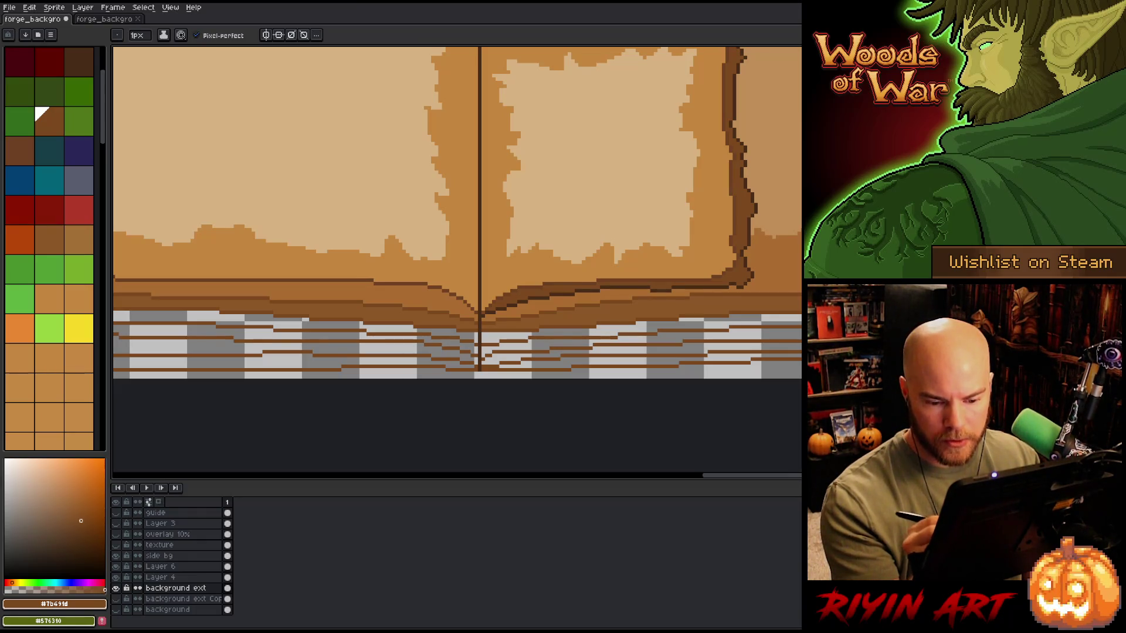
key("e")
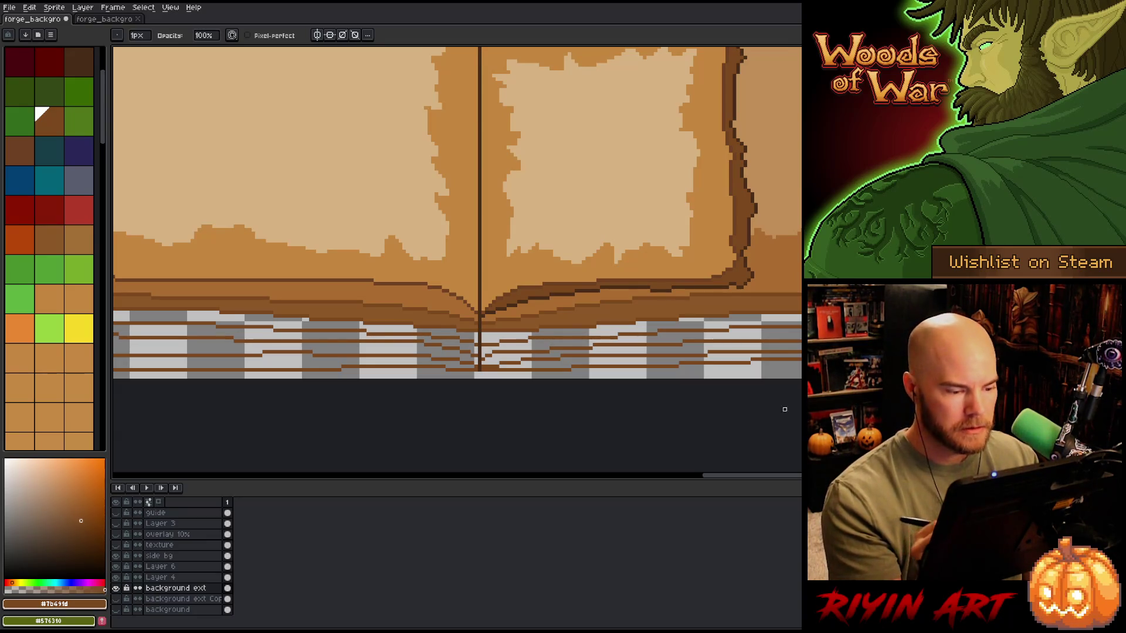
key("b")
key("e")
key("b")
key("e")
mouse_move(376, 337)
left_mouse_down()
mouse_move(412, 338)
mouse_move(385, 338)
left_mouse_up()
key("b")
key("e")
key("ctrl+s")
Step: Touch up a pixel at the spine base and select the dark brown palette colour
key("b")
key("e")
left_click(487, 331)
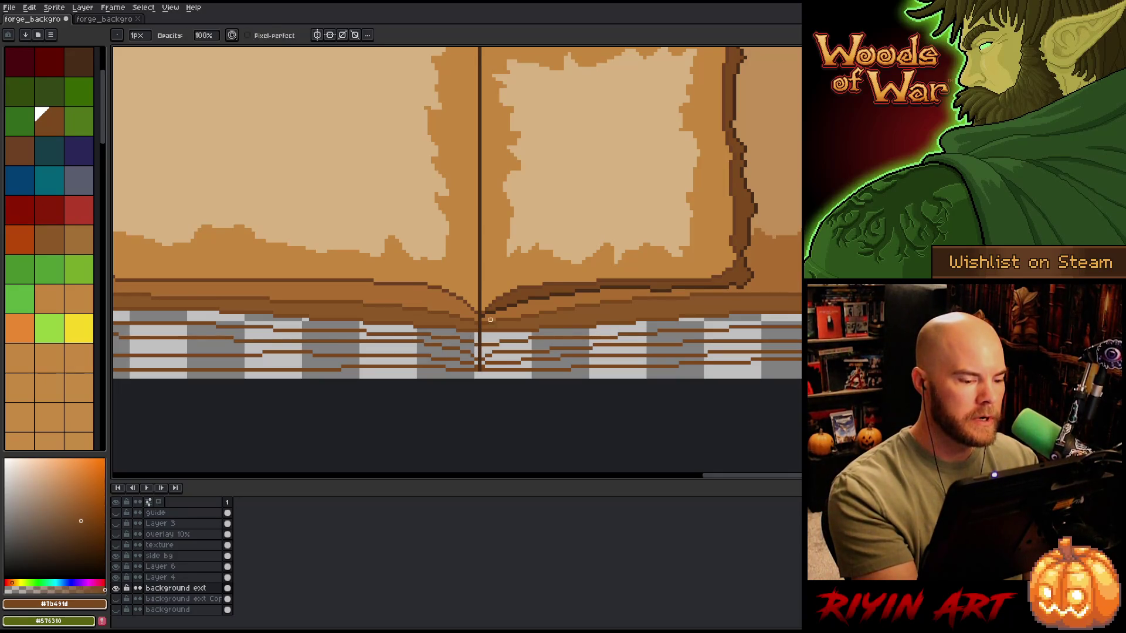
key("b")
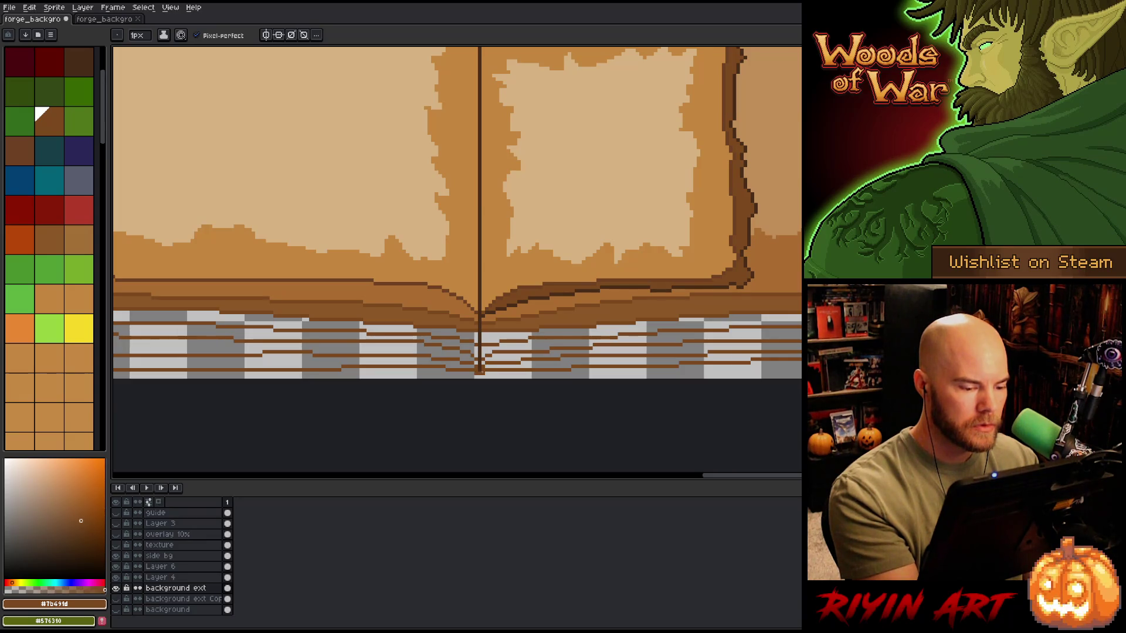
key("e")
key("b")
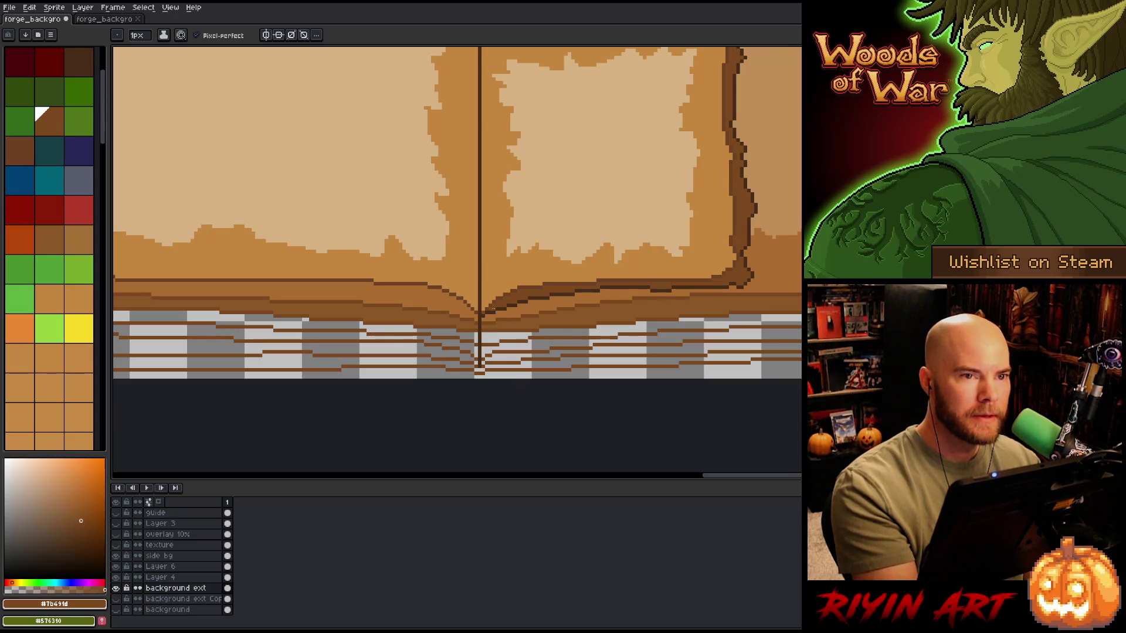
left_click(66, 50)
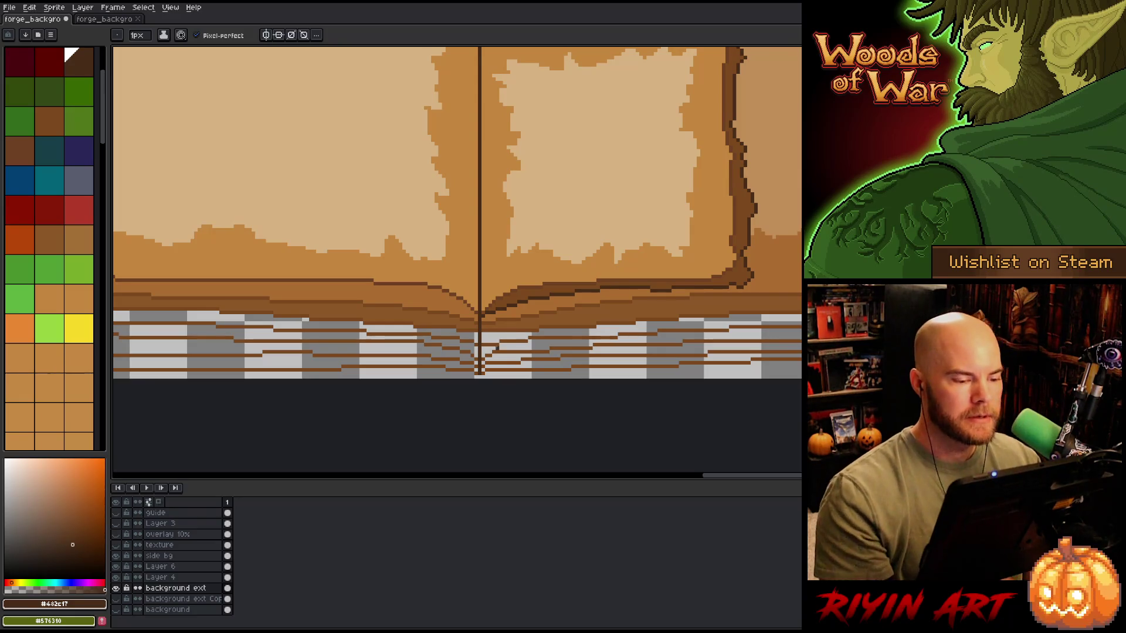
scroll(495, 300, "down", 2)
Step: Pan and zoom to check the book's coloured left tabs and its bottom edge
scroll(495, 300, "down", 1)
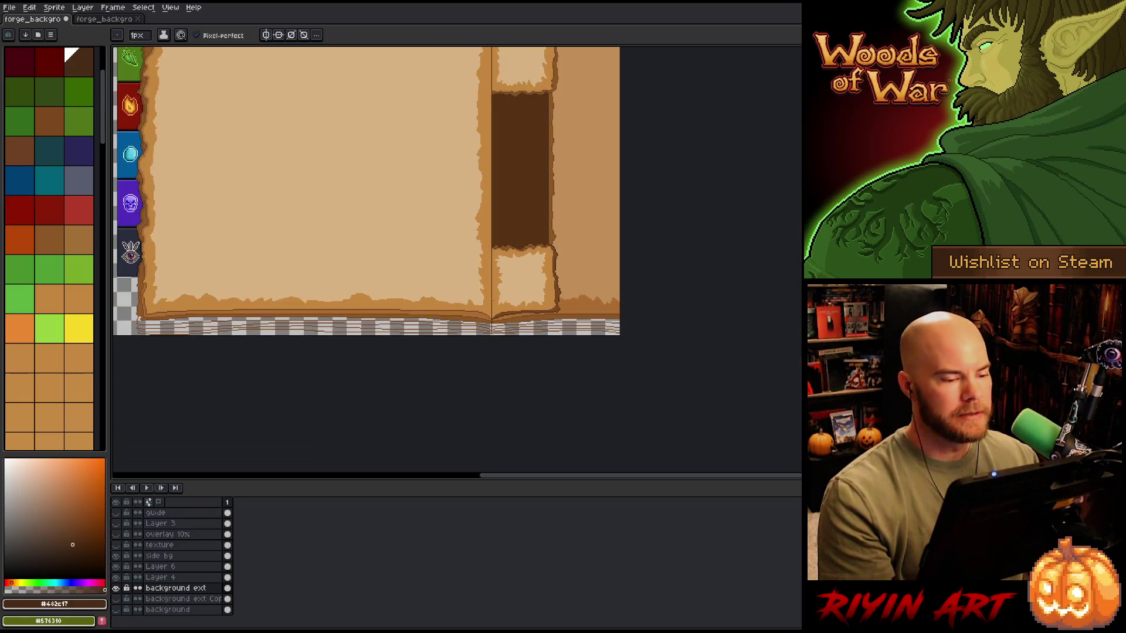
left_click_drag(470, 292, 605, 315)
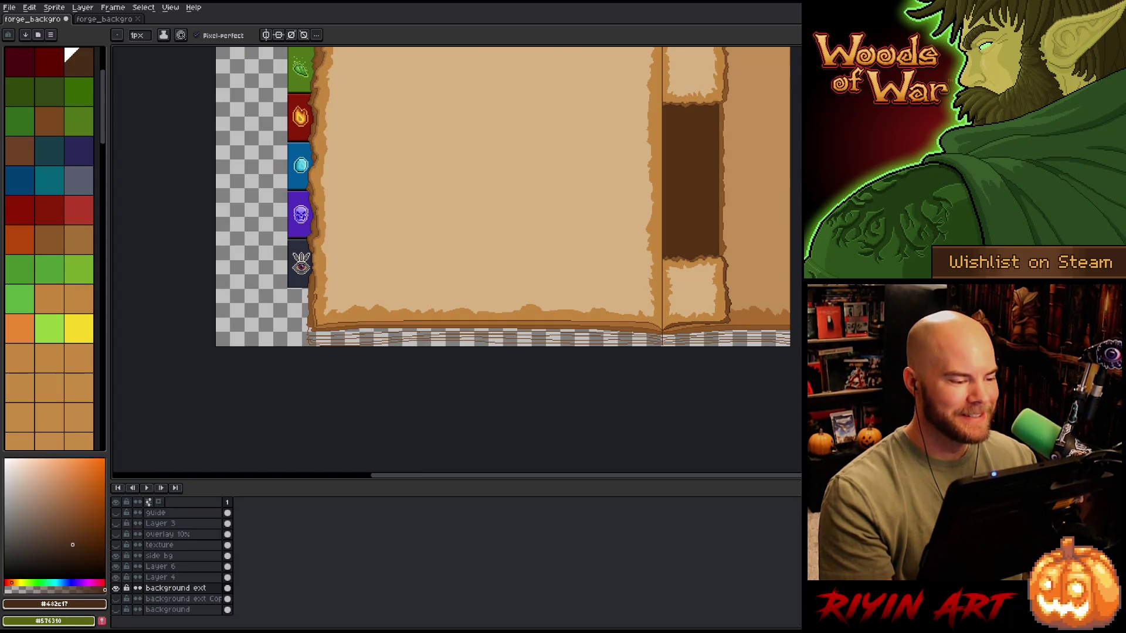
scroll(423, 301, "down", 2)
scroll(423, 301, "up", 2)
scroll(423, 302, "down", 1)
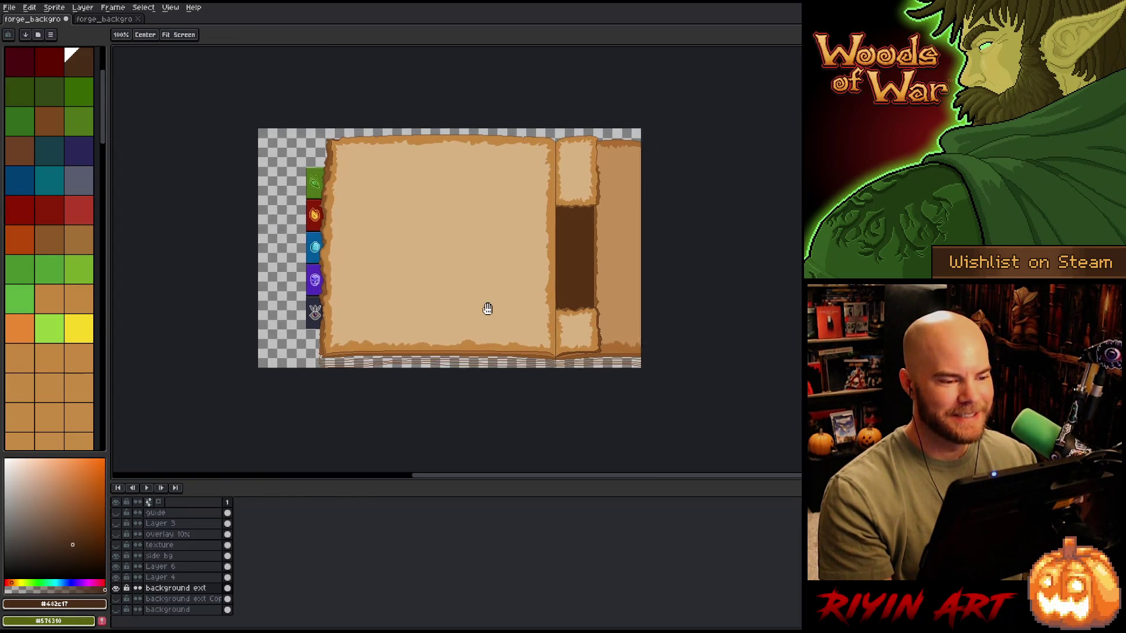
scroll(440, 306, "up", 1)
key("v")
key("h")
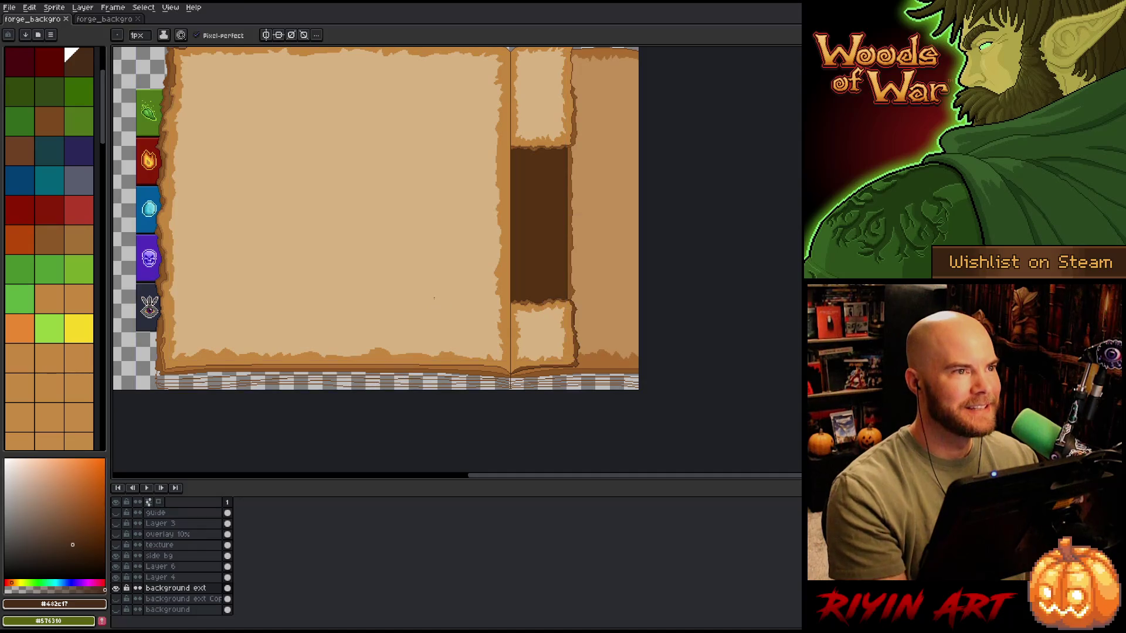
scroll(441, 305, "down", 1)
scroll(441, 304, "up", 1)
left_click_drag(527, 336, 608, 343)
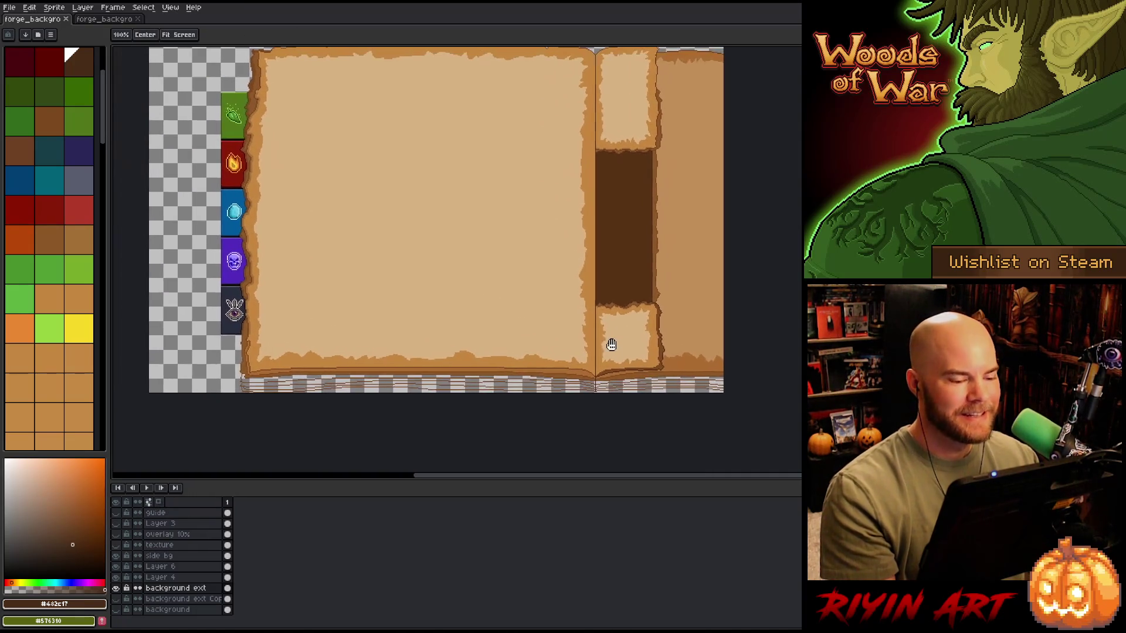
key("b")
scroll(478, 395, "up", 4)
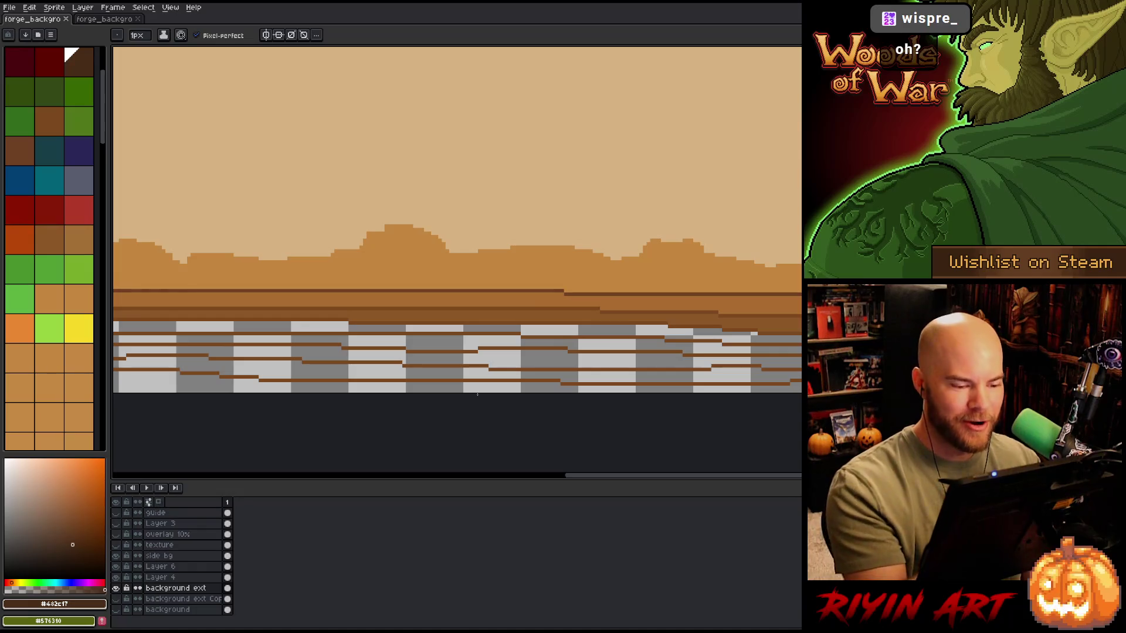
Step: Sample the lower band's brown and fill four transparent gaps beneath the book's left side
left_click(554, 324, "alt")
key("g")
left_click(555, 339)
left_click(556, 344)
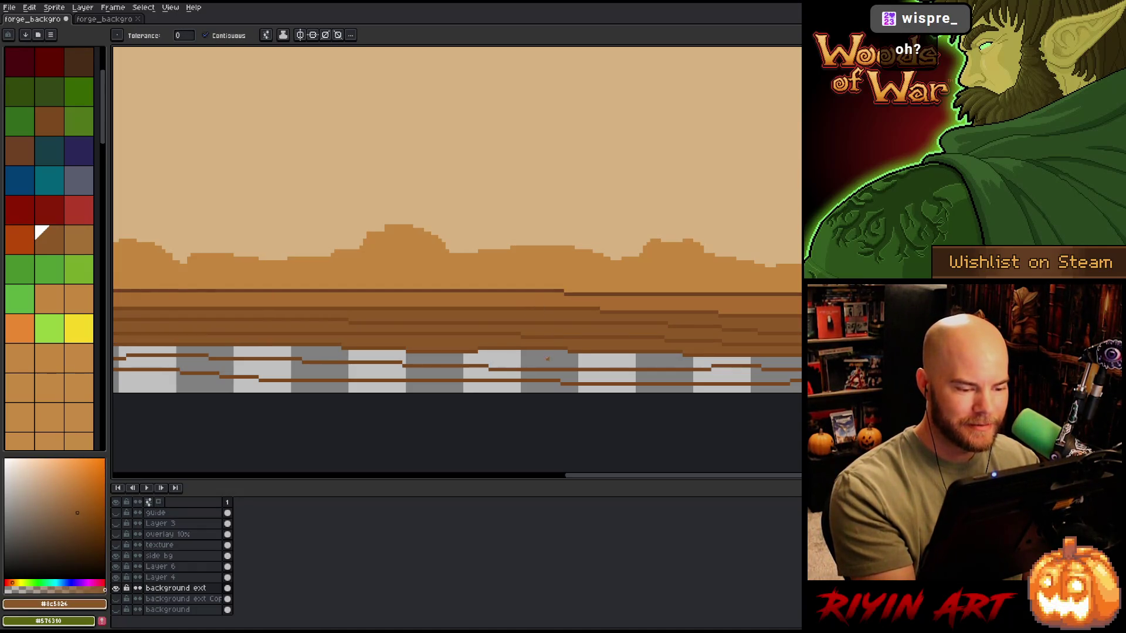
left_click(557, 359)
left_click(560, 375)
Step: Fill the four remaining transparent gaps in the lower-right band with brown
key("h")
left_click_drag(645, 328, 475, 367)
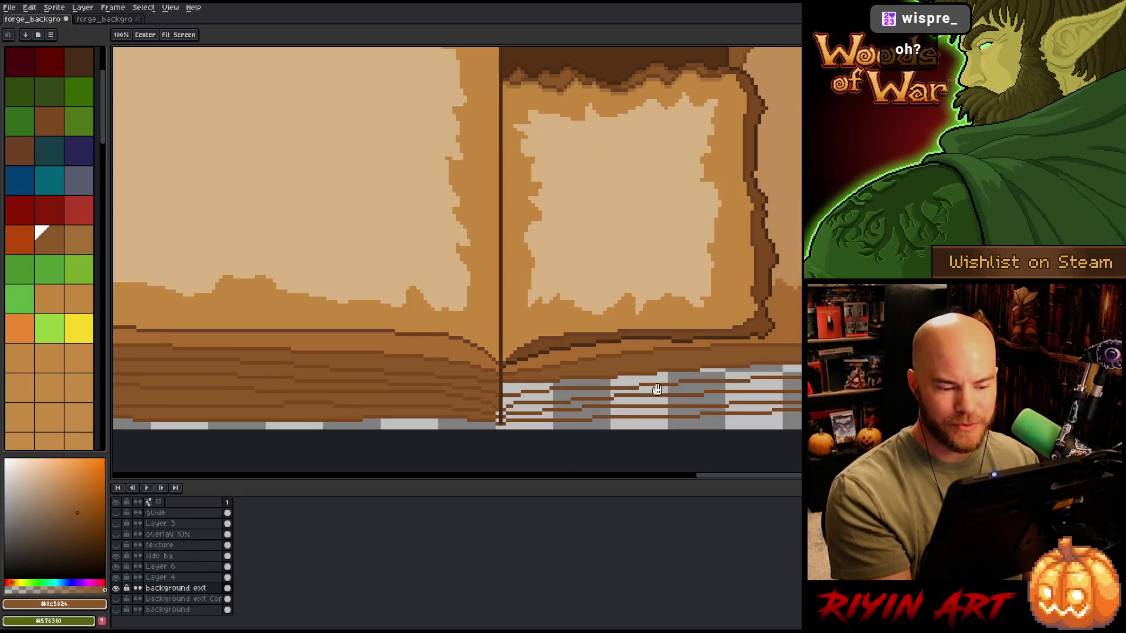
key("g")
left_click(678, 382)
left_click(677, 396)
left_click(678, 404)
left_click(682, 413)
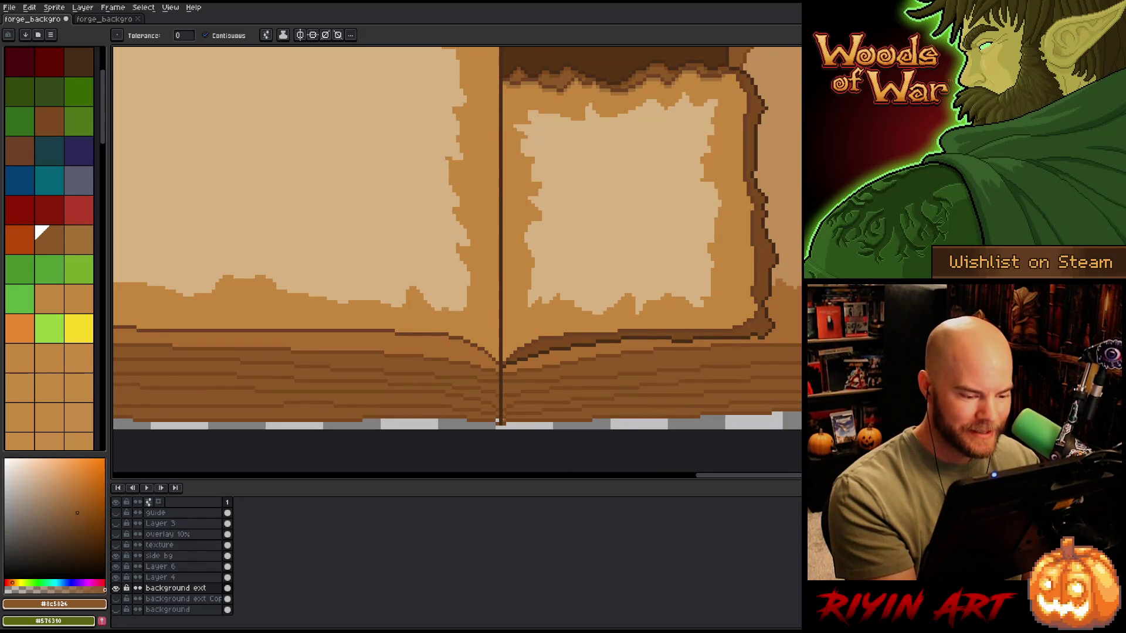
scroll(457, 235, "down", 3)
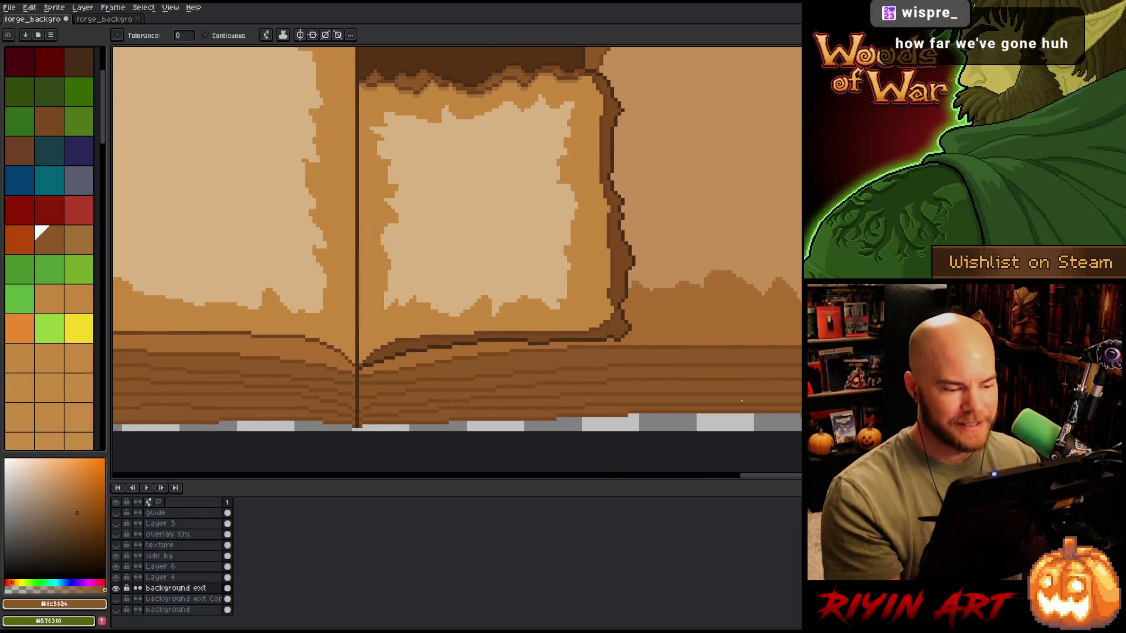
scroll(565, 369, "down", 2)
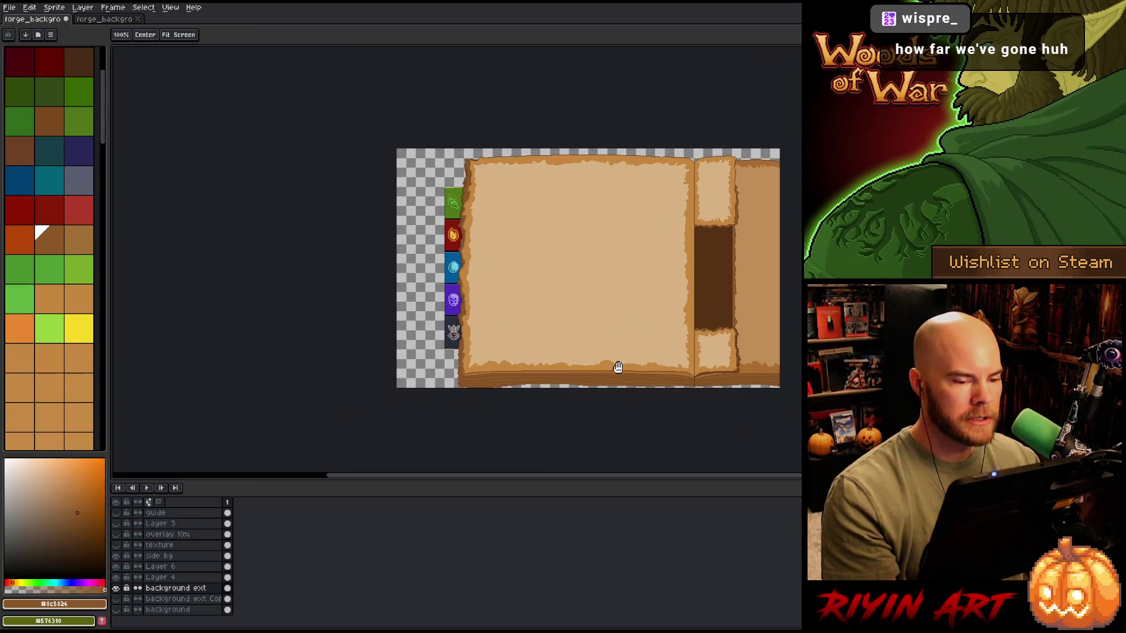
scroll(613, 369, "up", 2)
mouse_move(547, 374)
left_mouse_down()
mouse_move(492, 429)
mouse_move(464, 410)
left_mouse_up()
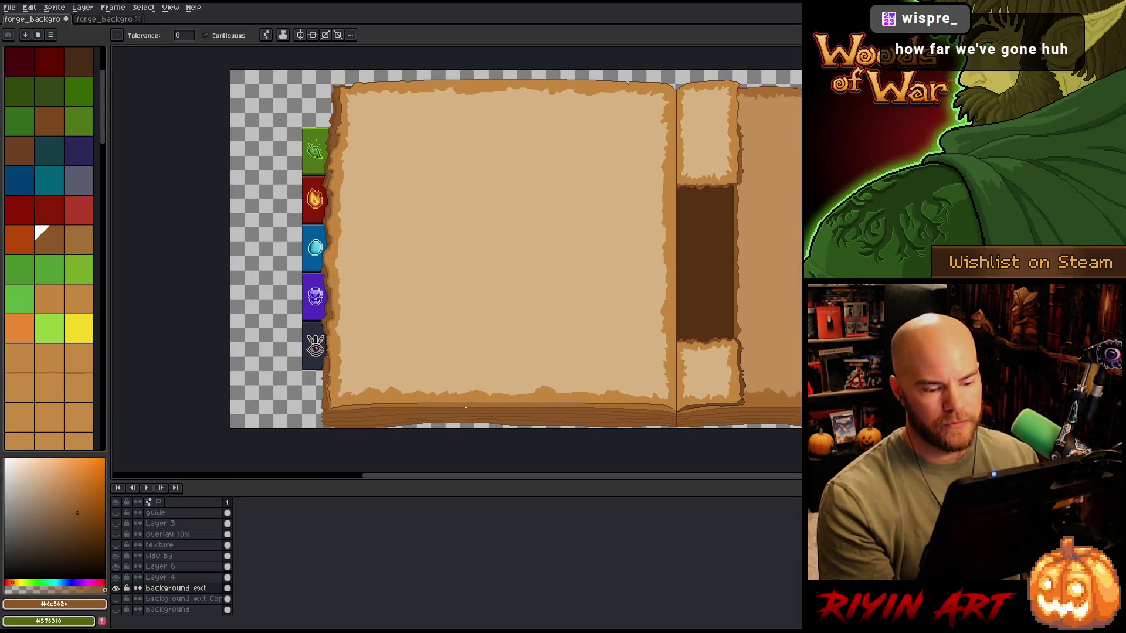
left_click_drag(363, 374, 383, 381)
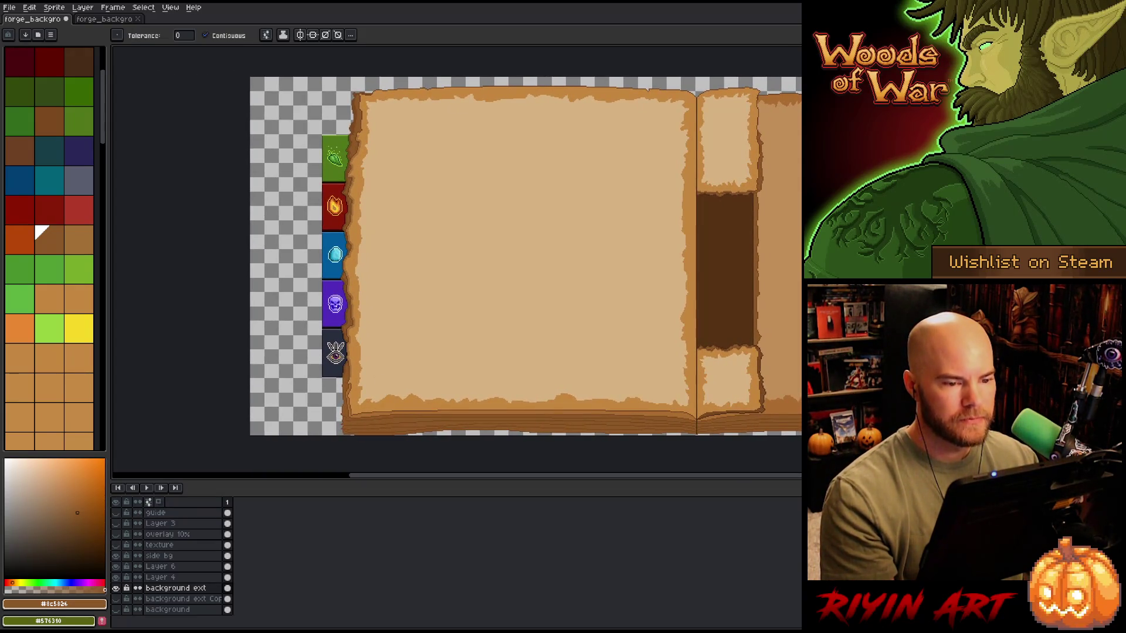
scroll(411, 347, "down", 1)
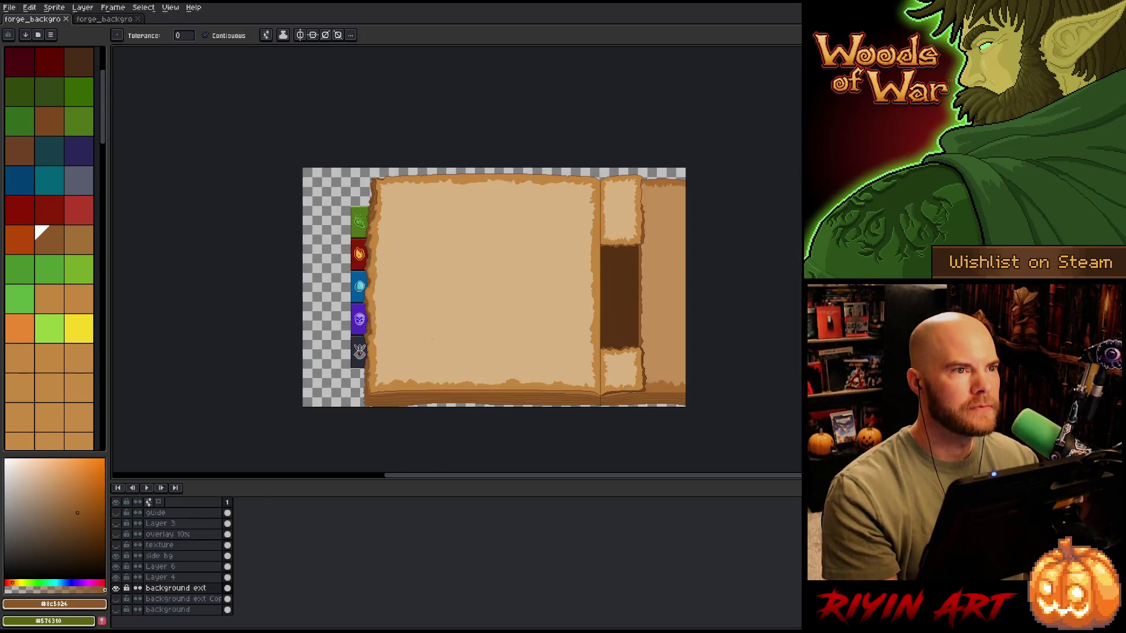
left_click_drag(440, 337, 414, 335)
scroll(417, 335, "up", 1)
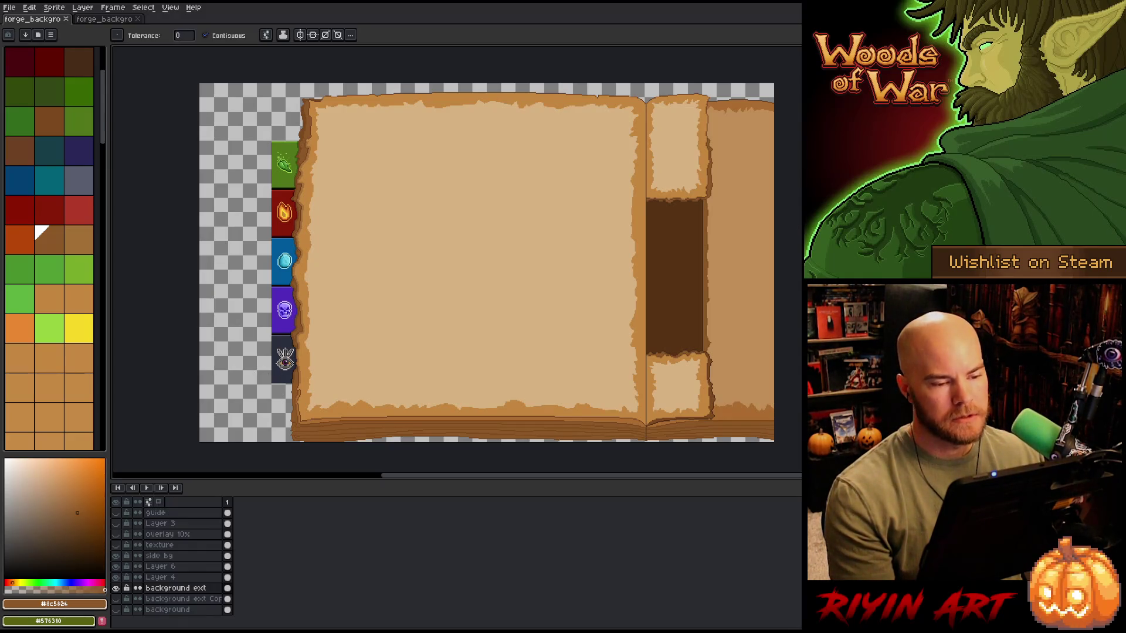
key("m")
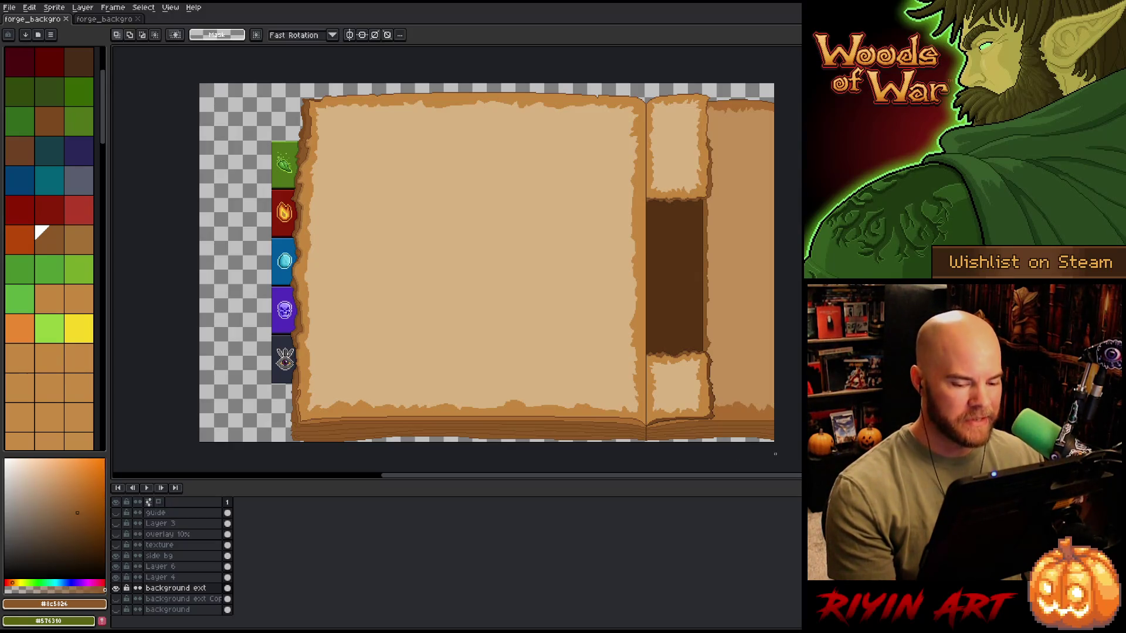
mouse_move(773, 441)
left_mouse_down()
mouse_move(594, 373)
mouse_move(251, 142)
mouse_move(205, 88)
mouse_move(227, 86)
left_mouse_up()
left_click(497, 264)
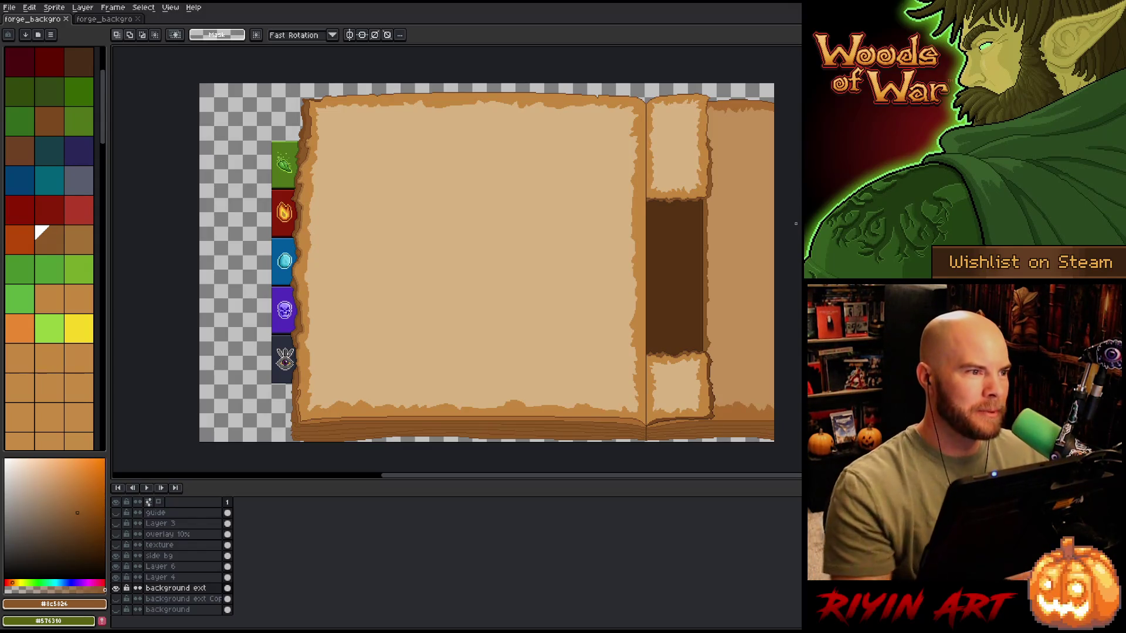
scroll(613, 259, "down", 3)
scroll(521, 290, "up", 3)
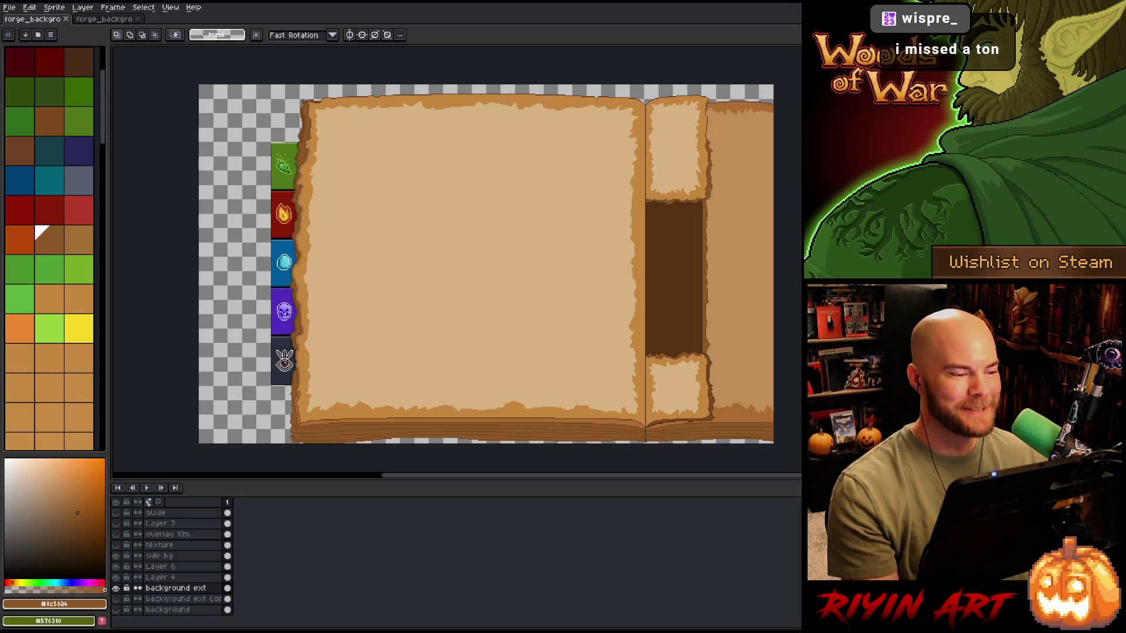
key("space")
left_click_drag(362, 342, 340, 349)
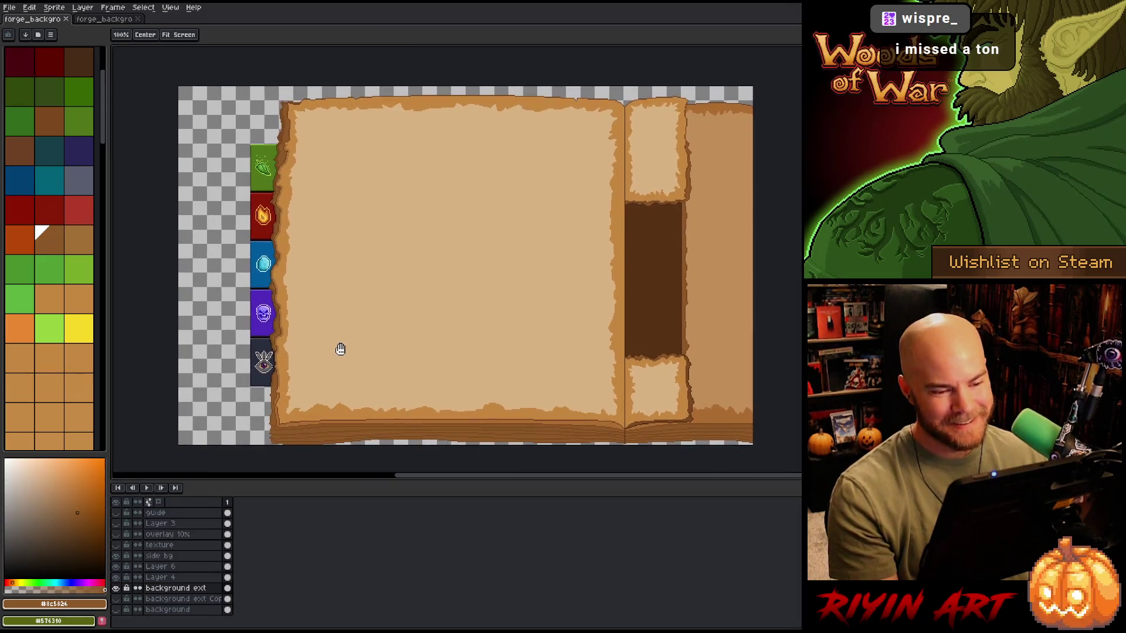
left_click_drag(265, 371, 265, 358)
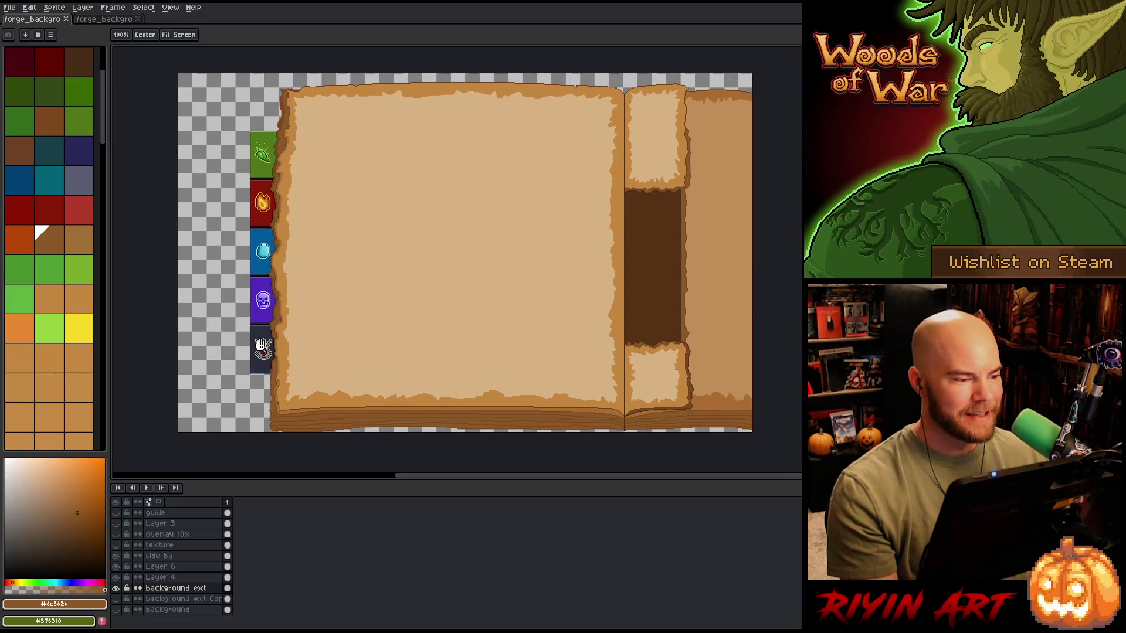
key("space")
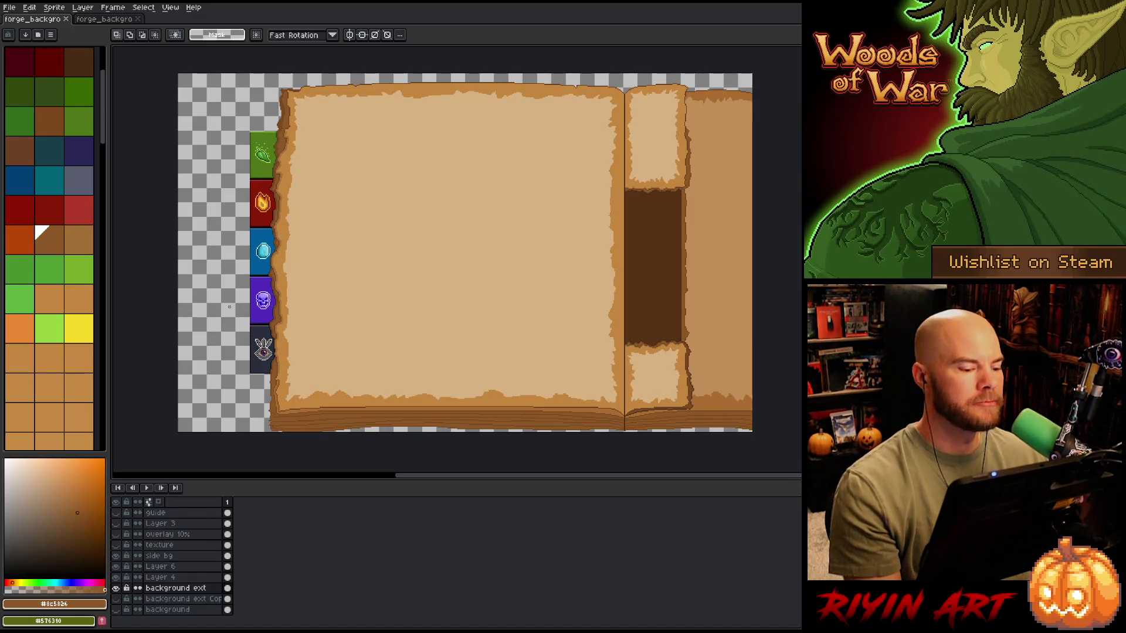
scroll(260, 126, "up", 5)
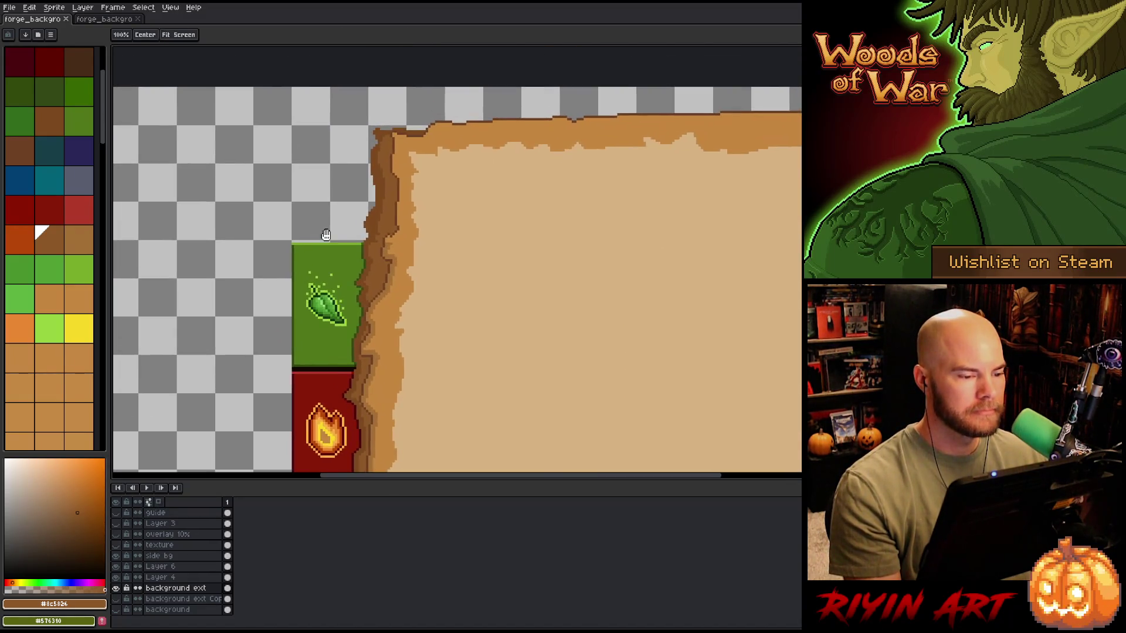
Step: Sample the darkest edge brown and paint over the gray strip along the page's top edge
scroll(320, 228, "up", 1)
scroll(320, 228, "down", 1)
scroll(320, 228, "up", 1)
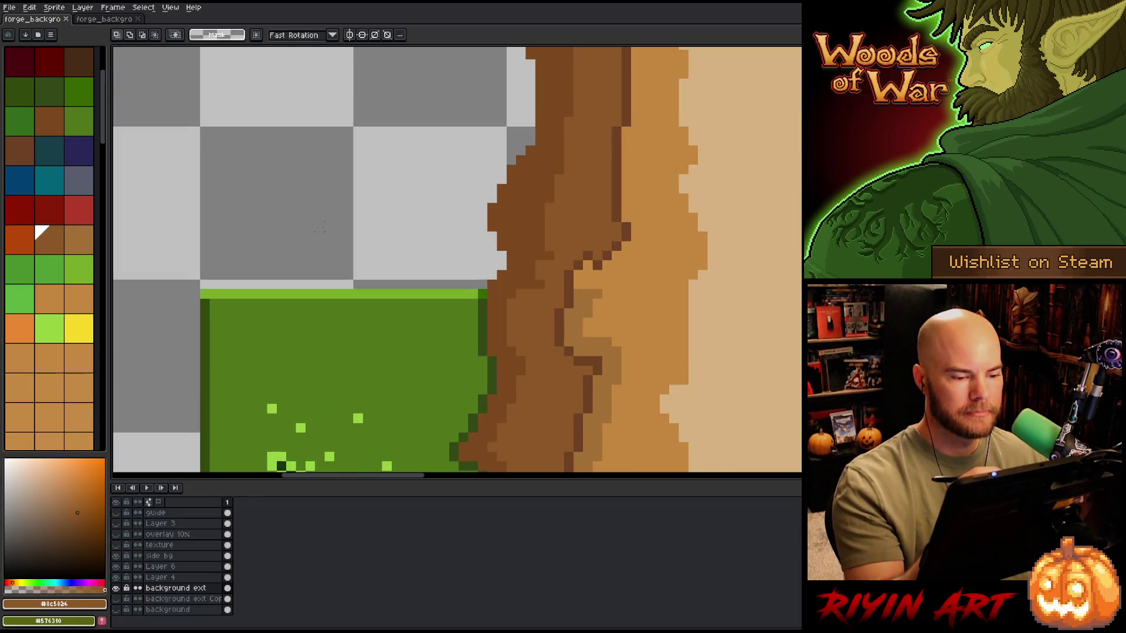
key("b")
left_click_drag(572, 315, 549, 437)
left_click(520, 131, "alt")
mouse_move(563, 258)
left_mouse_down()
mouse_move(573, 272)
mouse_move(520, 322)
left_mouse_up()
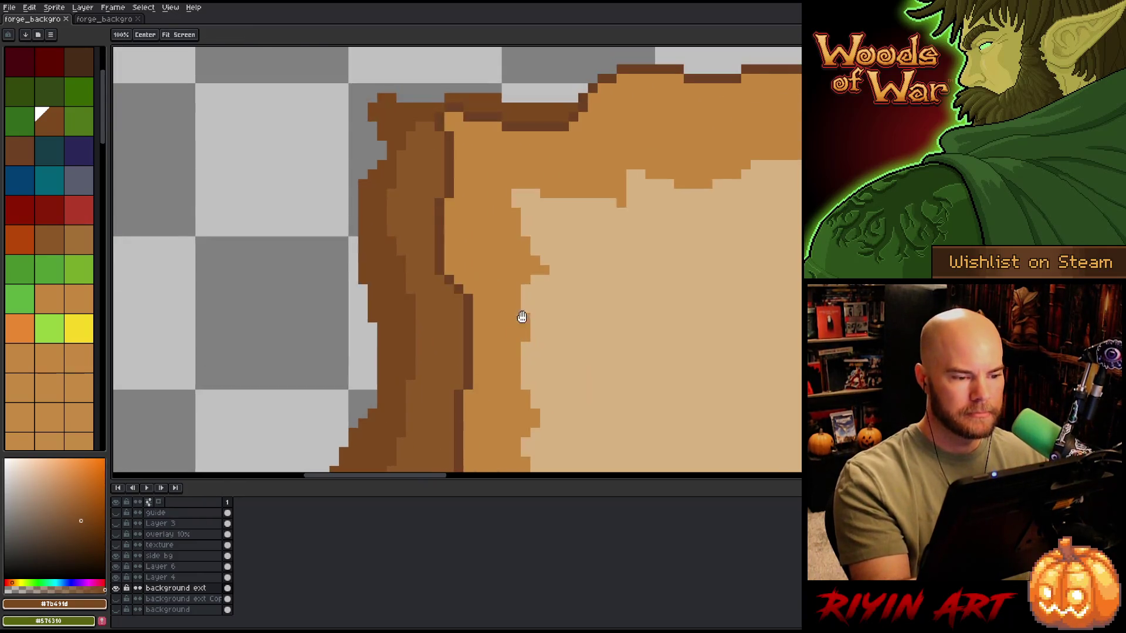
left_click(450, 150, "alt")
mouse_move(579, 98)
left_mouse_down()
mouse_move(338, 101)
mouse_move(525, 372)
left_mouse_up()
Step: Lasso the page's left edge and apply a brown Outline effect to it
key("q")
left_click_drag(560, 296, 618, 126)
mouse_move(463, 140)
left_mouse_down()
mouse_move(392, 376)
mouse_move(474, 363)
left_mouse_up()
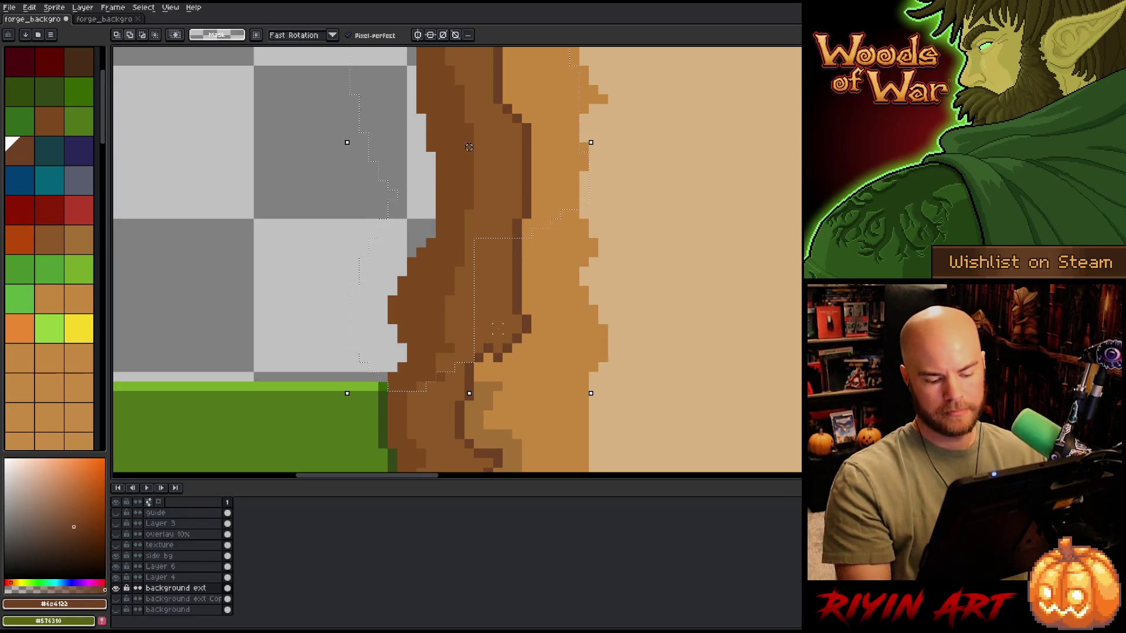
key("shift+o")
key("Return")
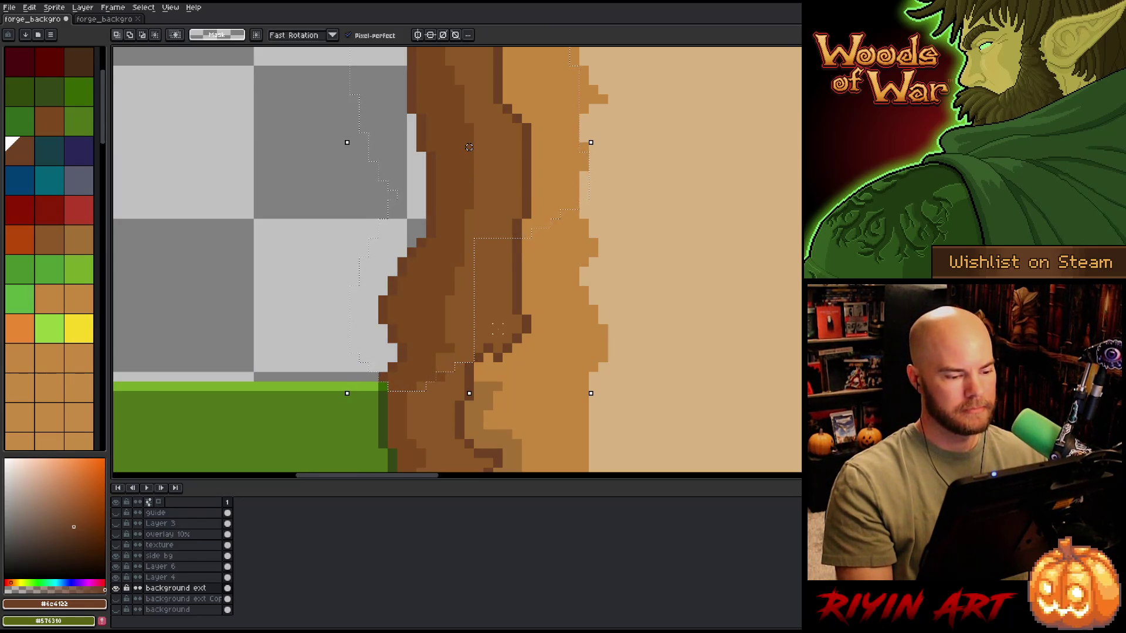
key("ctrl+d")
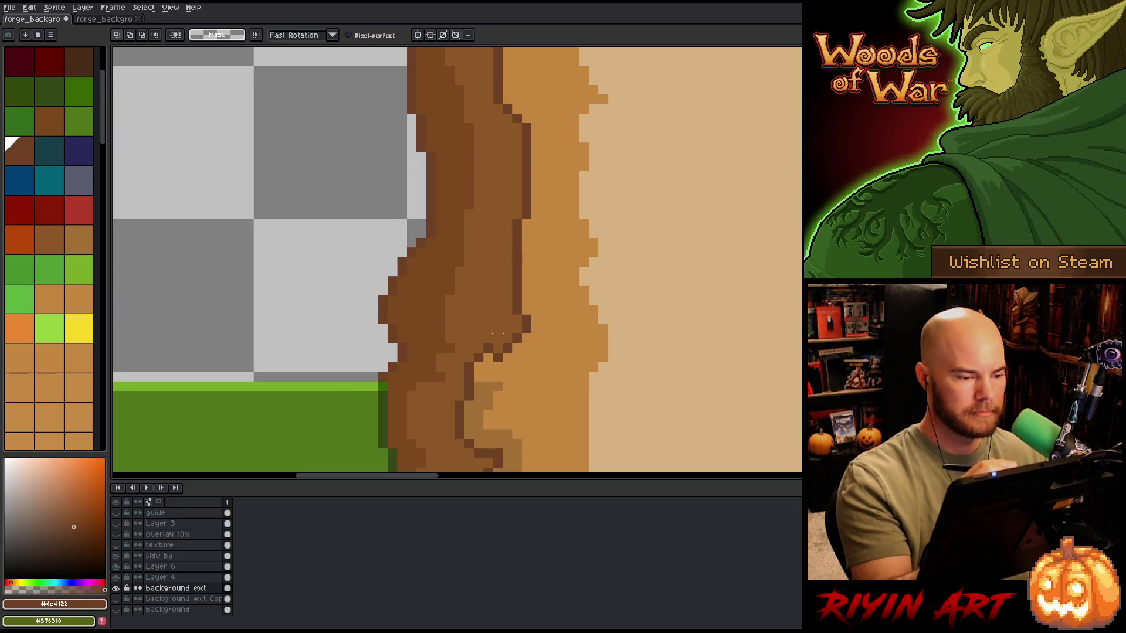
Step: Touch up the new outline with a dark brown pixel on the edge
left_click_drag(495, 329, 547, 428)
key("i")
key("b")
left_click(460, 144)
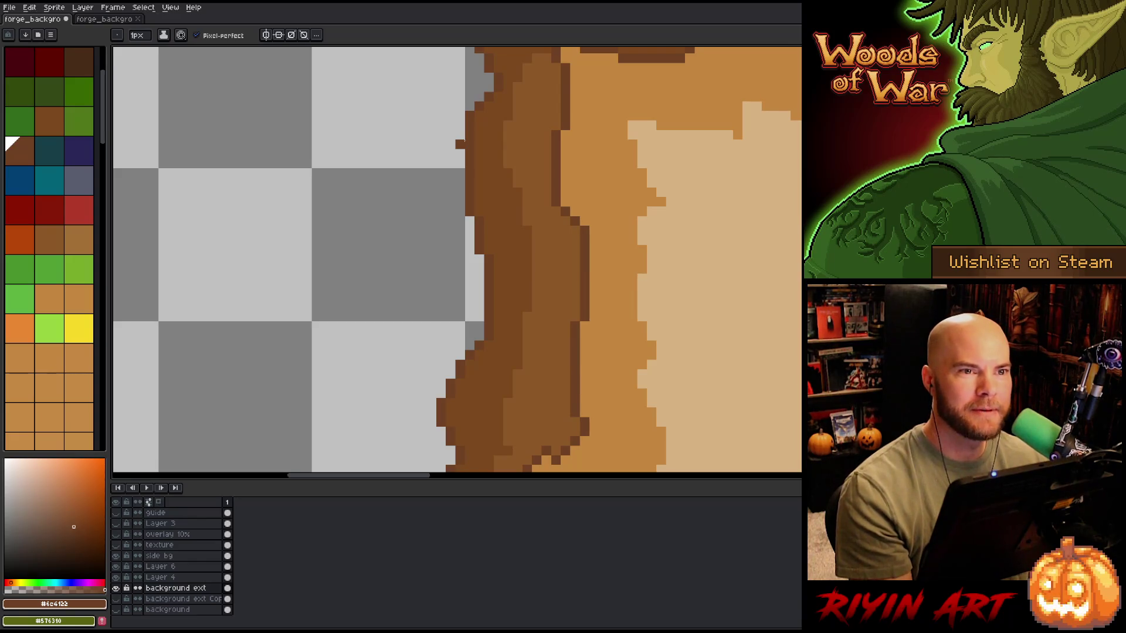
scroll(407, 176, "down", 2)
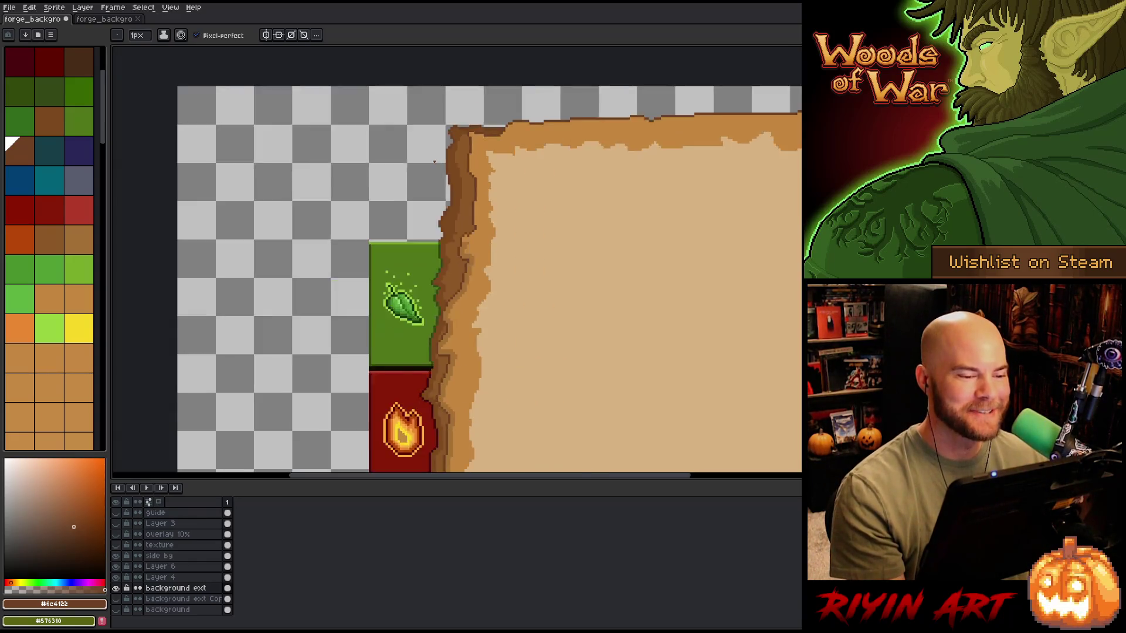
scroll(408, 177, "up", 1)
scroll(435, 161, "up", 1)
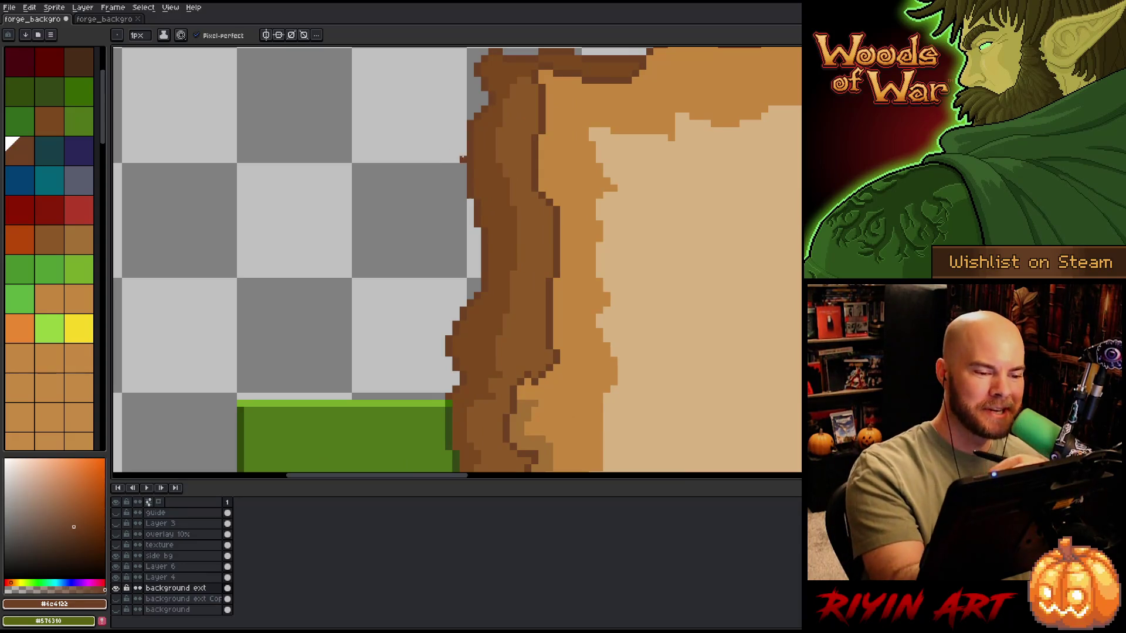
key("i")
key("b")
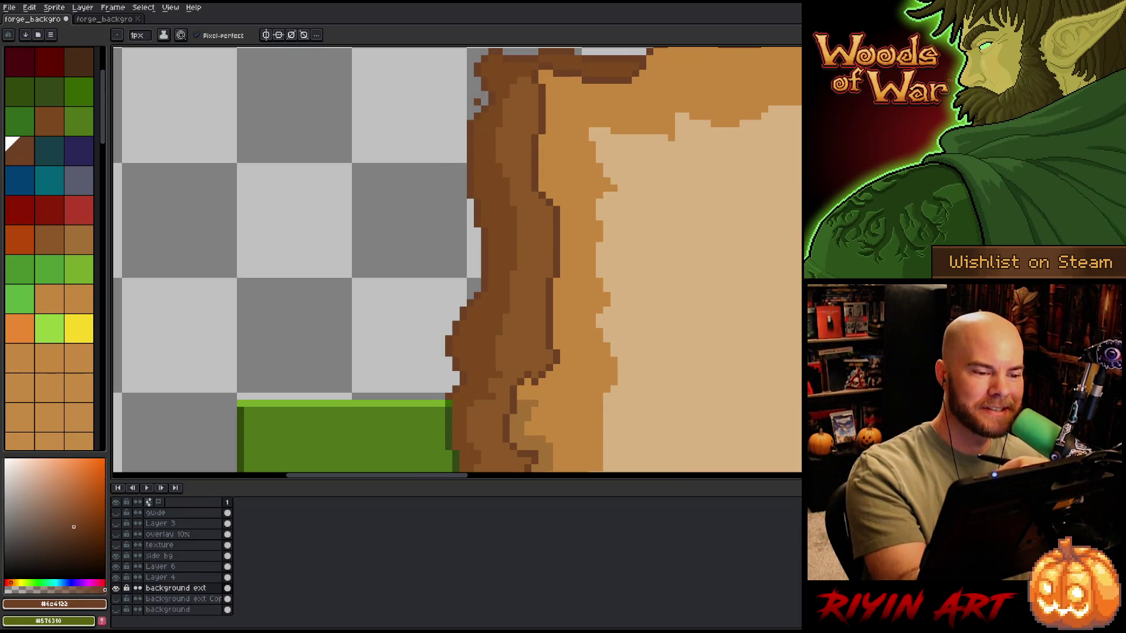
mouse_move(476, 109)
left_mouse_down()
mouse_move(438, 128)
mouse_move(426, 400)
left_mouse_up()
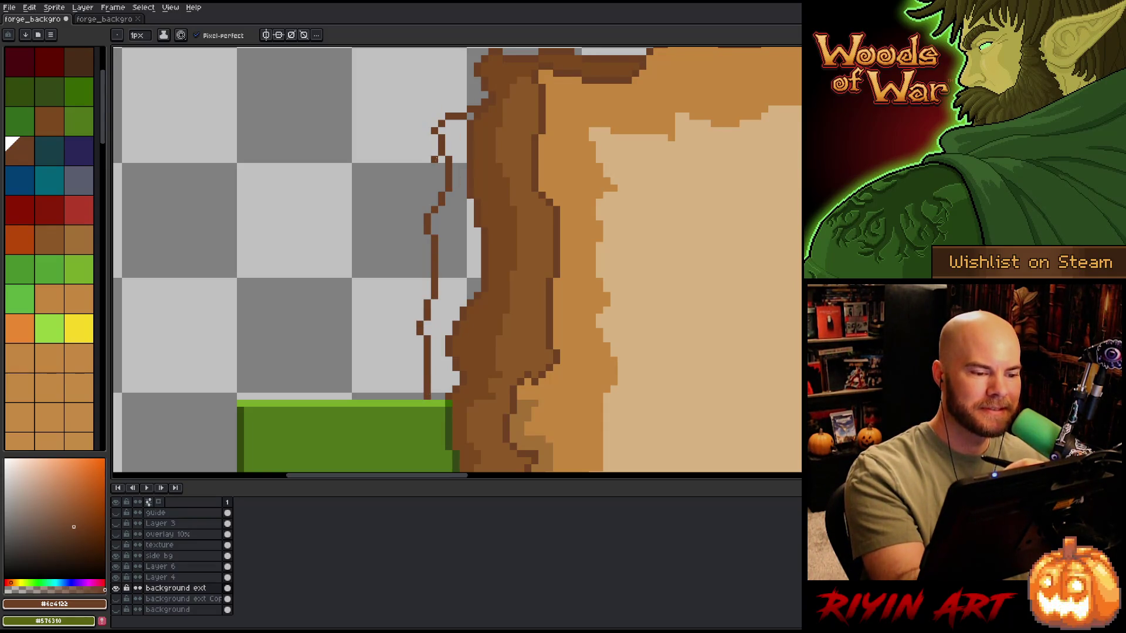
key("ctrl+z")
mouse_move(478, 79)
left_mouse_down()
mouse_move(460, 87)
mouse_move(434, 168)
mouse_move(426, 392)
left_mouse_up()
mouse_move(426, 138)
left_mouse_down()
mouse_move(405, 227)
mouse_move(404, 376)
mouse_move(406, 398)
mouse_move(427, 399)
left_mouse_up()
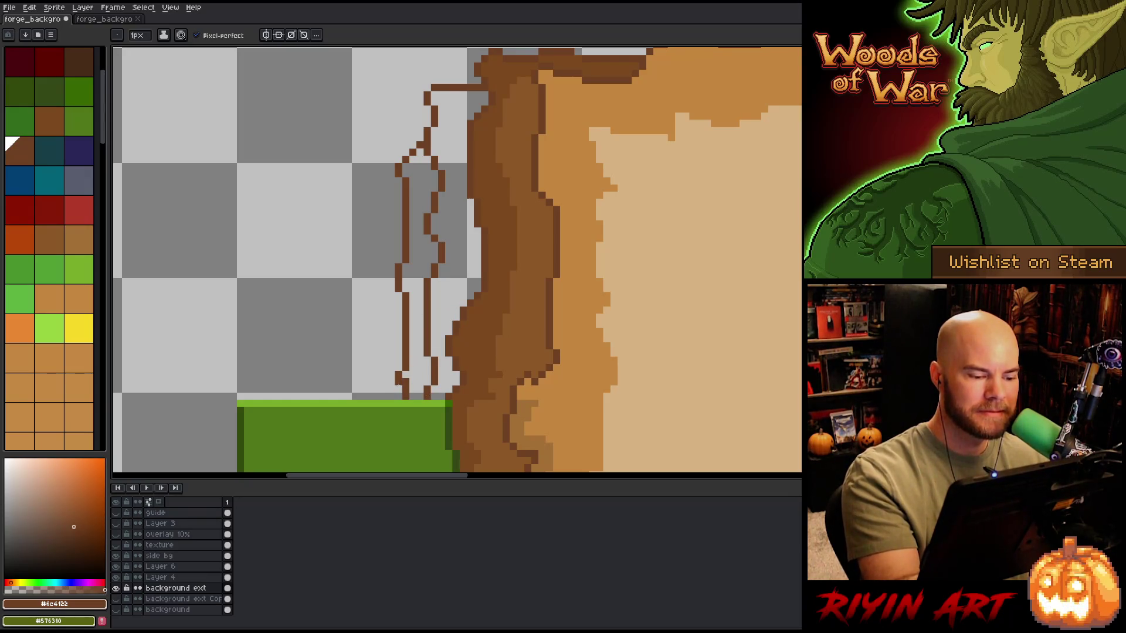
key("alt")
left_click(479, 343)
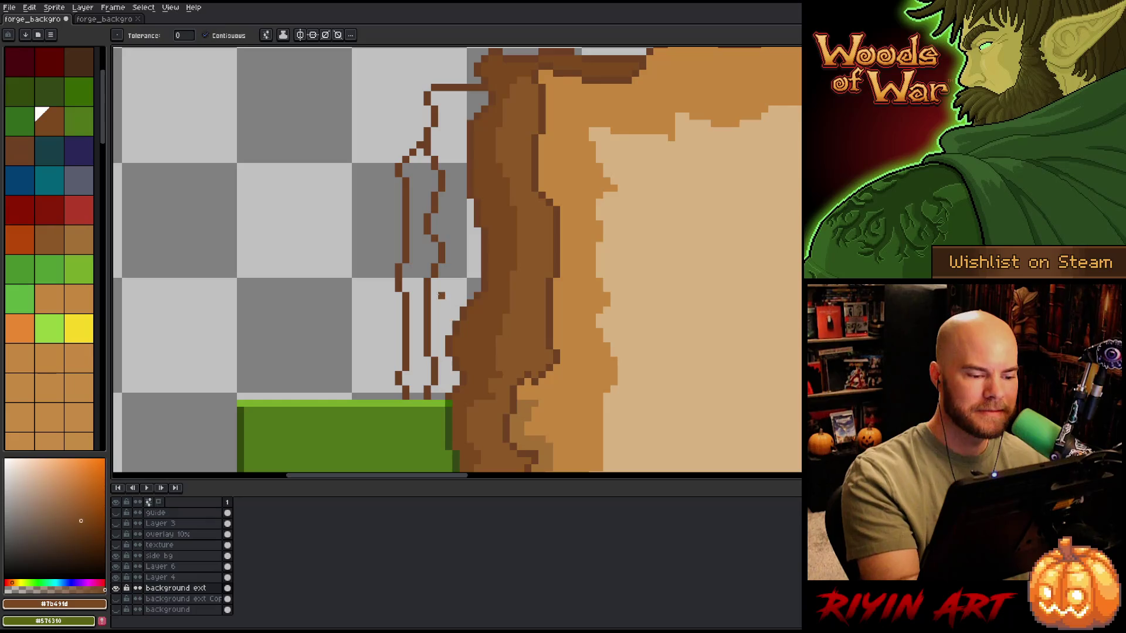
left_click(457, 234)
left_click(423, 267)
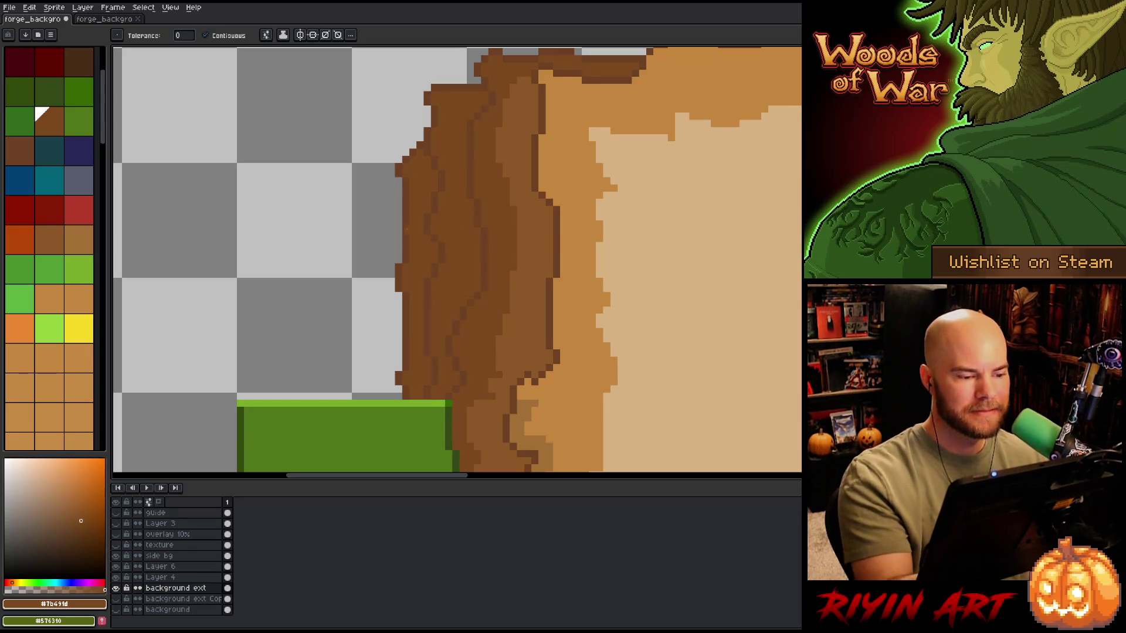
key("b")
left_click(407, 206, "alt")
mouse_move(401, 186)
left_mouse_down()
mouse_move(384, 203)
mouse_move(377, 386)
left_mouse_up()
key("ctrl+z")
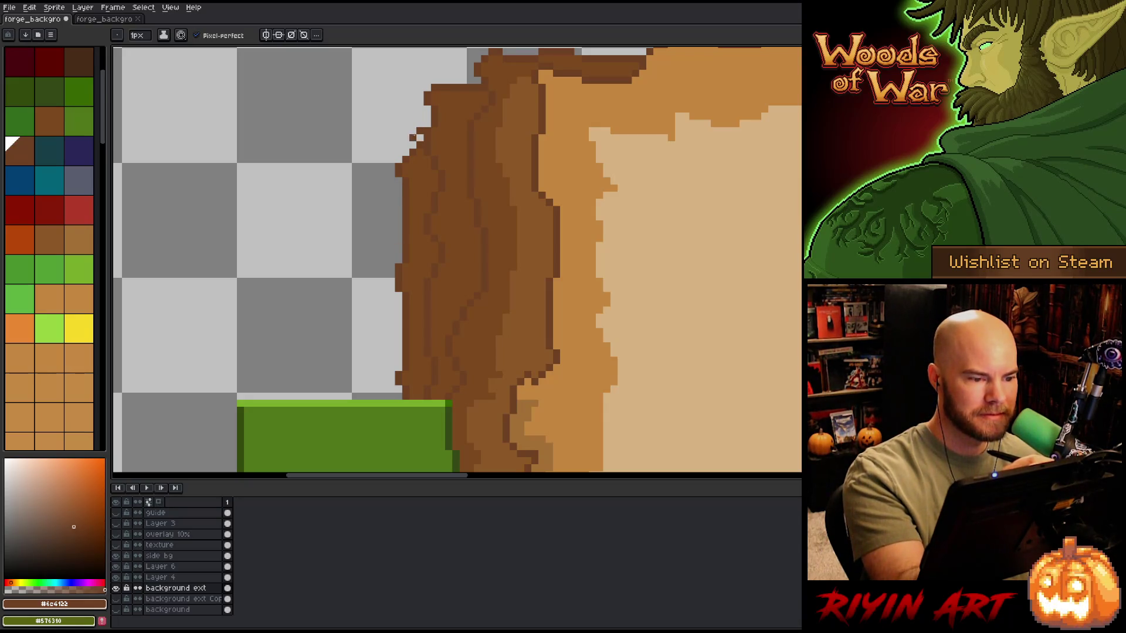
mouse_move(402, 143)
left_mouse_down()
mouse_move(381, 152)
mouse_move(370, 209)
mouse_move(377, 400)
left_mouse_up()
mouse_move(407, 154)
left_mouse_down()
mouse_move(428, 123)
mouse_move(412, 172)
left_mouse_up()
left_click(412, 170, "alt")
key("g")
left_click(399, 206)
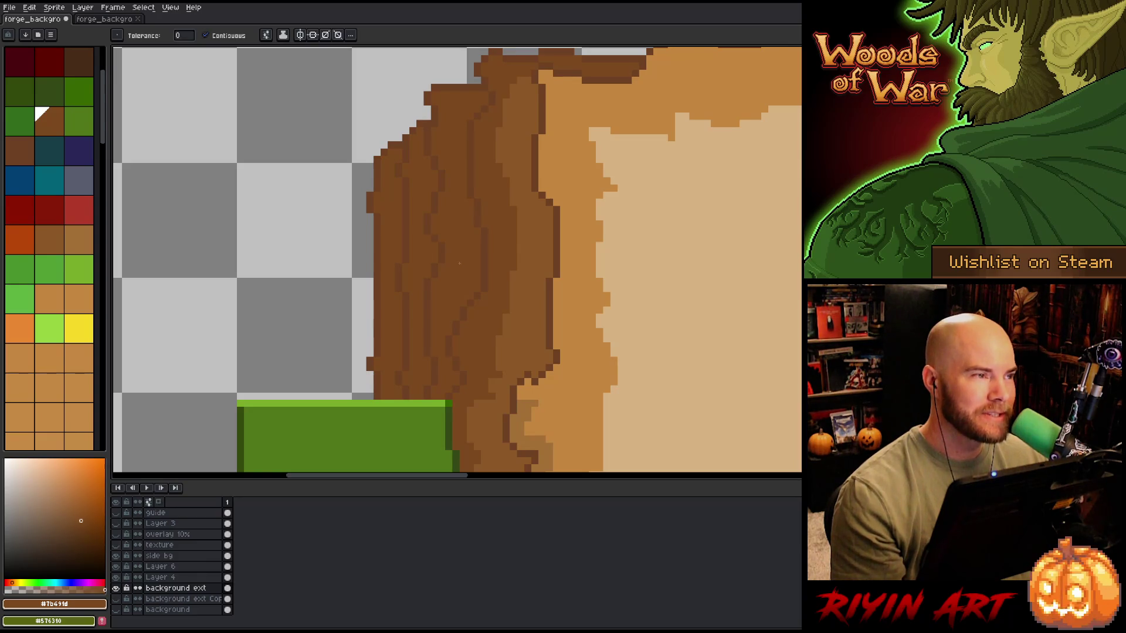
scroll(191, 281, "down", 3)
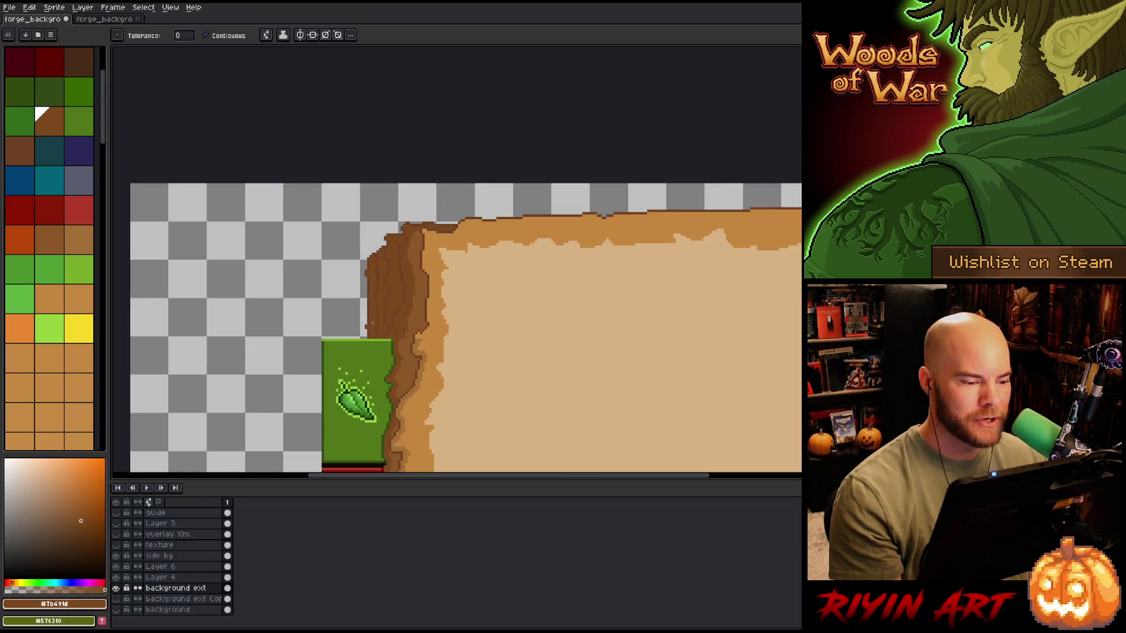
scroll(371, 323, "up", 3)
left_click(363, 303, "alt")
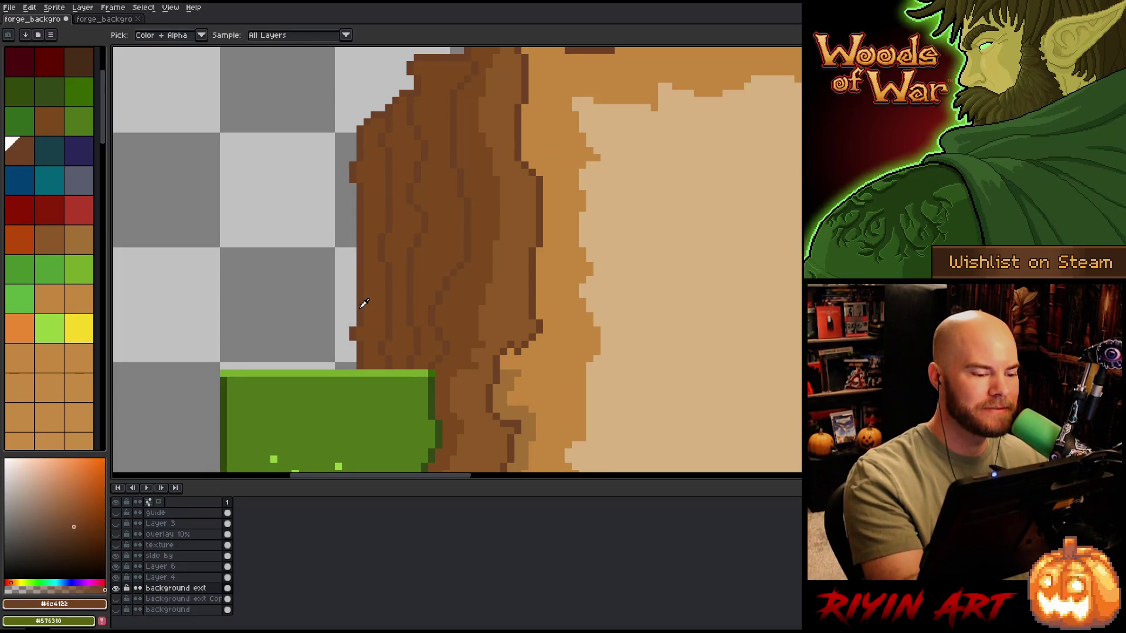
left_click_drag(353, 295, 353, 325)
left_click(371, 328, "alt")
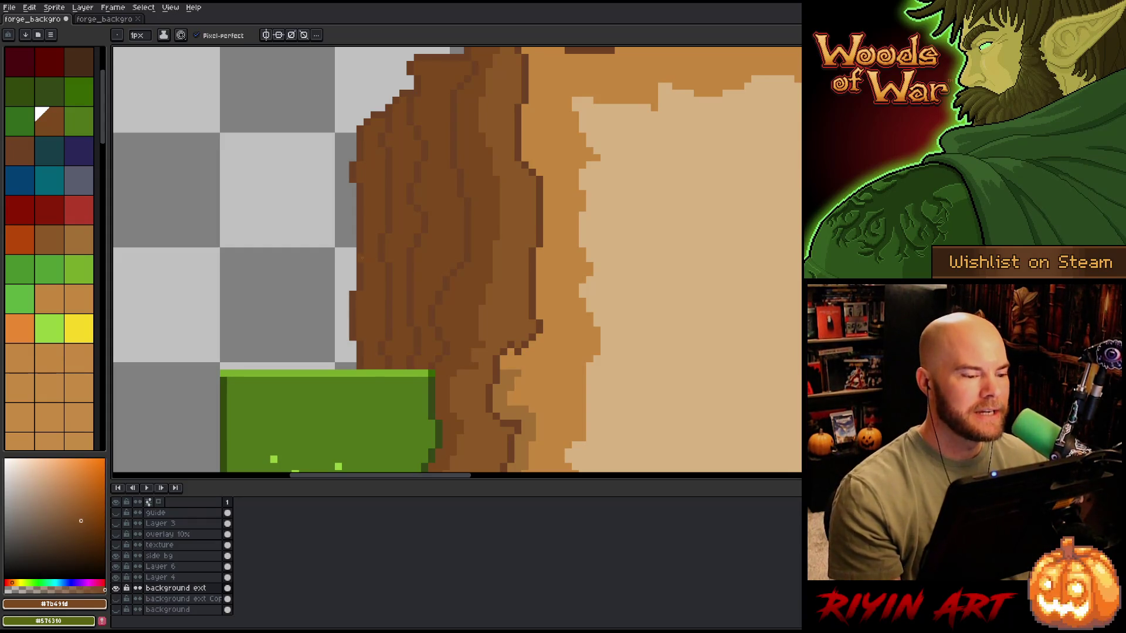
scroll(346, 250, "down", 2)
scroll(335, 245, "down", 4)
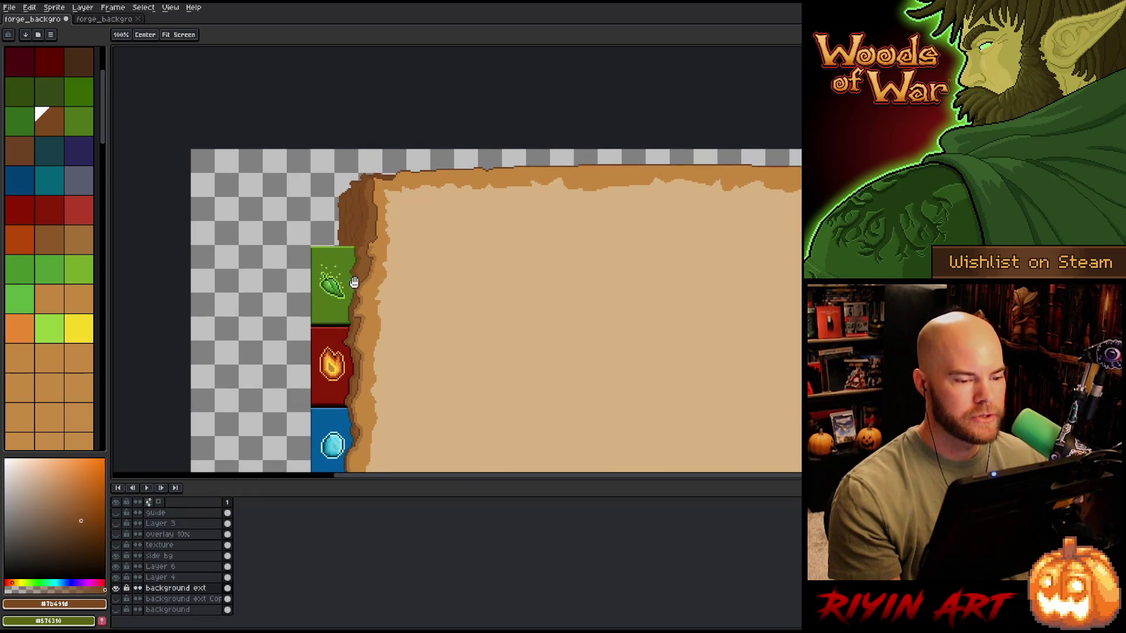
scroll(307, 252, "up", 1)
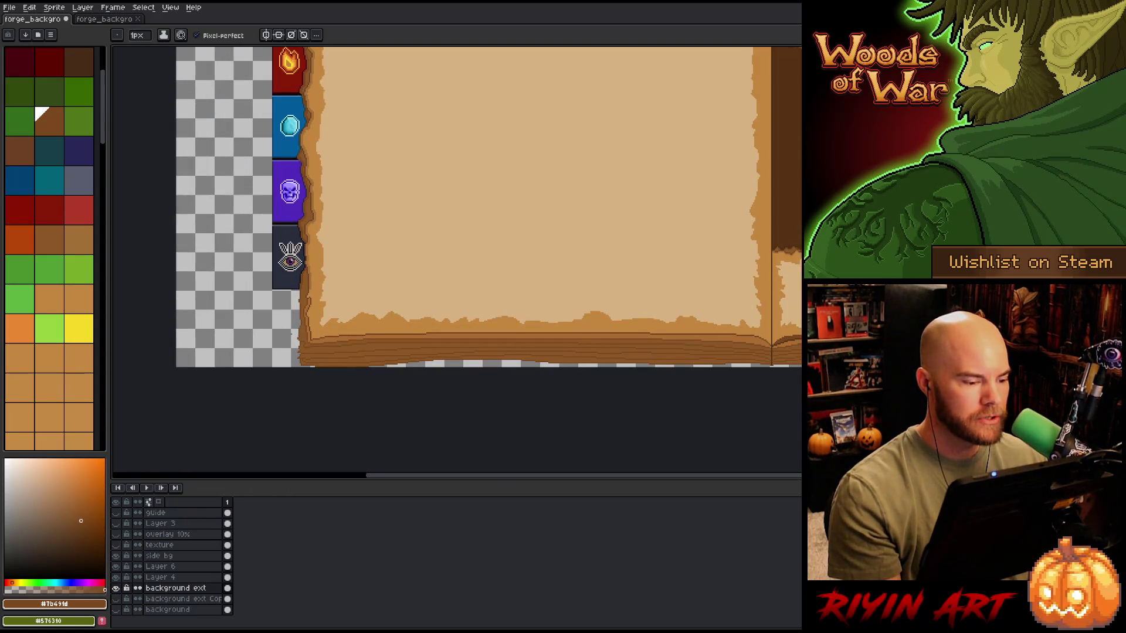
scroll(360, 119, "down", 1)
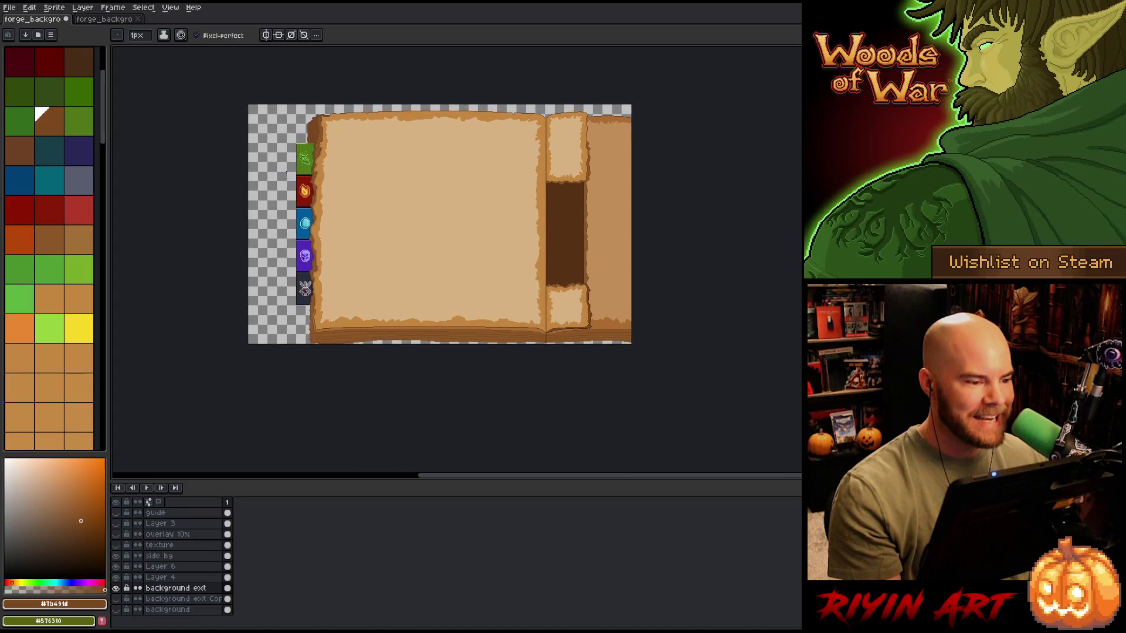
scroll(360, 119, "up", 3)
left_click_drag(360, 119, 347, 41)
scroll(378, 206, "up", 1)
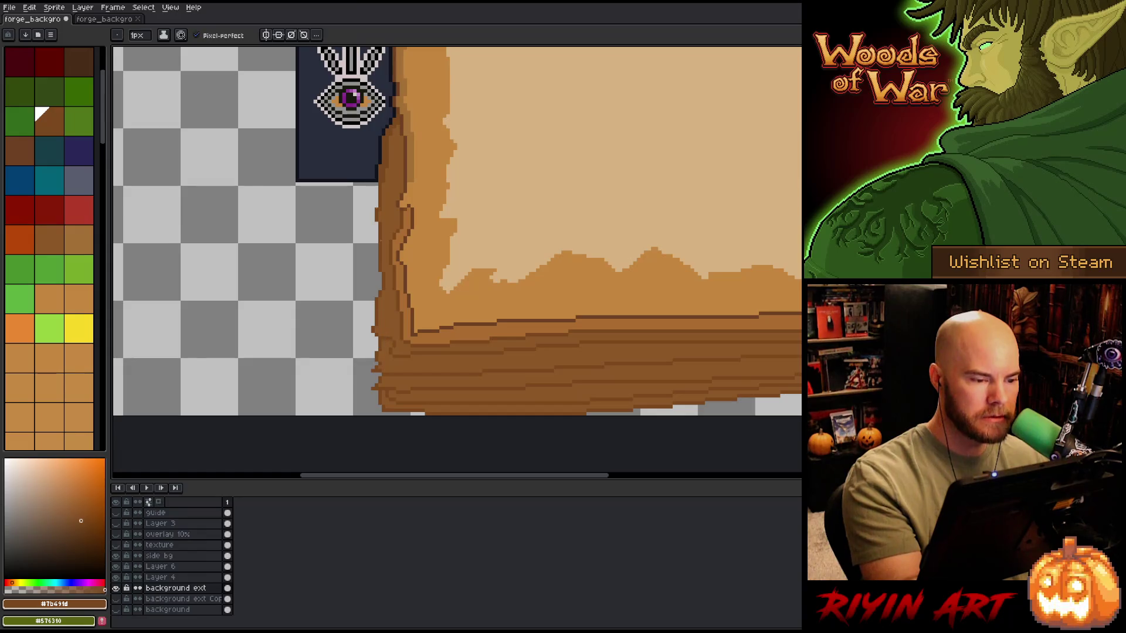
Step: Outline a wider strip down the page's left edge in #7b491d and fill it with #8c5826
left_click_drag(360, 184, 373, 373)
left_click(375, 367, "alt")
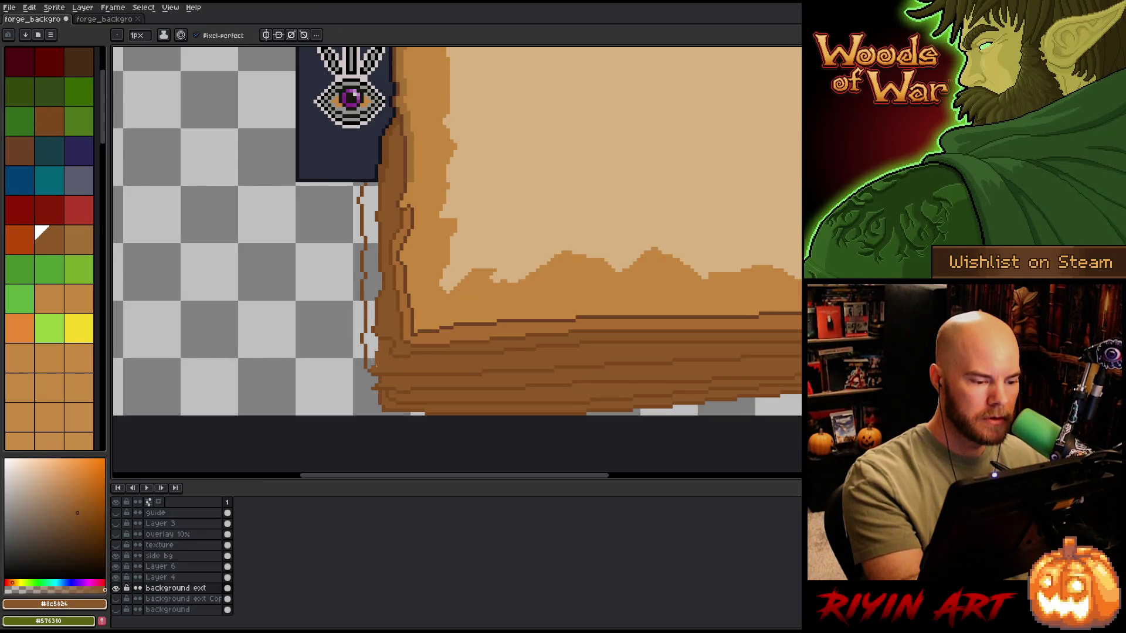
key("g")
left_click(372, 243)
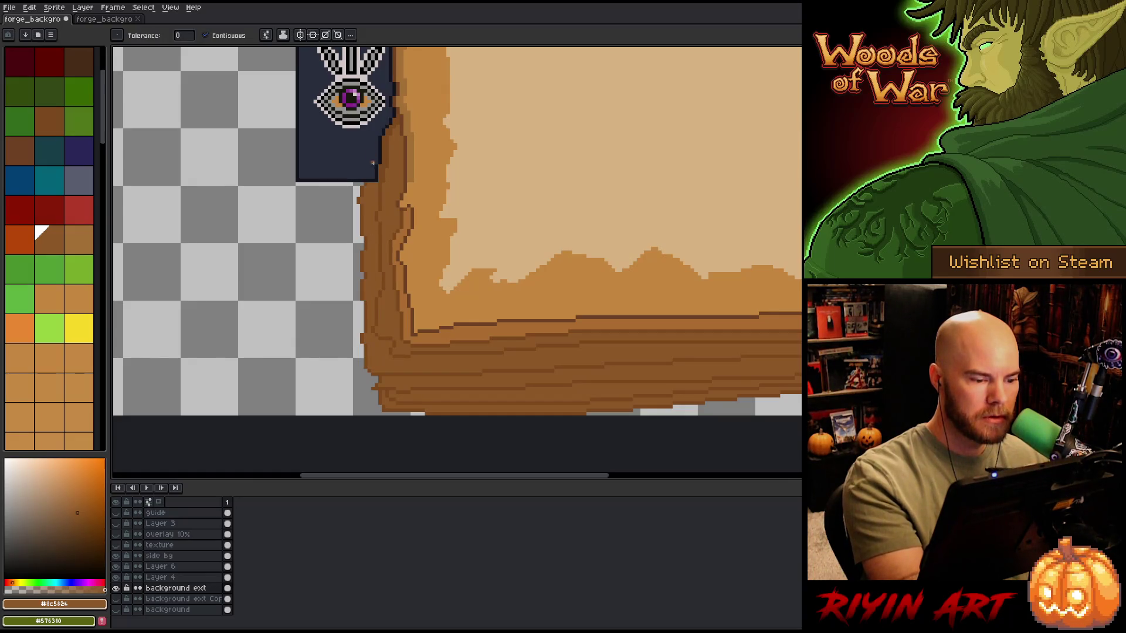
key("b")
left_click(384, 384, "alt")
mouse_move(376, 387)
left_mouse_down()
mouse_move(348, 336)
mouse_move(351, 192)
left_mouse_up()
key("g")
left_click(384, 375, "alt")
left_click(364, 264)
key("b")
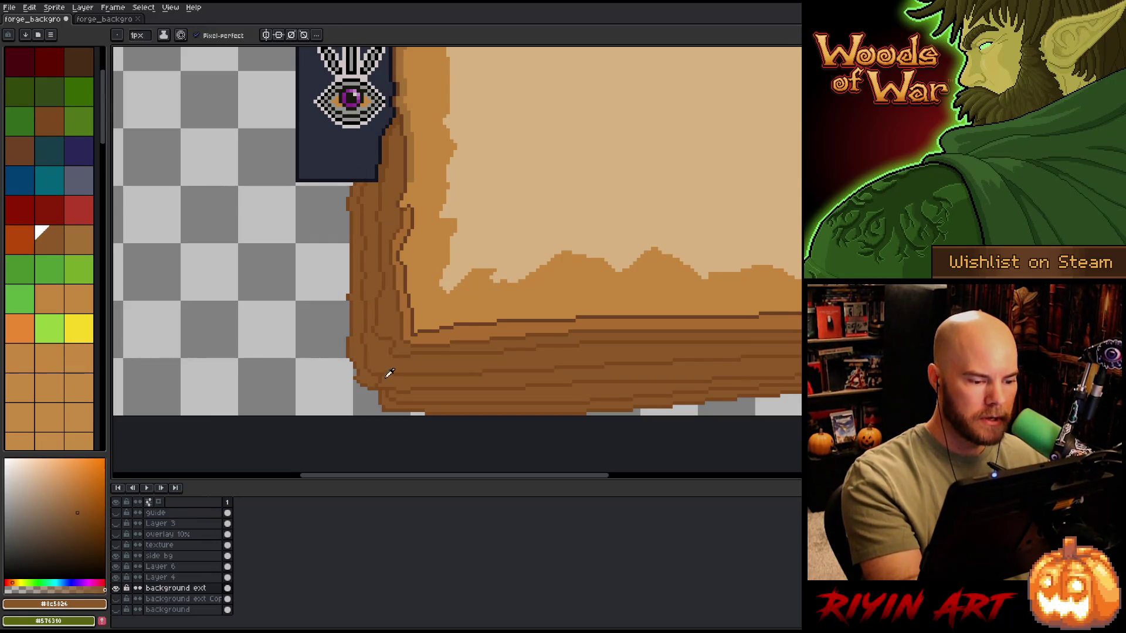
Step: Extend the dark brown outline up the frame's left edge and fill the gap medium brown
left_click(396, 401, "alt")
mouse_move(379, 400)
left_mouse_down()
mouse_move(343, 380)
mouse_move(334, 202)
left_mouse_up()
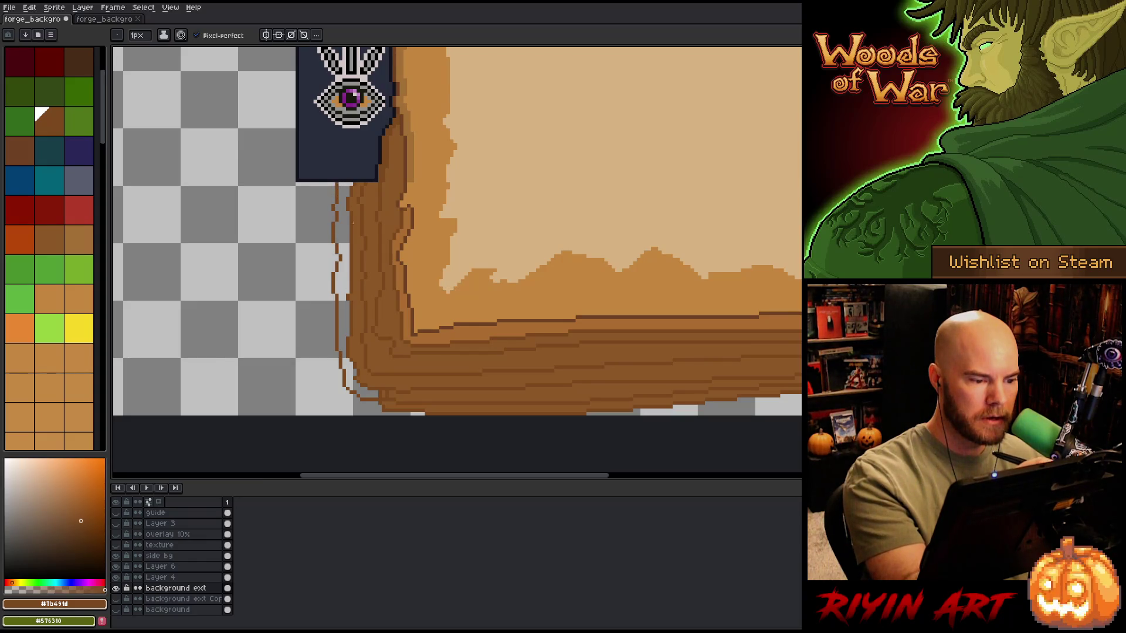
left_click(351, 194, "alt")
key("g")
left_click(340, 193)
key("b")
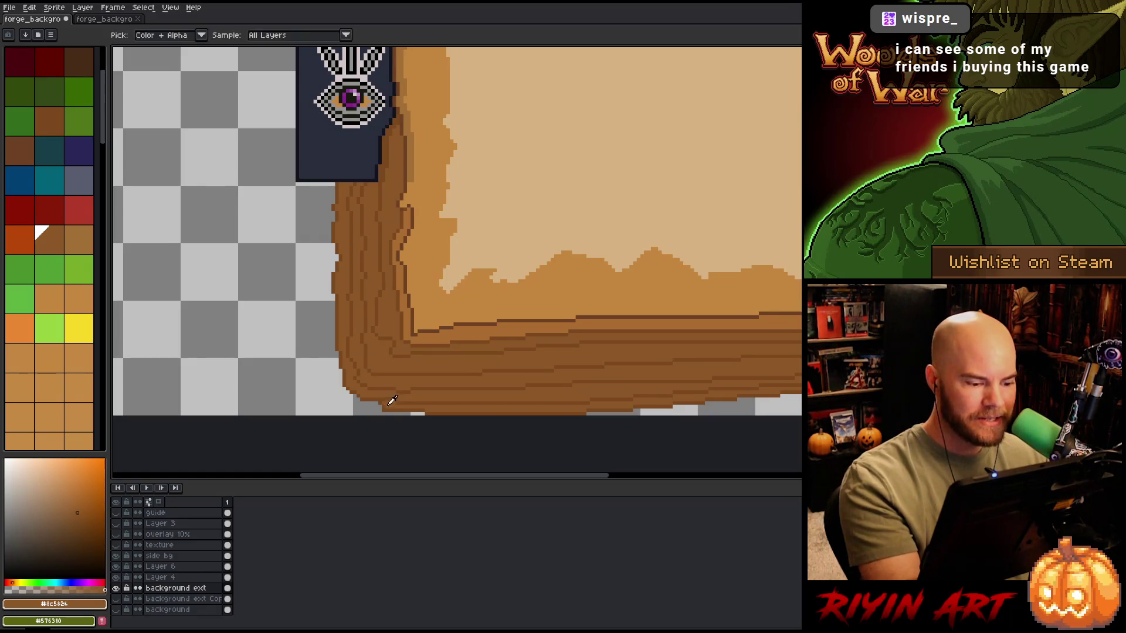
Step: Outline the bottom-left corner in dark brown, undoing a fill that flooded the background
left_click(380, 403, "alt")
left_click_drag(375, 408, 343, 399)
key("g")
left_click(375, 399, "alt")
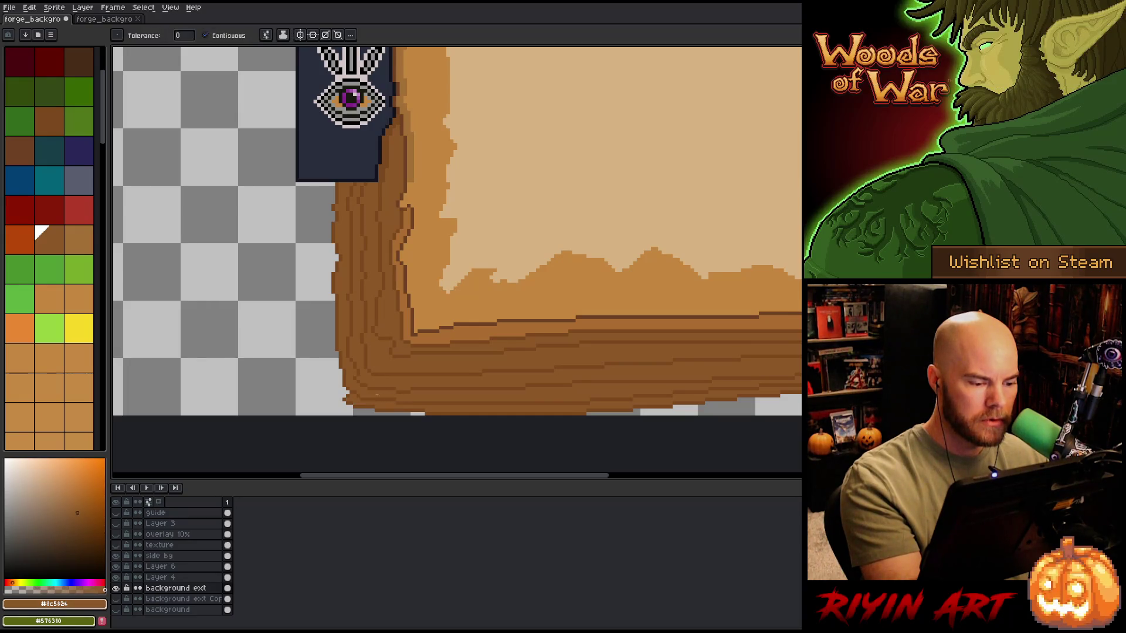
left_click(351, 393, "alt")
left_click(345, 395)
key("ctrl+z")
key("b")
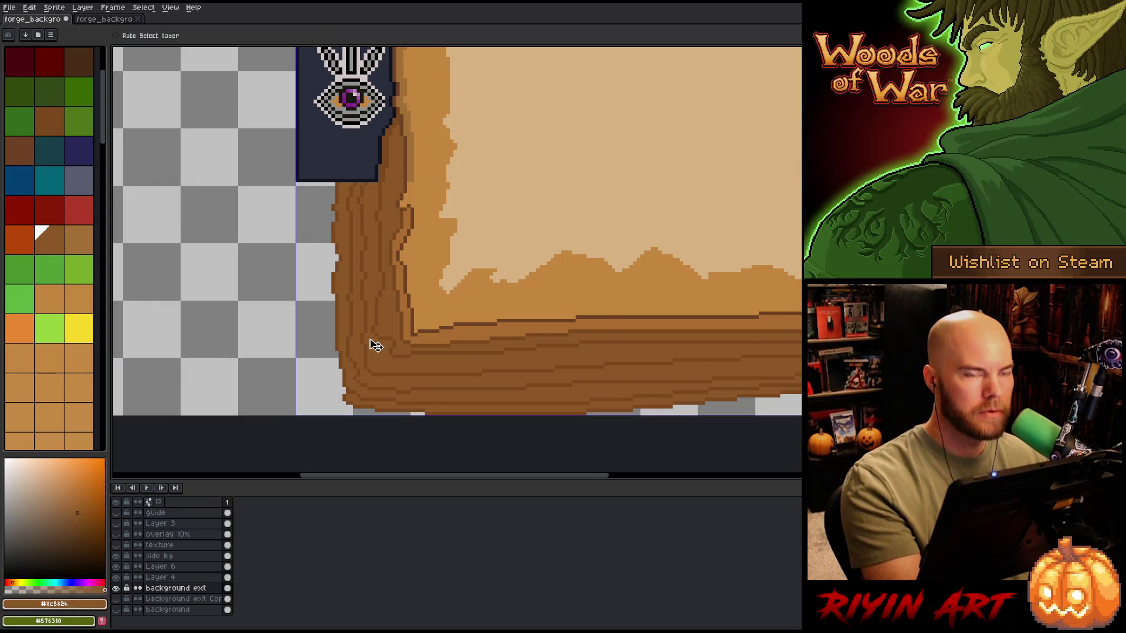
left_click(369, 341, "alt")
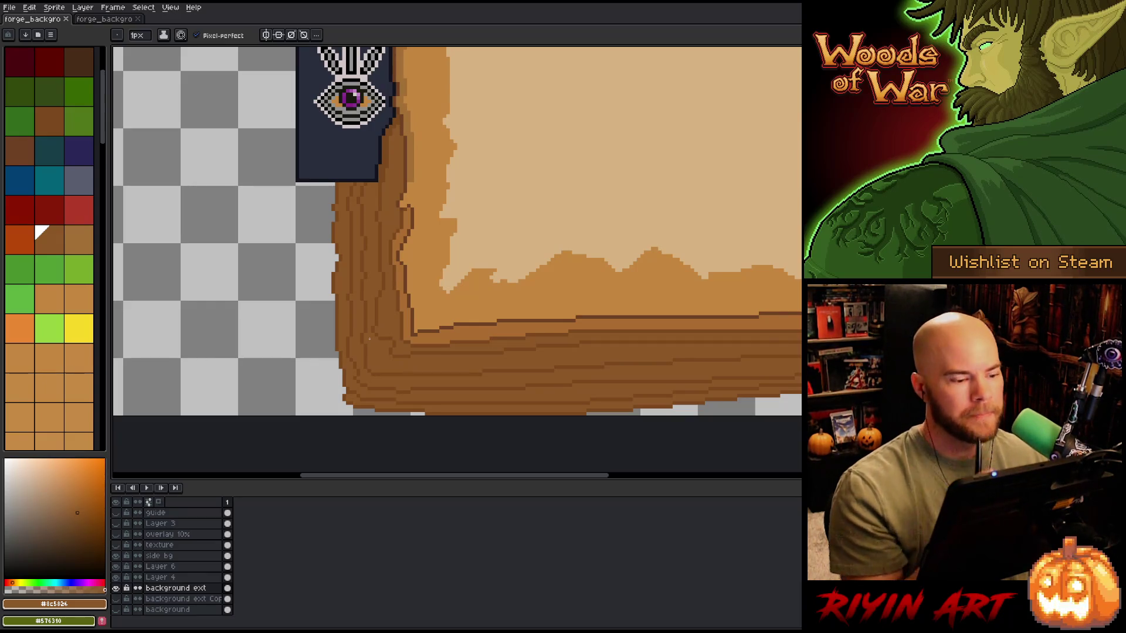
scroll(370, 339, "down", 3)
scroll(396, 255, "up", 1)
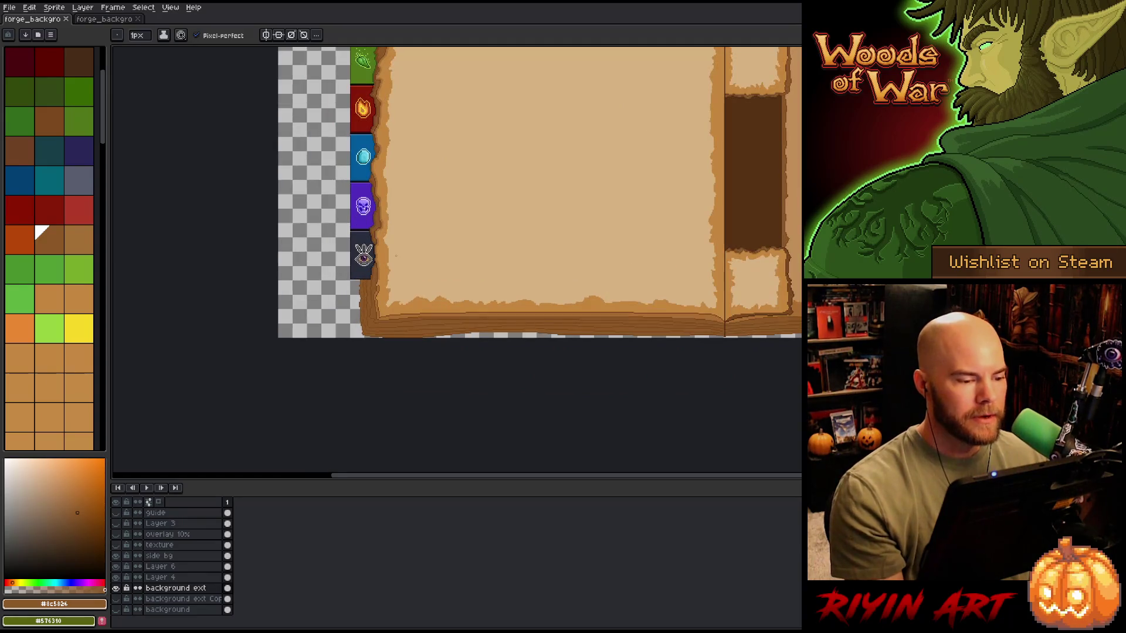
mouse_move(515, 237)
left_mouse_down()
mouse_move(420, 284)
mouse_move(420, 337)
left_mouse_up()
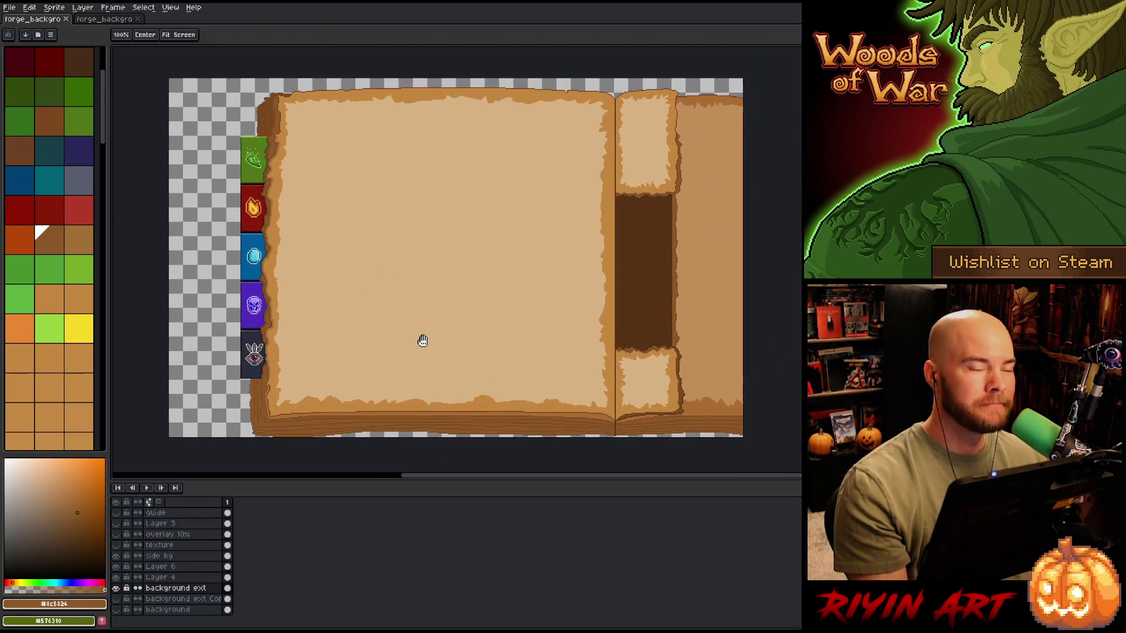
key("ctrl")
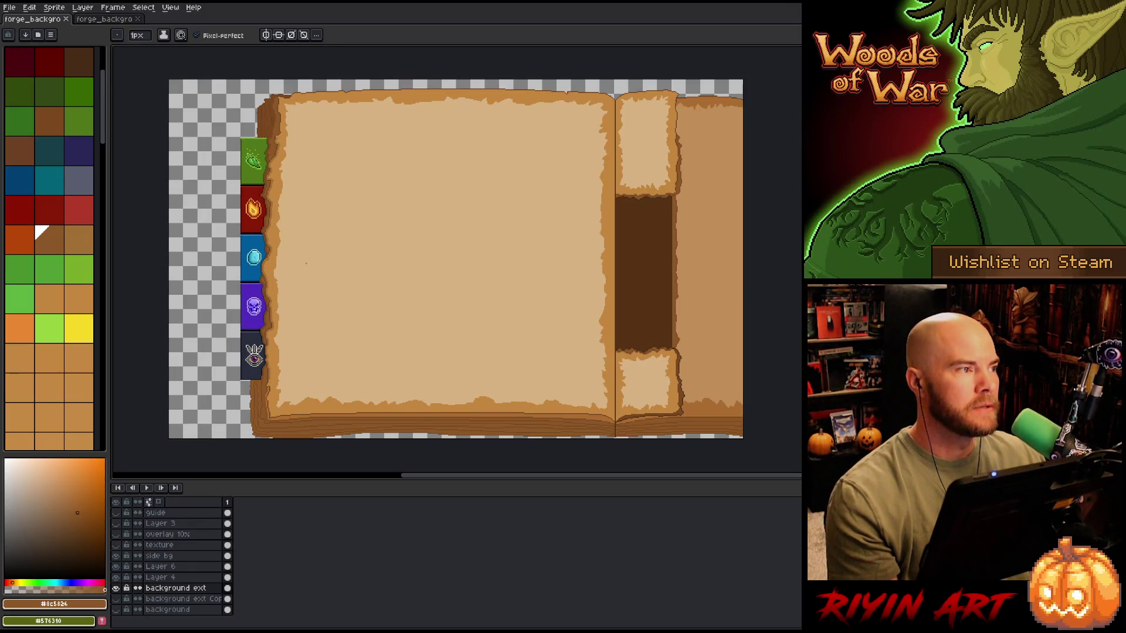
scroll(289, 271, "down", 1)
scroll(290, 328, "up", 1)
left_click_drag(334, 373, 364, 385)
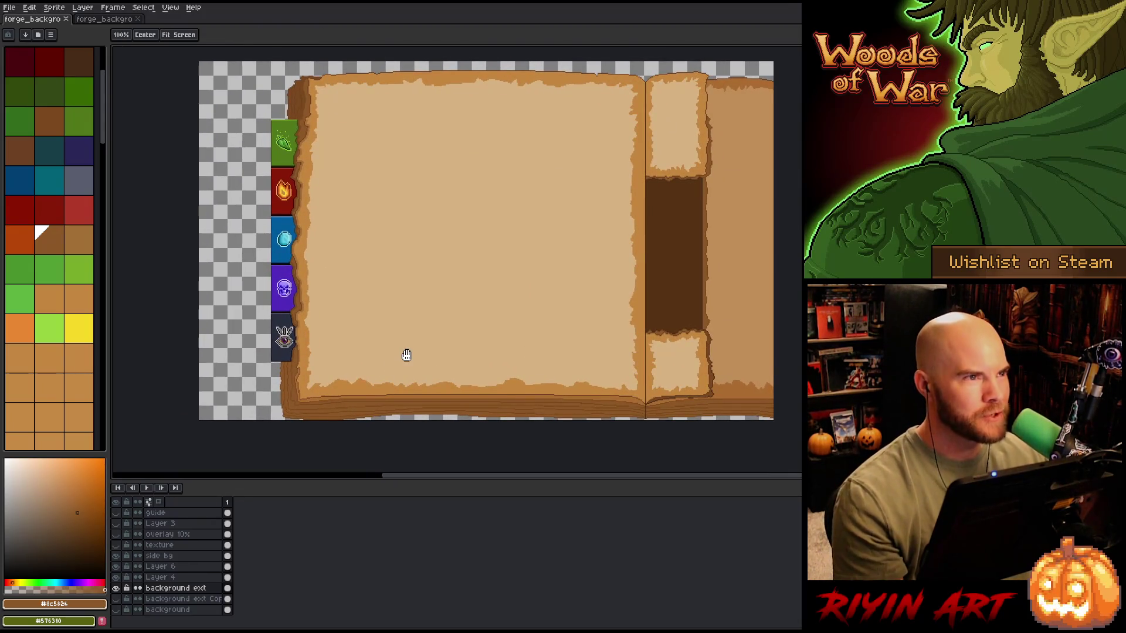
key("b")
key("h")
mouse_move(409, 376)
left_mouse_down()
mouse_move(440, 354)
mouse_move(445, 367)
mouse_move(418, 369)
left_mouse_up()
key("b")
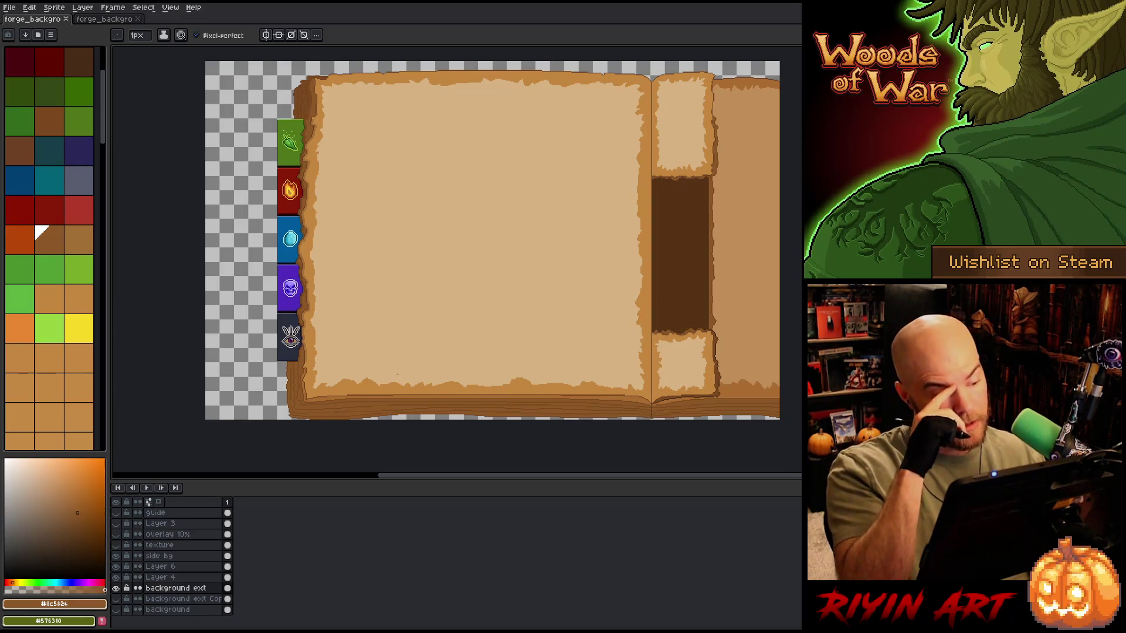
scroll(221, 343, "up", 1)
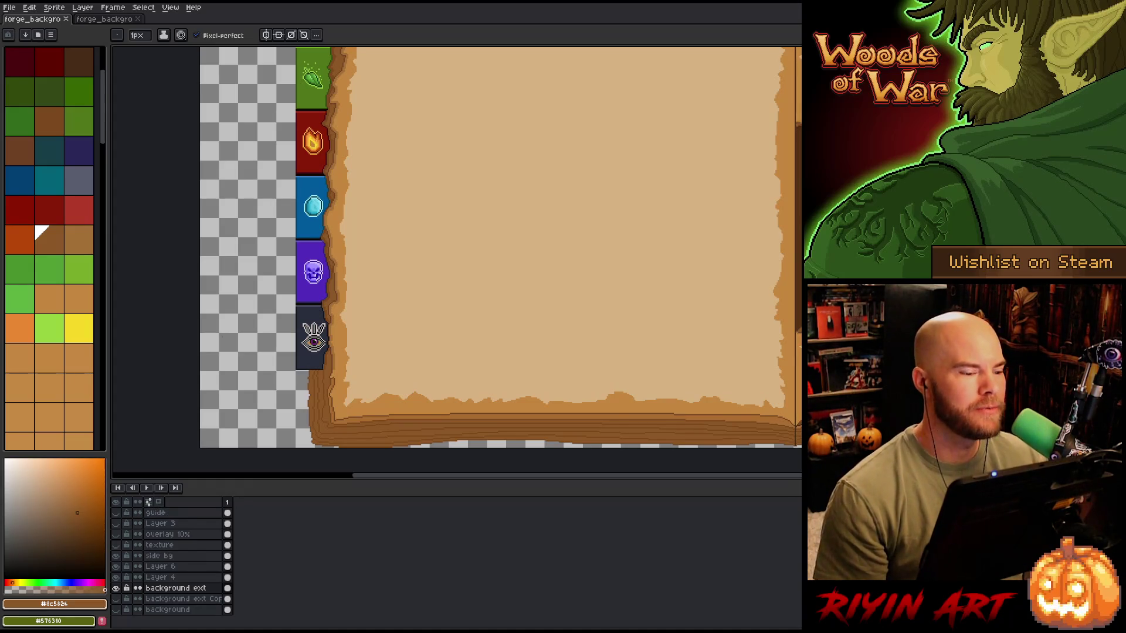
scroll(498, 246, "down", 2)
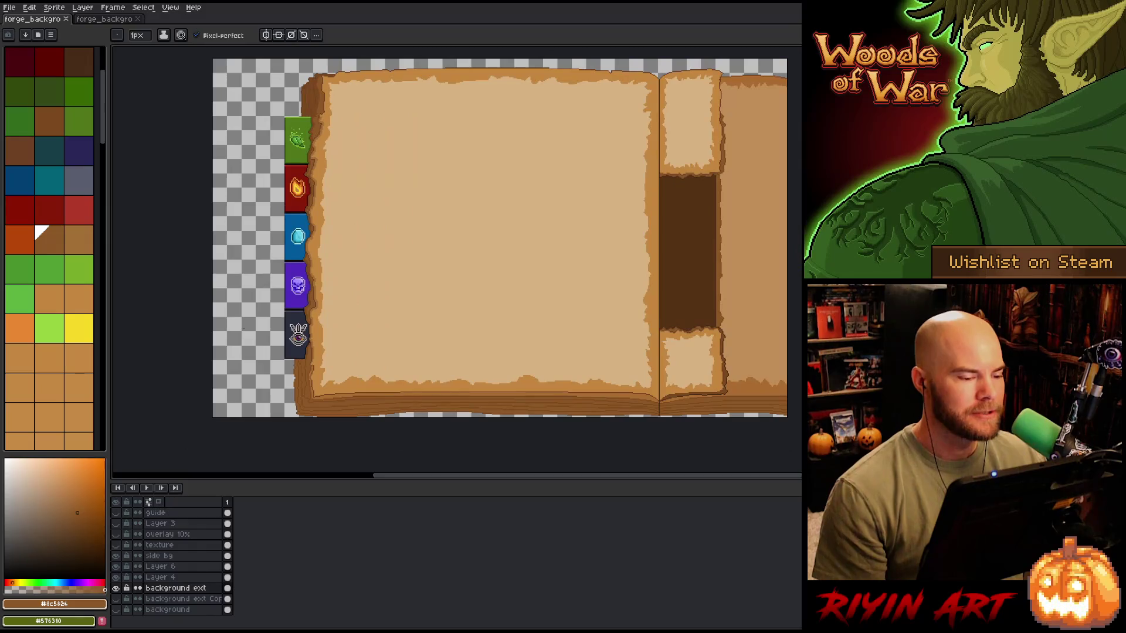
scroll(251, 326, "up", 2)
scroll(251, 326, "down", 1)
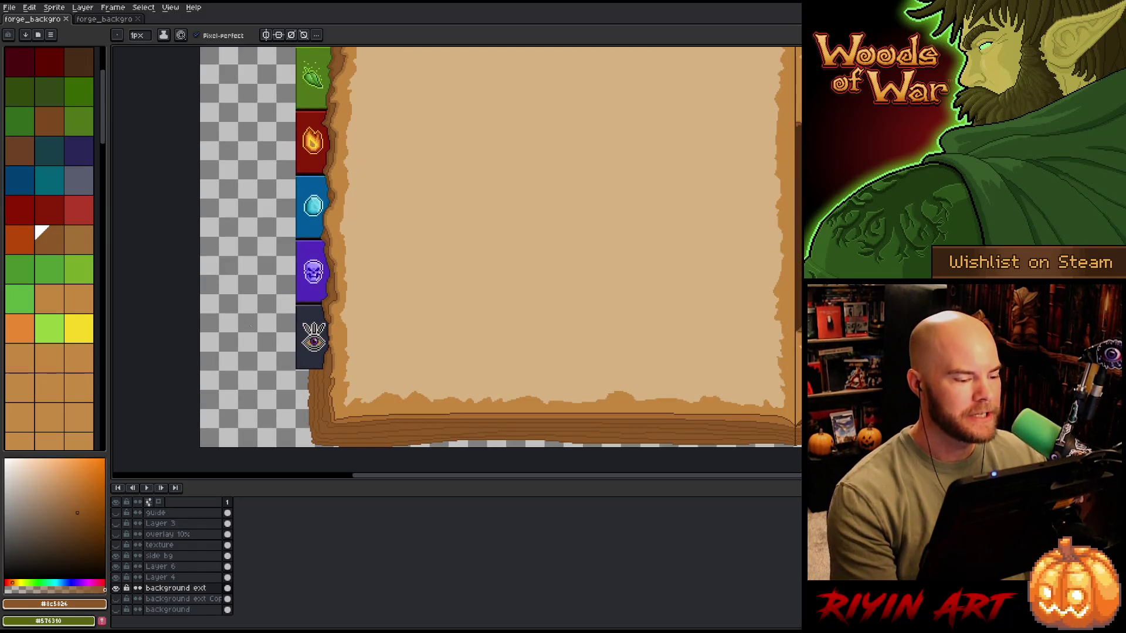
mouse_move(316, 358)
left_mouse_down()
mouse_move(382, 356)
mouse_move(312, 351)
left_mouse_up()
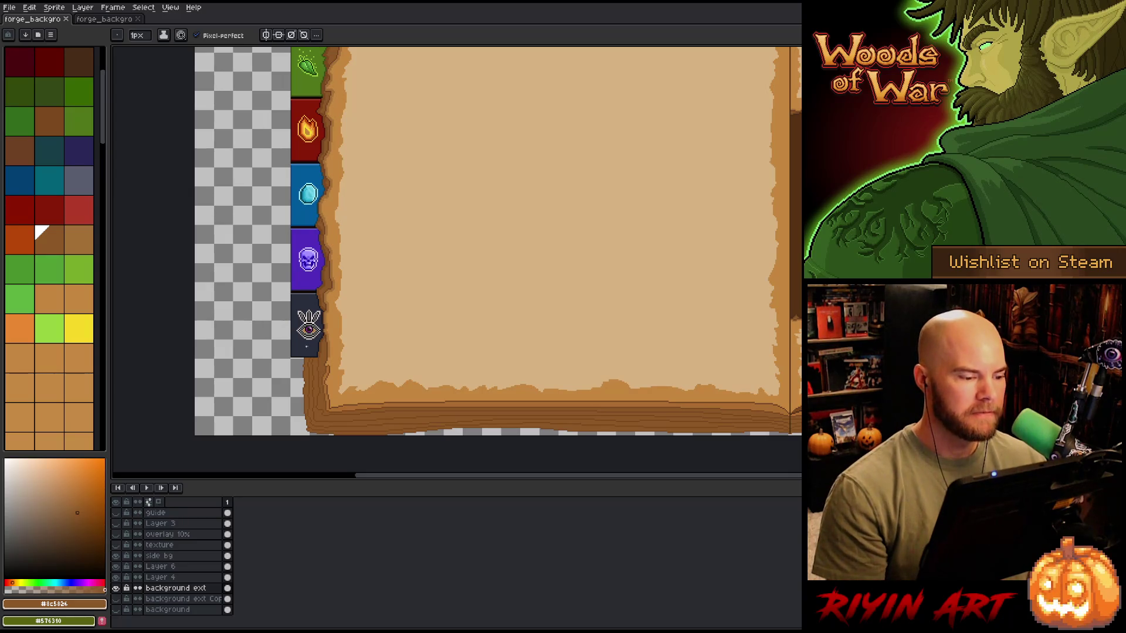
scroll(260, 308, "up", 1)
scroll(259, 308, "down", 3)
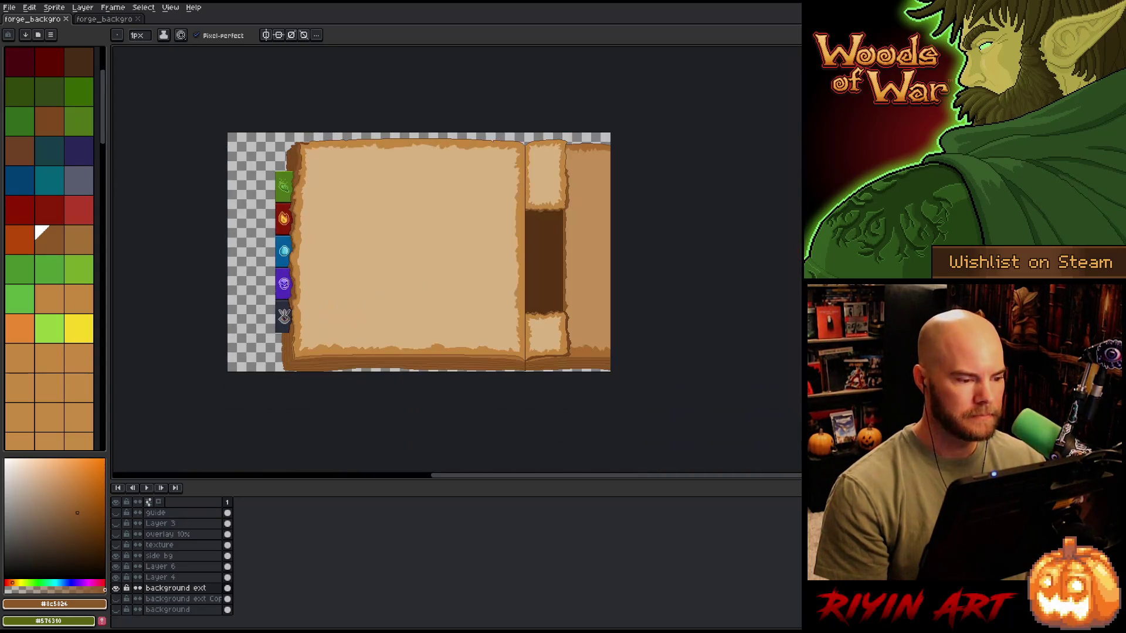
scroll(283, 272, "up", 2)
scroll(283, 272, "down", 1)
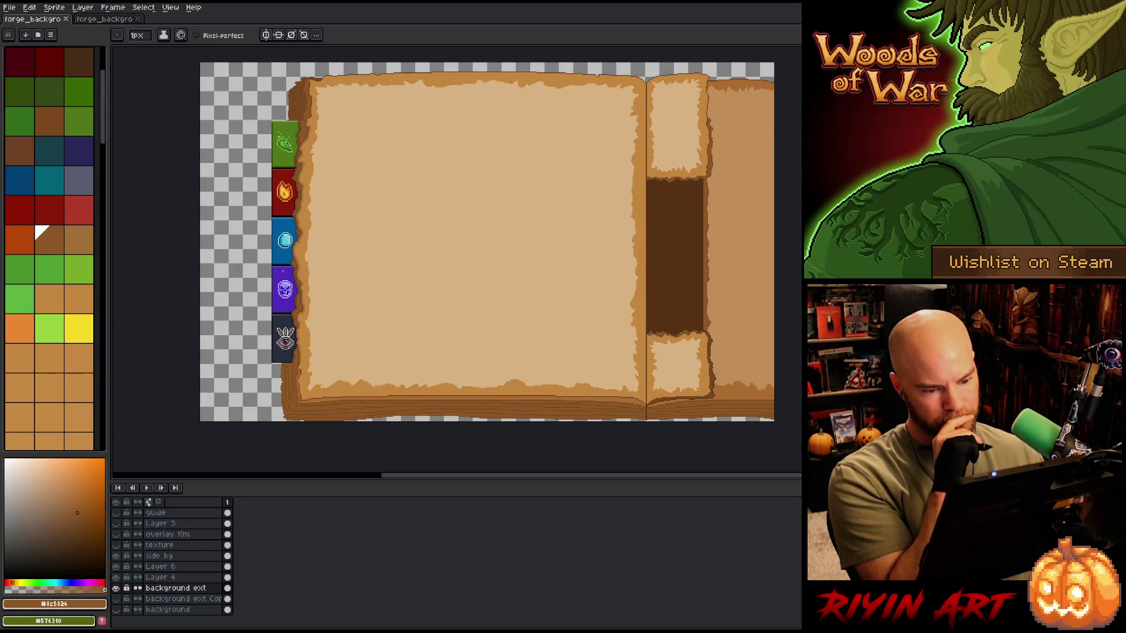
scroll(281, 271, "down", 1)
scroll(282, 271, "up", 1)
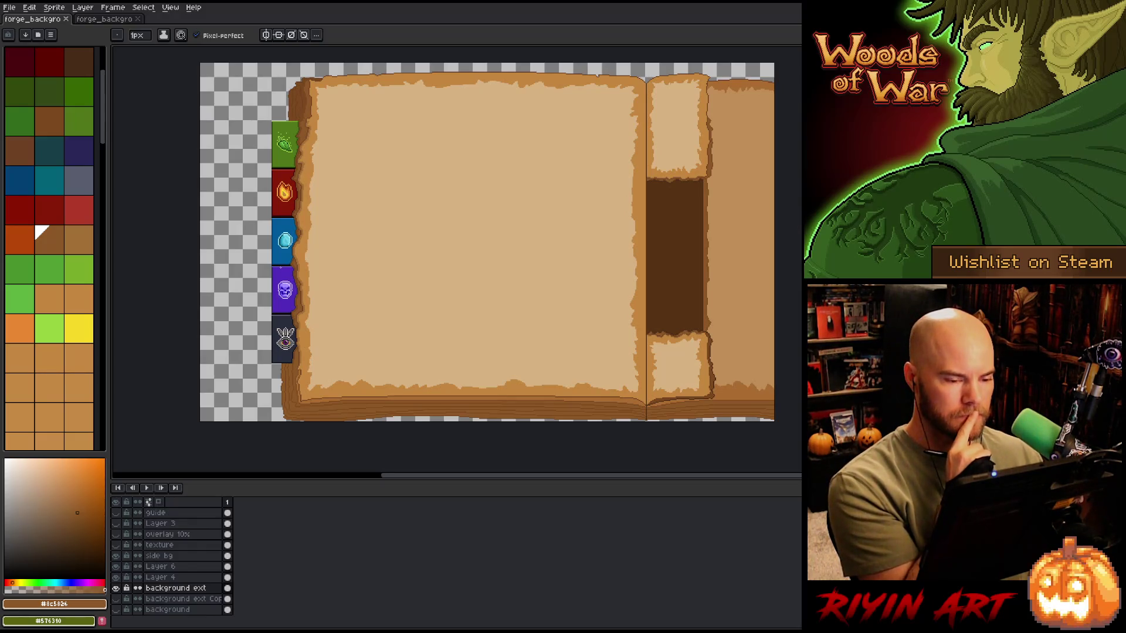
scroll(283, 270, "down", 1)
scroll(282, 271, "up", 2)
scroll(282, 271, "down", 1)
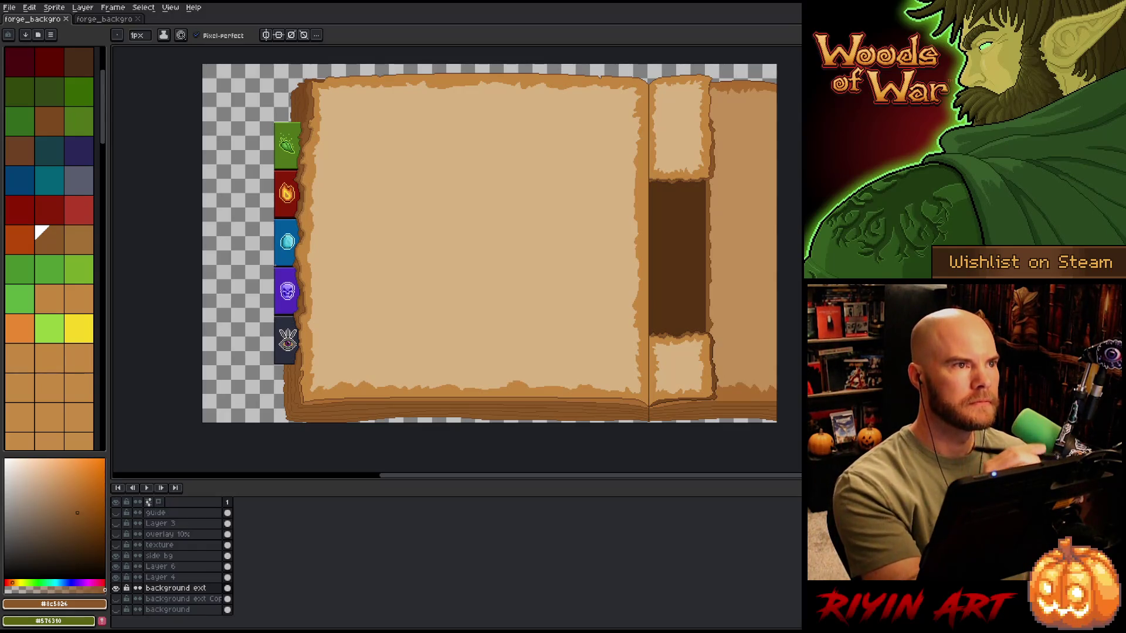
scroll(281, 273, "up", 1)
key("space")
mouse_move(389, 390)
left_mouse_down()
mouse_move(545, 363)
mouse_move(532, 350)
mouse_move(606, 318)
left_mouse_up()
scroll(426, 363, "up", 2)
Step: Add a new layer above Layer 6 and center the skull and eye tabs
key("space")
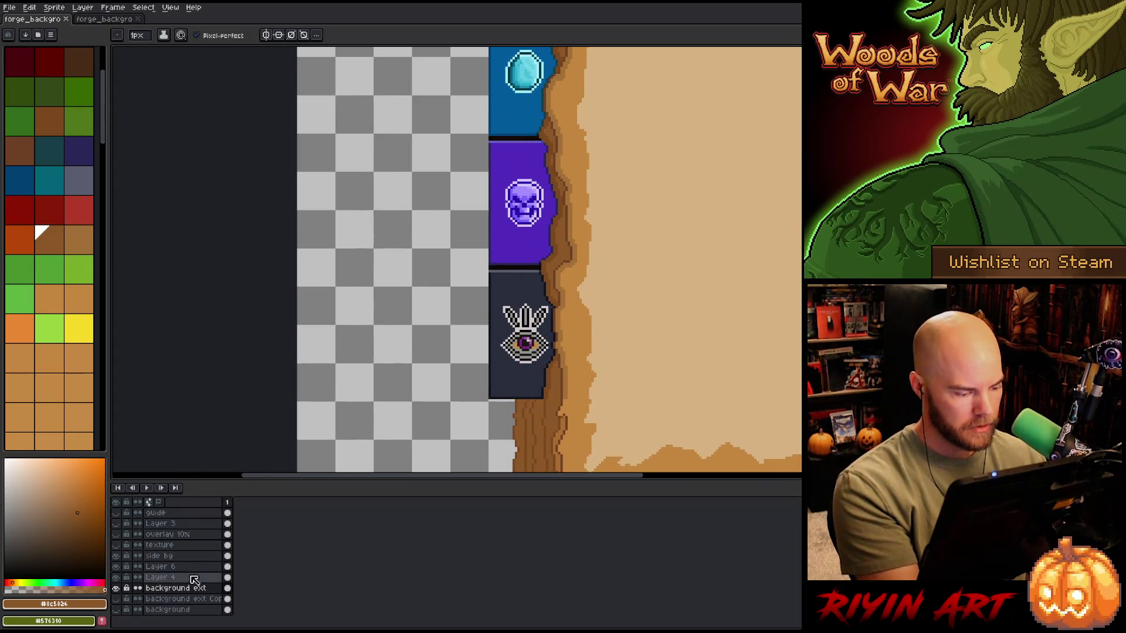
left_click(192, 567)
key("shift+n")
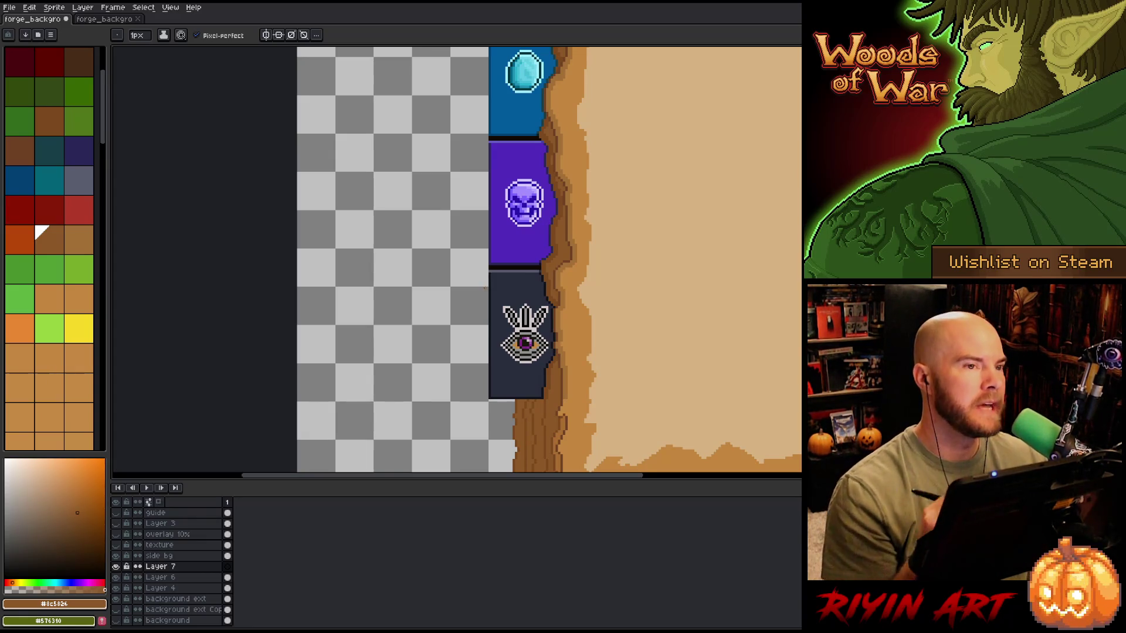
scroll(485, 287, "up", 1)
scroll(485, 287, "up", 1)
key("space")
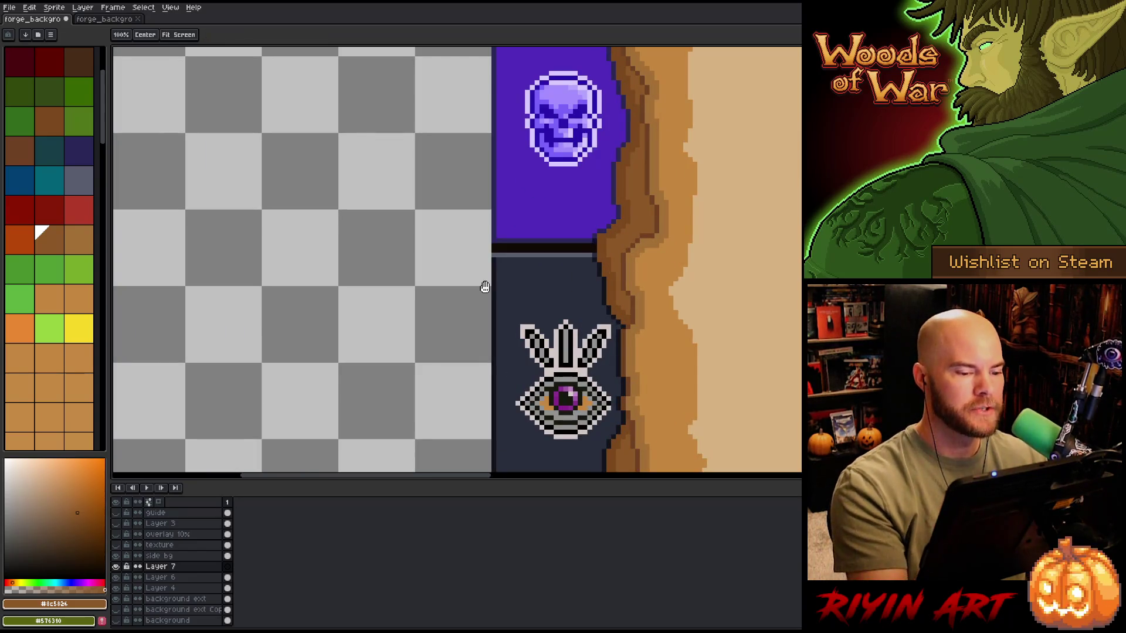
left_click_drag(598, 241, 626, 204)
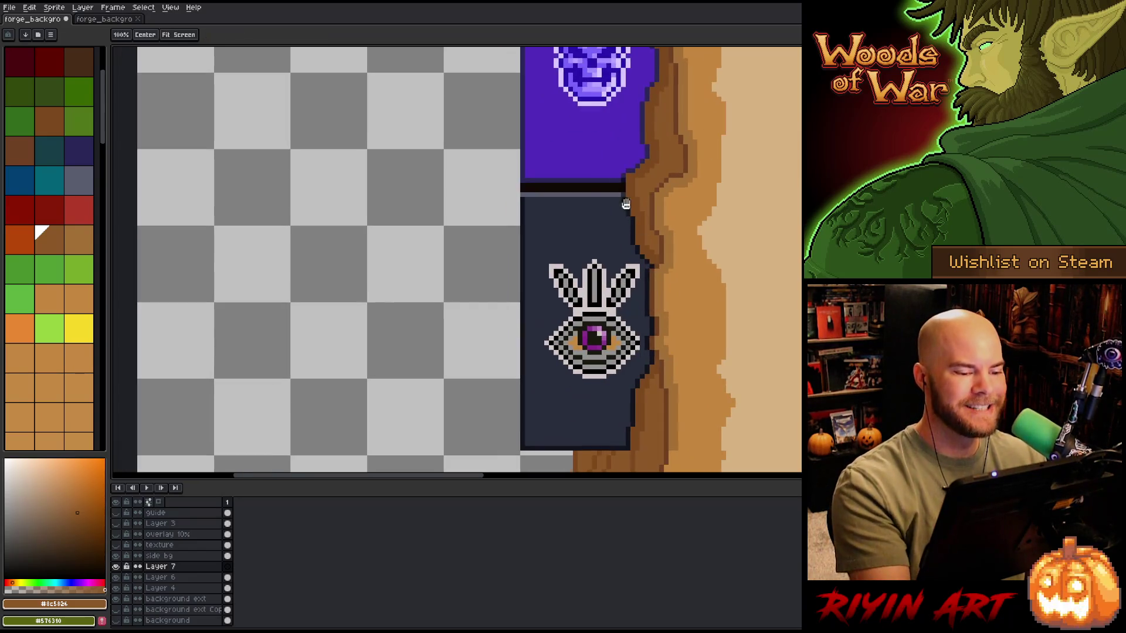
Step: Draw a wavy dark slate outline extending the eye tab leftward over its old edge
left_click(524, 188, "alt")
key("space")
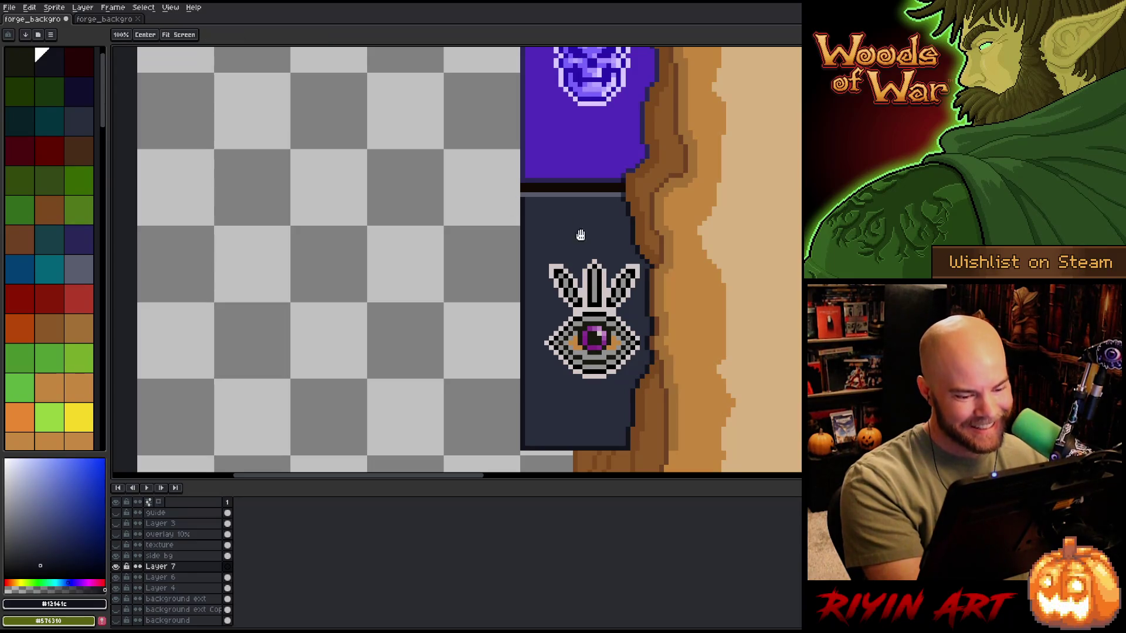
left_click_drag(699, 259, 750, 168)
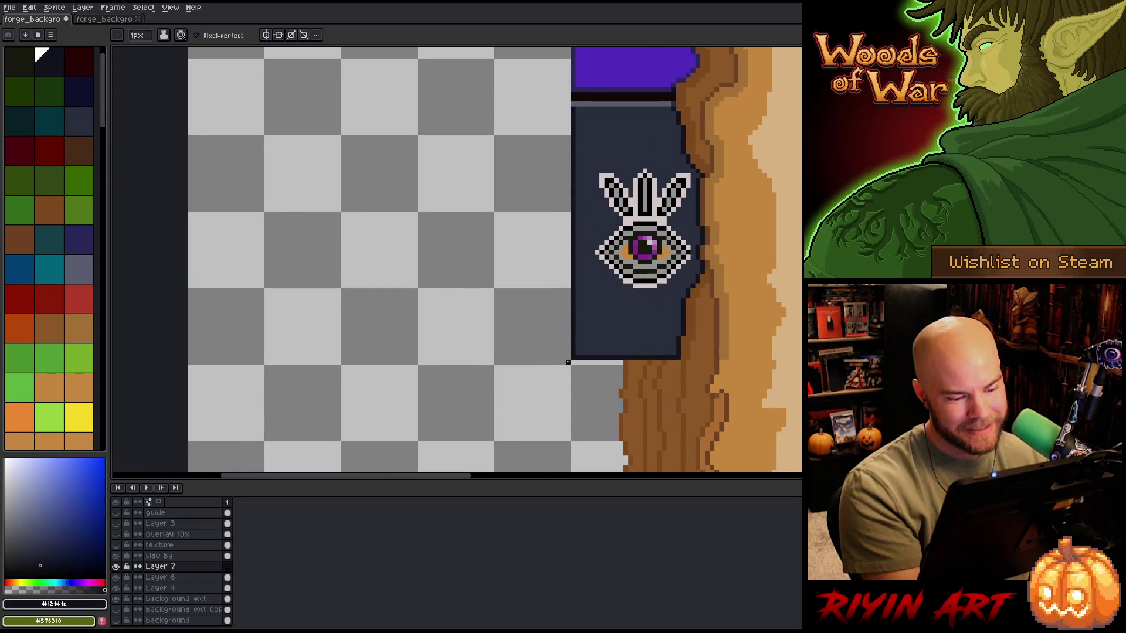
mouse_move(567, 362)
left_mouse_down()
mouse_move(409, 371)
mouse_move(449, 353)
mouse_move(463, 328)
mouse_move(406, 209)
mouse_move(400, 131)
mouse_move(561, 104)
left_mouse_up()
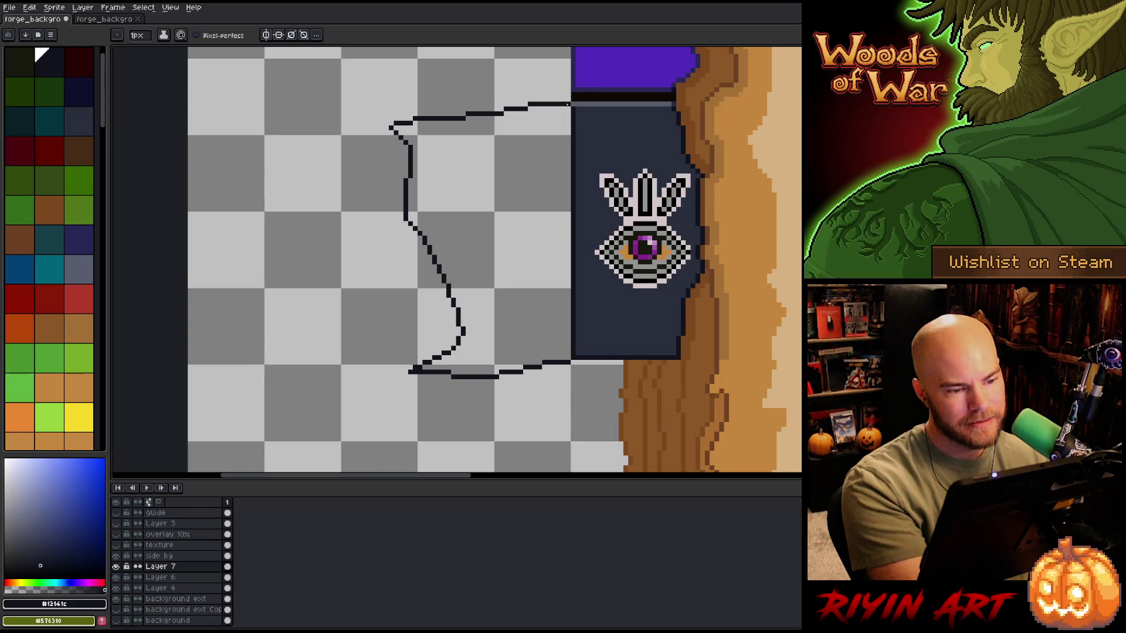
key("i")
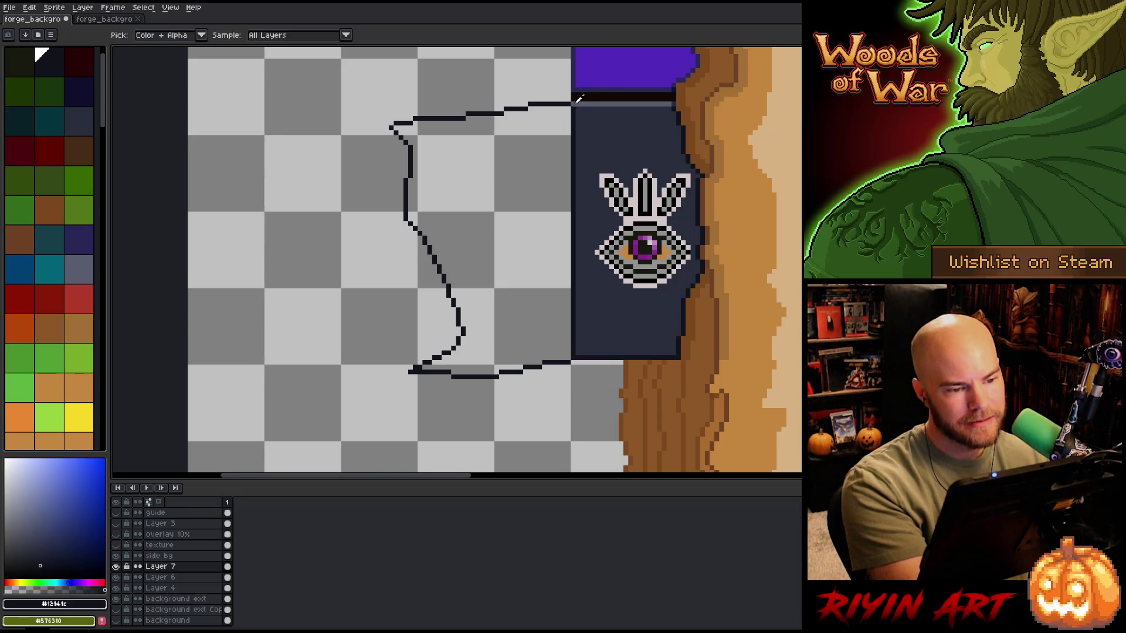
left_click(582, 109)
key("b")
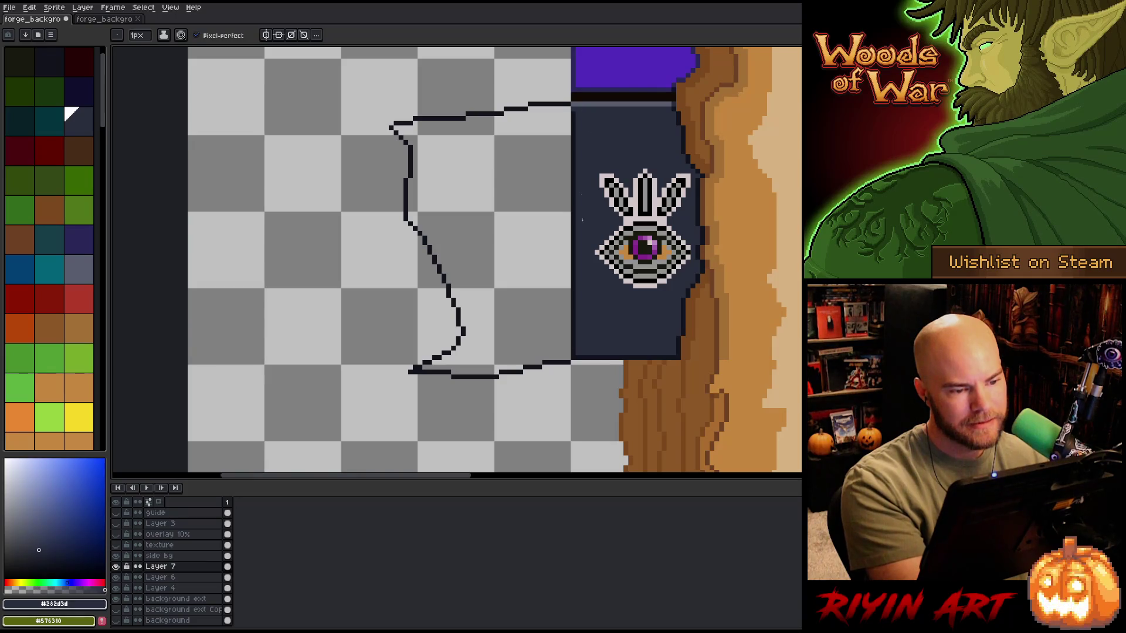
left_click(575, 354, "shift")
Step: Merge Layer 7 down, then bucket-fill the outlined flag shape dark slate
key("g")
left_click(535, 299)
key("ctrl+z")
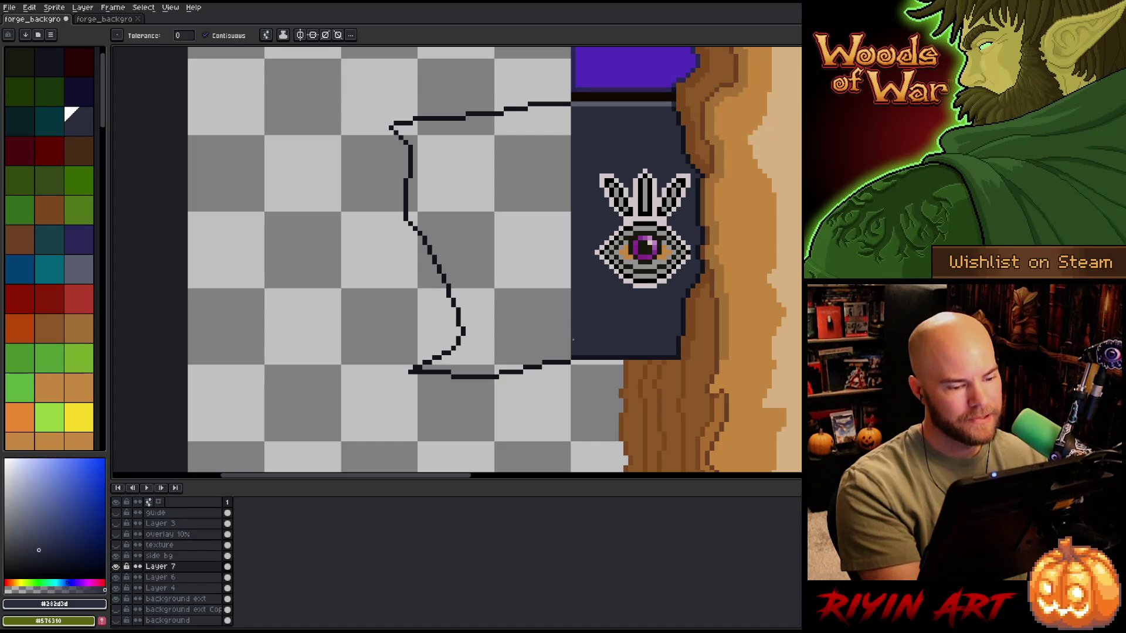
scroll(535, 335, "down", 5)
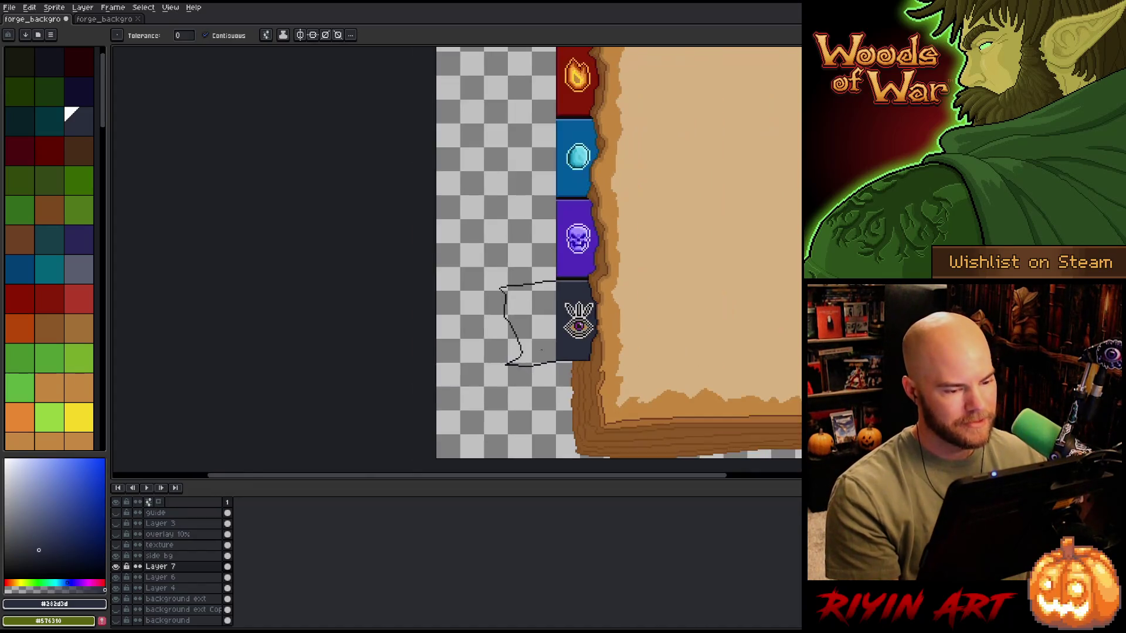
scroll(581, 319, "up", 2)
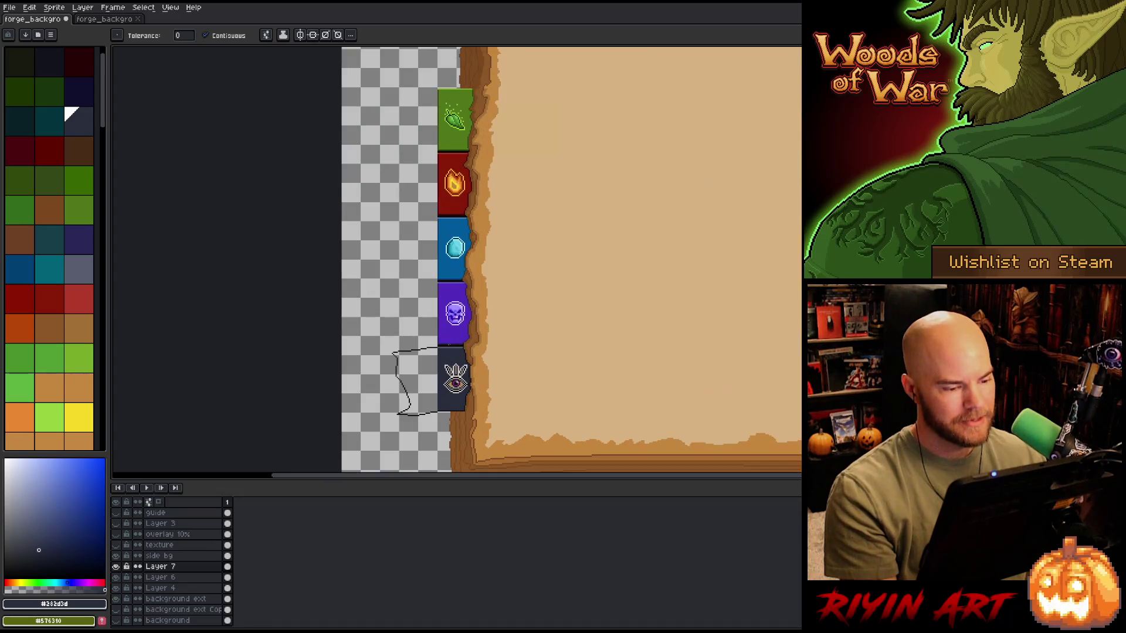
left_click(186, 567)
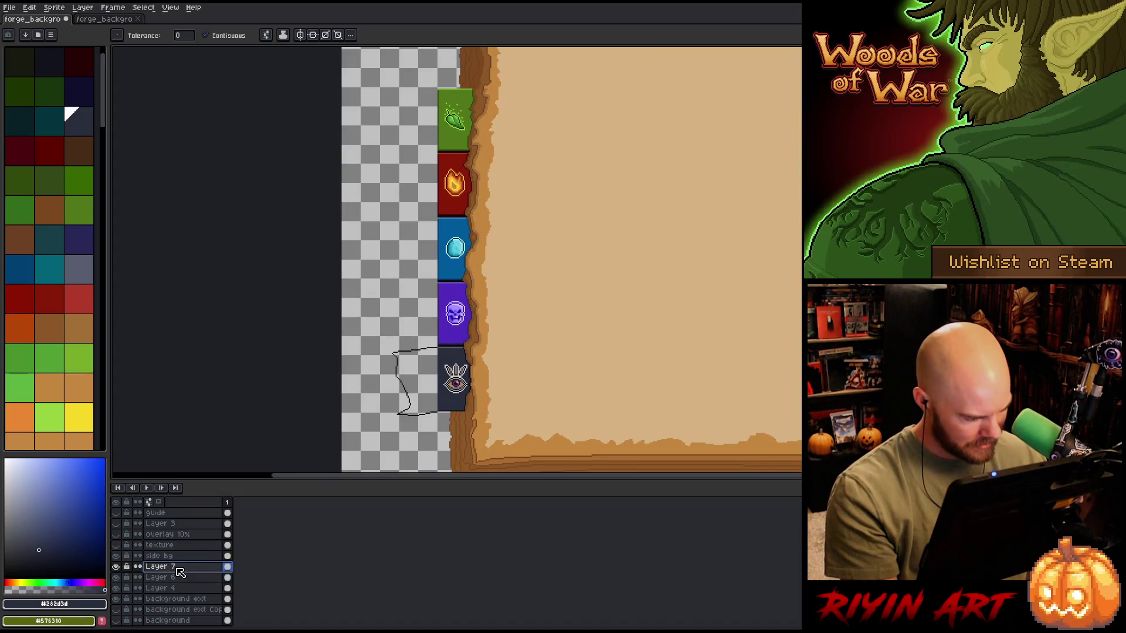
left_click_drag(178, 570, 178, 593)
key("ctrl+e")
scroll(385, 374, "up", 4)
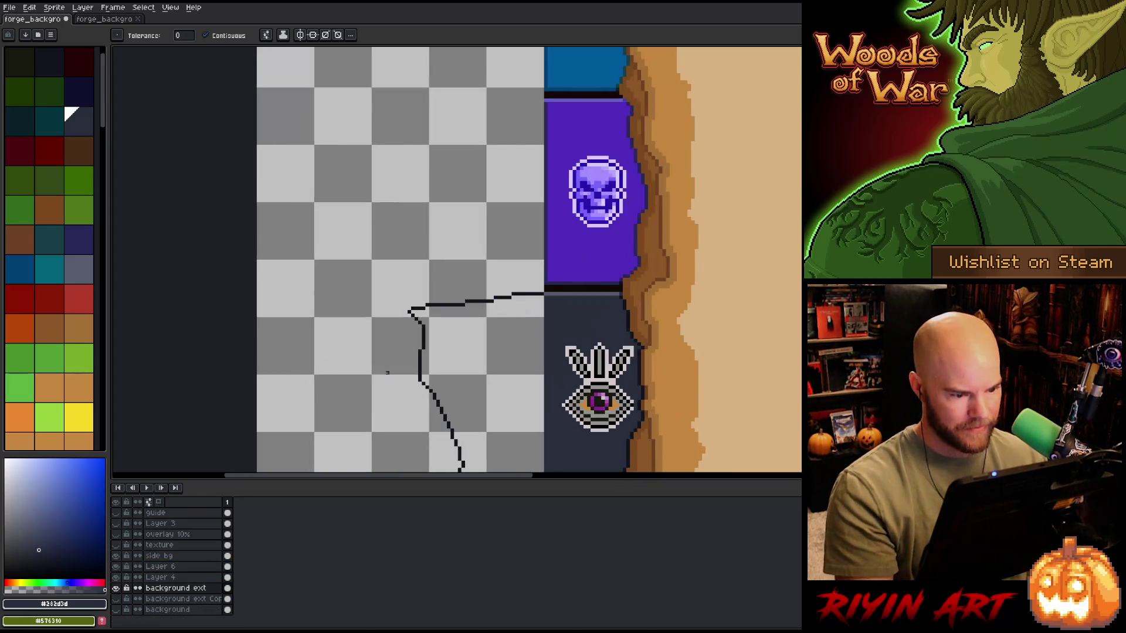
left_click(538, 300)
Step: Draw a light grey highlight along the dark flag's top edge
key("b")
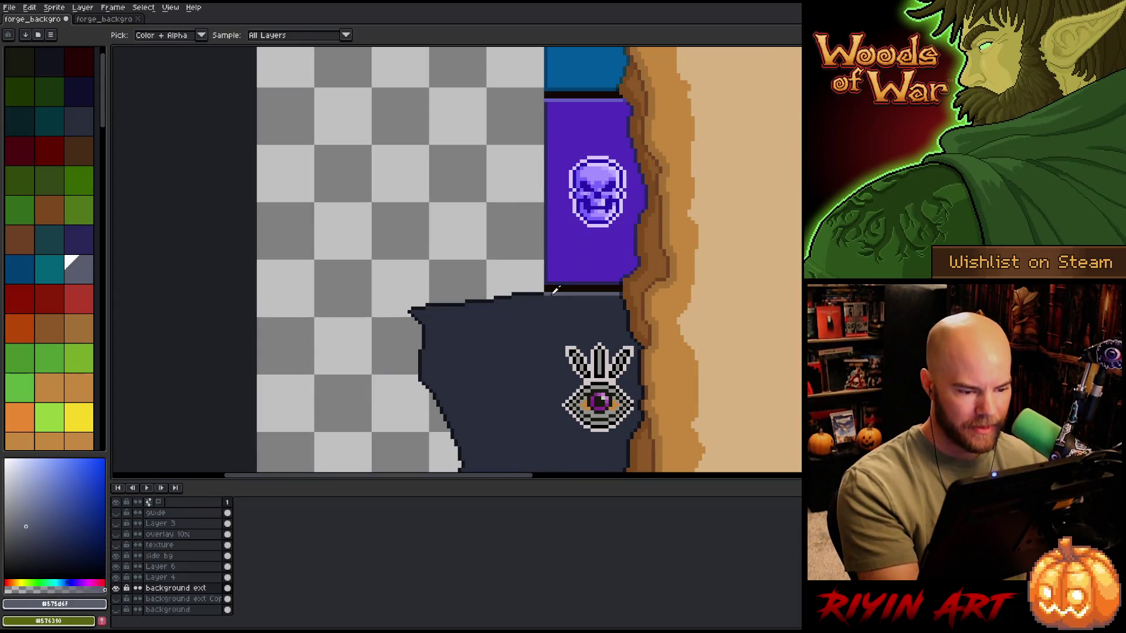
left_click_drag(538, 297, 517, 298)
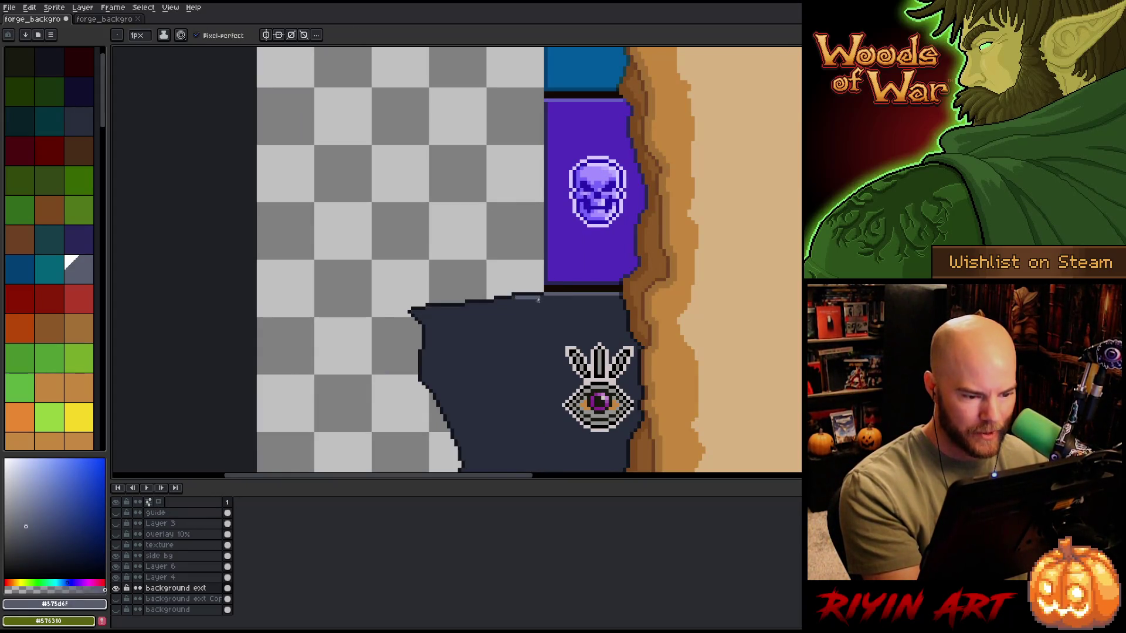
left_click(492, 290, "alt")
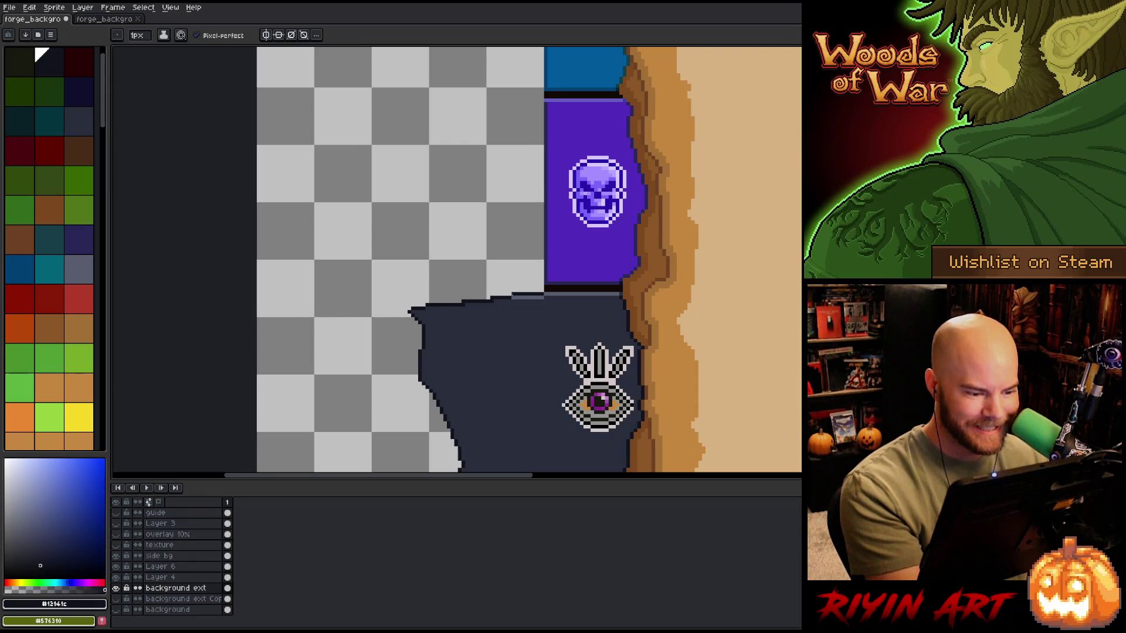
left_click(509, 296, "alt")
left_click_drag(509, 301, 415, 312)
left_click(409, 310, "alt")
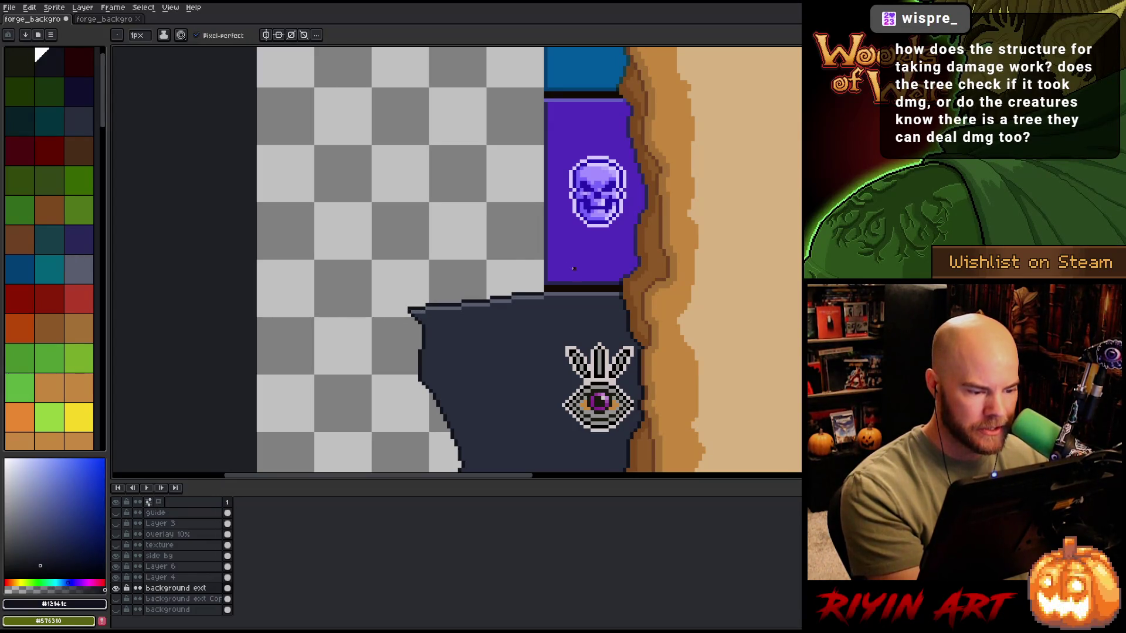
left_click_drag(564, 265, 575, 177)
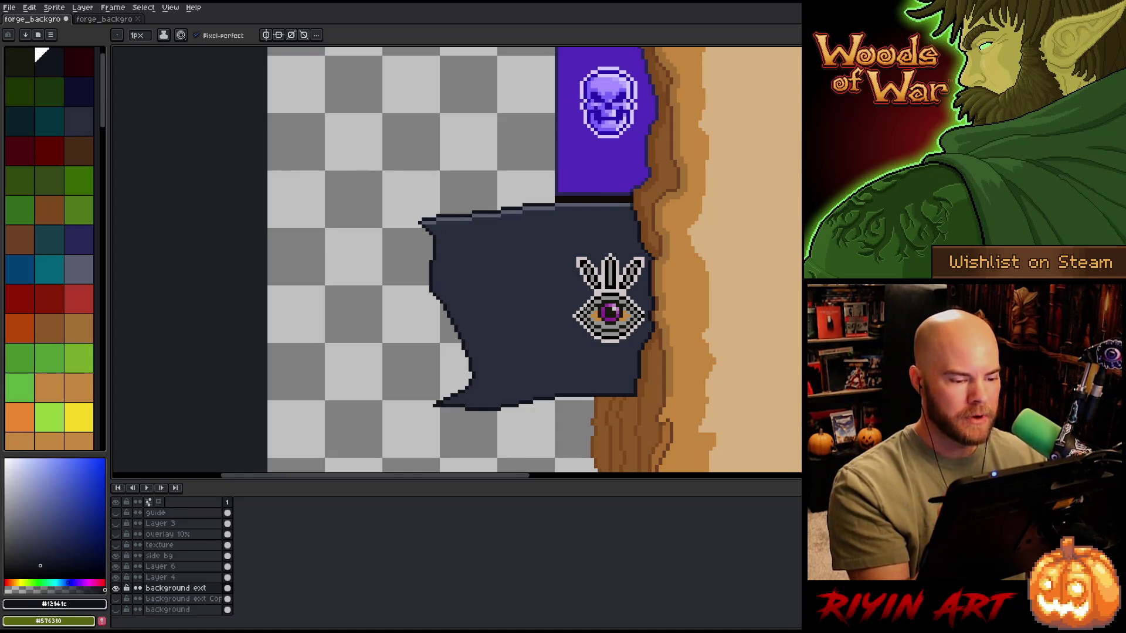
mouse_move(601, 200)
left_mouse_down()
mouse_move(560, 314)
mouse_move(563, 376)
left_mouse_up()
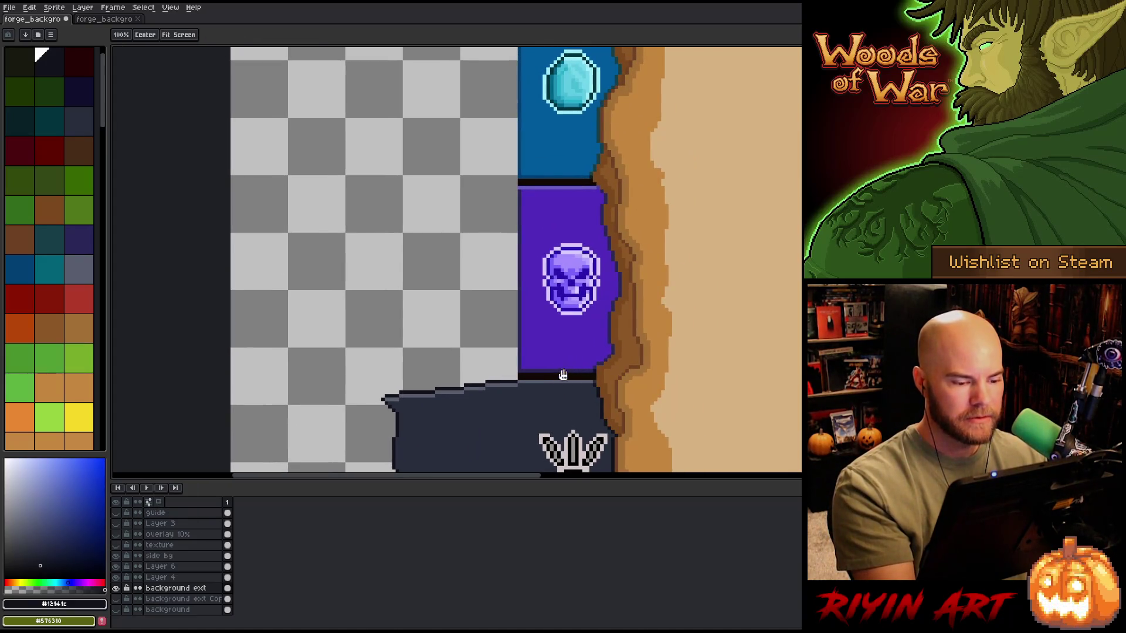
Step: Outline the dark eye flag's top edge in dark purple
left_click(517, 374, "alt")
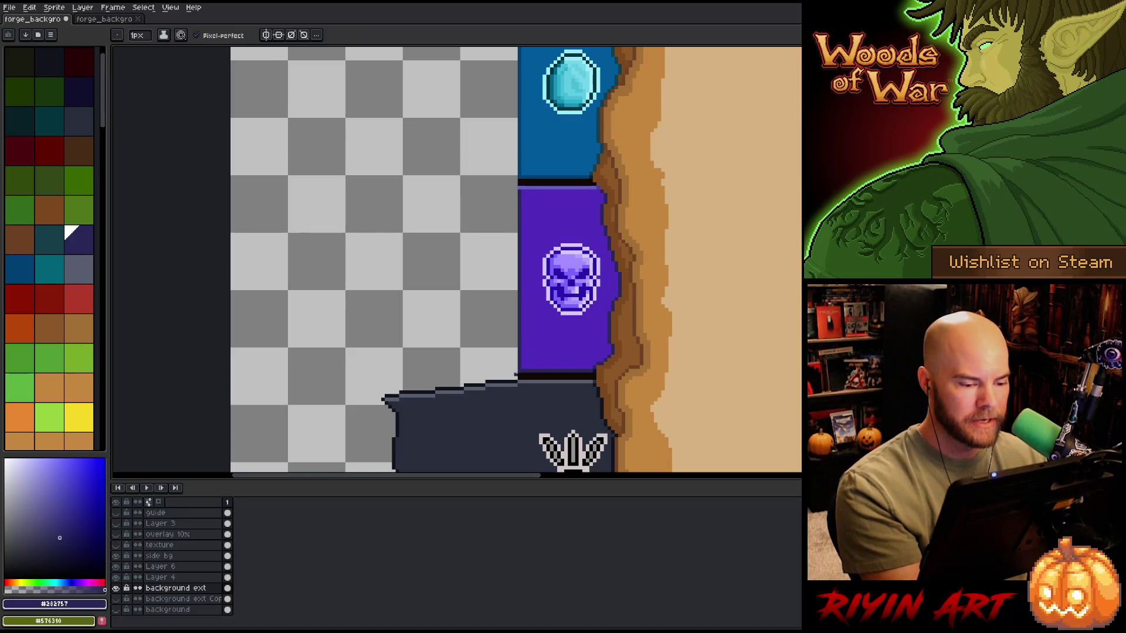
left_click_drag(517, 371, 392, 386)
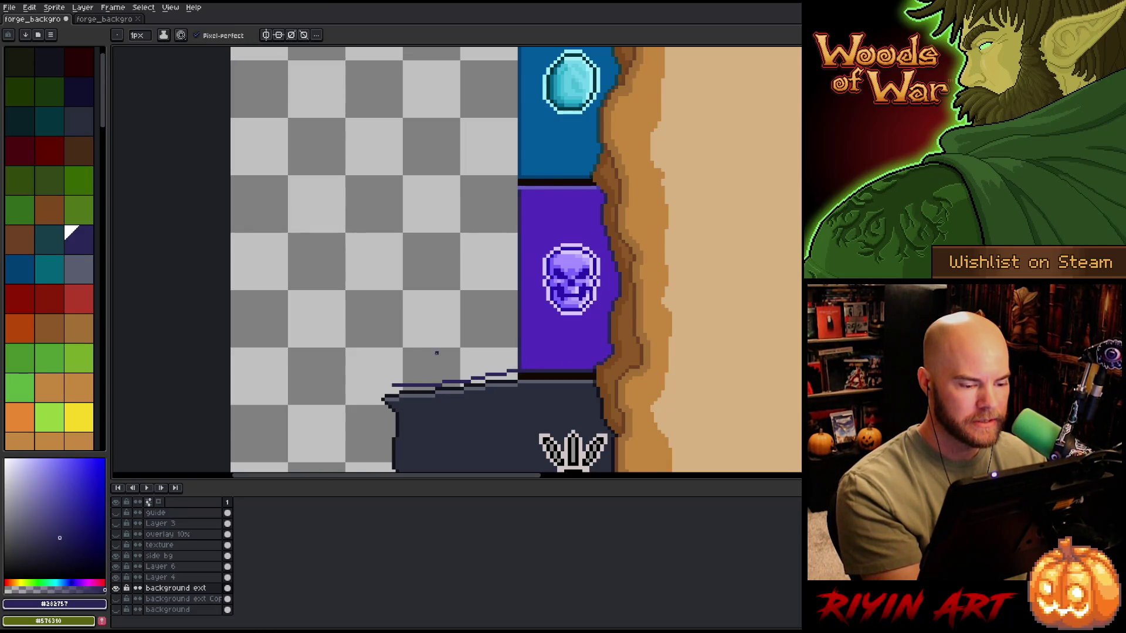
left_click_drag(516, 188, 430, 202)
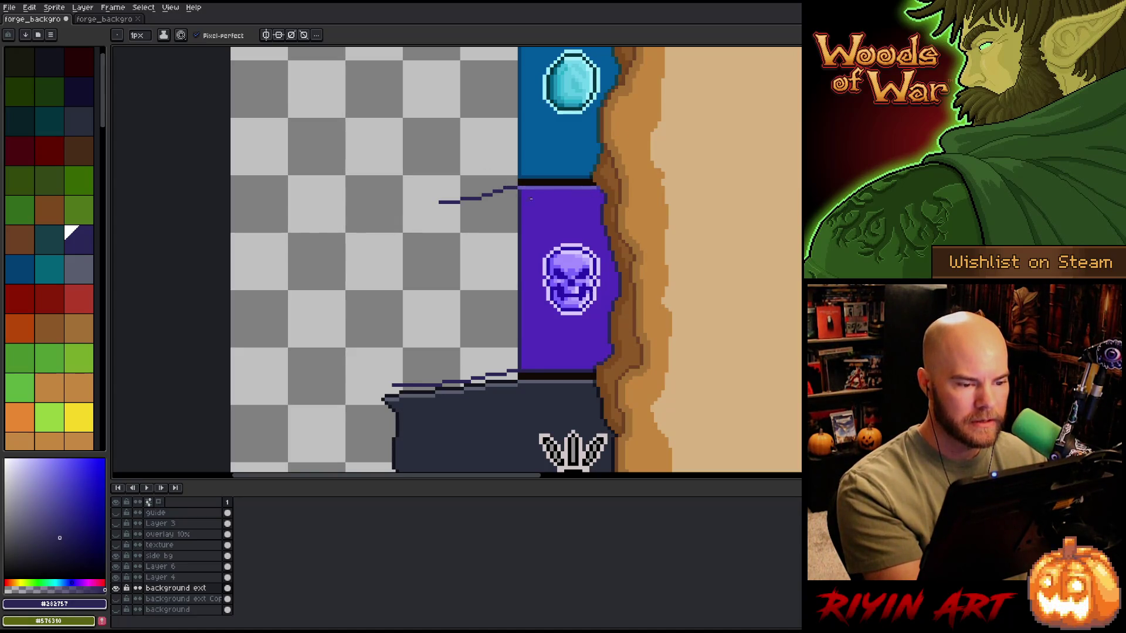
key("ctrl+z")
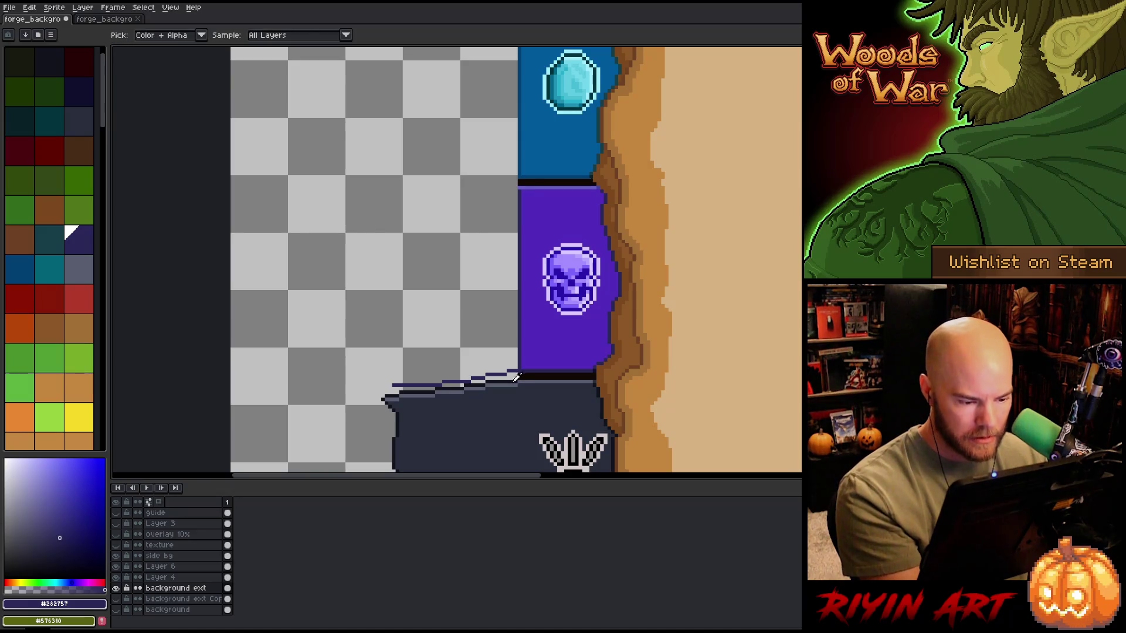
Step: Draw a wavy outline extending the purple skull tab leftward and lasso its interior
left_click(561, 373, "alt")
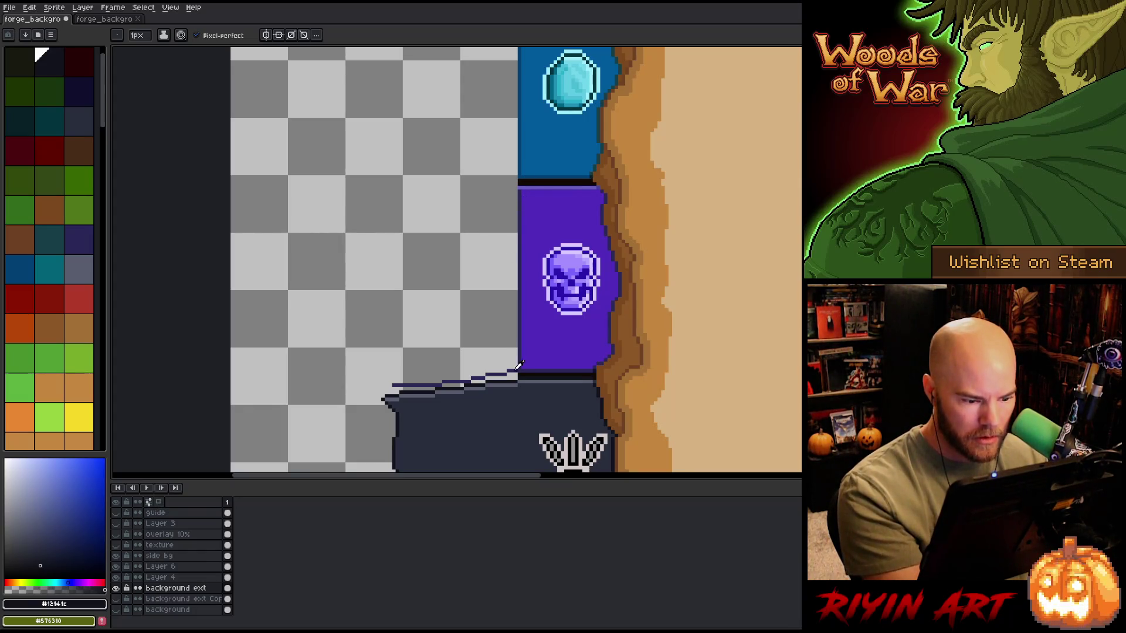
left_click(601, 172, "alt")
left_click_drag(591, 184, 534, 186)
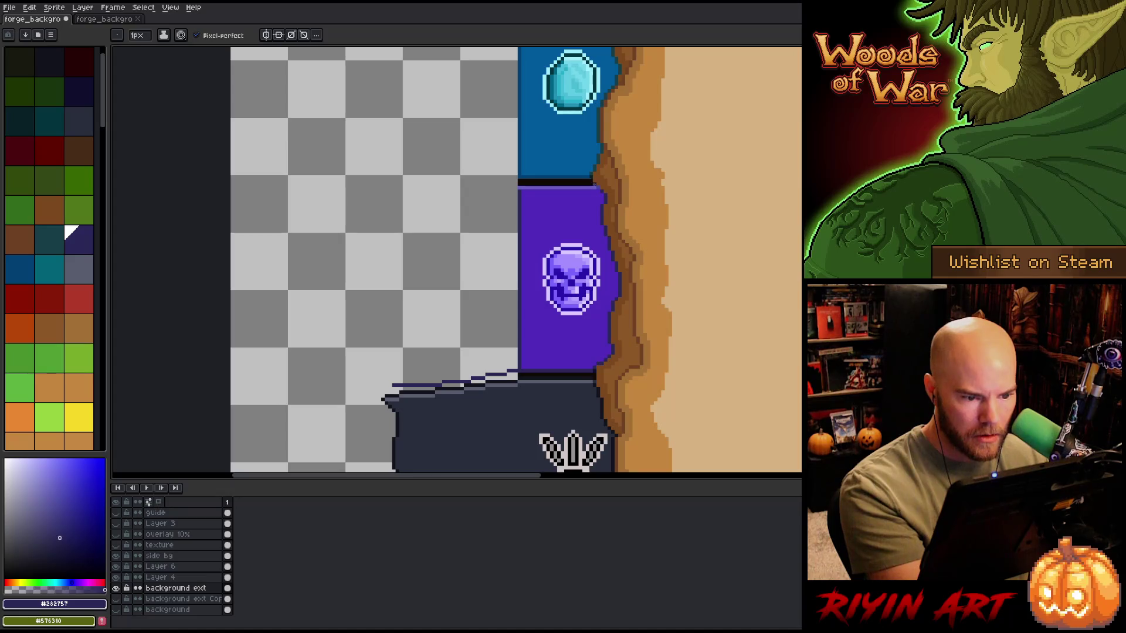
key("ctrl+z")
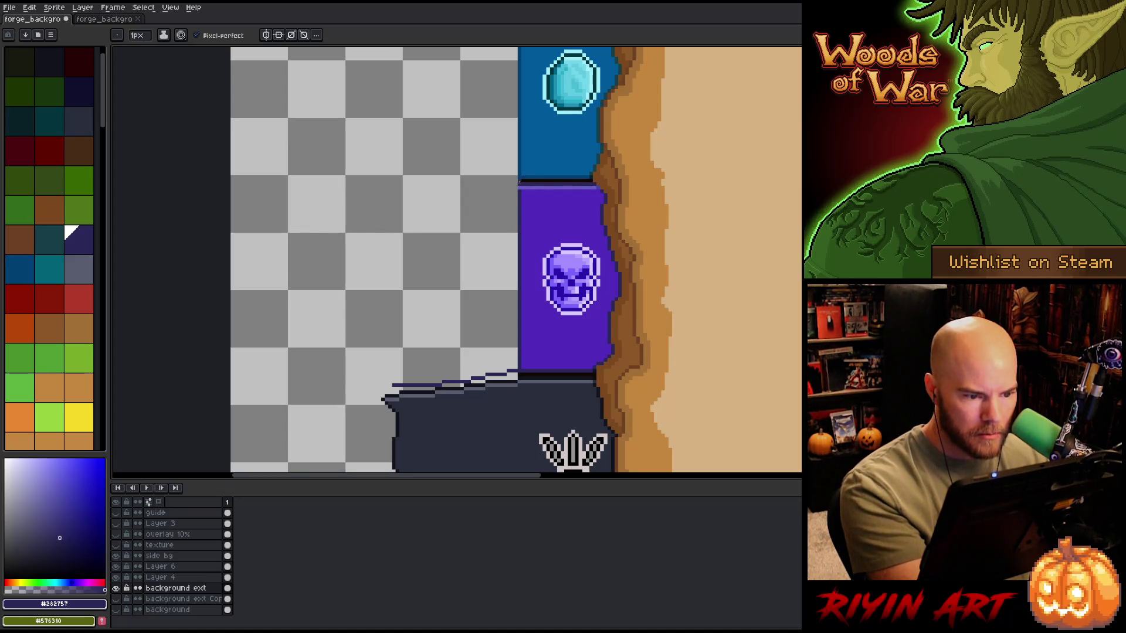
mouse_move(516, 188)
left_mouse_down()
mouse_move(374, 215)
mouse_move(390, 351)
mouse_move(369, 379)
mouse_move(388, 388)
left_mouse_up()
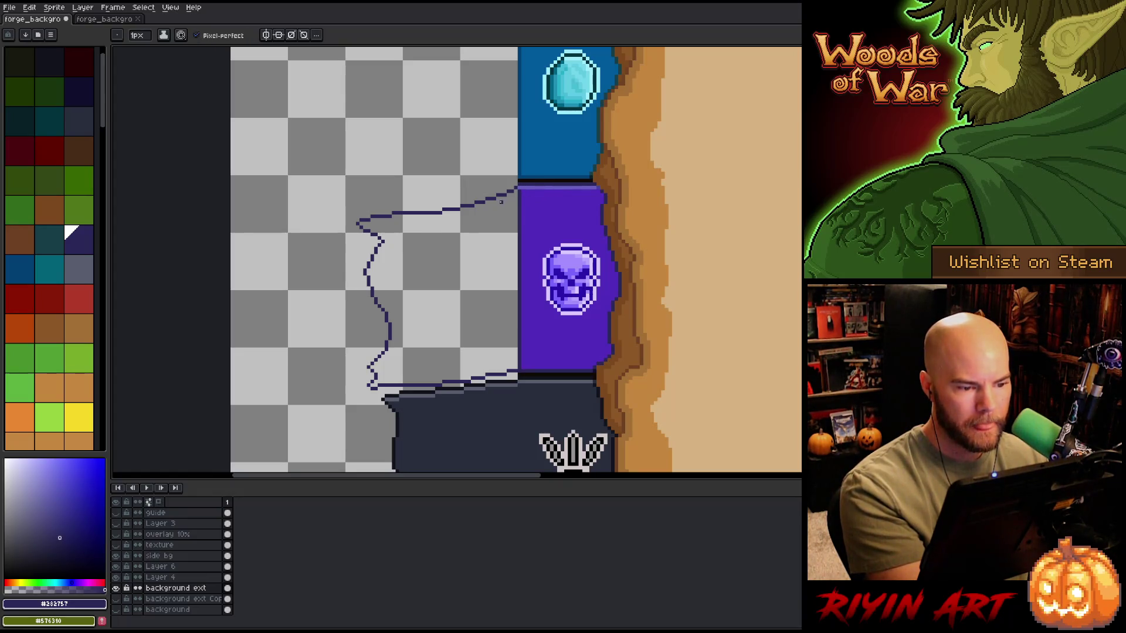
key("q")
mouse_move(513, 186)
left_mouse_down()
mouse_move(502, 202)
mouse_move(390, 230)
mouse_move(366, 223)
mouse_move(396, 239)
mouse_move(330, 230)
mouse_move(509, 154)
left_mouse_up()
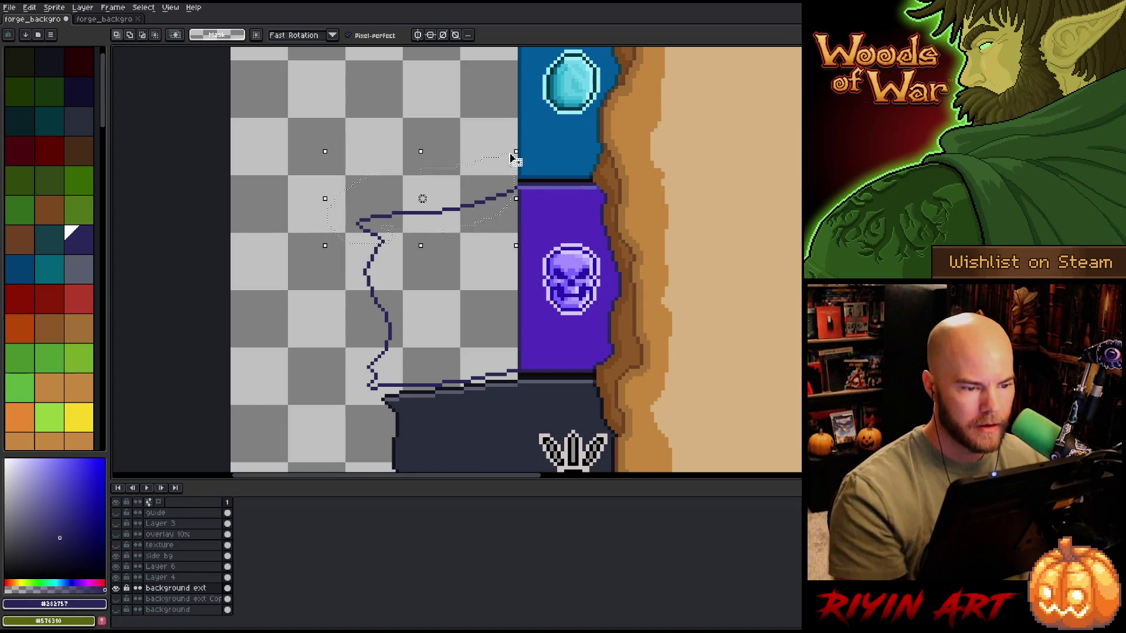
Step: Fill the selected skull flag purple, cover the old divider, and add a top-edge highlight
key("b")
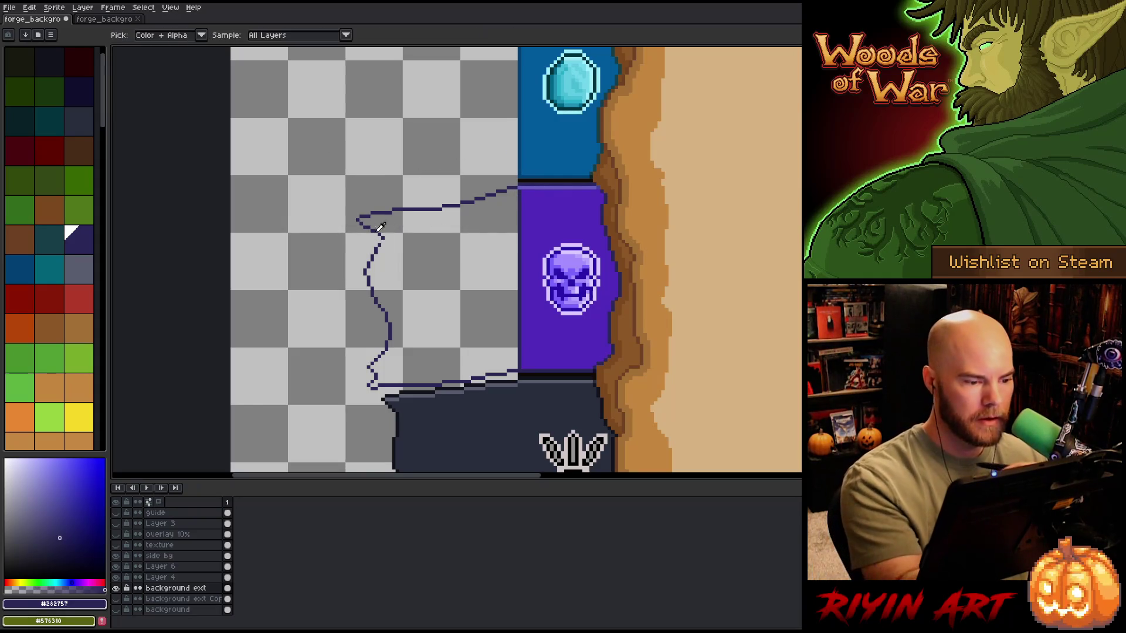
left_click(559, 192, "alt")
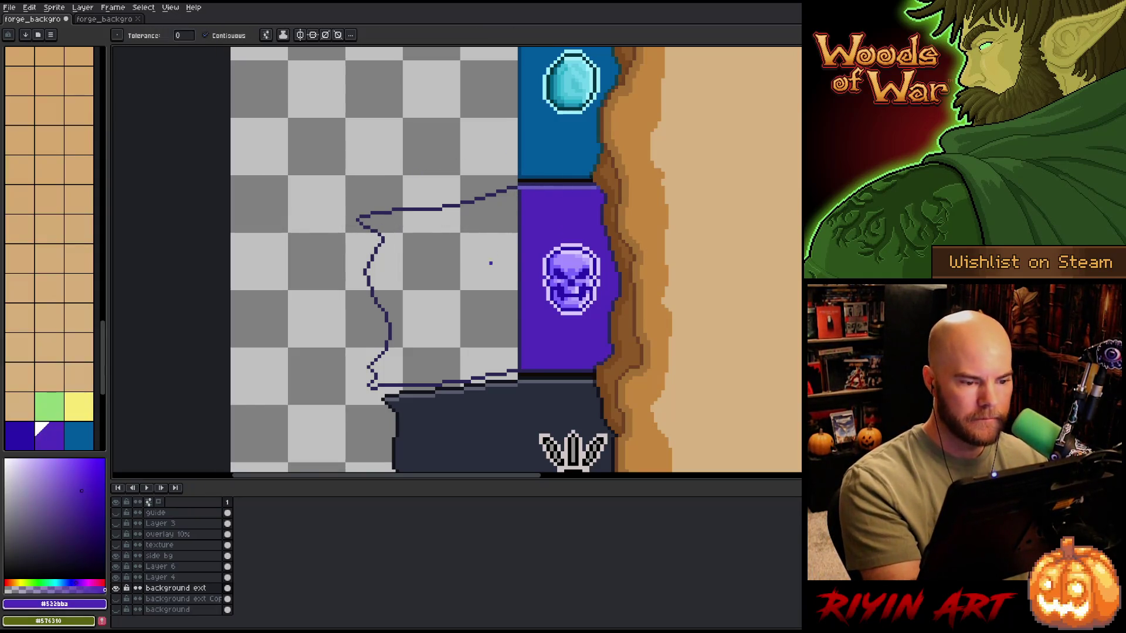
key("f")
left_click(521, 366, "shift")
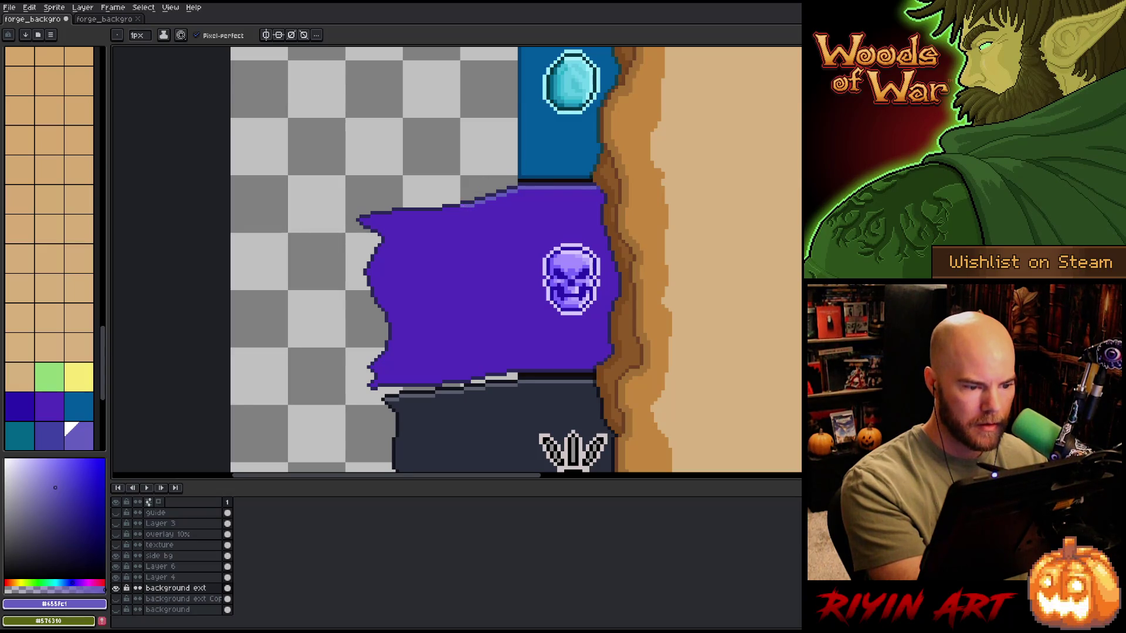
left_click_drag(441, 209, 397, 212)
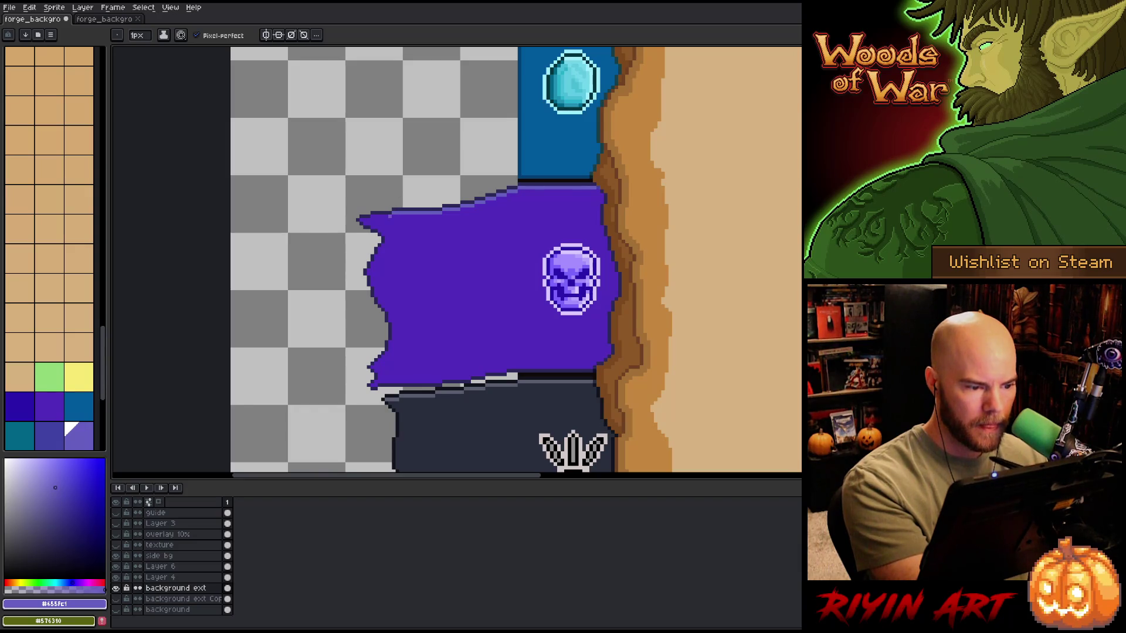
Step: Pick the dark navy #282757 outline colour and zoom out over the banners and parchment
mouse_move(641, 326)
left_mouse_down()
mouse_move(628, 279)
mouse_move(572, 343)
left_mouse_up()
scroll(573, 343, "down", 5)
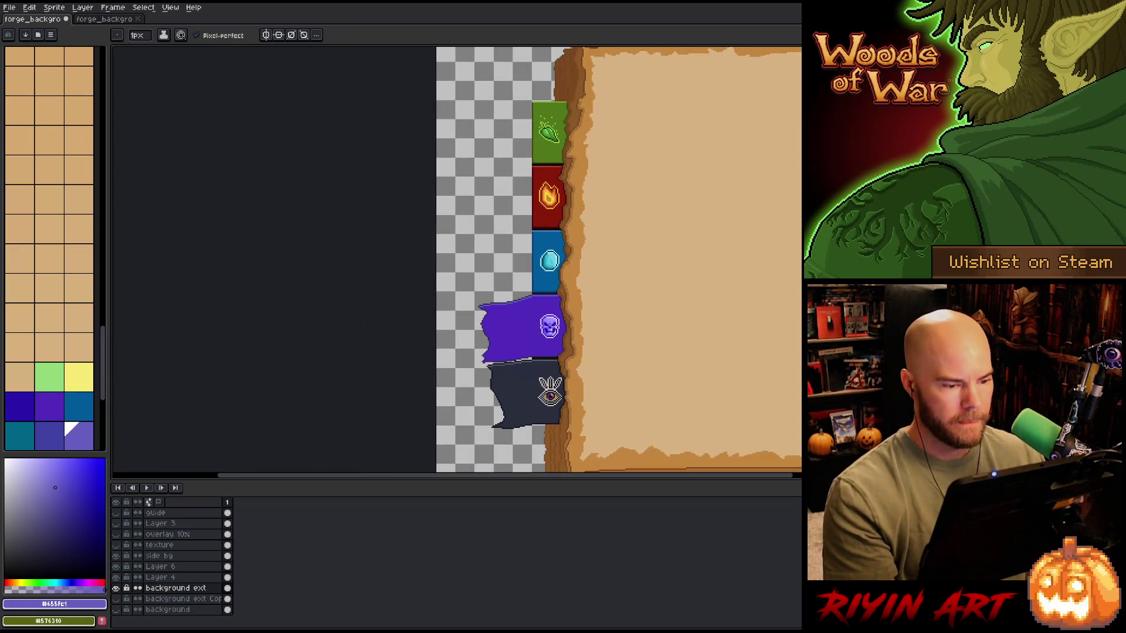
scroll(441, 340, "up", 5)
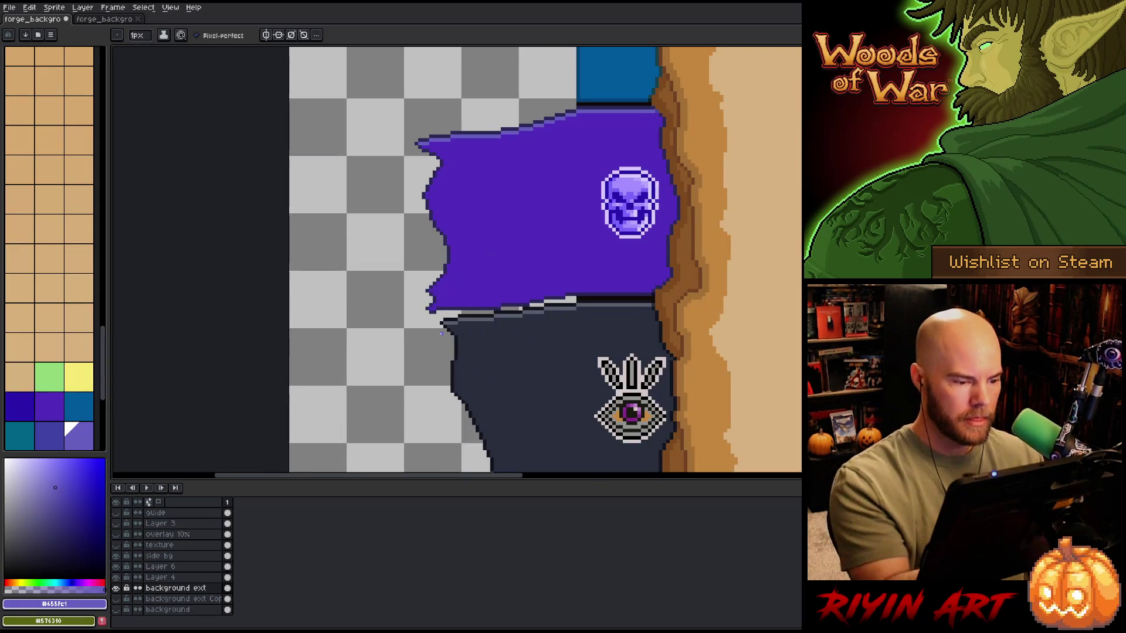
left_click(460, 351, "alt")
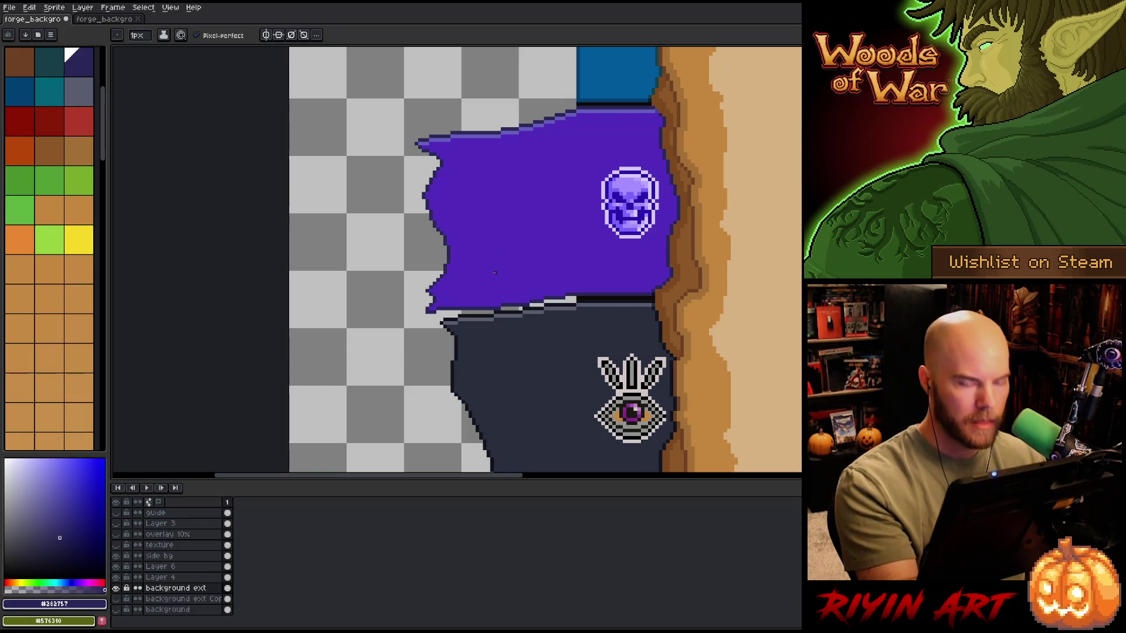
key("v")
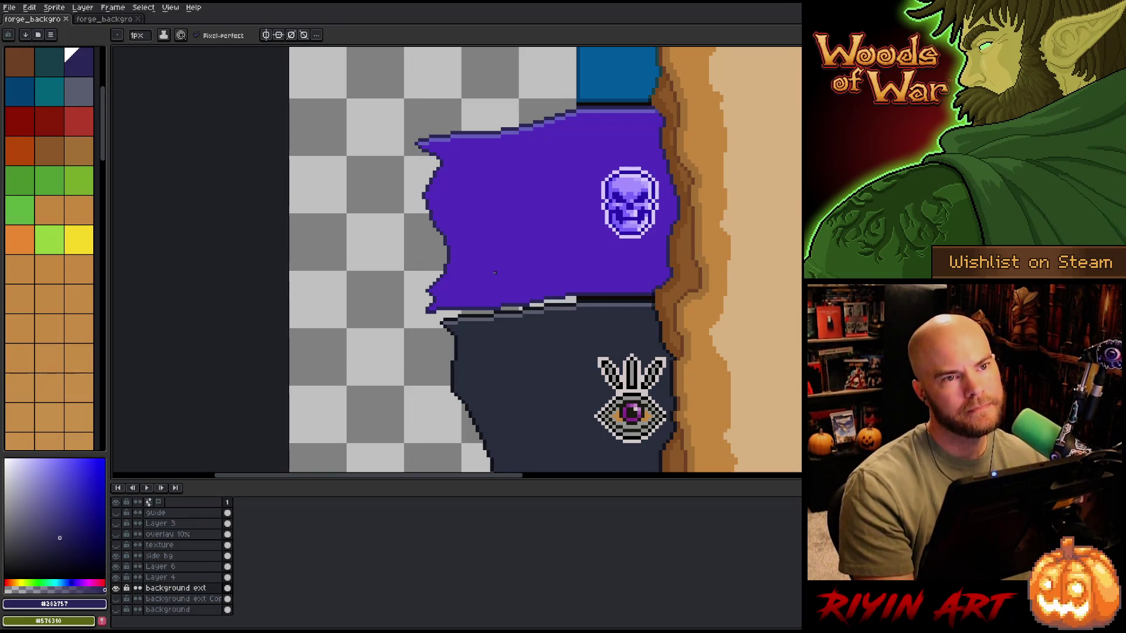
scroll(500, 280, "down", 3)
key("space")
left_click_drag(723, 221, 498, 254)
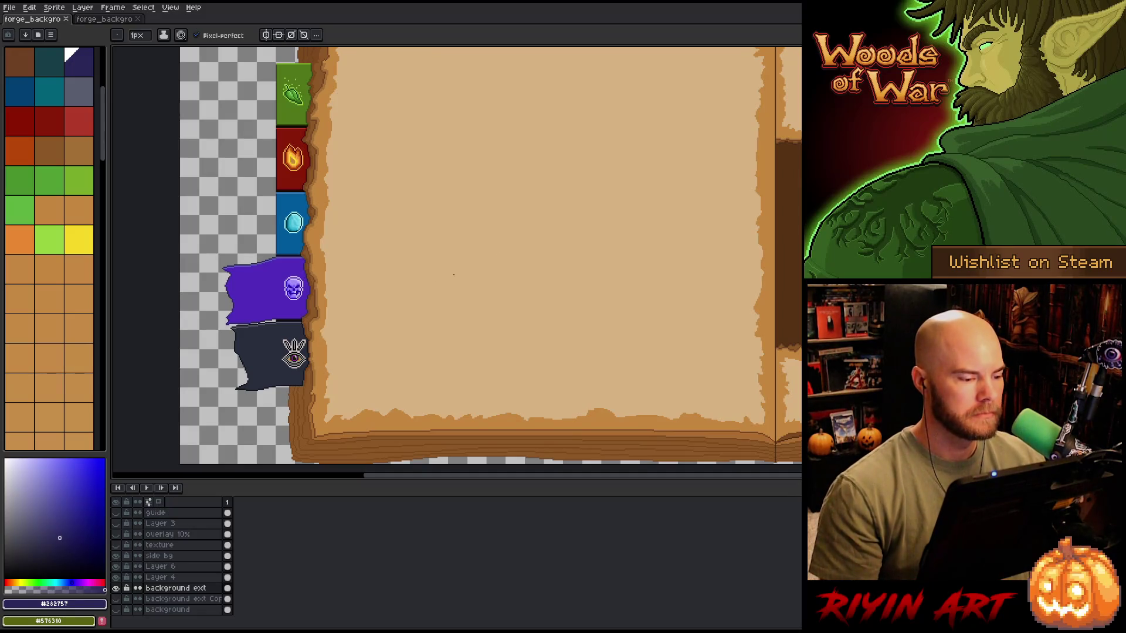
scroll(216, 317, "up", 1)
Step: Fix individual seam pixels, swapping navy and light gray to close the outline gaps
scroll(216, 318, "up", 3)
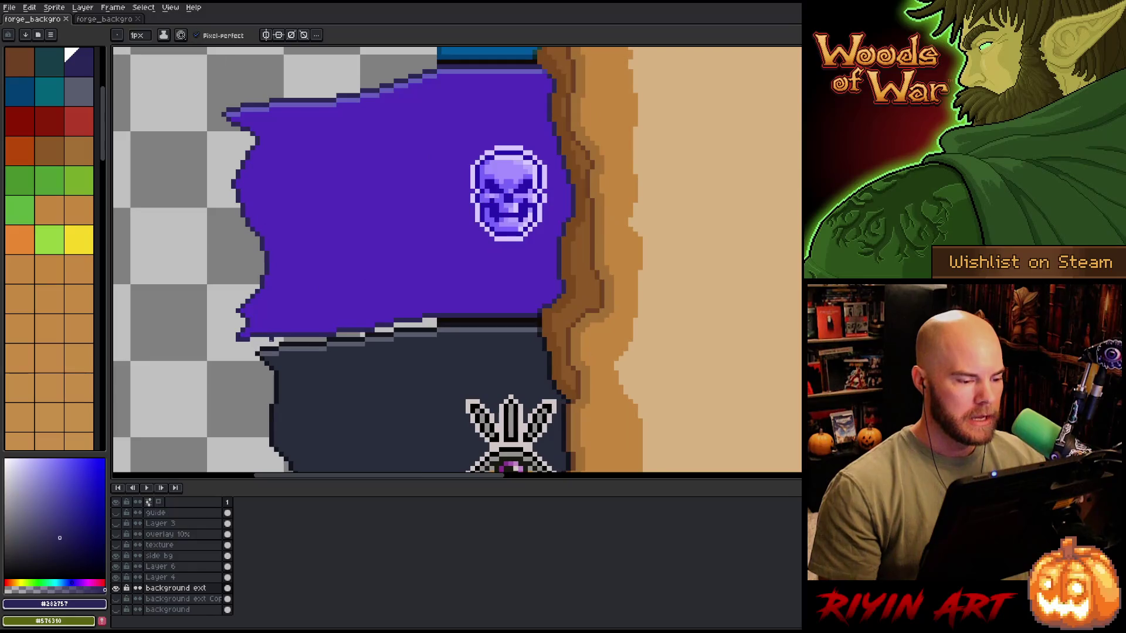
scroll(296, 349, "down", 1)
scroll(319, 368, "up", 3)
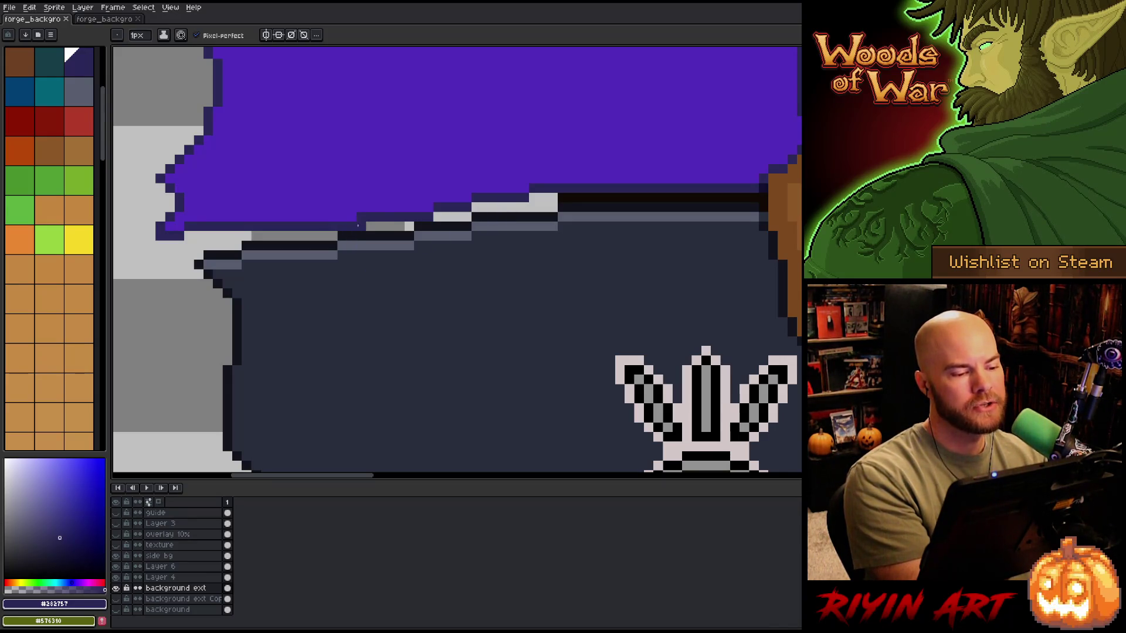
left_click(347, 227)
key("alt")
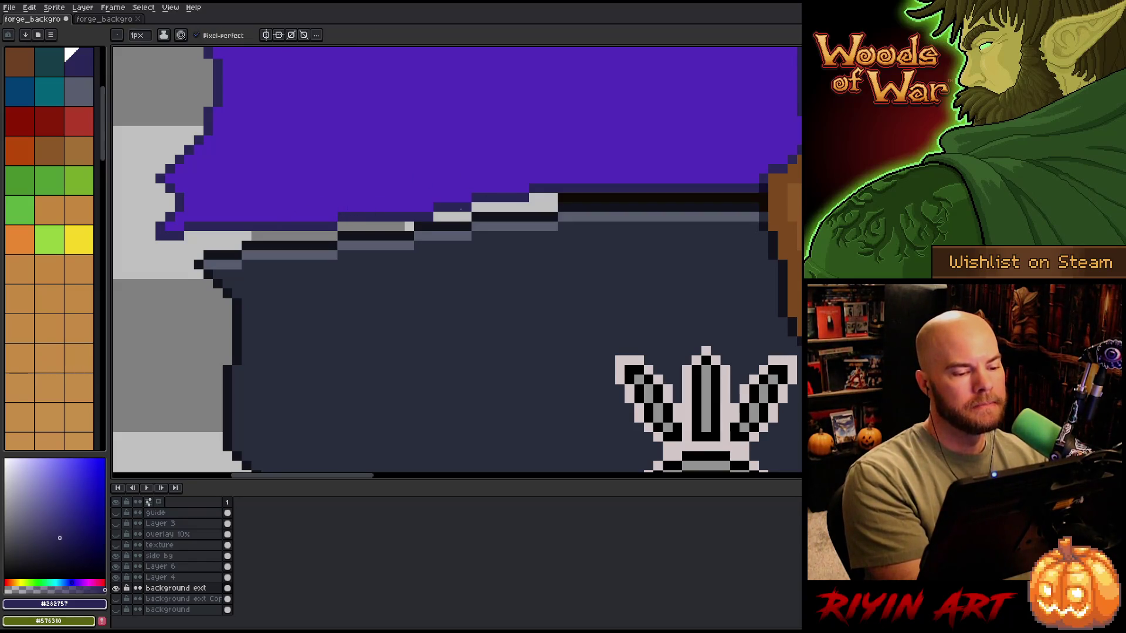
left_click(423, 217)
left_click(419, 207)
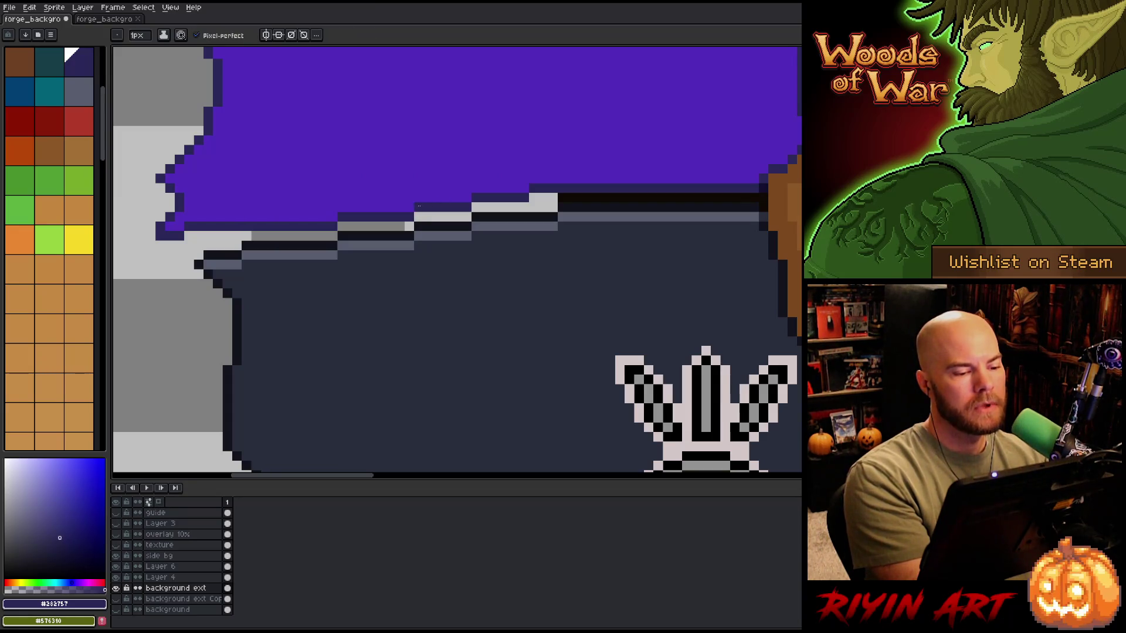
left_click(541, 226)
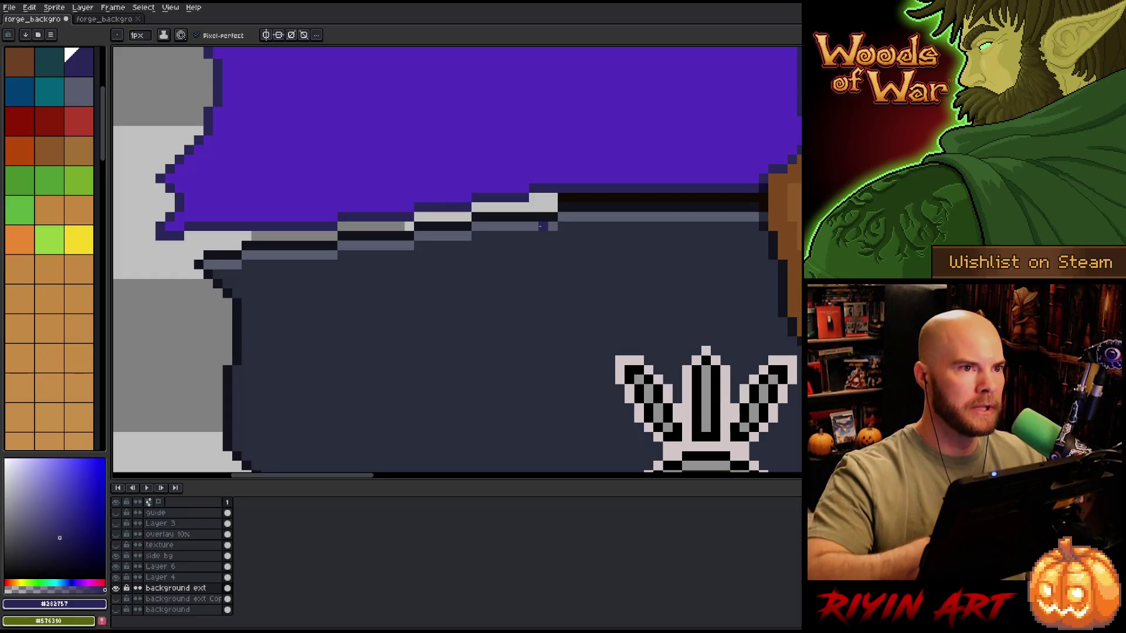
Step: Sample the skull tab's purple #522bb2 and pan to show all tabs and the parchment
scroll(540, 226, "down", 4)
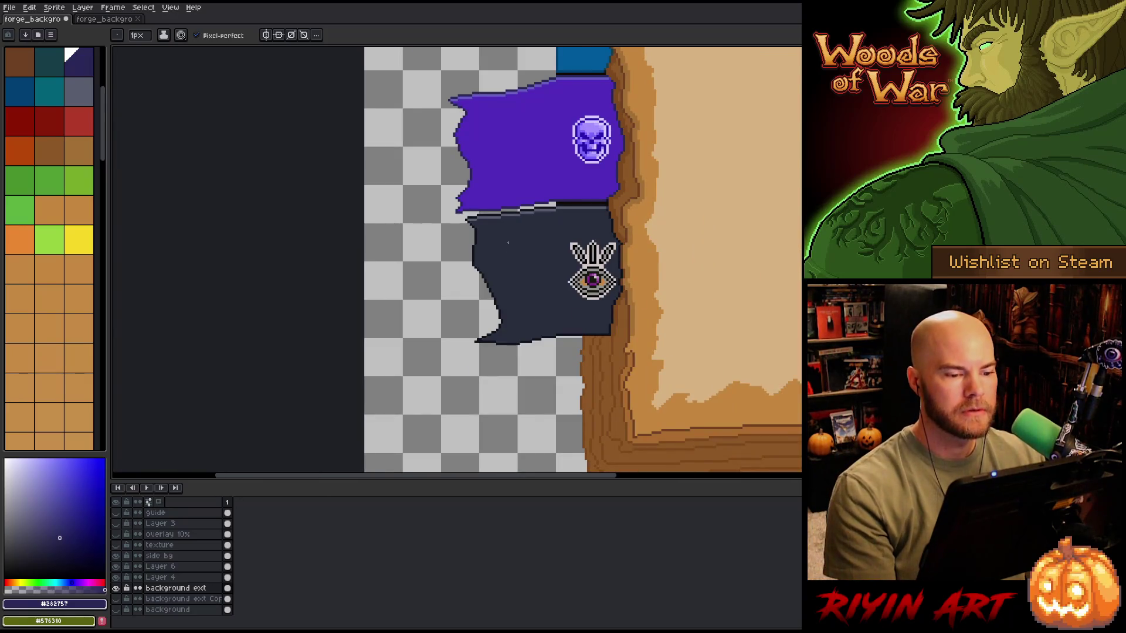
scroll(528, 252, "down", 2)
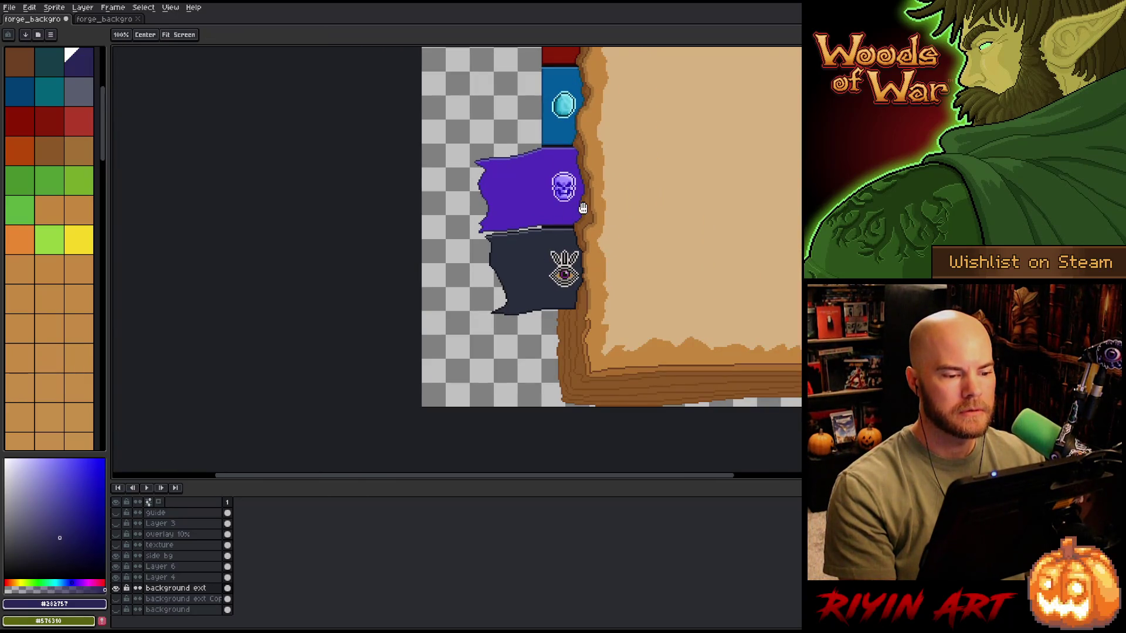
left_click_drag(580, 210, 521, 252)
scroll(411, 252, "up", 3)
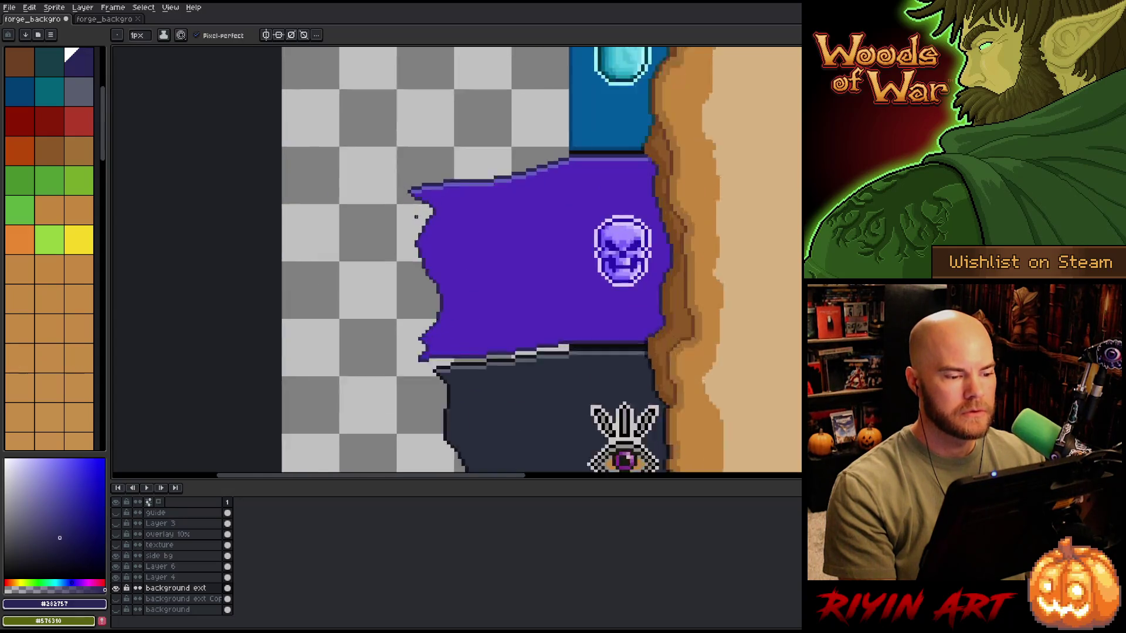
scroll(402, 269, "up", 2)
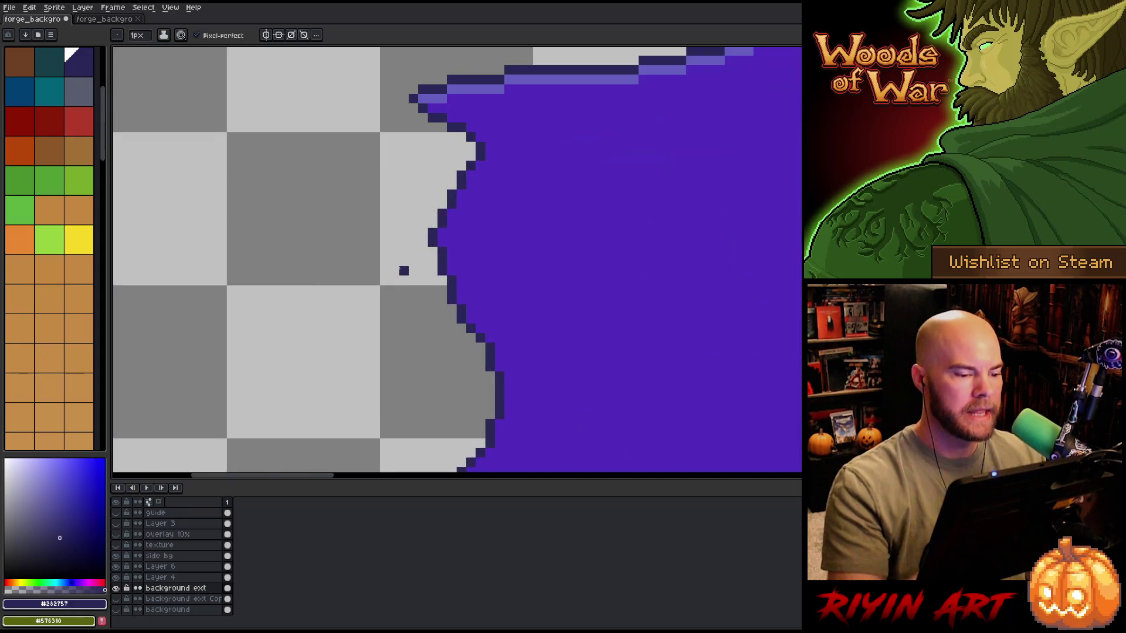
left_click(443, 248, "alt")
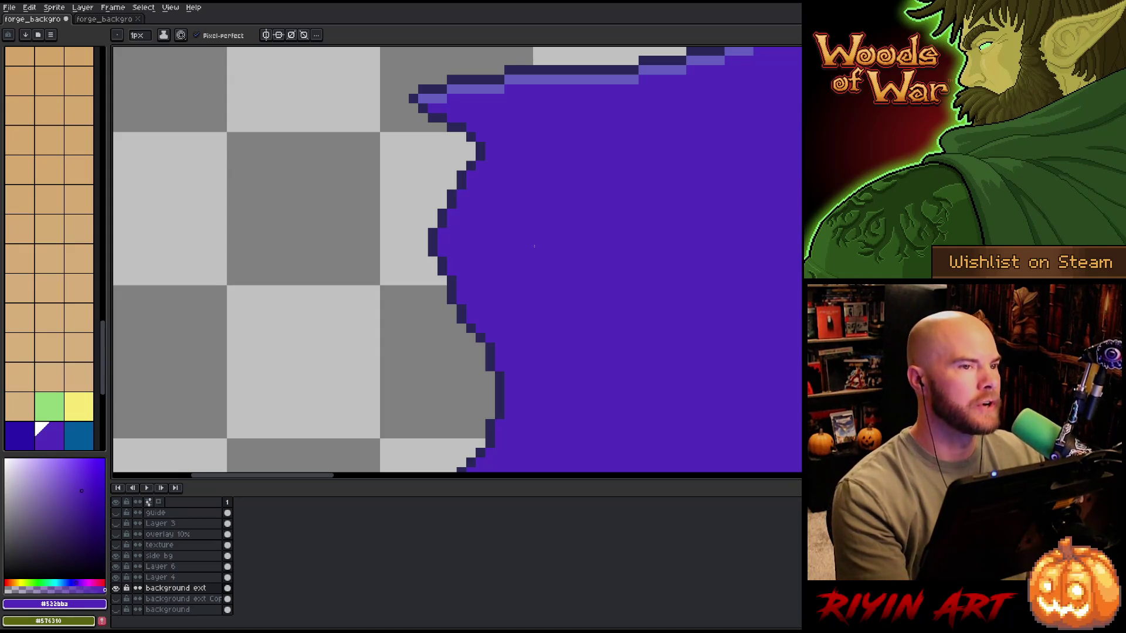
scroll(534, 246, "down", 4)
mouse_move(654, 260)
left_mouse_down()
mouse_move(490, 283)
mouse_move(443, 302)
left_mouse_up()
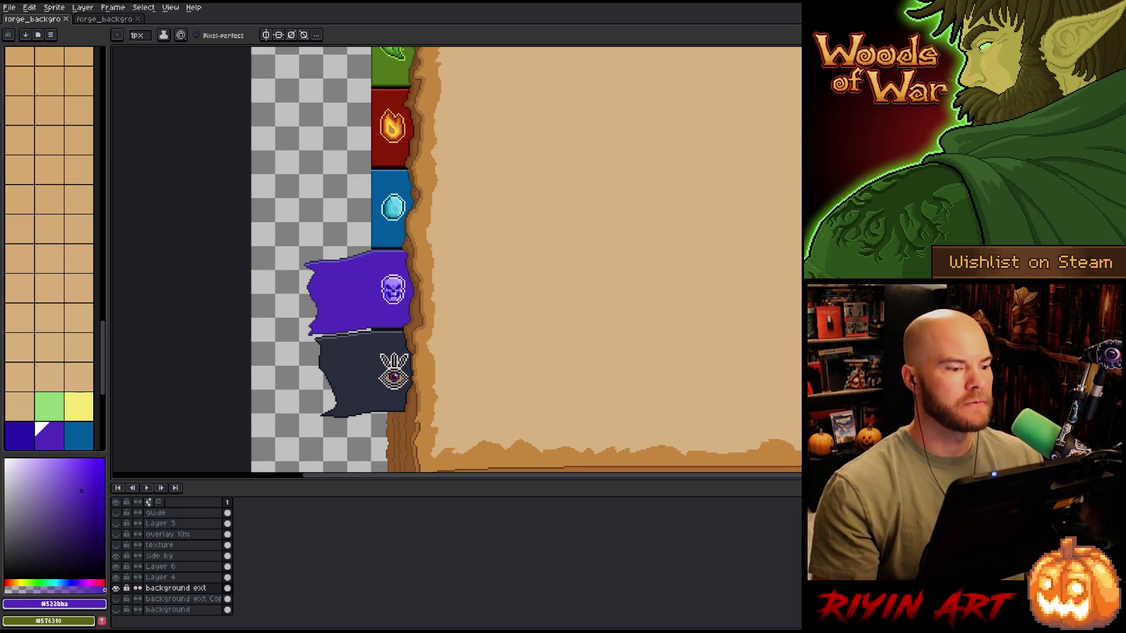
Step: Pick dark blue #024174 and draw the wavy left outline of the blue tab's extension
scroll(301, 237, "up", 3)
mouse_move(327, 221)
left_mouse_down()
mouse_move(352, 216)
mouse_move(377, 248)
left_mouse_up()
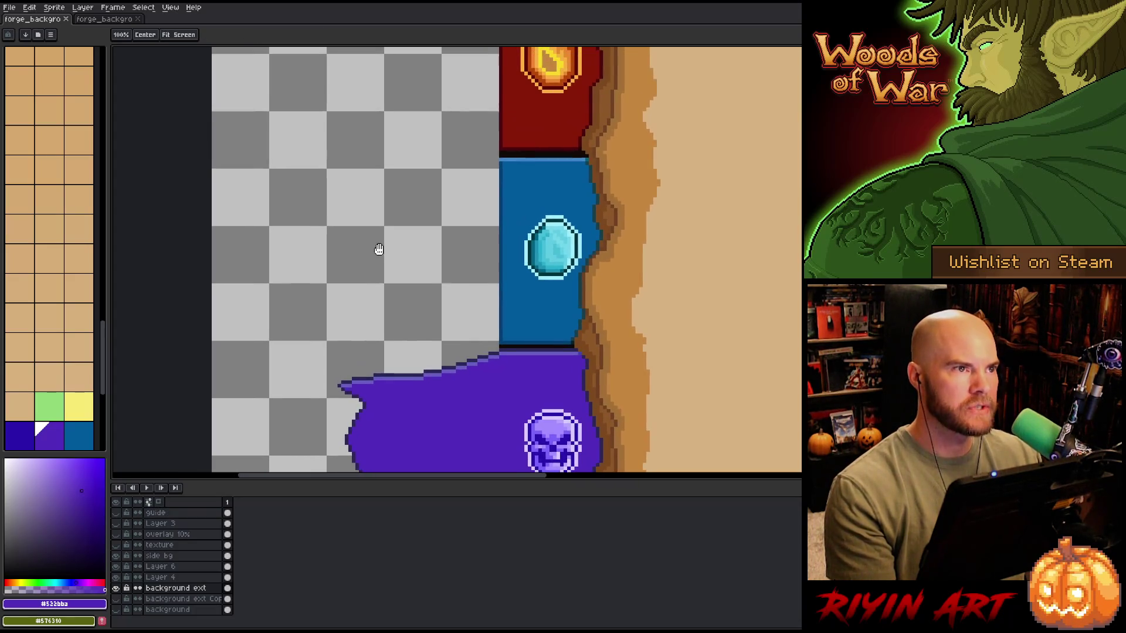
key("b")
scroll(374, 241, "up", 2)
scroll(374, 242, "down", 1)
scroll(374, 241, "down", 1)
scroll(374, 242, "up", 1)
left_click_drag(416, 279, 479, 270)
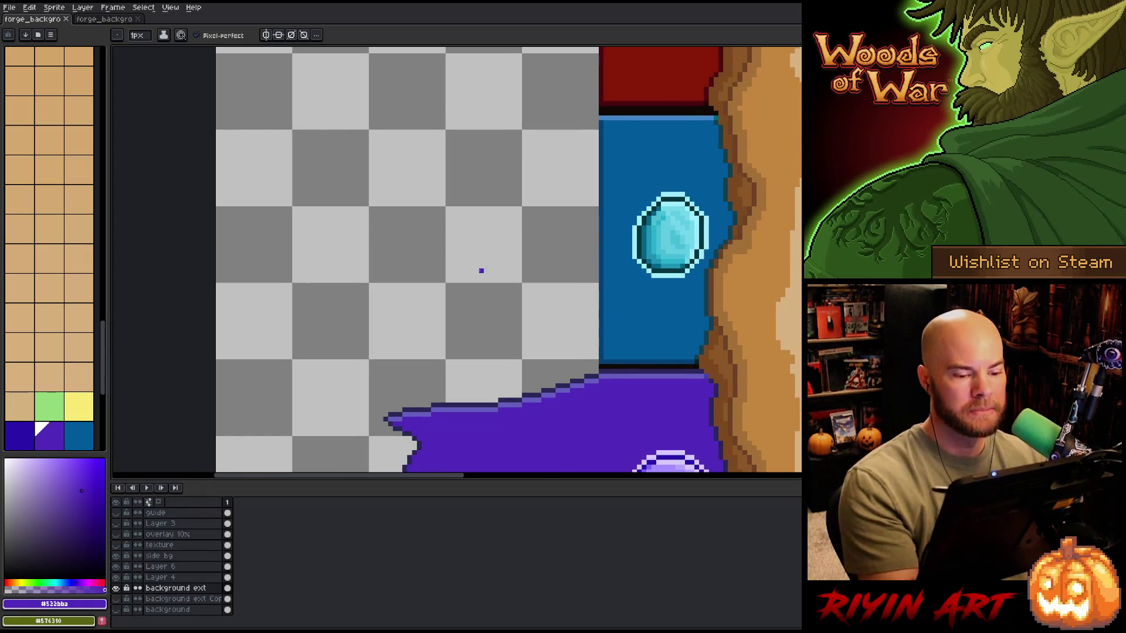
left_click(638, 299, "alt")
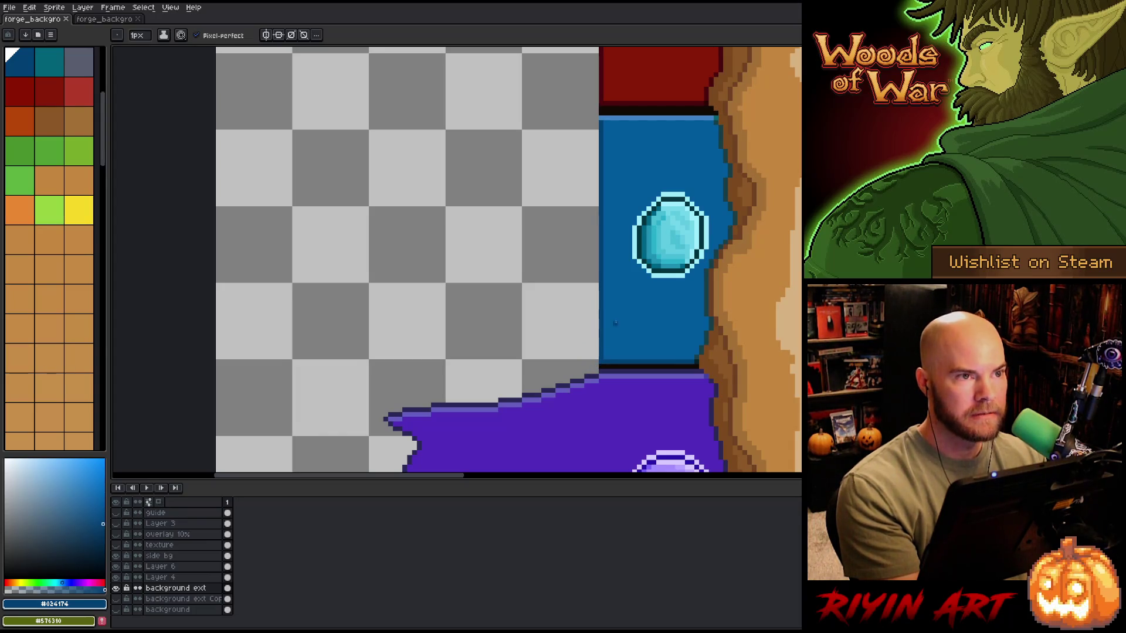
mouse_move(596, 366)
left_mouse_down()
mouse_move(378, 394)
mouse_move(385, 355)
mouse_move(366, 280)
mouse_move(380, 130)
left_mouse_up()
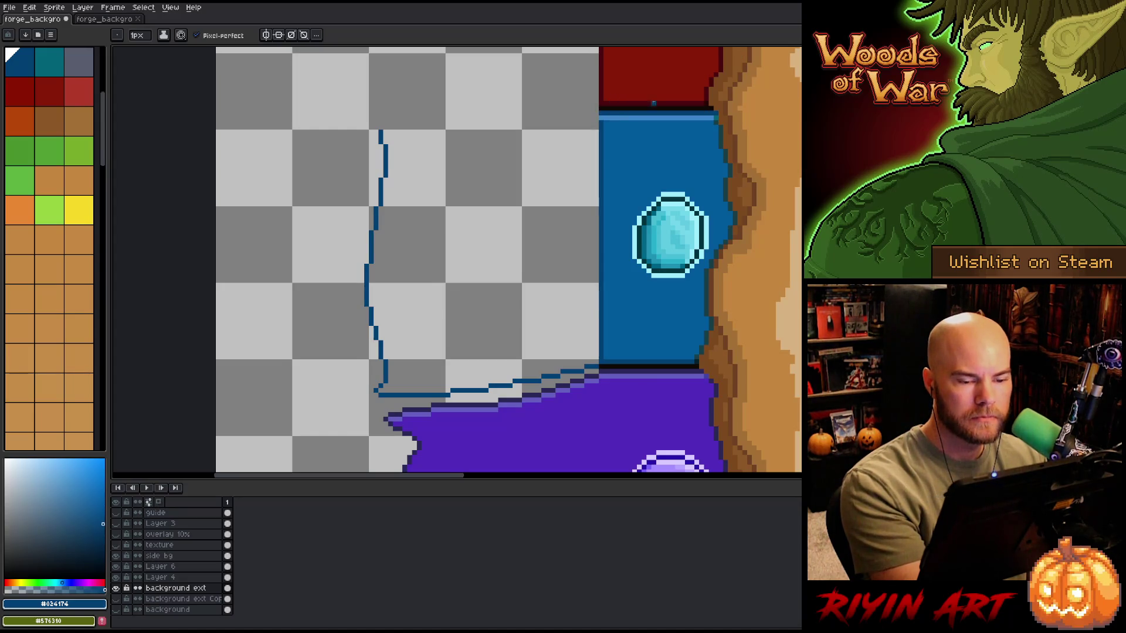
Step: Draw the top edge of the blue extension in dark blue
left_click(706, 108, "alt")
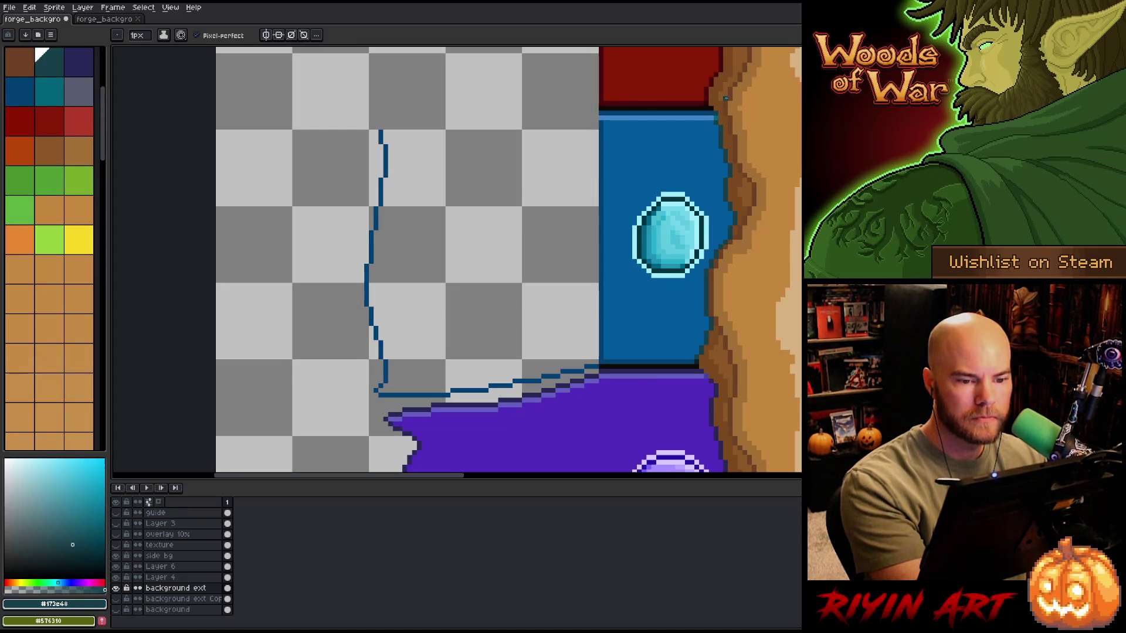
left_click(678, 109, "alt")
mouse_move(598, 118)
left_mouse_down()
mouse_move(411, 136)
mouse_move(379, 127)
left_mouse_up()
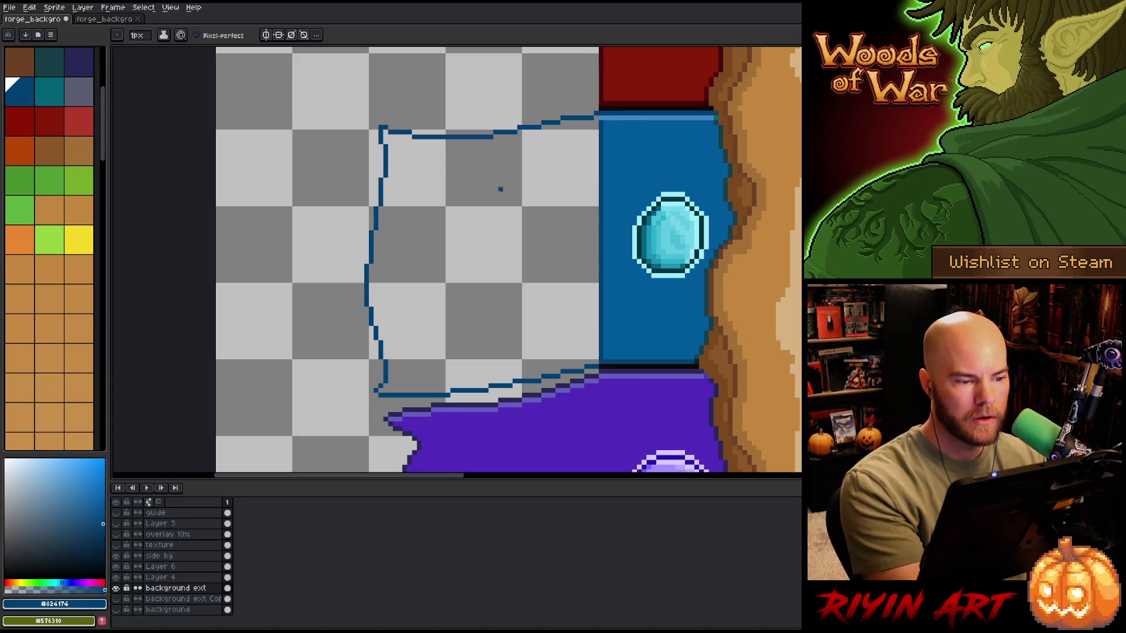
Step: Fill the outlined extension with blue #005a9d and paint over the old divider
left_click(623, 180, "alt")
key("g")
left_click(563, 234)
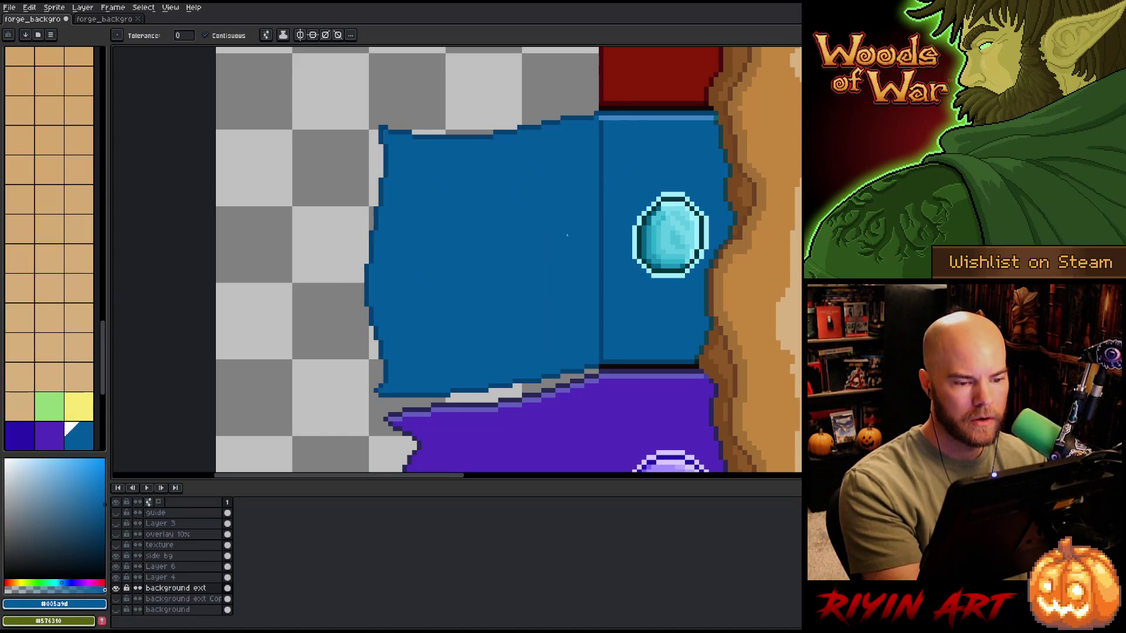
left_click_drag(601, 122, 599, 354)
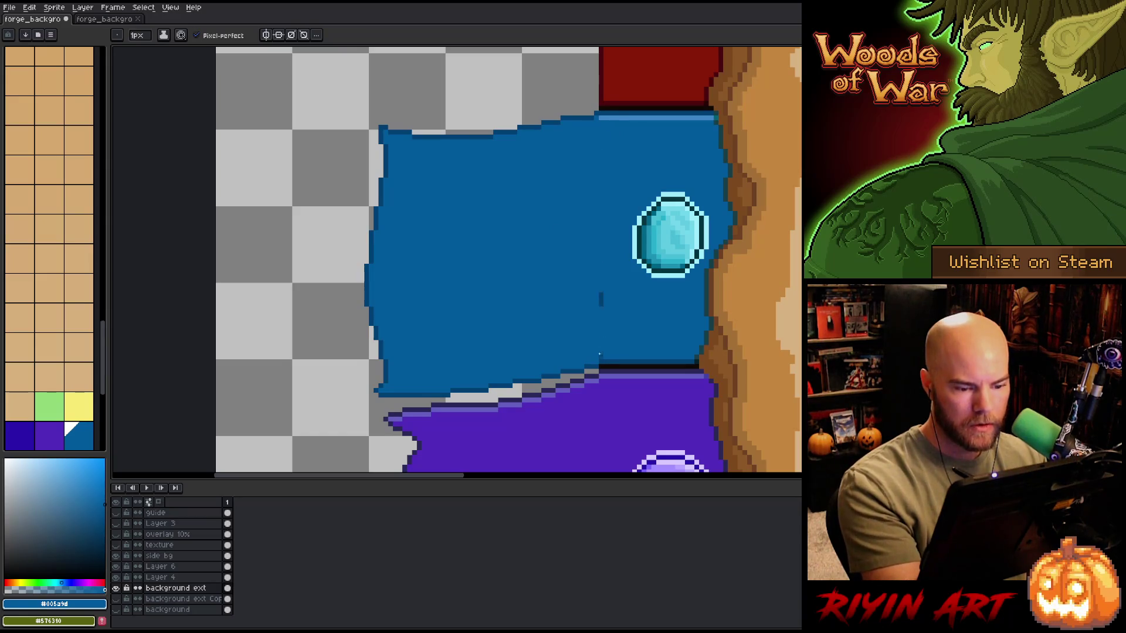
Step: Draw a light-blue #4084c6 highlight along the extension's full top edge
left_click(622, 118, "alt")
left_click(597, 118)
left_click_drag(591, 122, 519, 131)
left_click(519, 123, "alt")
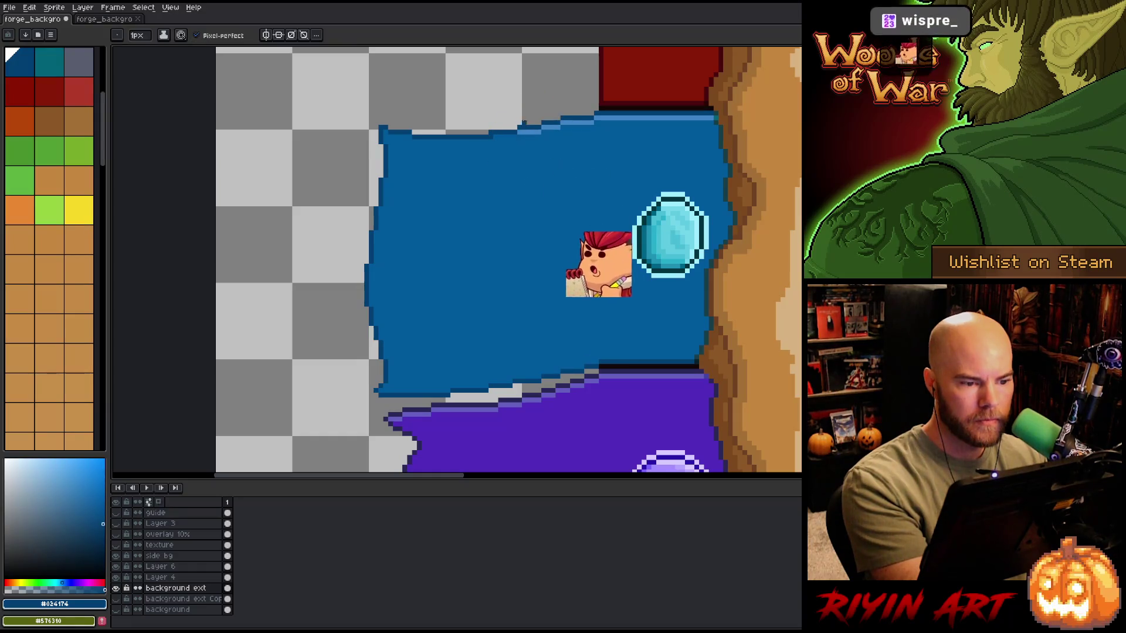
left_click(515, 132, "alt")
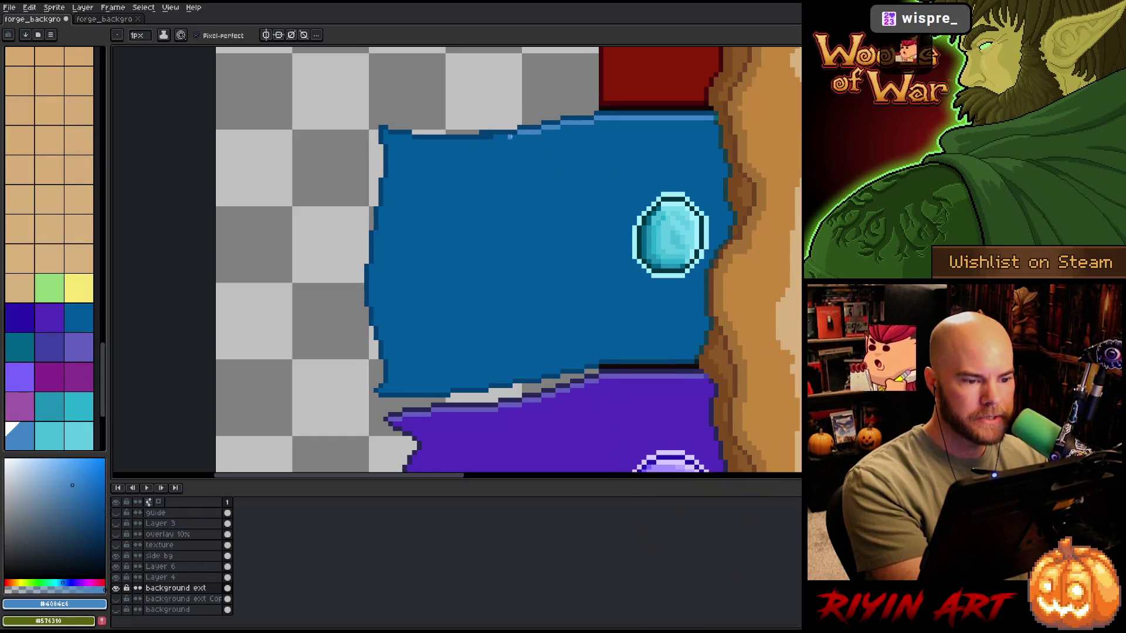
left_click_drag(510, 136, 389, 136)
mouse_move(606, 272)
left_mouse_down()
mouse_move(563, 272)
mouse_move(552, 410)
left_mouse_up()
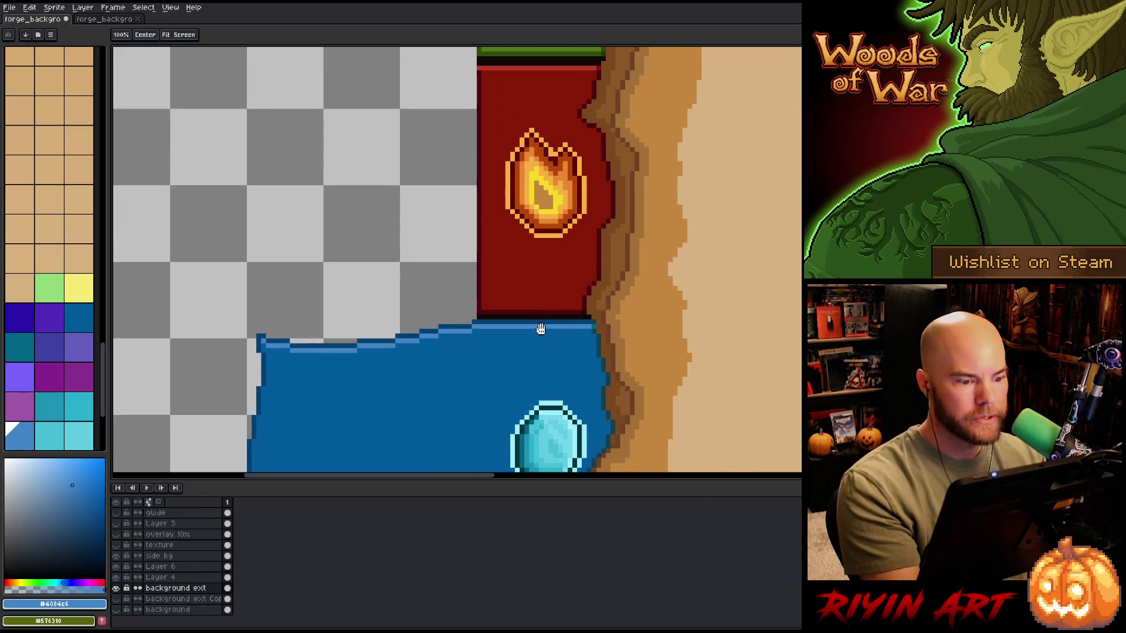
left_click_drag(572, 257, 603, 314)
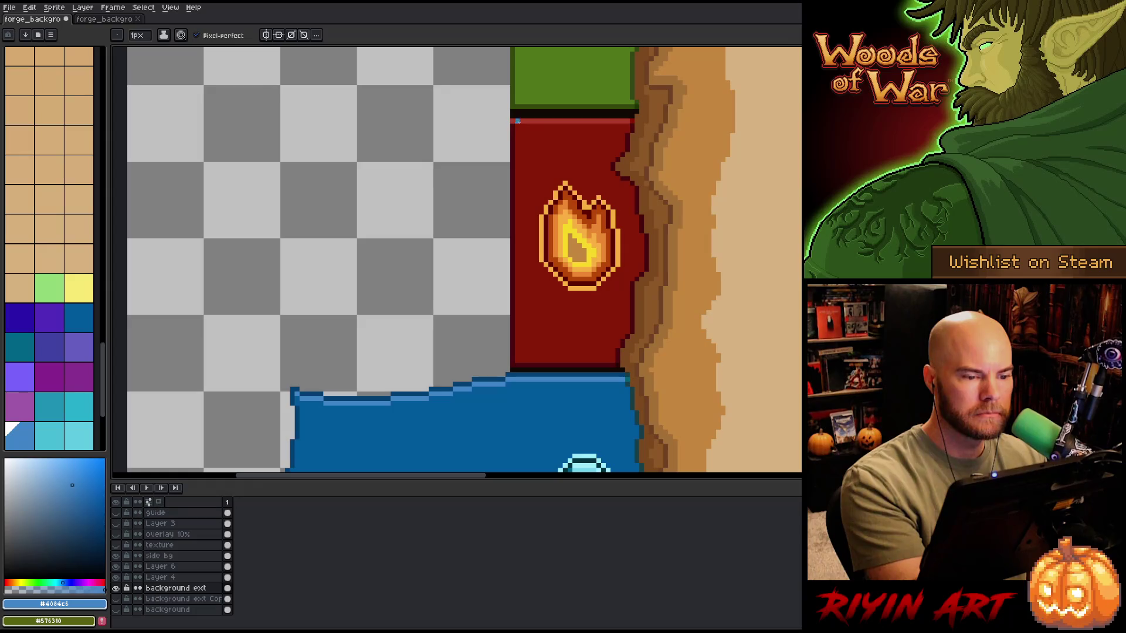
Step: Draw a dark red #4a080d line across the red tab's top and a wavy outline left of it
left_click(517, 122, "alt")
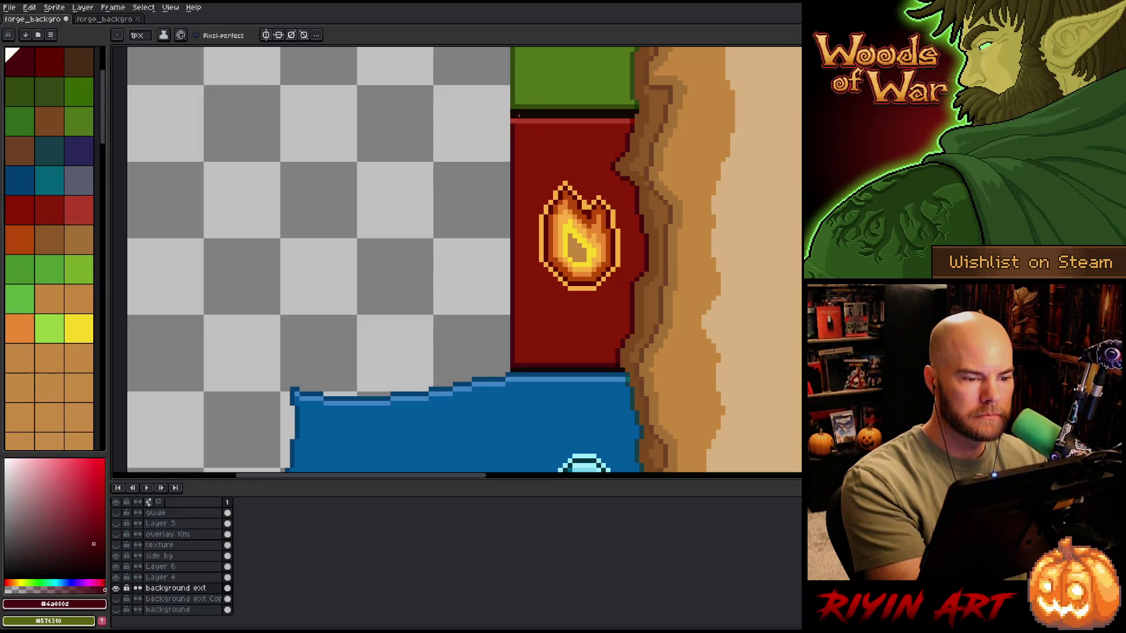
left_click_drag(630, 114, 510, 115)
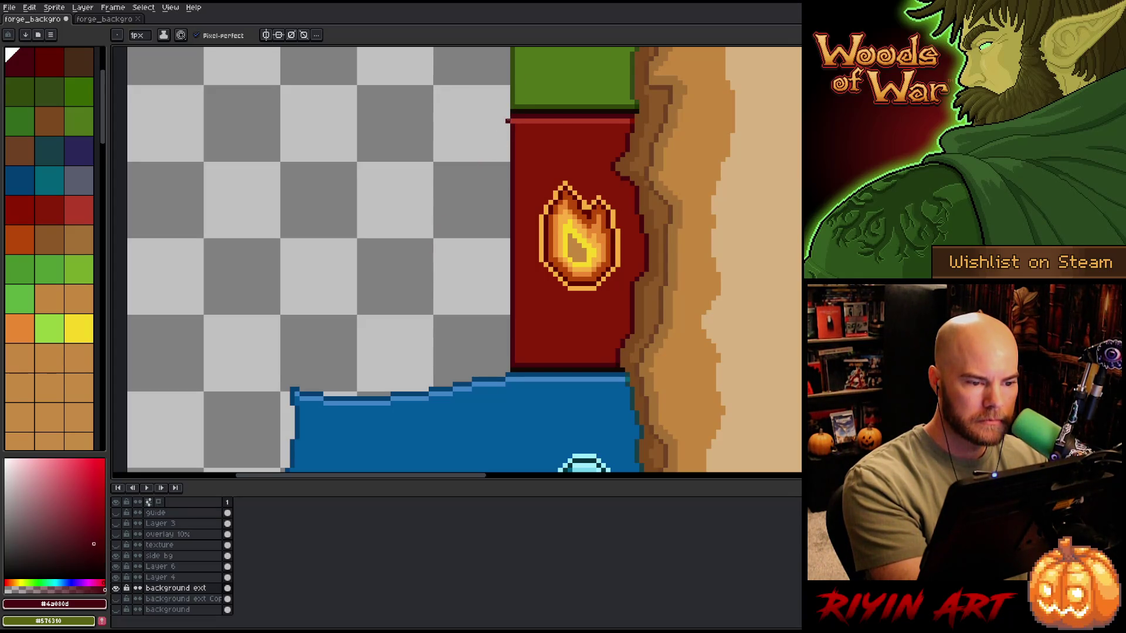
mouse_move(507, 121)
left_mouse_down()
mouse_move(340, 124)
mouse_move(352, 145)
mouse_move(285, 164)
mouse_move(260, 204)
mouse_move(341, 232)
mouse_move(235, 293)
mouse_move(327, 293)
mouse_move(286, 322)
left_mouse_up()
Step: Delete a stray squiggle and extend the red tab's jagged outline leftward
key("q")
mouse_move(299, 114)
left_mouse_down()
mouse_move(413, 247)
mouse_move(199, 240)
mouse_move(296, 114)
left_mouse_up()
key("Delete")
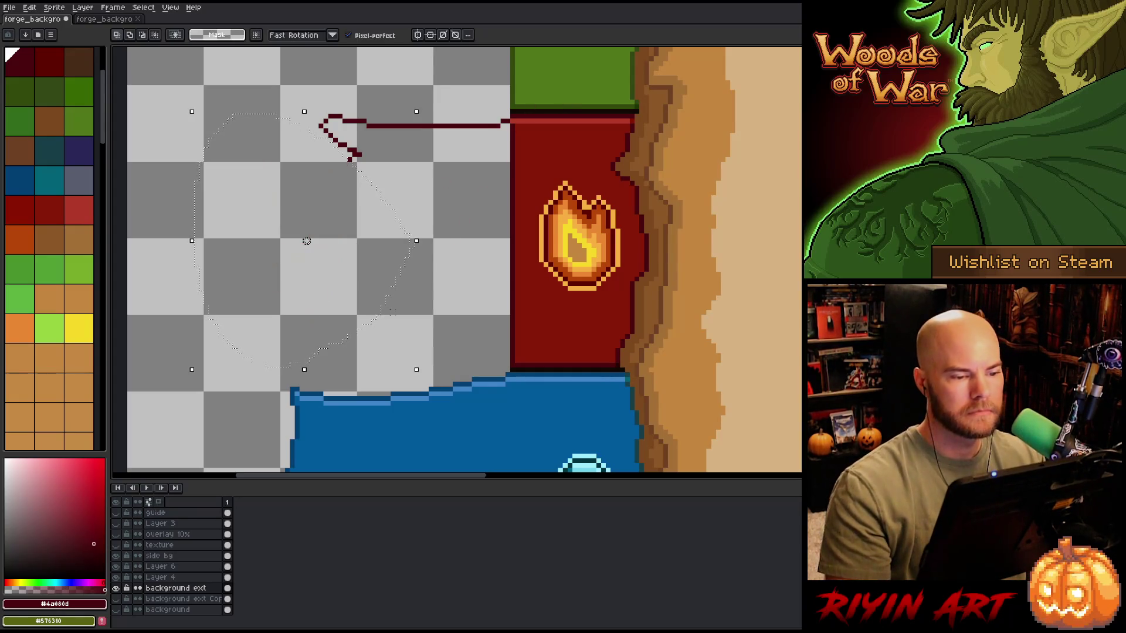
key("ctrl+d")
key("b")
mouse_move(358, 156)
left_mouse_down()
mouse_move(281, 150)
mouse_move(275, 180)
mouse_move(206, 208)
mouse_move(308, 238)
mouse_move(233, 285)
mouse_move(256, 324)
mouse_move(317, 349)
mouse_move(273, 399)
mouse_move(373, 373)
mouse_move(371, 396)
mouse_move(405, 374)
mouse_move(486, 369)
mouse_move(508, 346)
left_mouse_up()
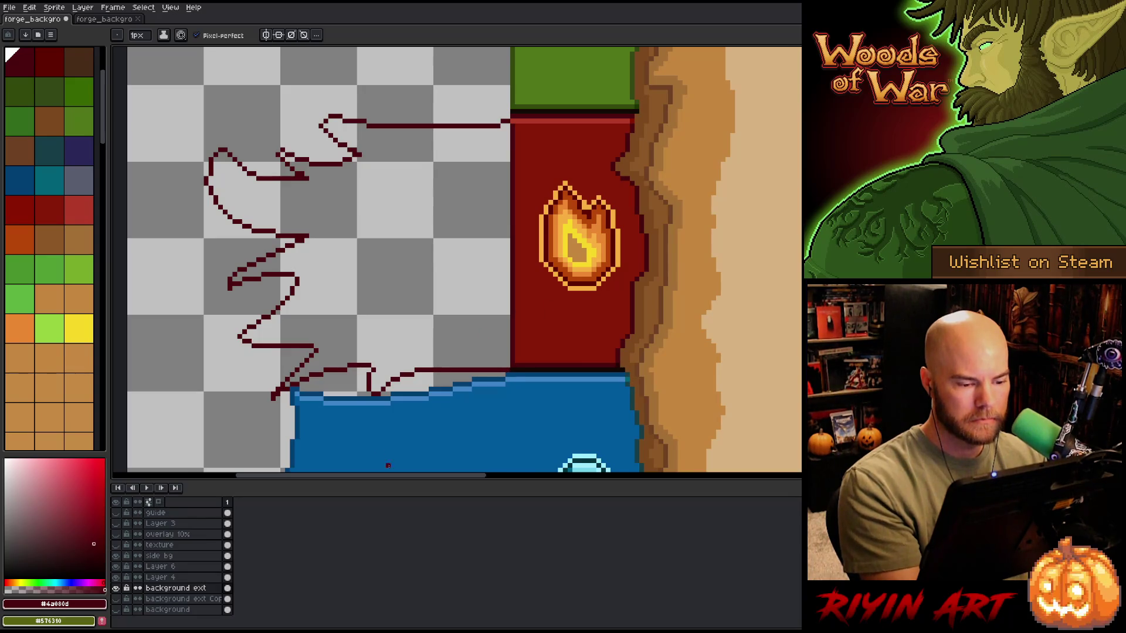
Step: Try filling the outlined tab with red, then undo it and the blue-edge strokes
key("g")
left_click(548, 307, "alt")
left_click(472, 254)
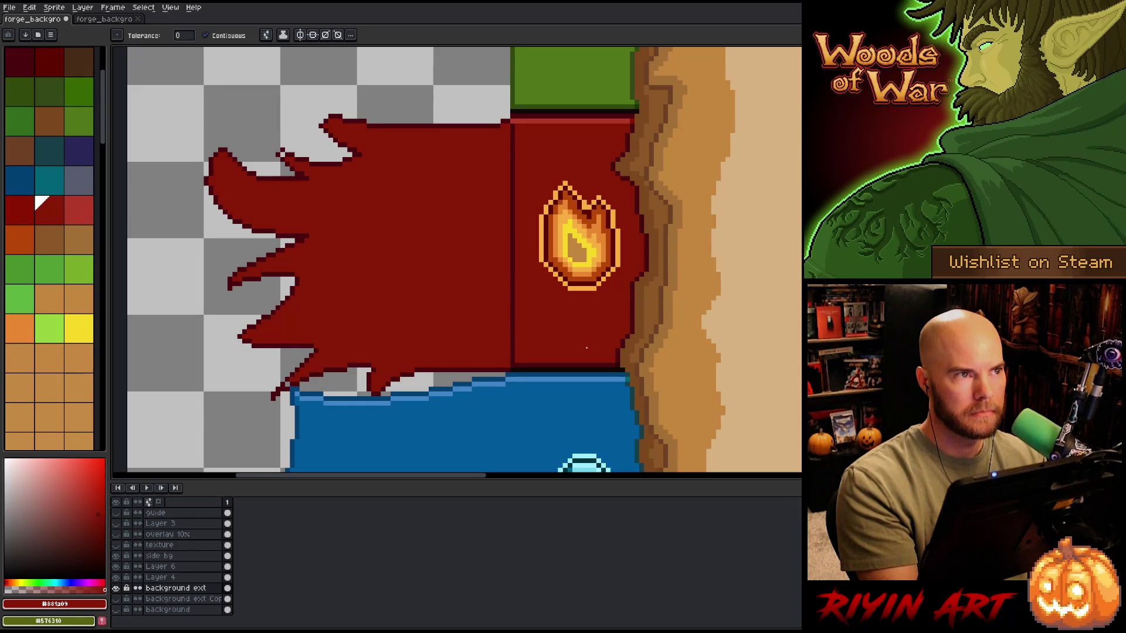
key("ctrl+z")
key("ctrl+z")
key("ctrl+z")
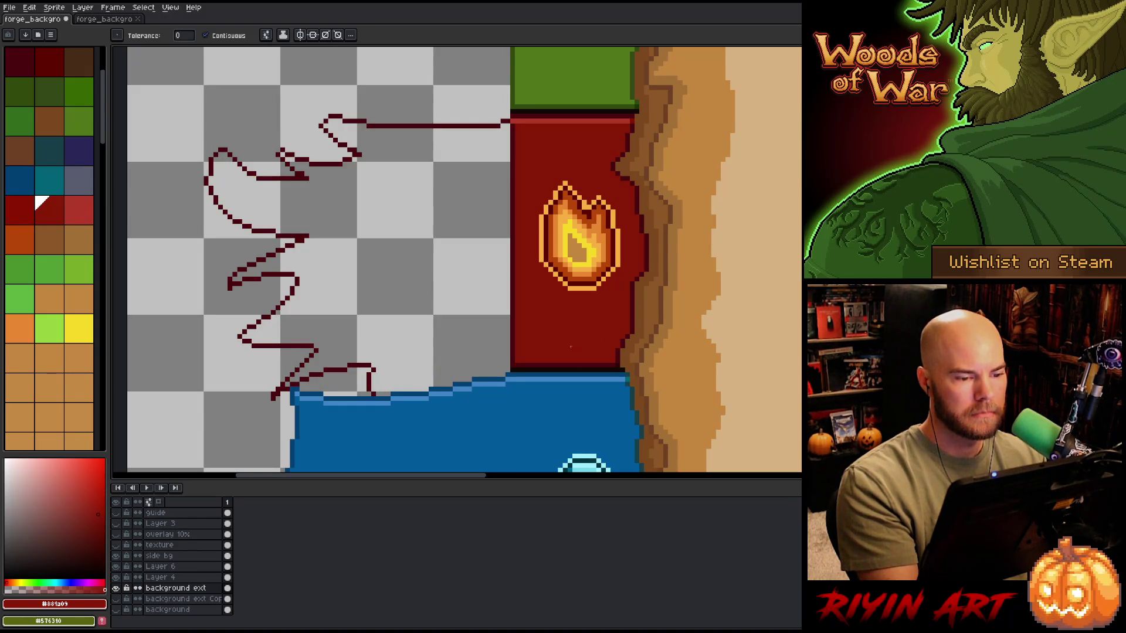
key("ctrl+z")
key("ctrl+z")
key("ctrl+z")
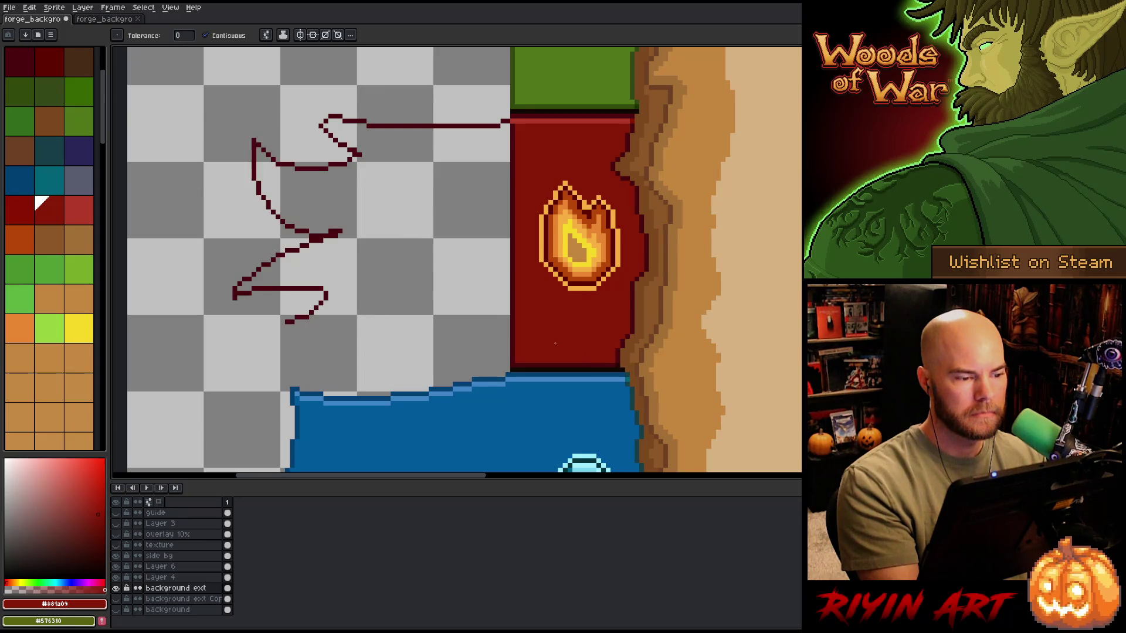
Step: Lasso and delete the zigzag strokes and a small leftover mark, then deselect
key("q")
mouse_move(410, 233)
left_mouse_down()
mouse_move(390, 198)
mouse_move(293, 354)
mouse_move(384, 324)
left_mouse_up()
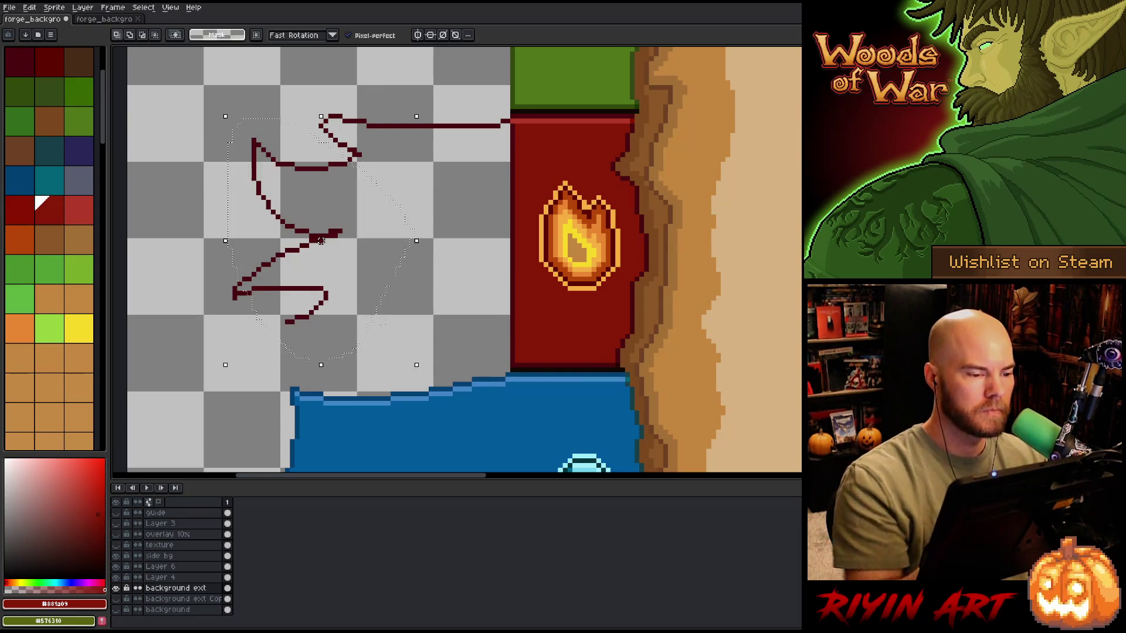
key("Delete")
mouse_move(257, 258)
left_mouse_down()
mouse_move(194, 293)
mouse_move(229, 297)
left_mouse_up()
key("Delete")
key("ctrl+d")
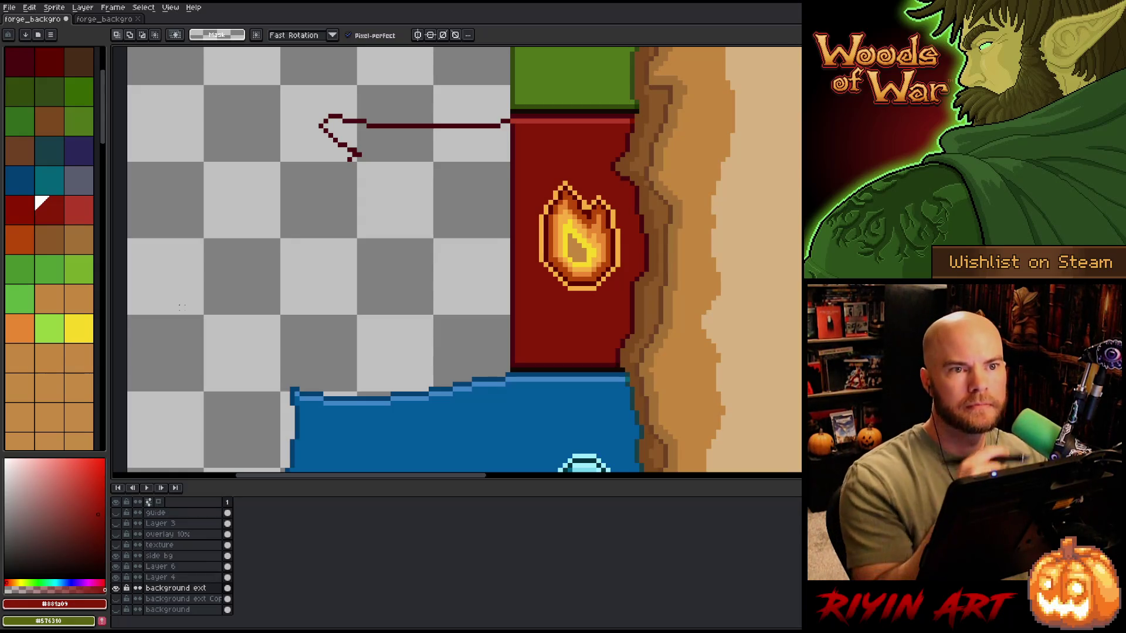
Step: With the Pencil in dark red #4a080d, extend the hook stroke by a pixel
key("b")
left_click(356, 150, "alt")
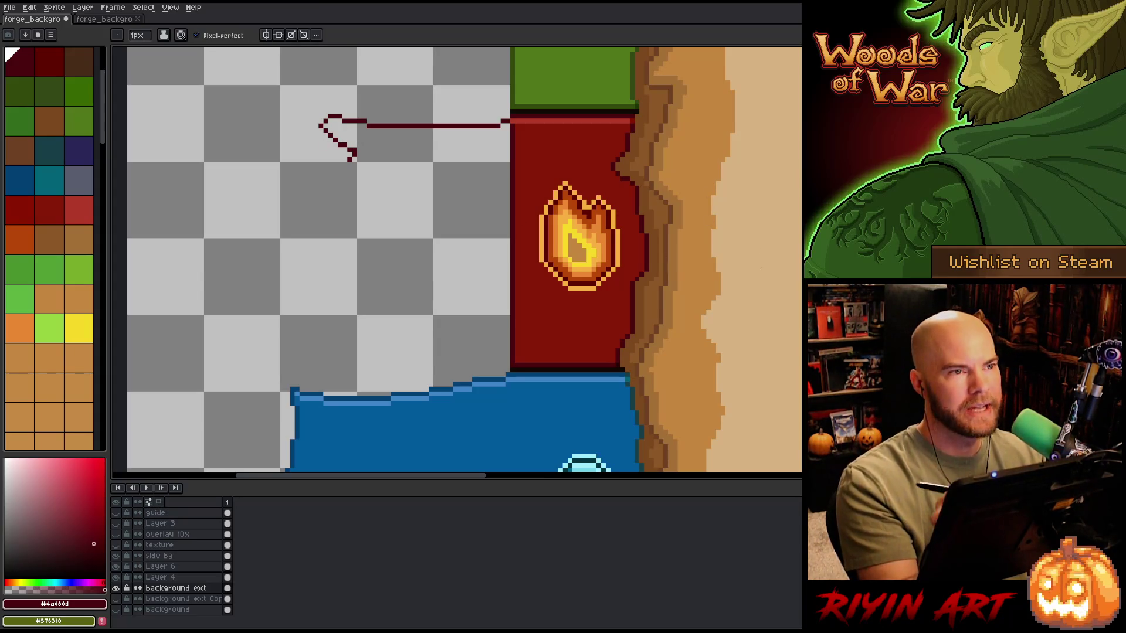
left_click(344, 164)
Step: Draw a new zigzag outline on the tab's left side, undoing a stray curving stroke
mouse_move(347, 159)
left_mouse_down()
mouse_move(309, 156)
mouse_move(282, 121)
mouse_move(282, 165)
mouse_move(314, 178)
mouse_move(233, 189)
mouse_move(200, 221)
mouse_move(270, 216)
mouse_move(211, 253)
mouse_move(299, 257)
left_mouse_up()
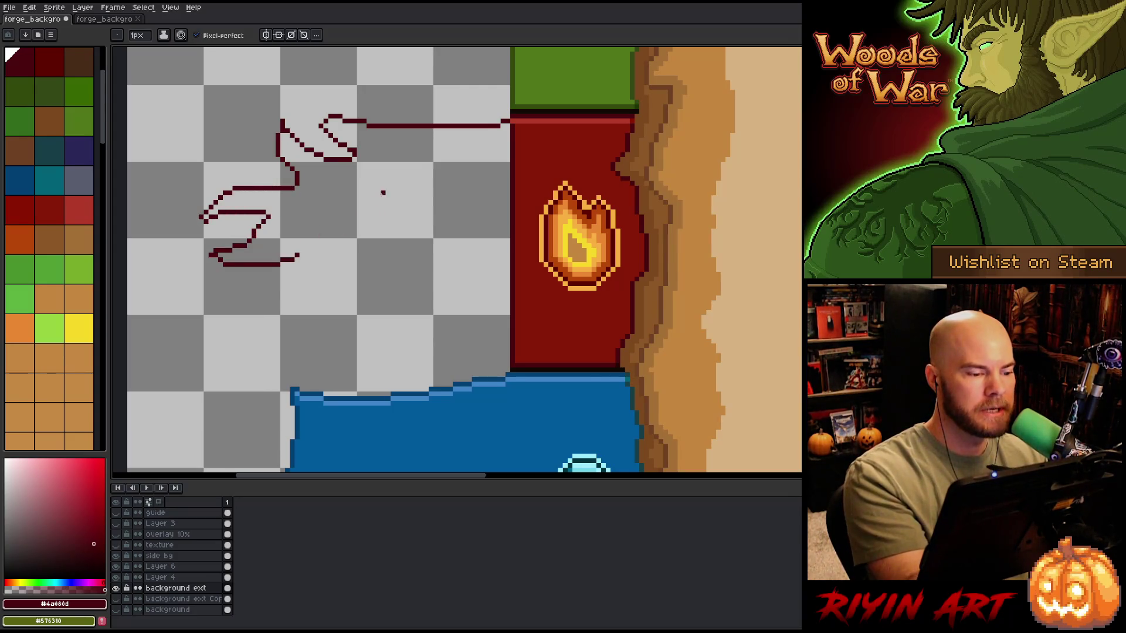
key("e")
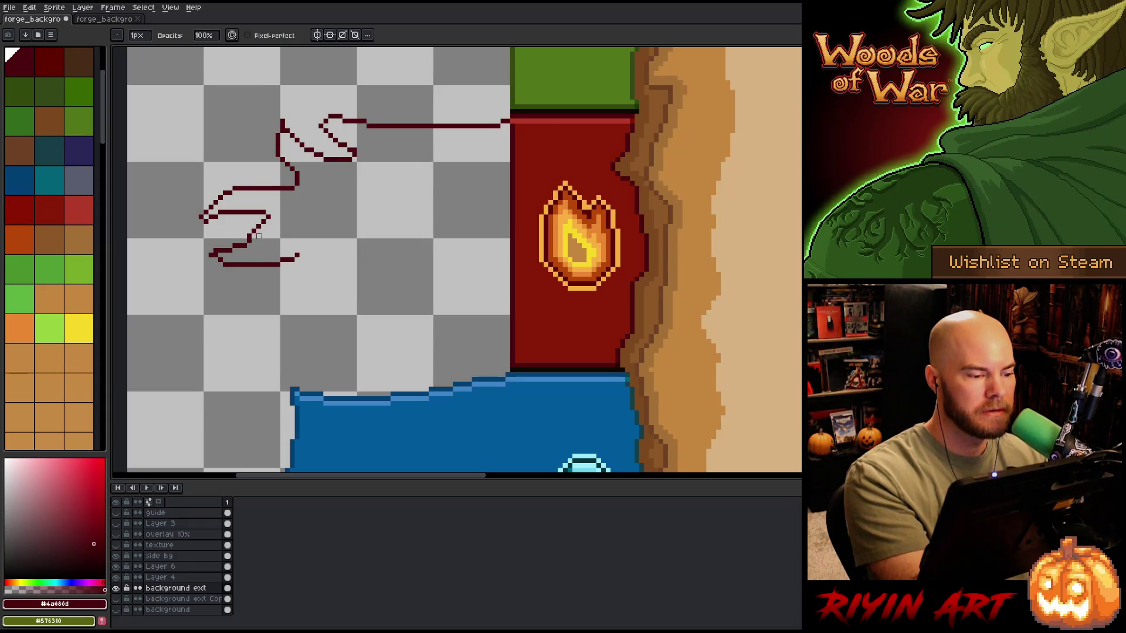
key("b")
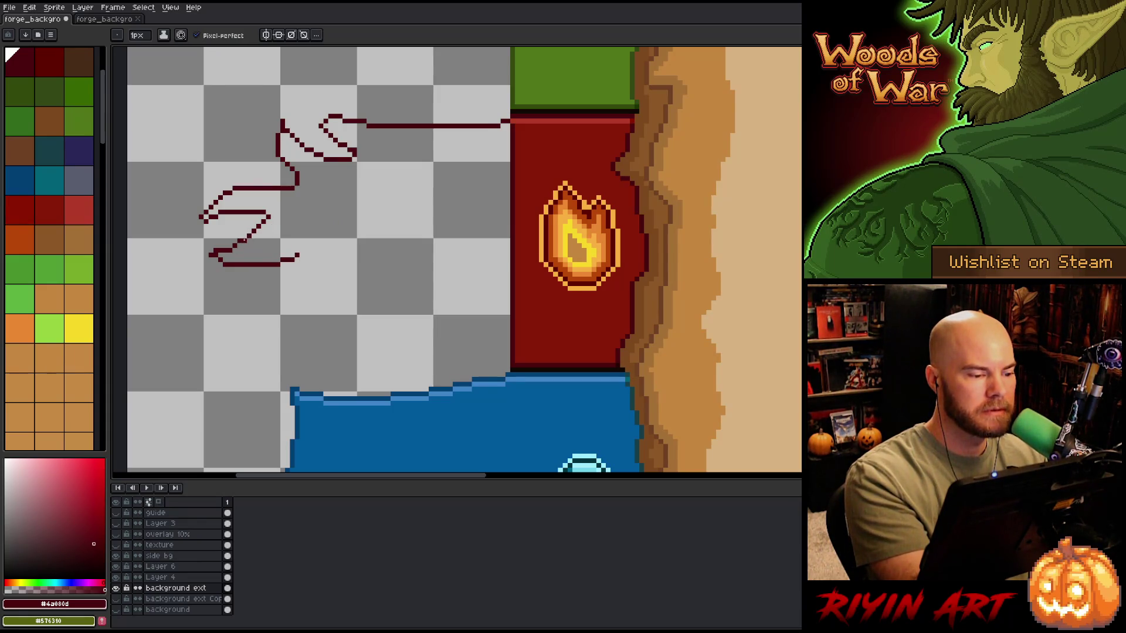
key("e")
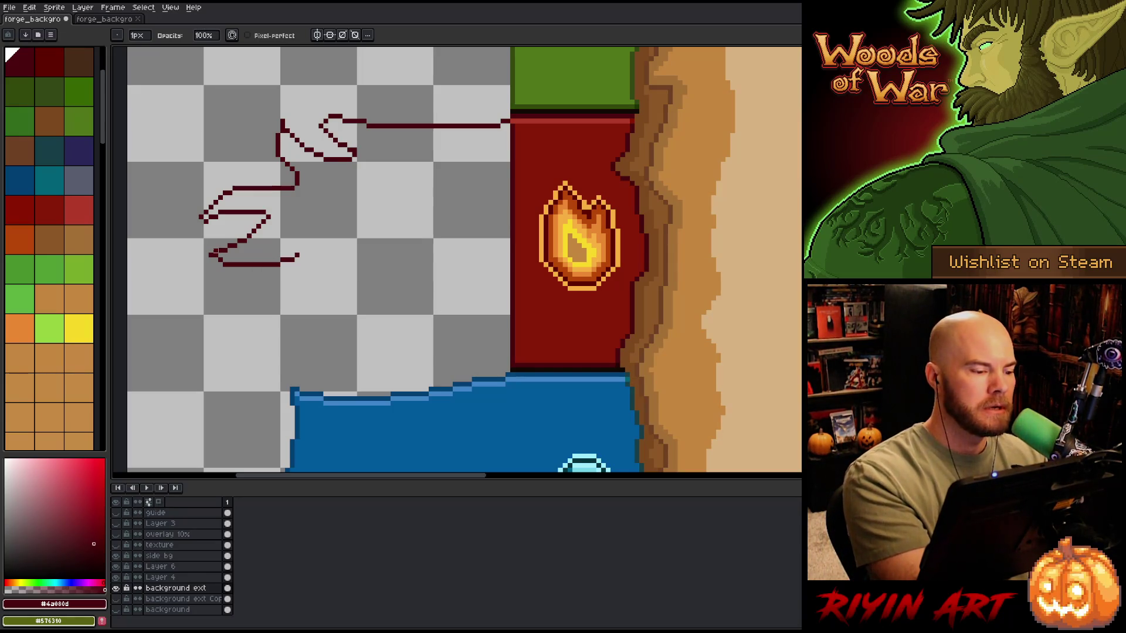
left_click_drag(276, 268, 270, 307)
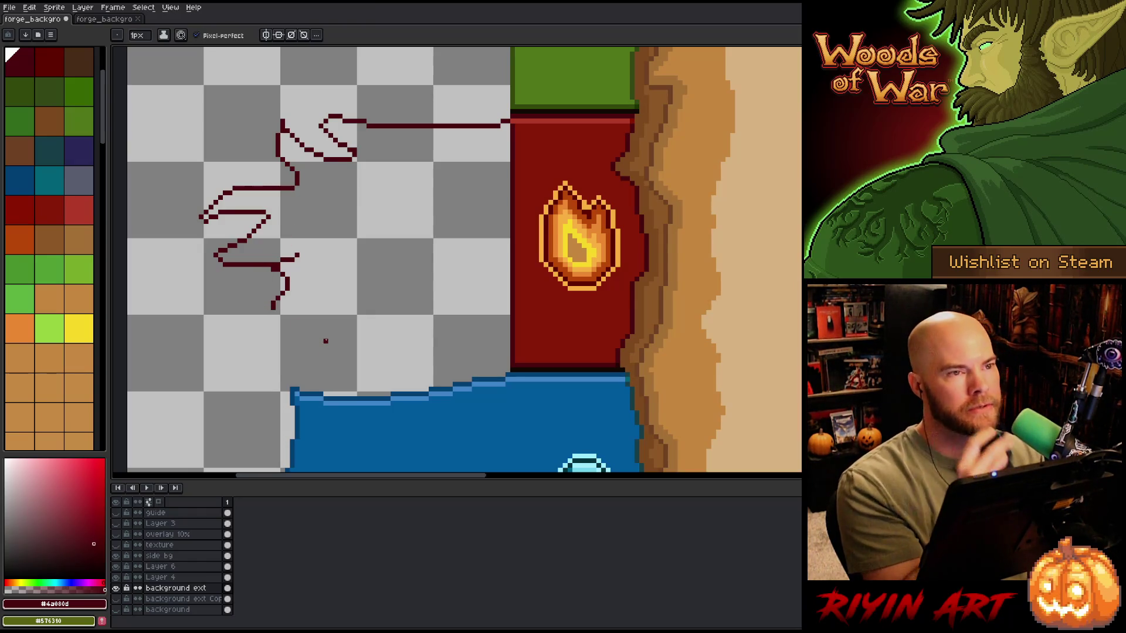
key("ctrl+z")
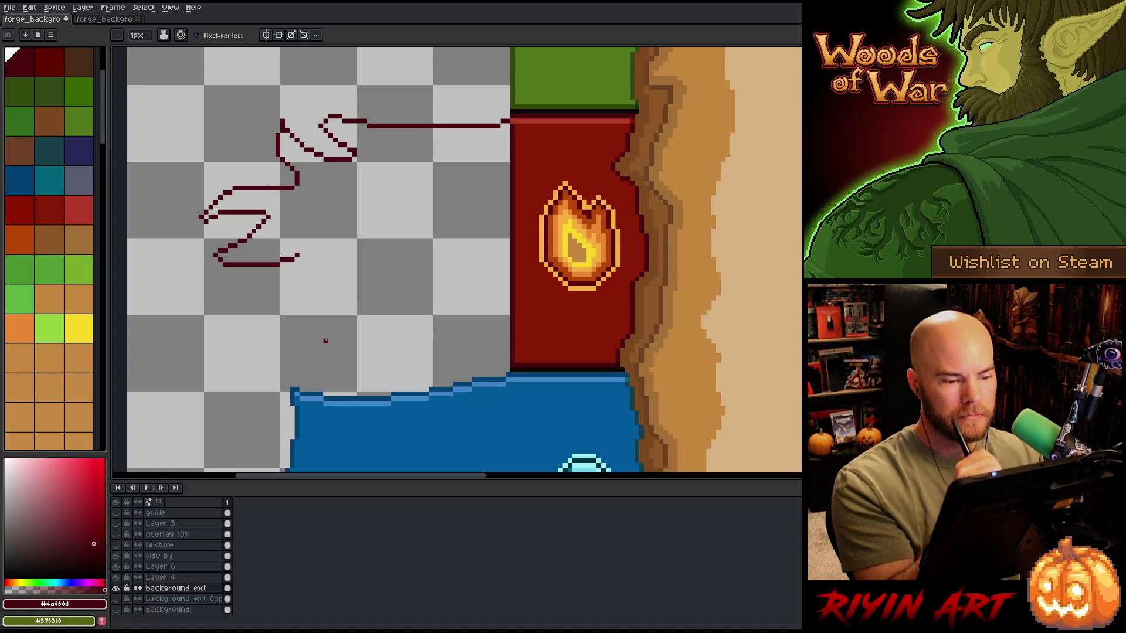
Step: Sample the flame's yellow, lighten it, and fill the flame's inner core pale yellow
key("i")
left_click(589, 249)
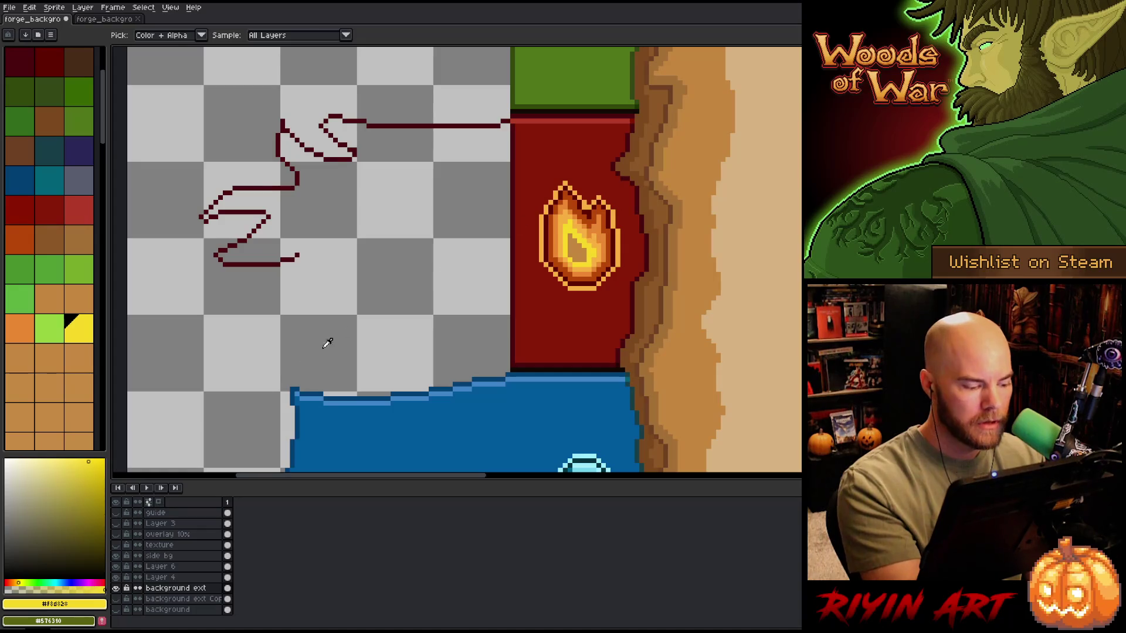
key("b")
left_click_drag(61, 472, 55, 464)
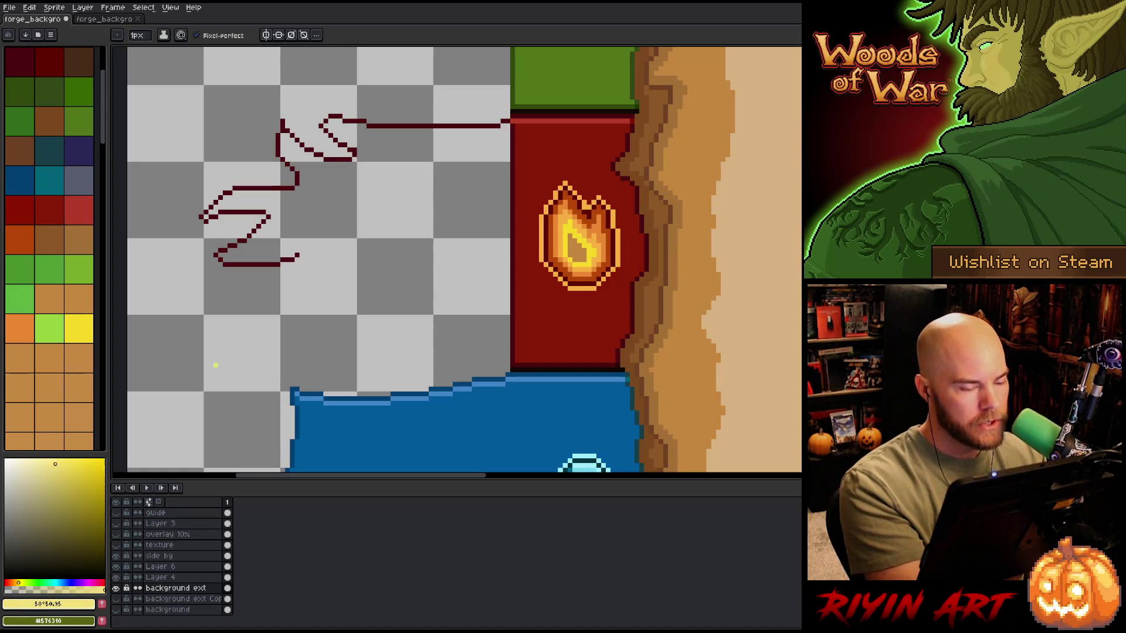
key("g")
left_click(577, 250)
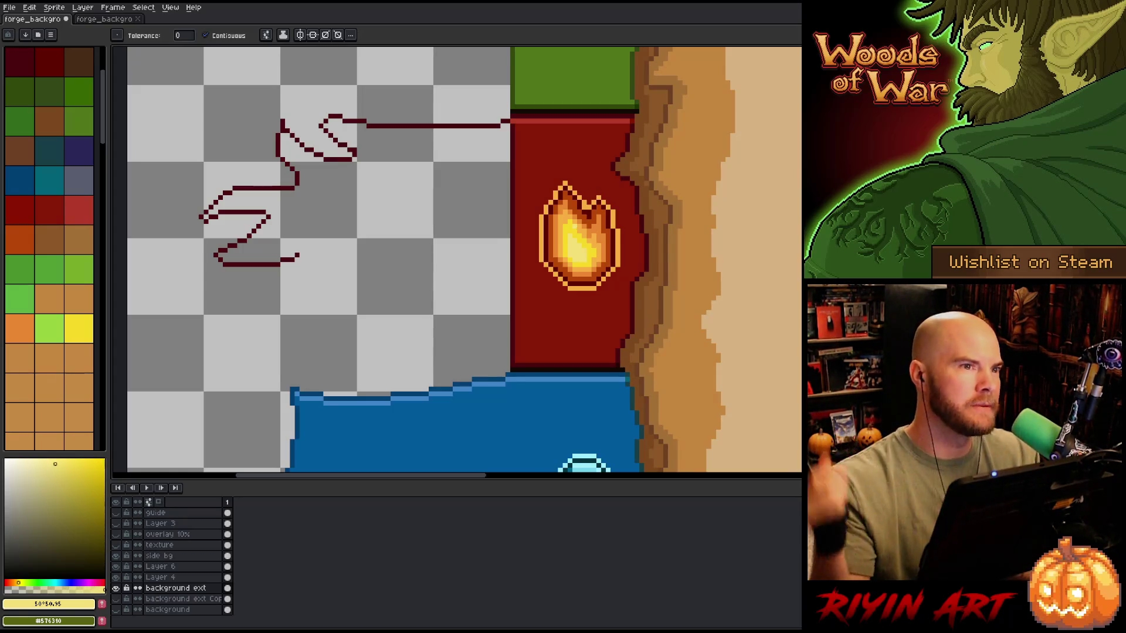
Step: Continue the dark red outline down from the bottom squiggle
key("b")
left_click(268, 262, "alt")
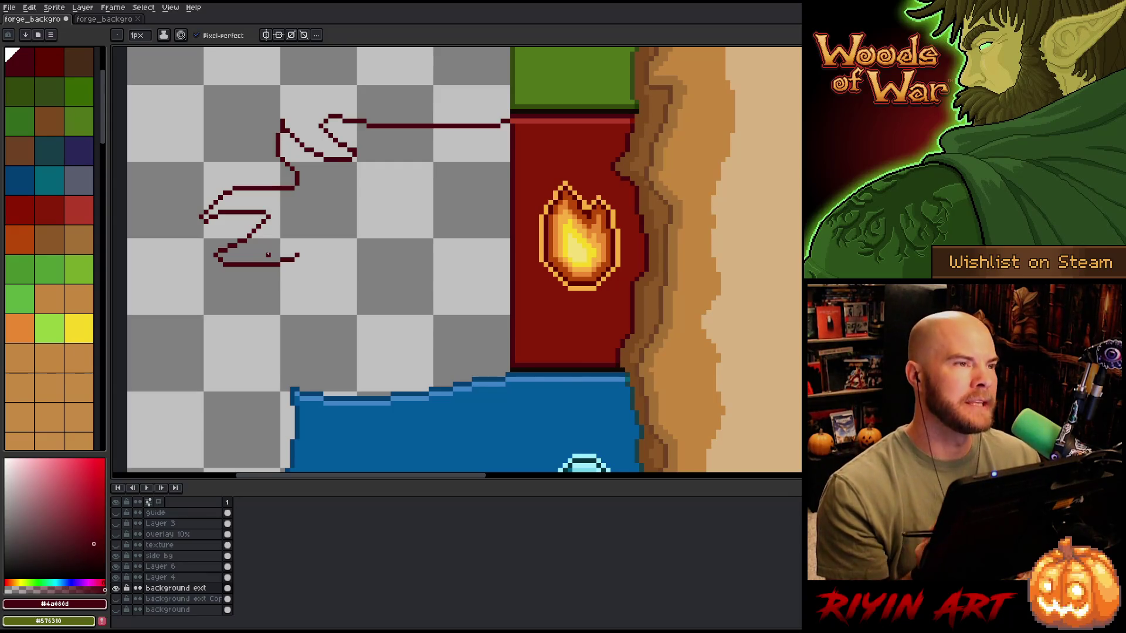
mouse_move(262, 267)
left_mouse_down()
mouse_move(278, 296)
mouse_move(233, 294)
mouse_move(256, 319)
mouse_move(275, 311)
mouse_move(252, 350)
mouse_move(290, 340)
mouse_move(258, 384)
mouse_move(317, 366)
mouse_move(347, 379)
left_mouse_up()
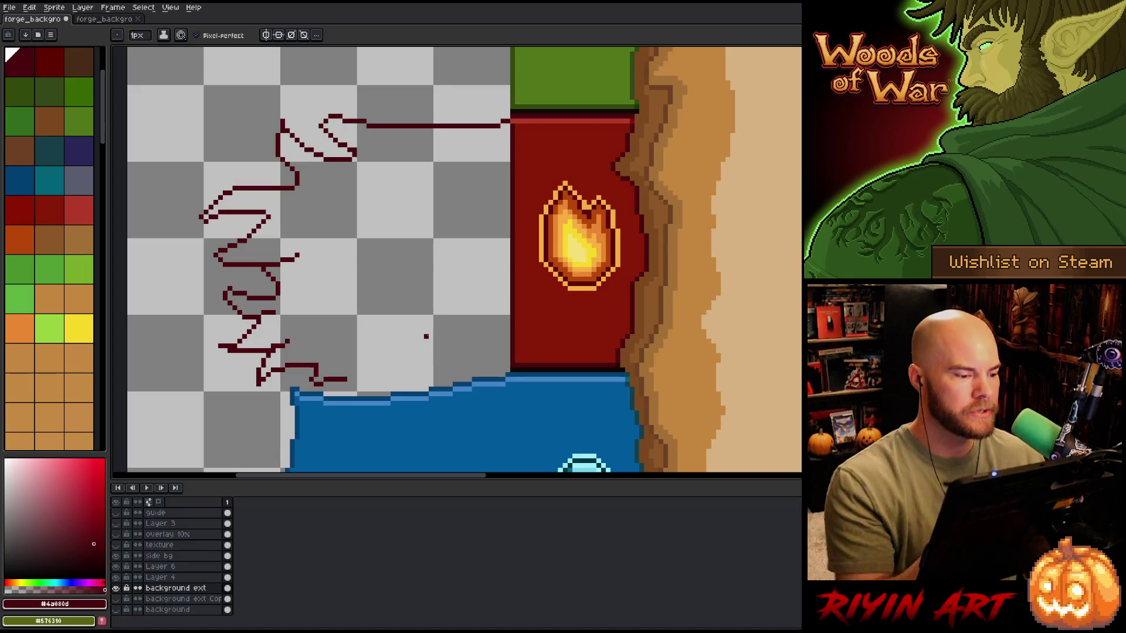
Step: Erase a stray outline segment and try the diagonal edge toward the blue tab, undoing it
key("e")
left_click_drag(219, 346, 229, 346)
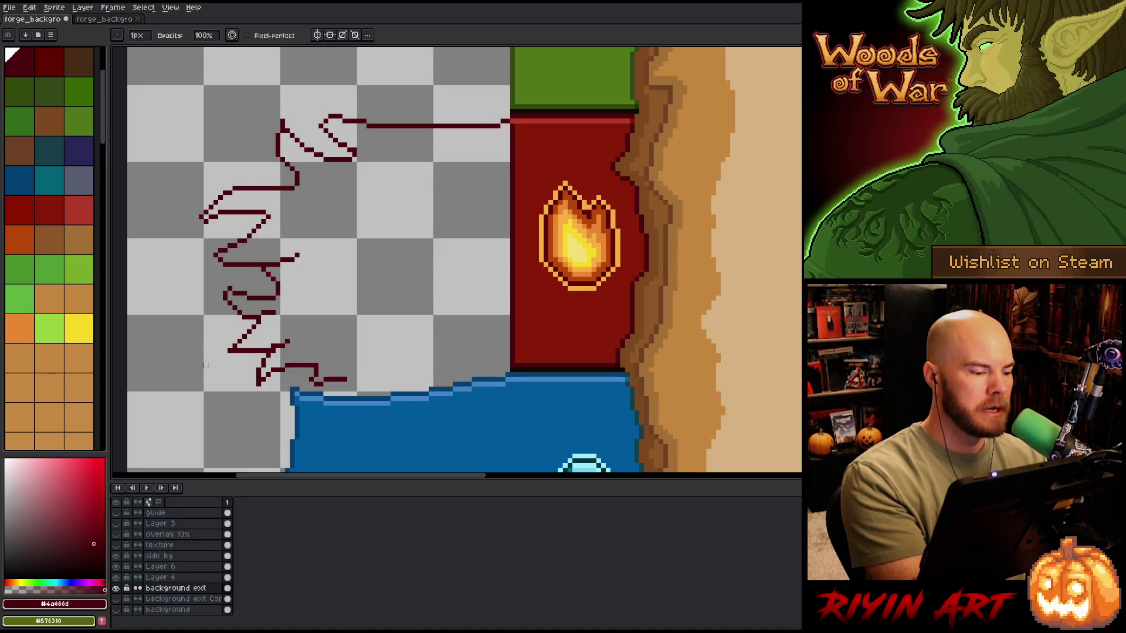
key("b")
mouse_move(347, 383)
left_mouse_down()
mouse_move(336, 395)
mouse_move(475, 358)
left_mouse_up()
key("ctrl+z")
mouse_move(340, 396)
left_mouse_down()
mouse_move(500, 354)
mouse_move(496, 366)
mouse_move(357, 394)
left_mouse_up()
key("ctrl+z")
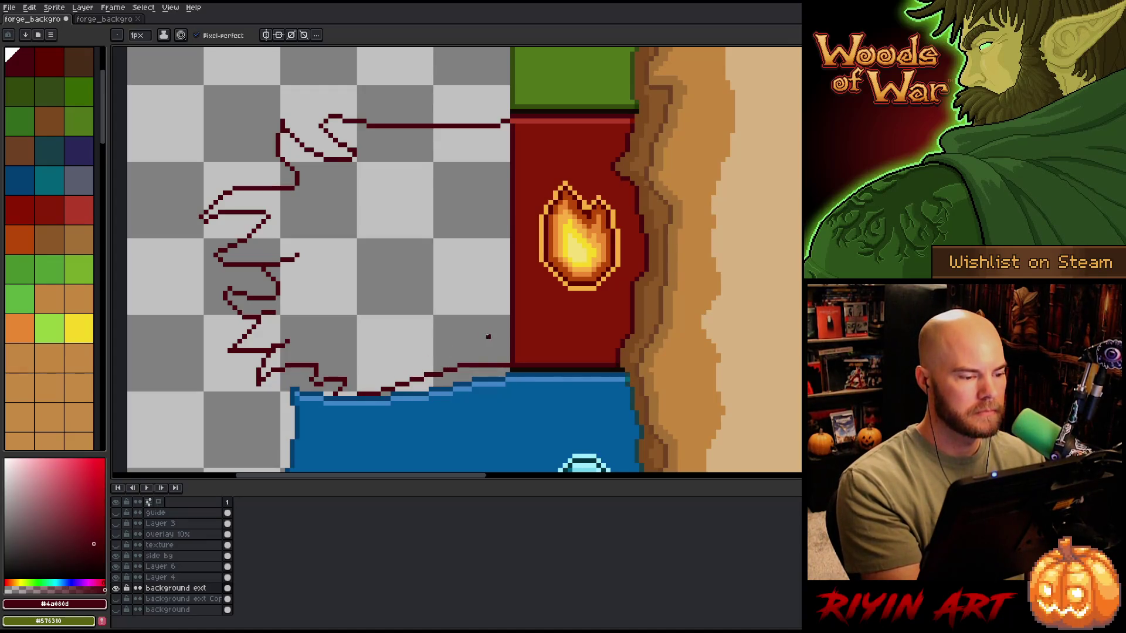
Step: Erase a small outline segment near the upper squiggle
key("e")
left_click_drag(273, 265, 298, 255)
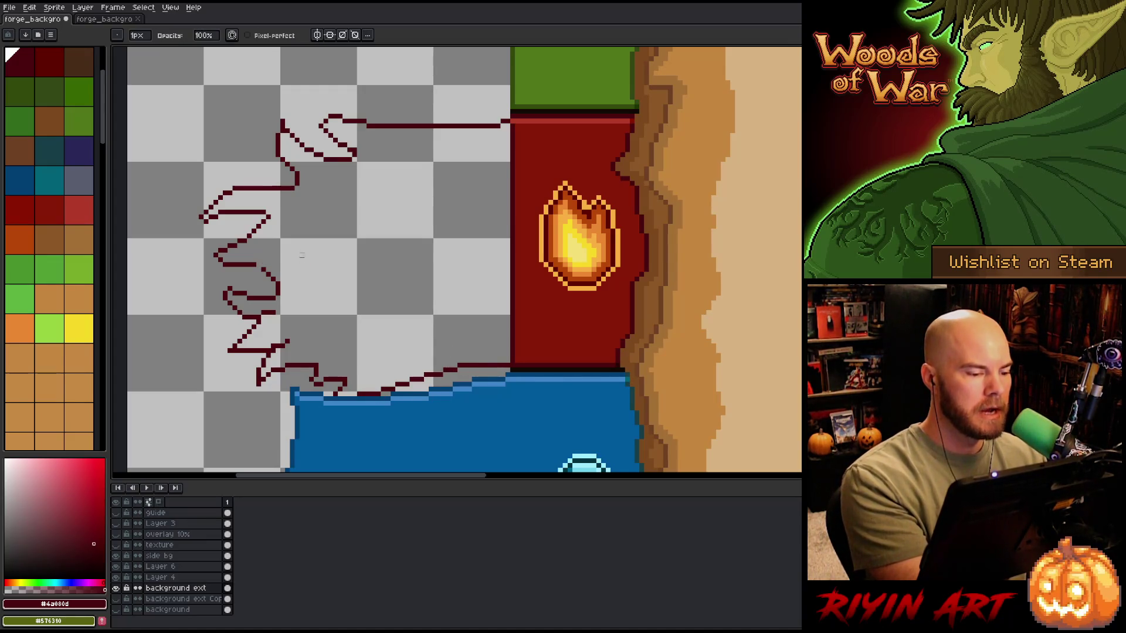
key("b")
key("e")
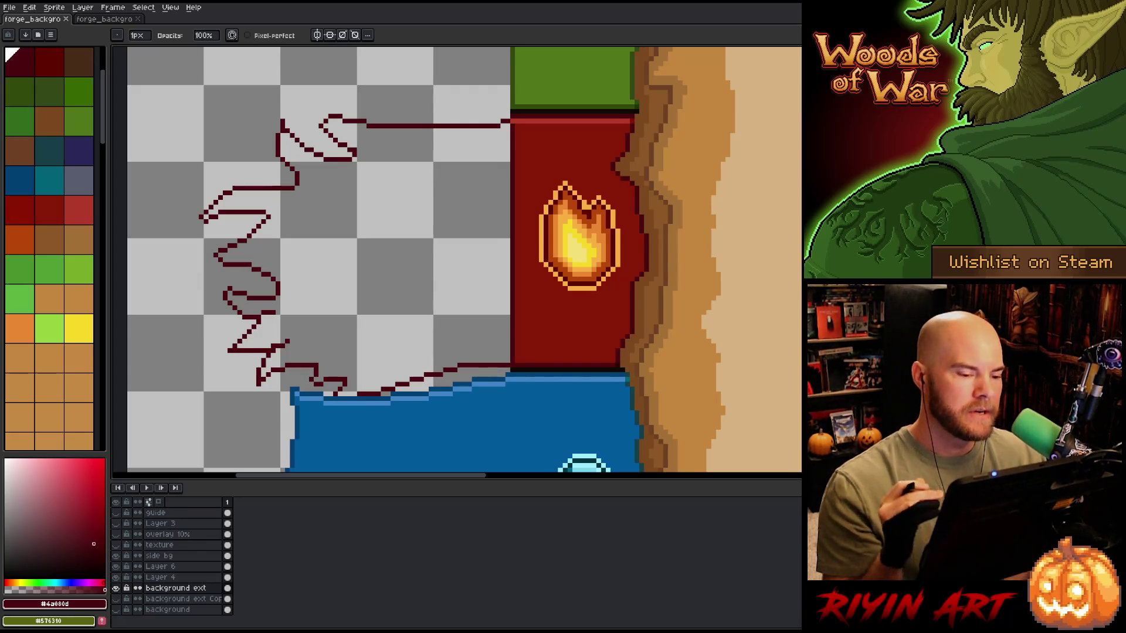
key("e")
left_click_drag(458, 369, 469, 361)
key("b")
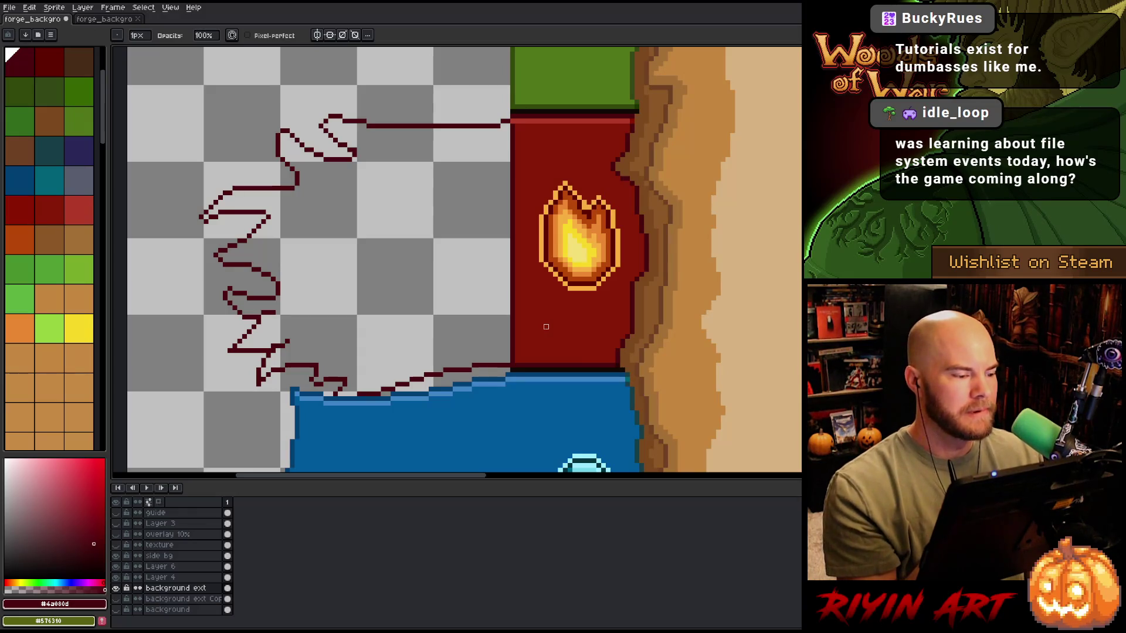
key("e")
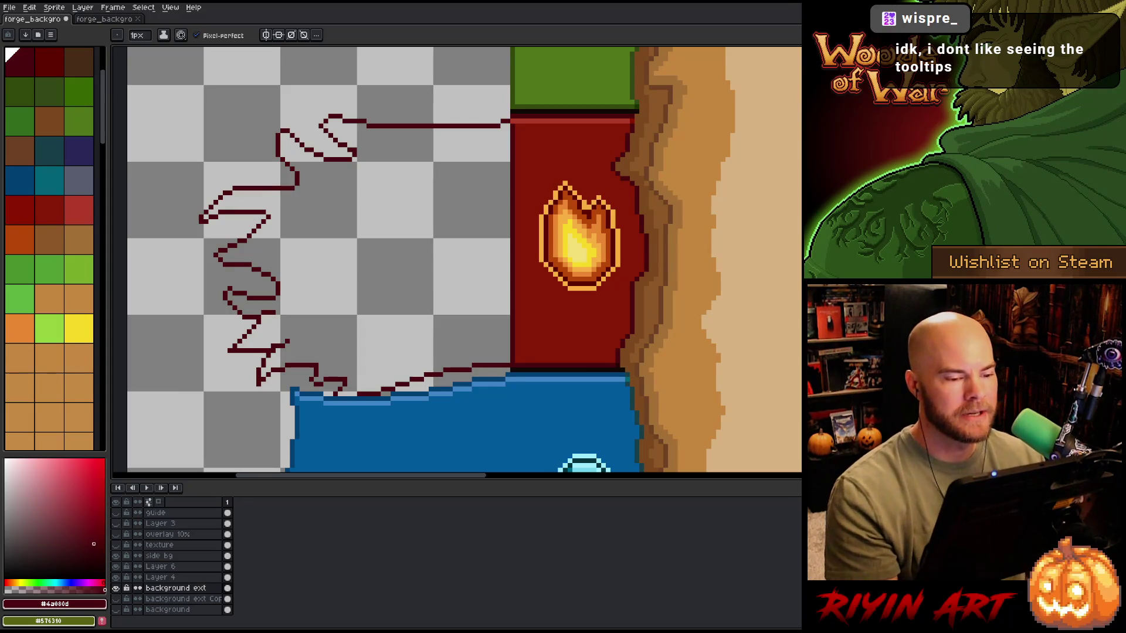
scroll(503, 314, "down", 5)
Step: Zoom out to the whole sprite and bucket-fill the wavy outline with red #881a09
left_click_drag(568, 337, 406, 271)
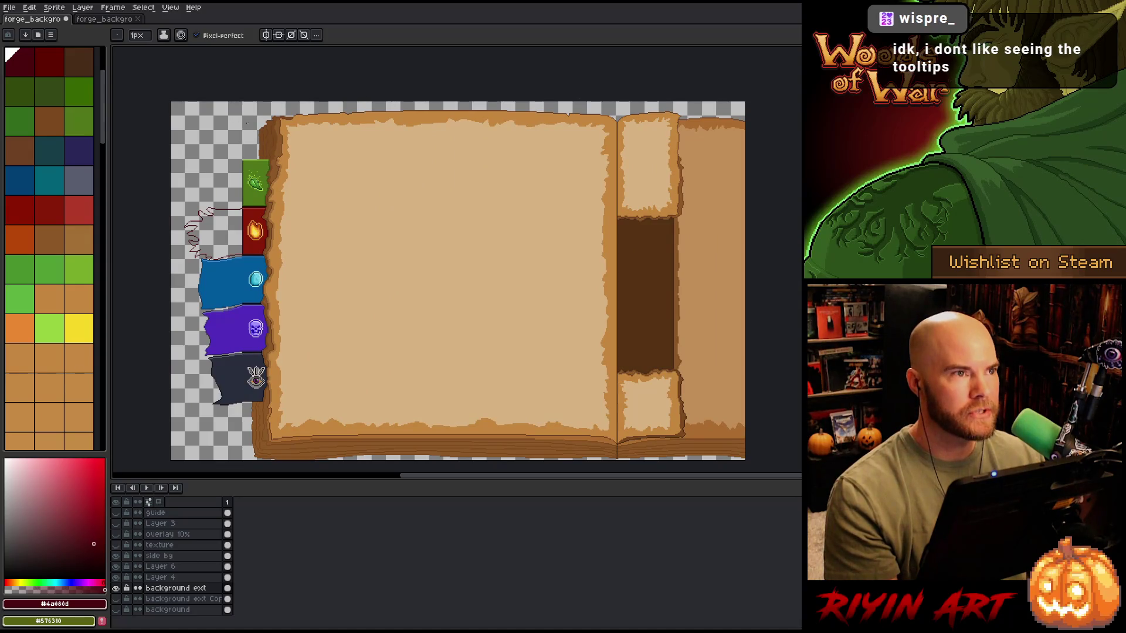
scroll(449, 124, "up", 1)
scroll(449, 125, "down", 1)
left_click_drag(339, 251, 380, 227)
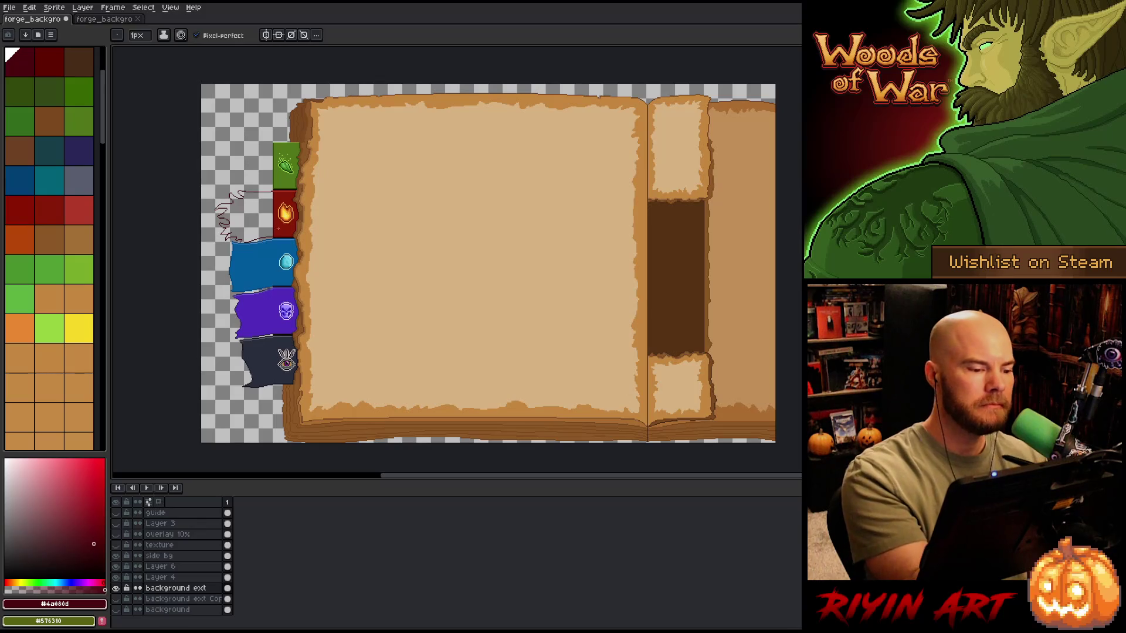
left_click(49, 209)
key("g")
left_click(260, 219)
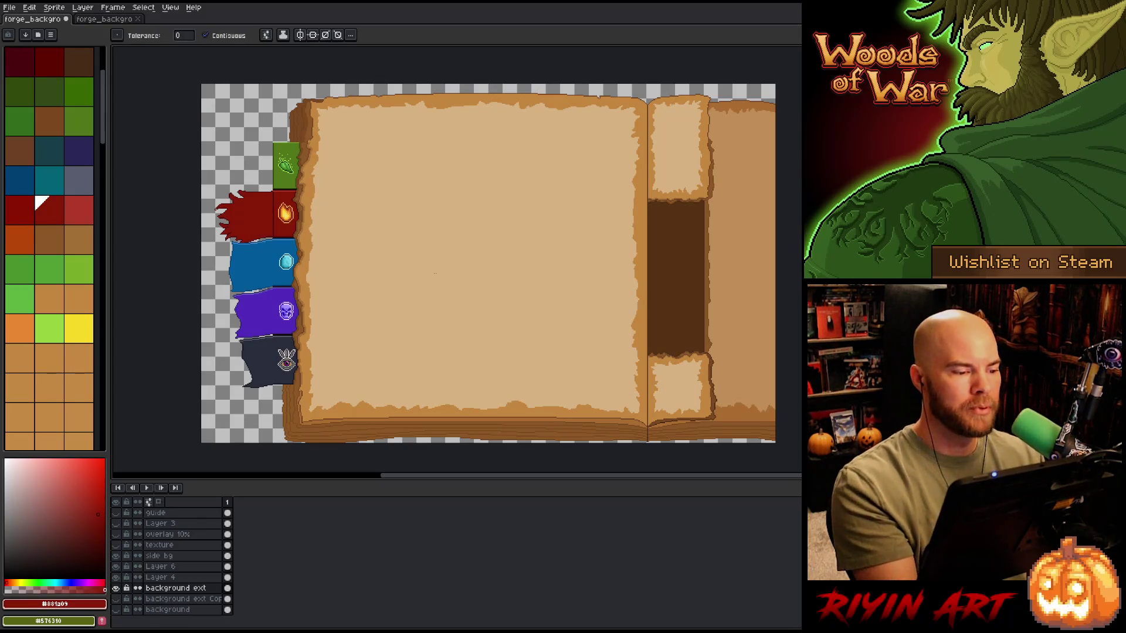
Step: Check the fill up close, add a dark line on the red tab, and view the whole book
scroll(272, 224, "up", 3)
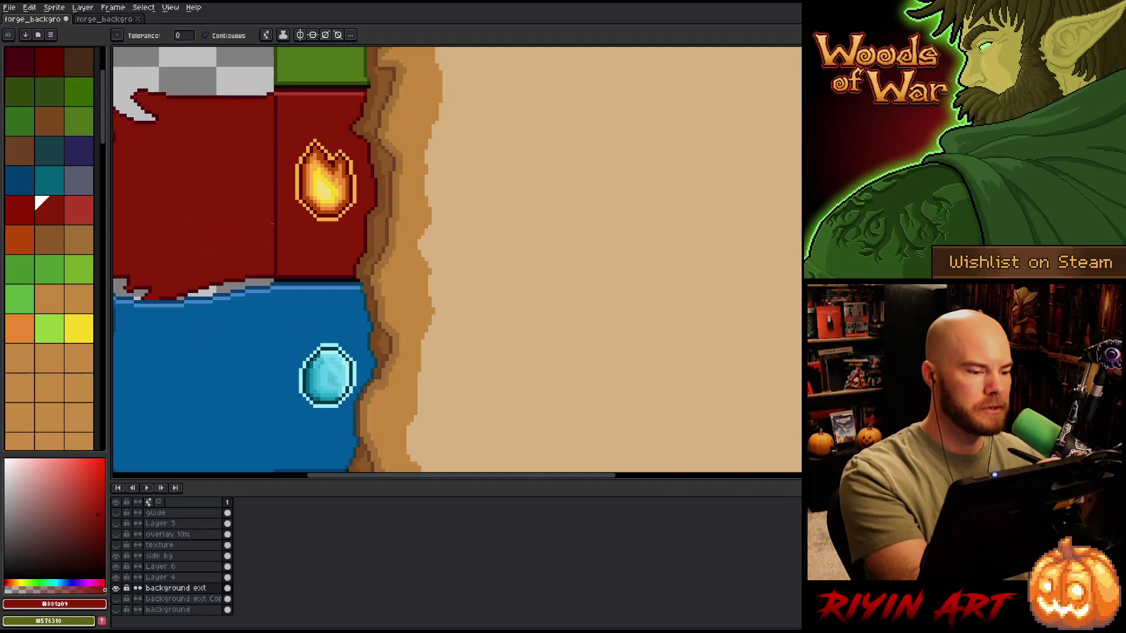
key("b")
left_click(274, 270, "shift")
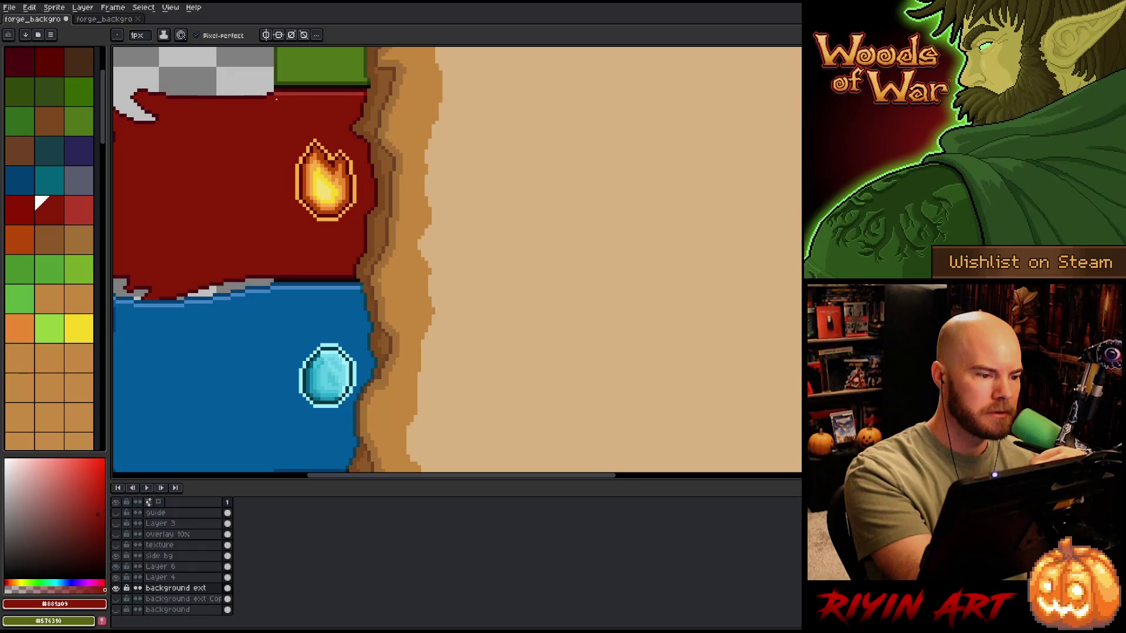
scroll(398, 198, "down", 3)
left_click_drag(527, 273, 435, 254)
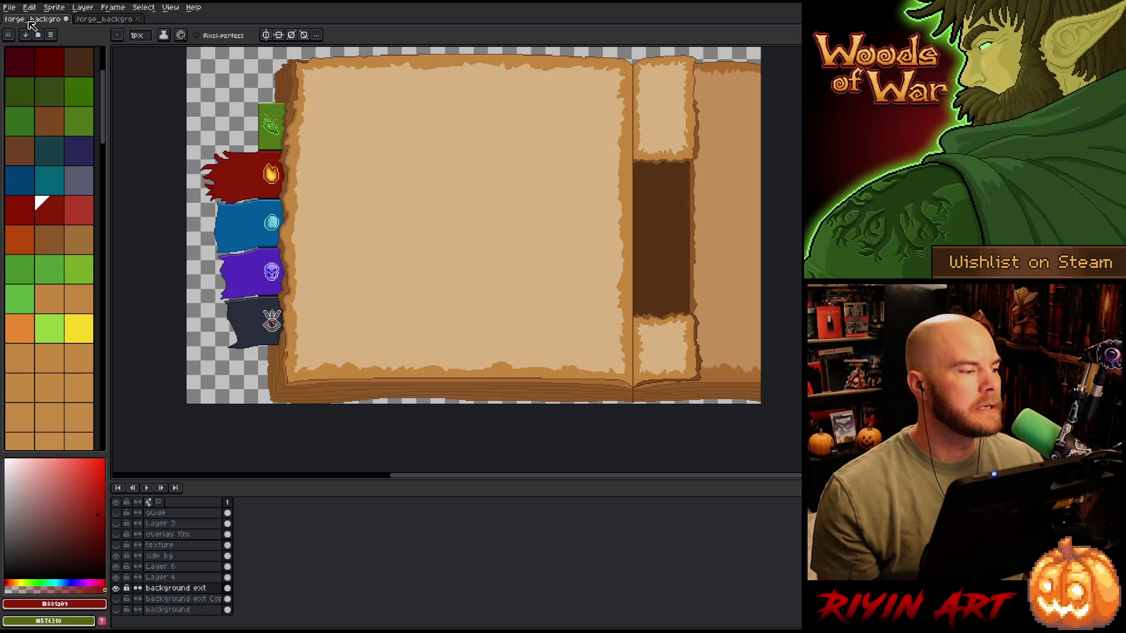
left_click(13, 9)
Step: Save the sprite and switch to the VS Code window with the Tree project
left_click(19, 53)
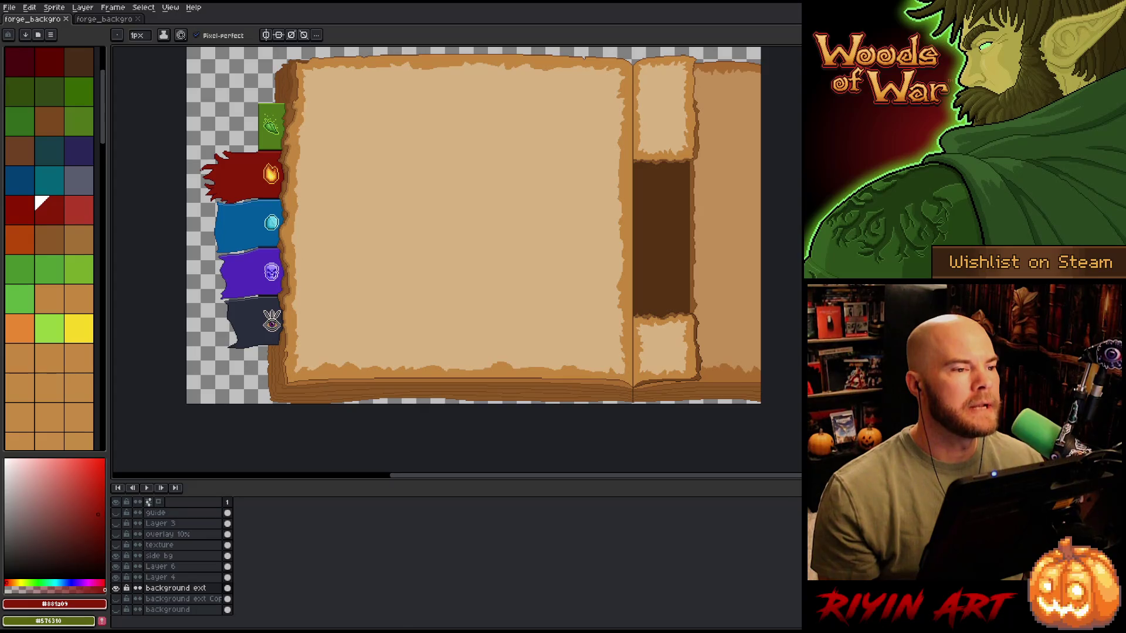
key("alt+Tab")
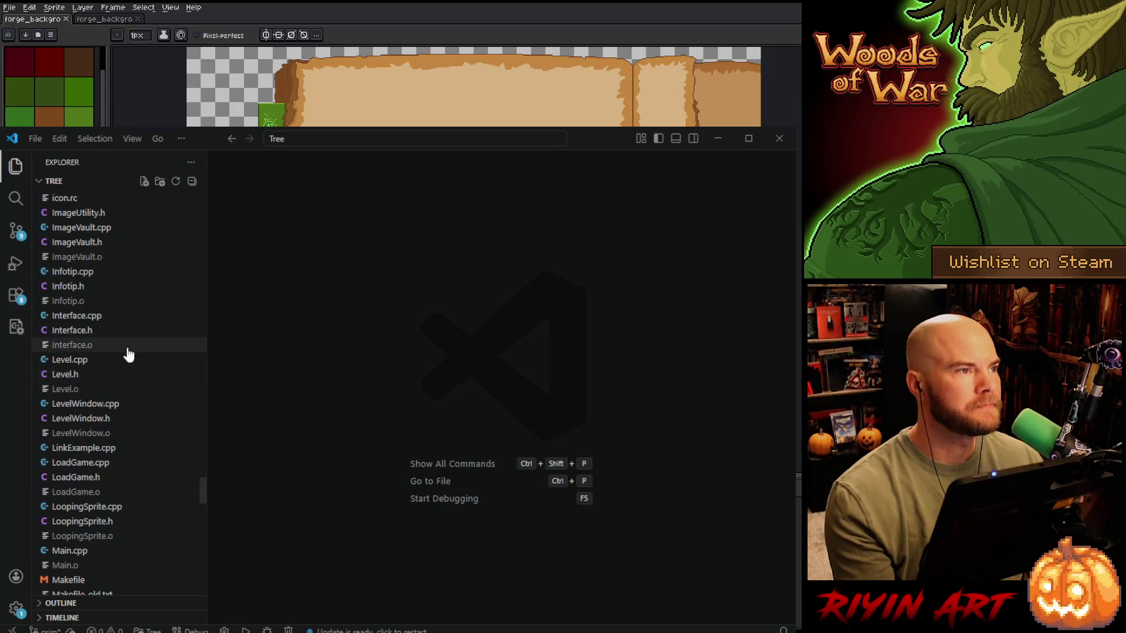
Step: Open the terminal and run 'del *.o' to delete the object files
left_click(36, 140)
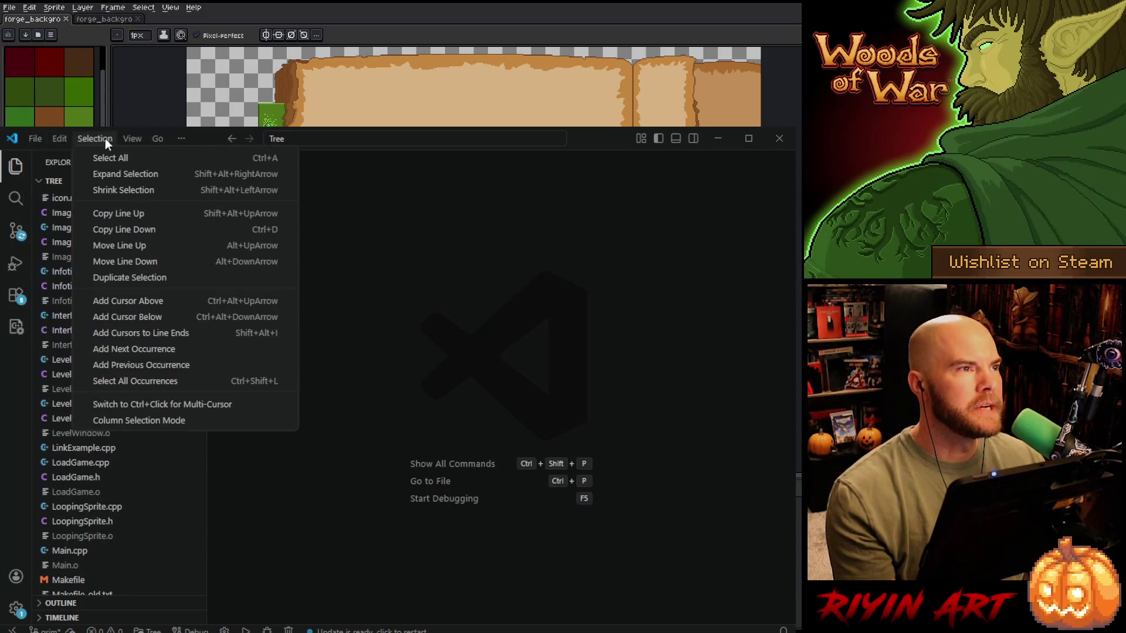
mouse_move(126, 140)
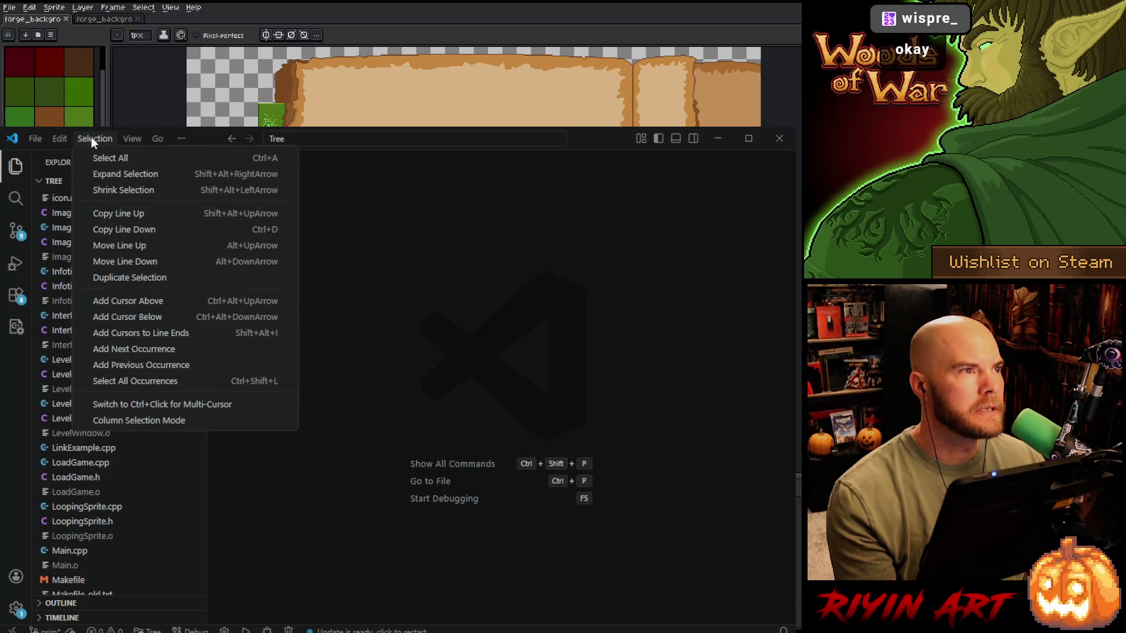
left_click(185, 382)
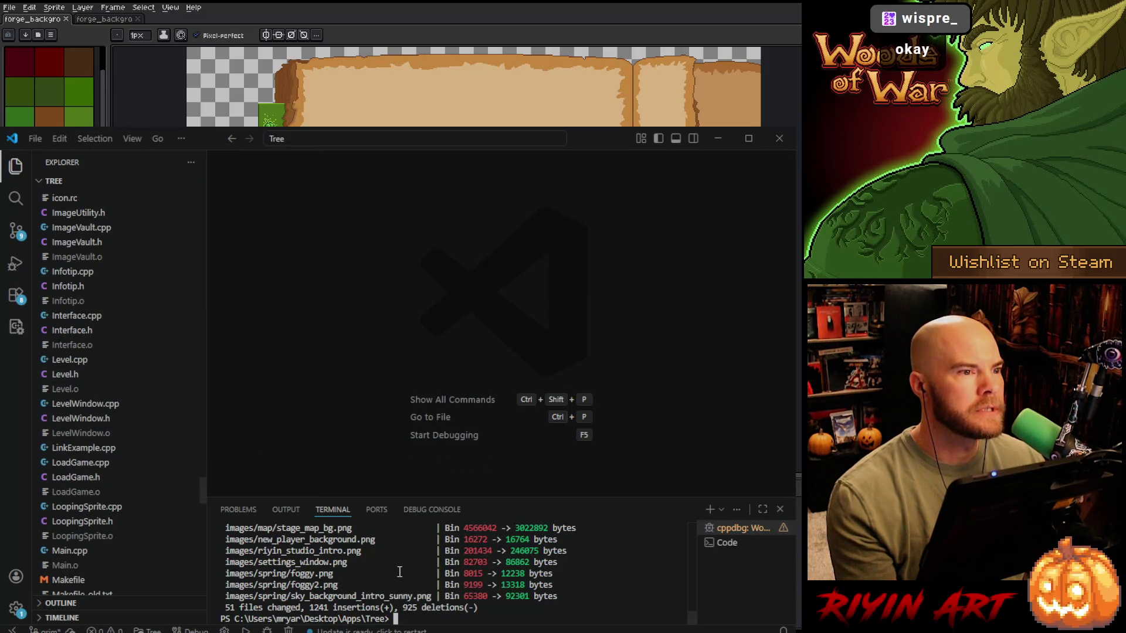
type("de")
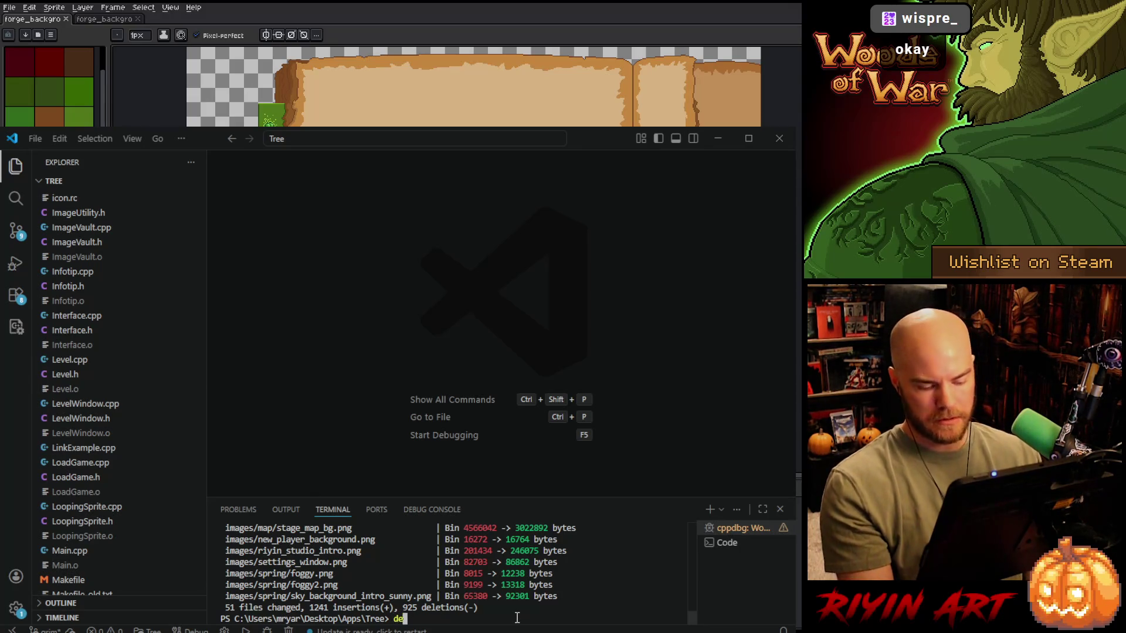
type("l *.o")
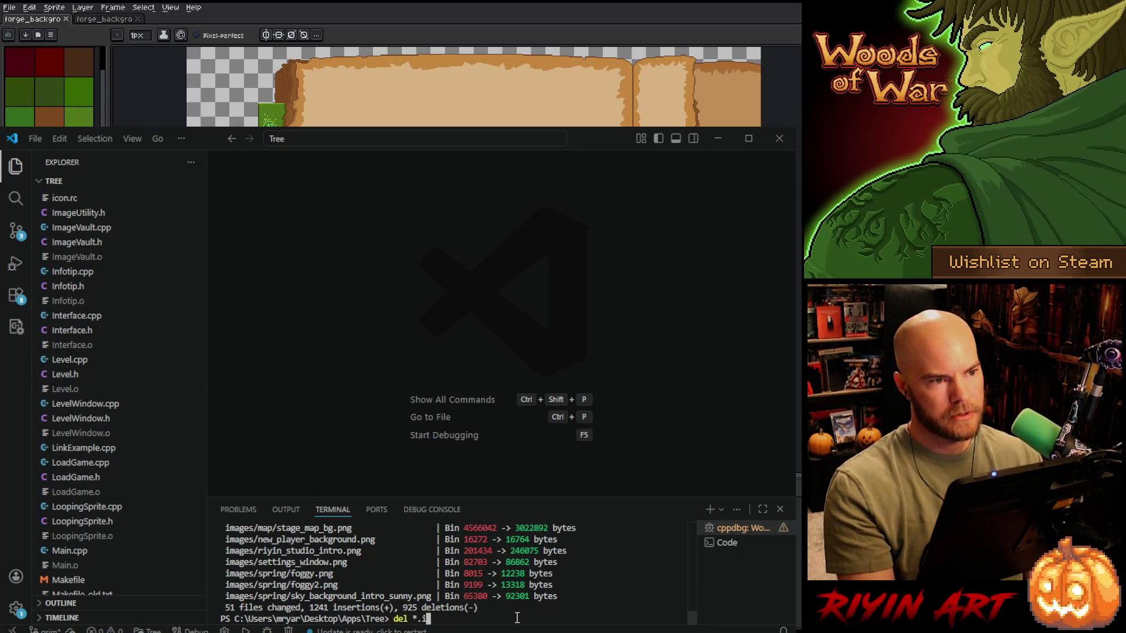
key("Return")
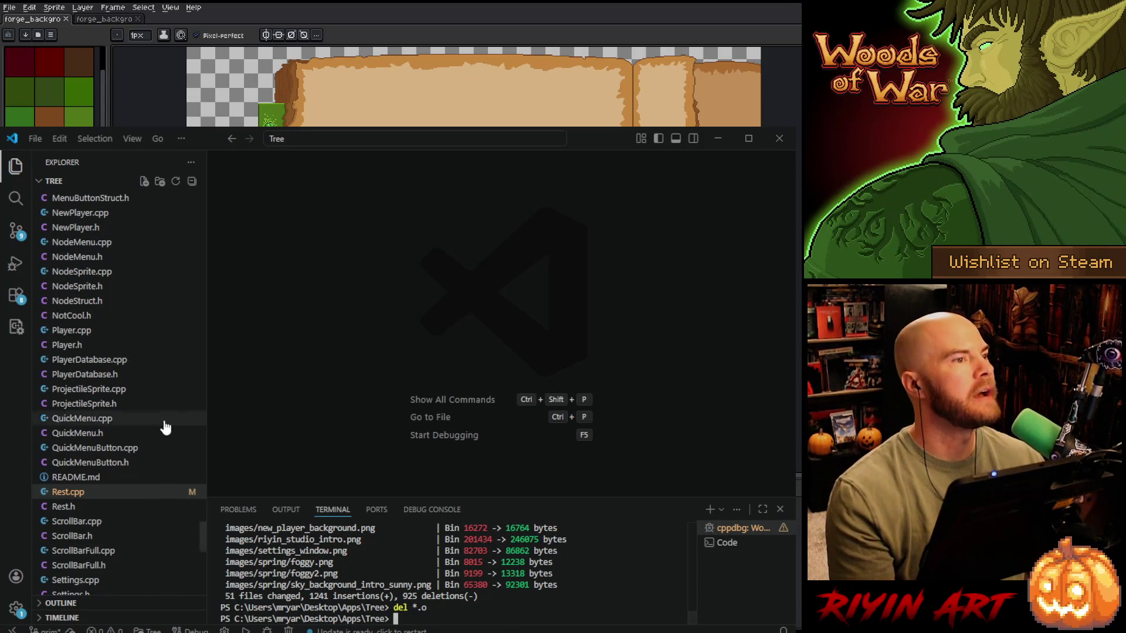
Step: Delete easing.o, Particle.o, ParticleSystem.o and RSEasing.o from the libs folder
scroll(165, 427, "up", 15)
scroll(166, 427, "up", 15)
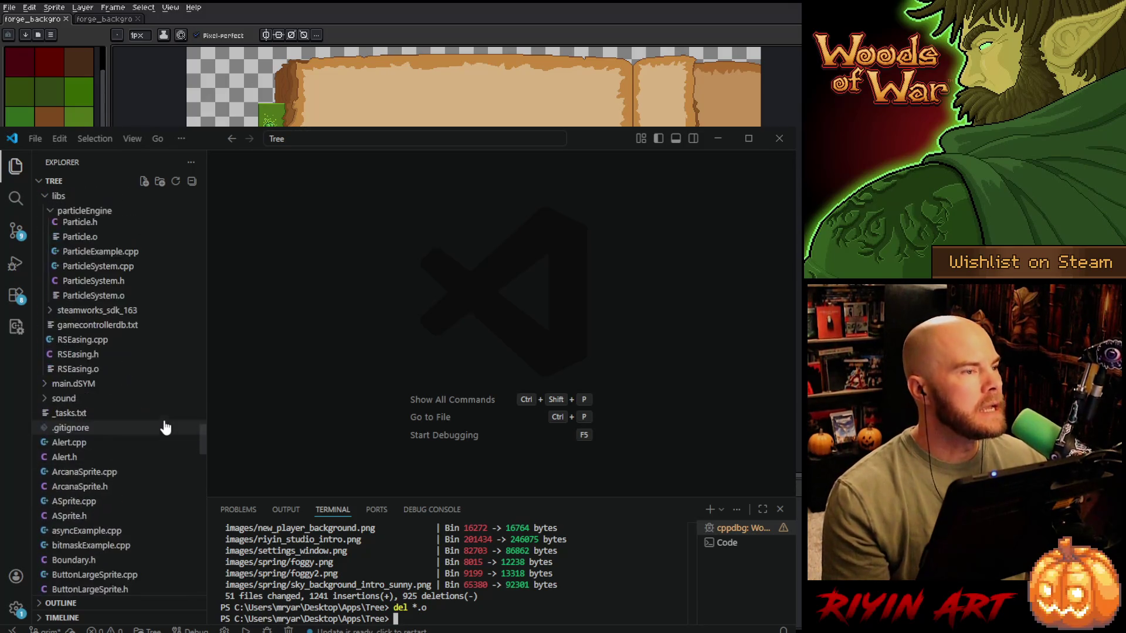
left_click(113, 446)
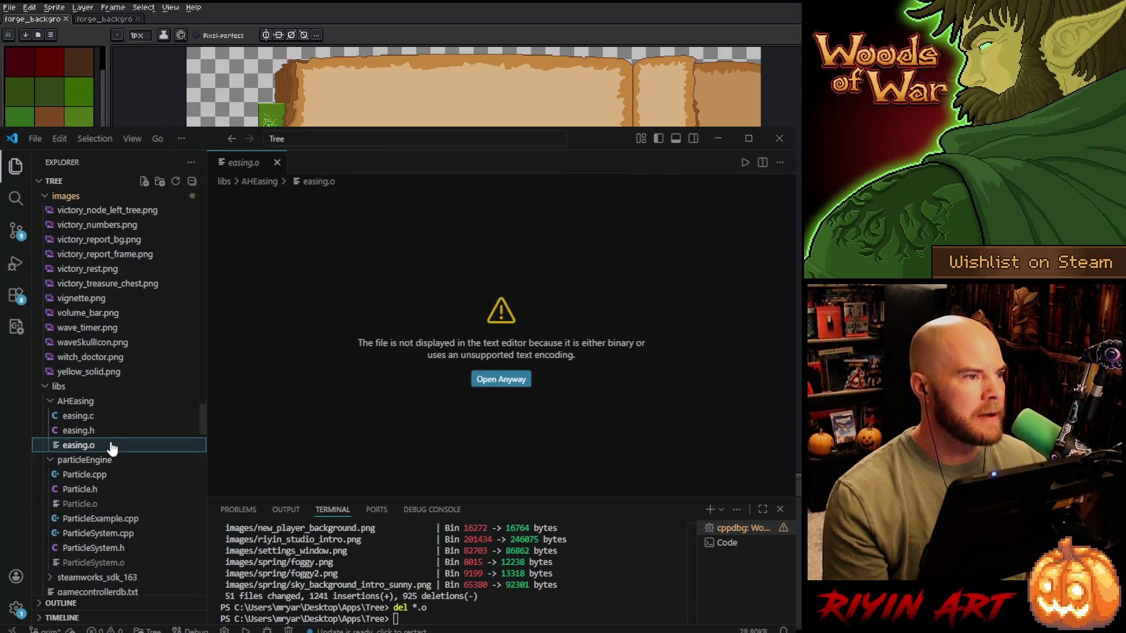
scroll(117, 434, "down", 3)
left_click(118, 408)
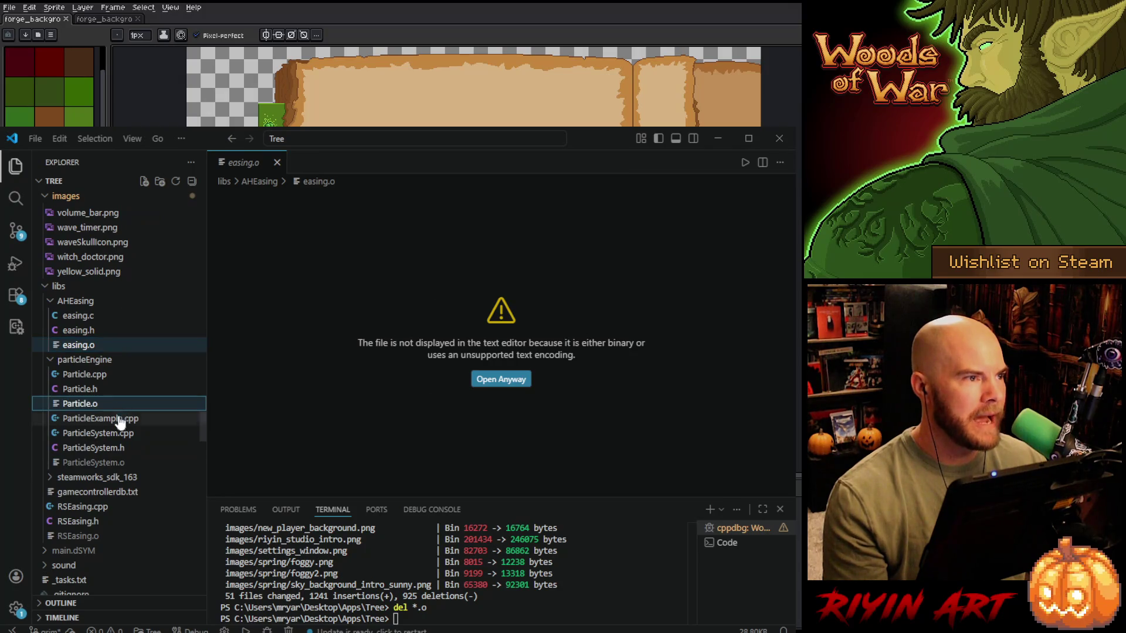
left_click(123, 464, "ctrl")
left_click(130, 539, "ctrl")
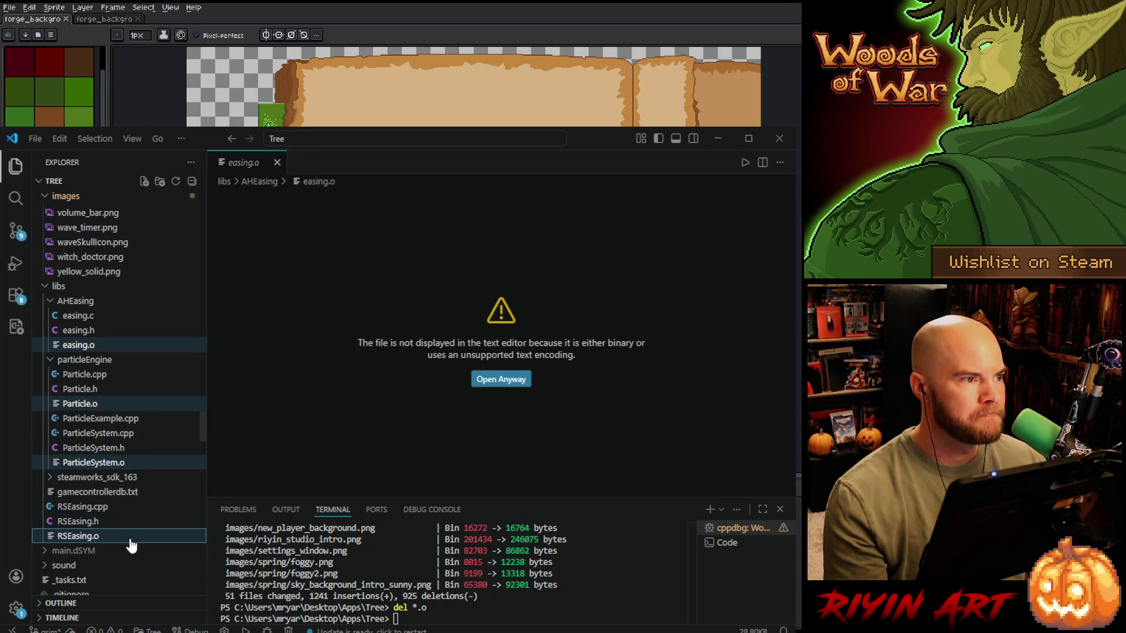
right_click(129, 537)
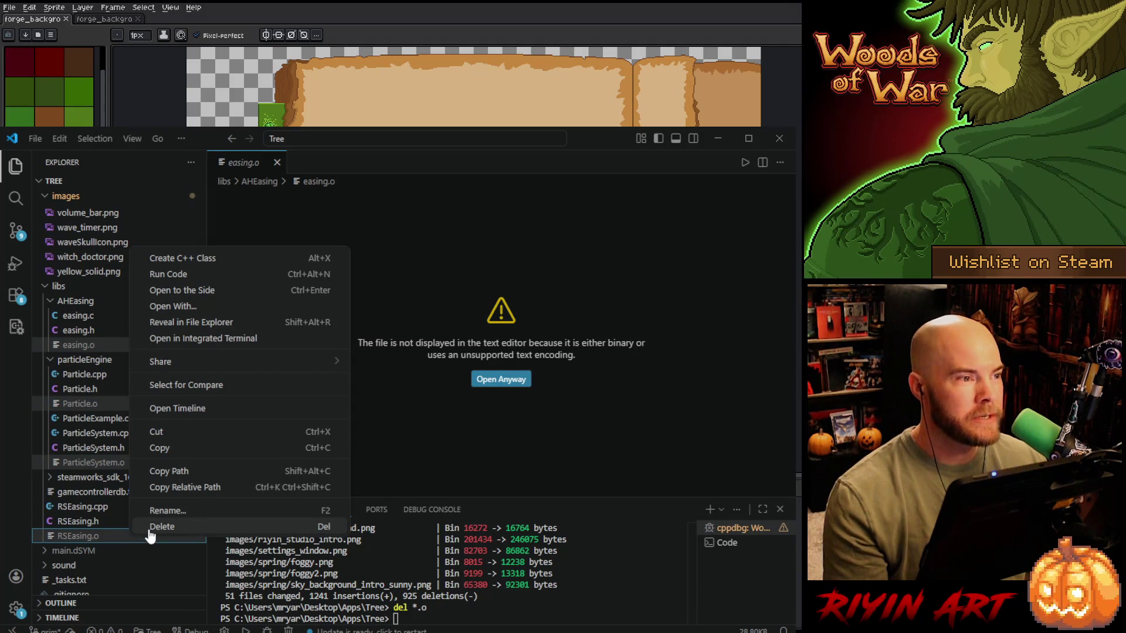
left_click(151, 528)
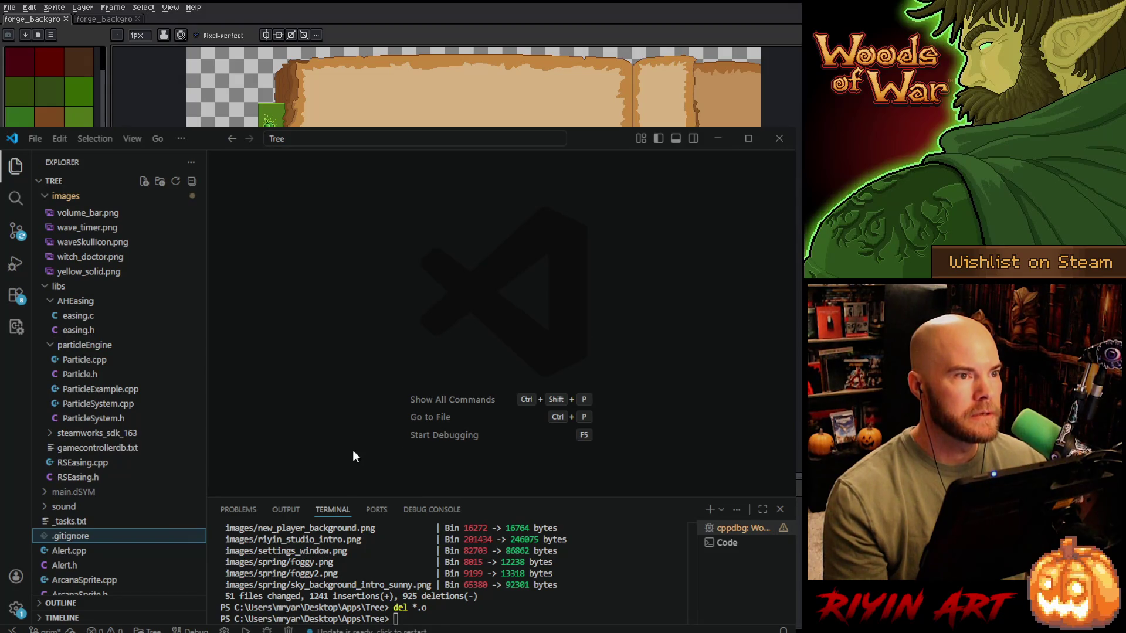
Step: Start the make build task with Ctrl+Shift+B and minimize VS Code
left_click(636, 586)
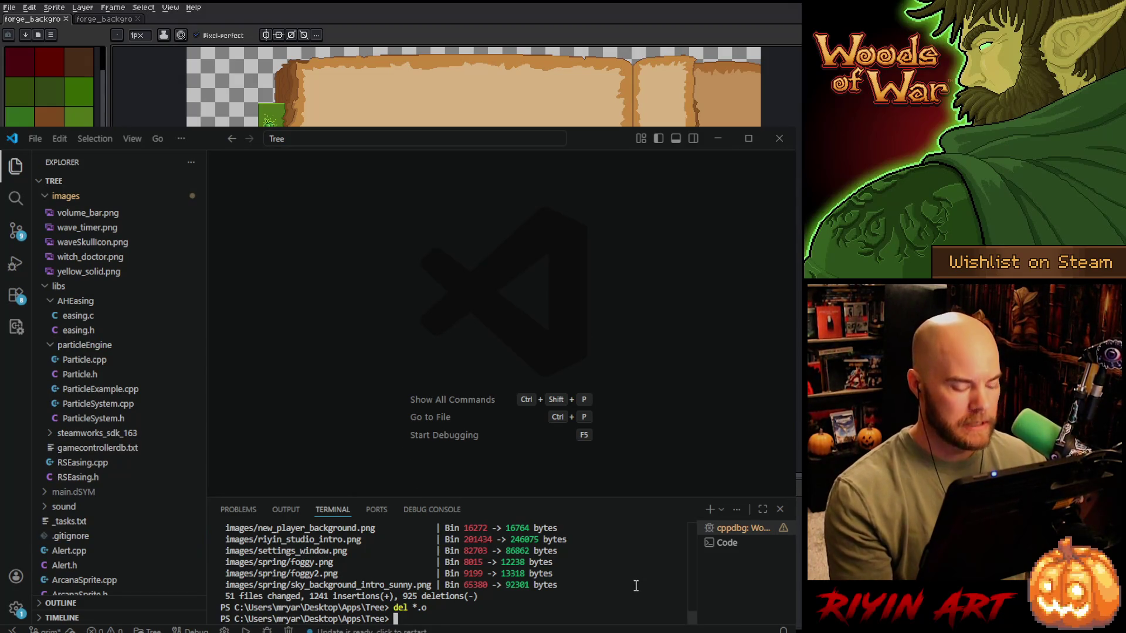
key("ctrl+shift+b")
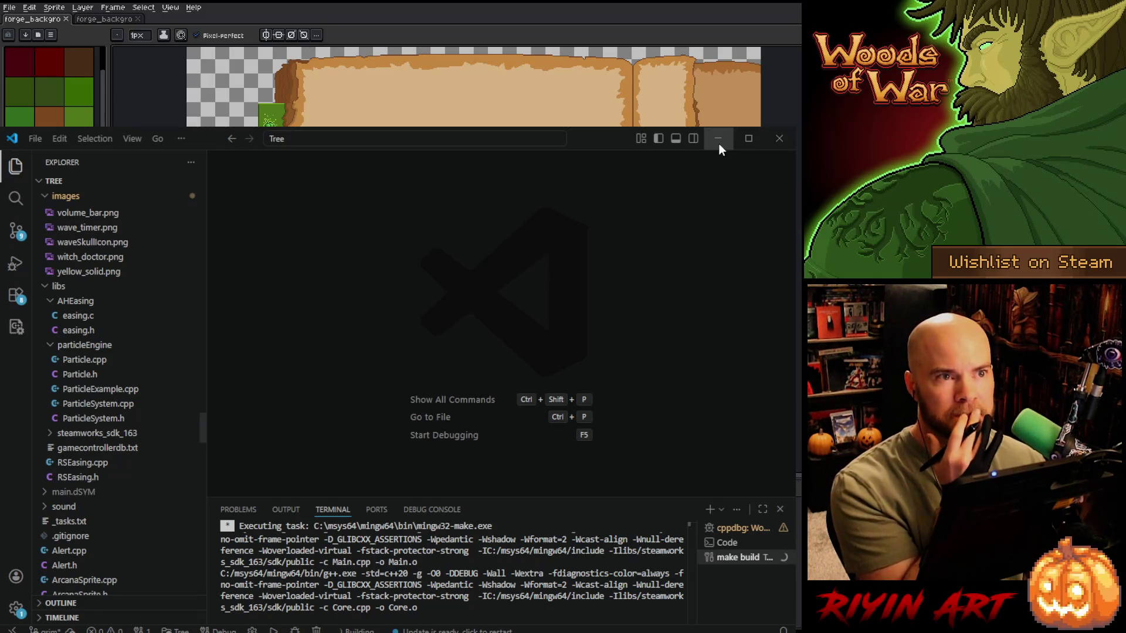
left_click(718, 143)
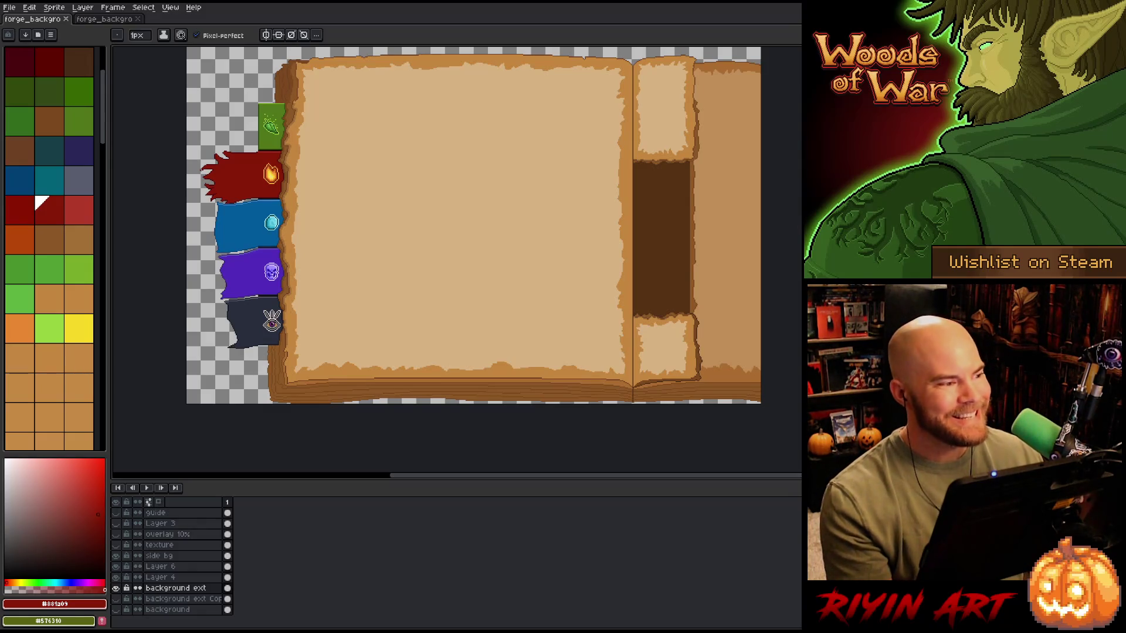
Step: In the parchment background file, paste the book artwork onto a new layer
left_click(106, 19)
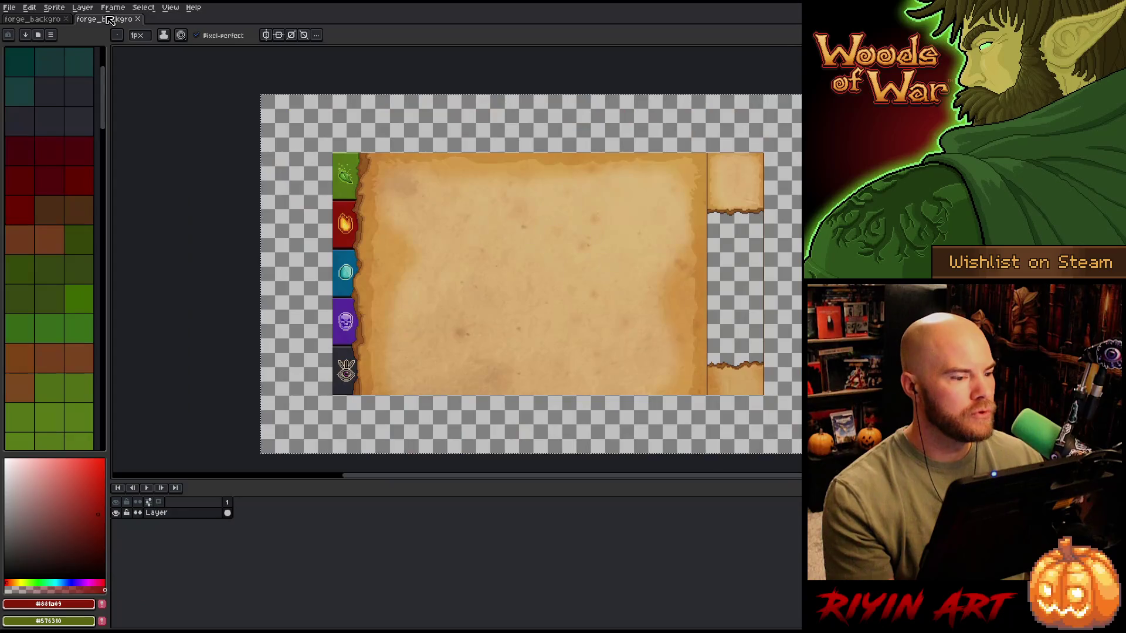
left_click(48, 21)
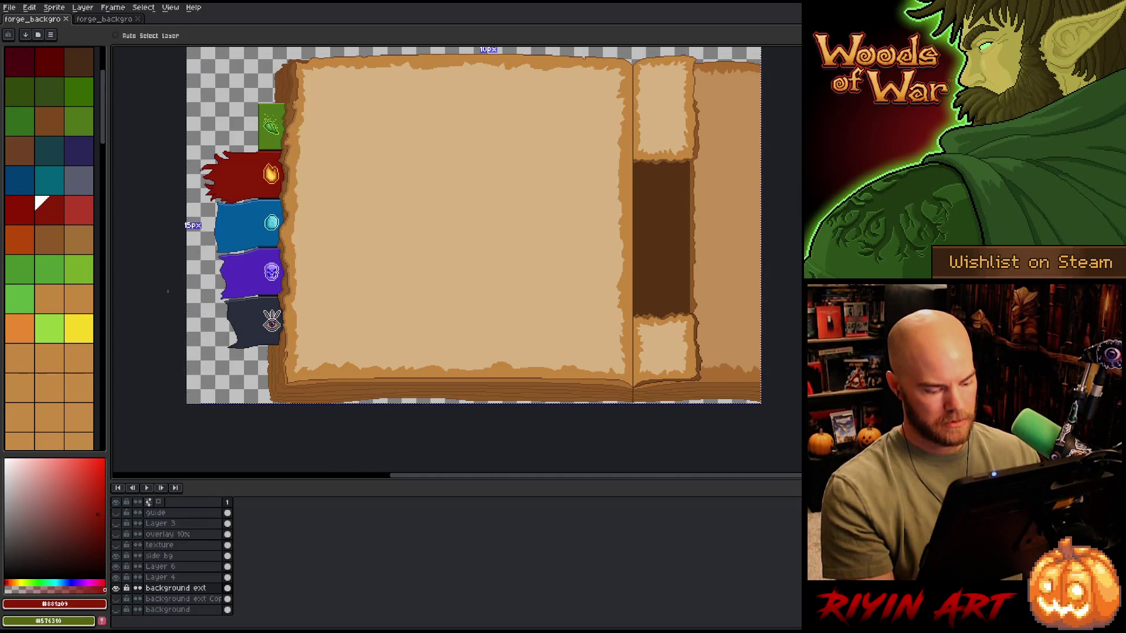
left_click(96, 21)
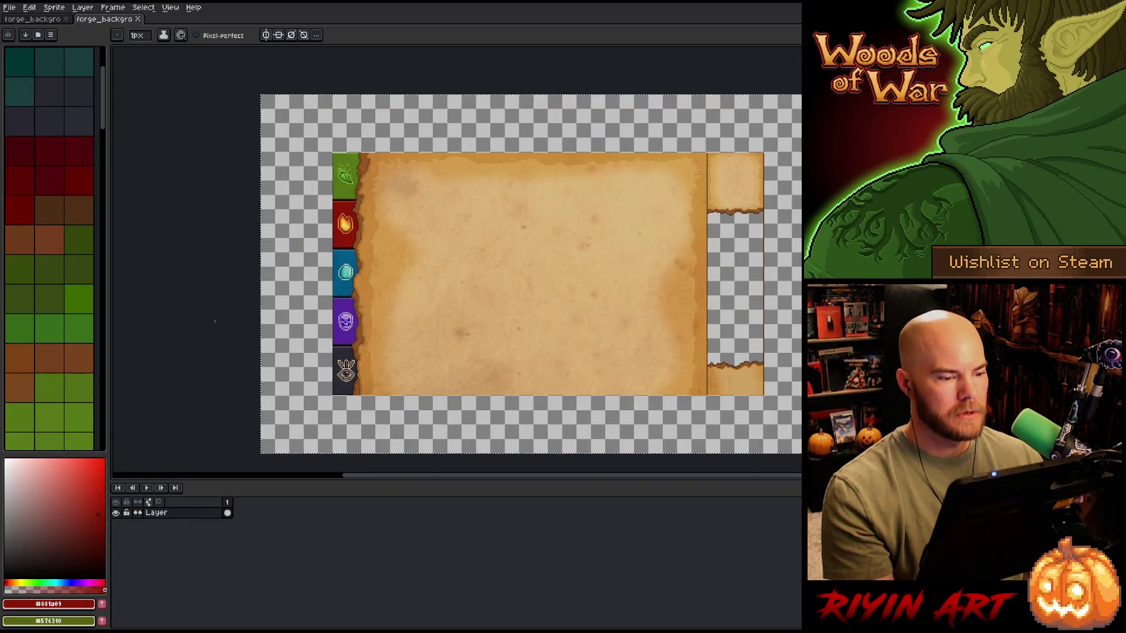
key("shift+n")
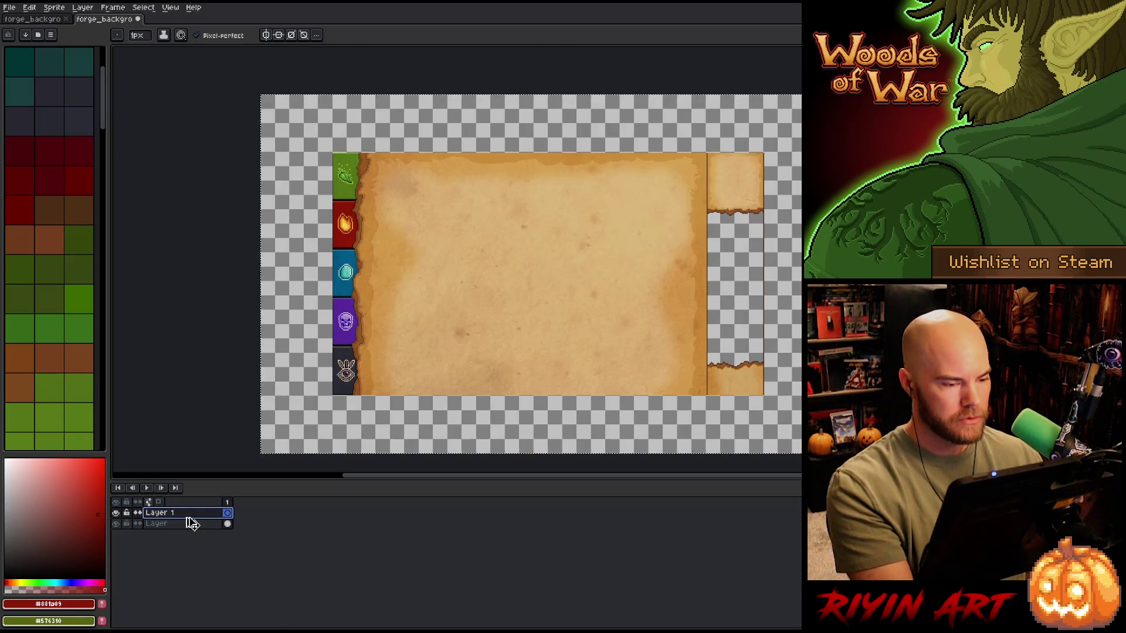
key("ctrl+v")
key("Return")
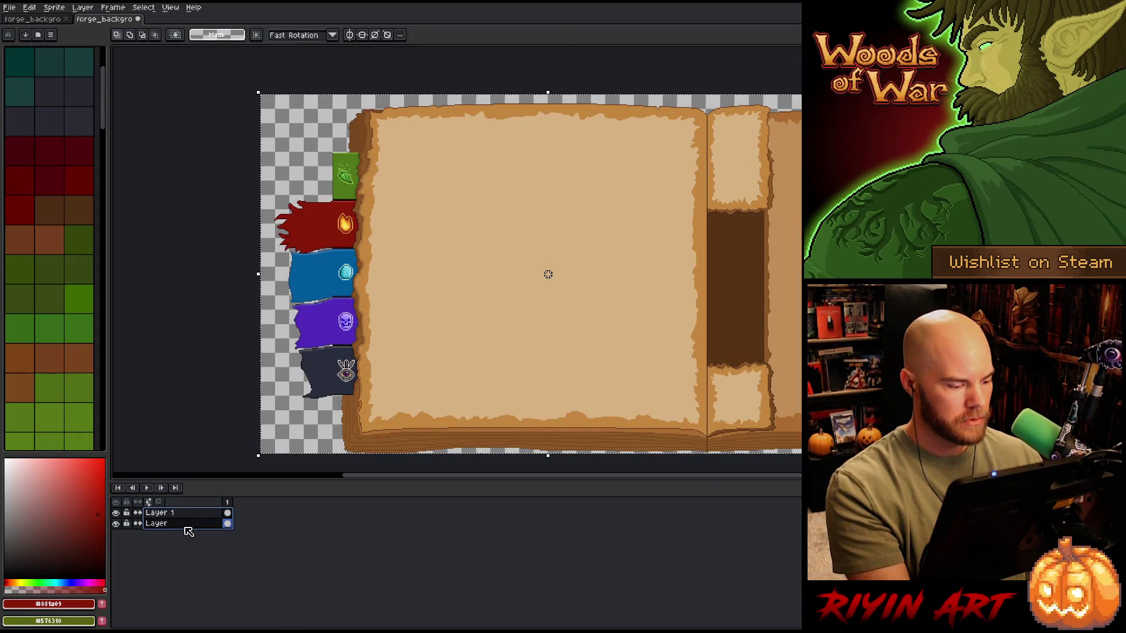
Step: Move the book layer beneath the parchment layer, then return to the book background file
left_click(179, 525)
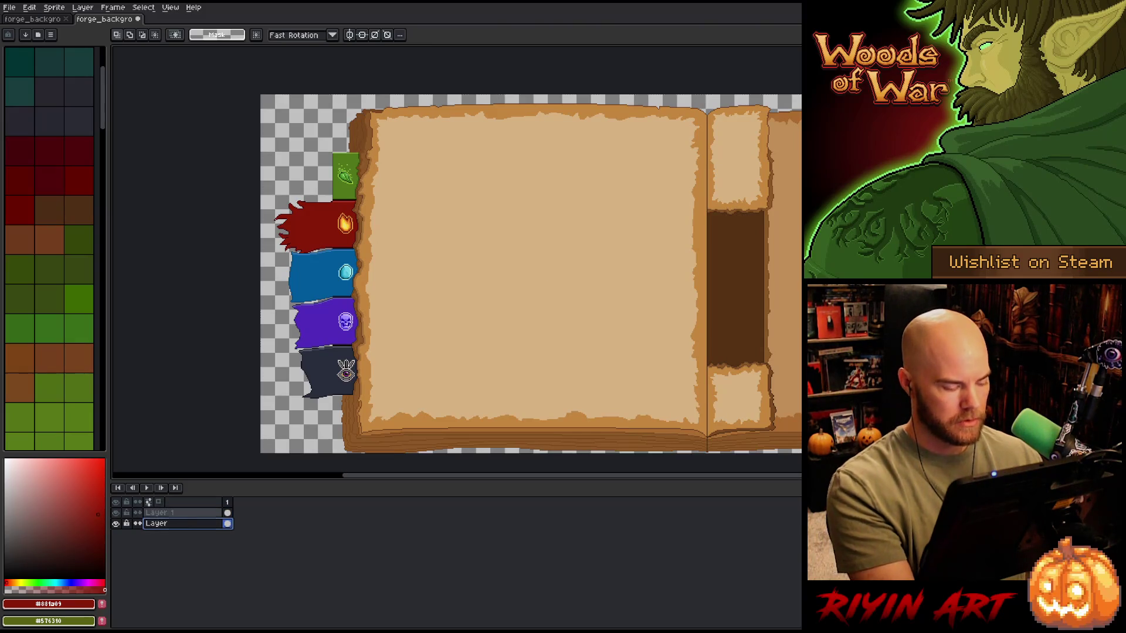
left_click_drag(171, 515, 179, 531)
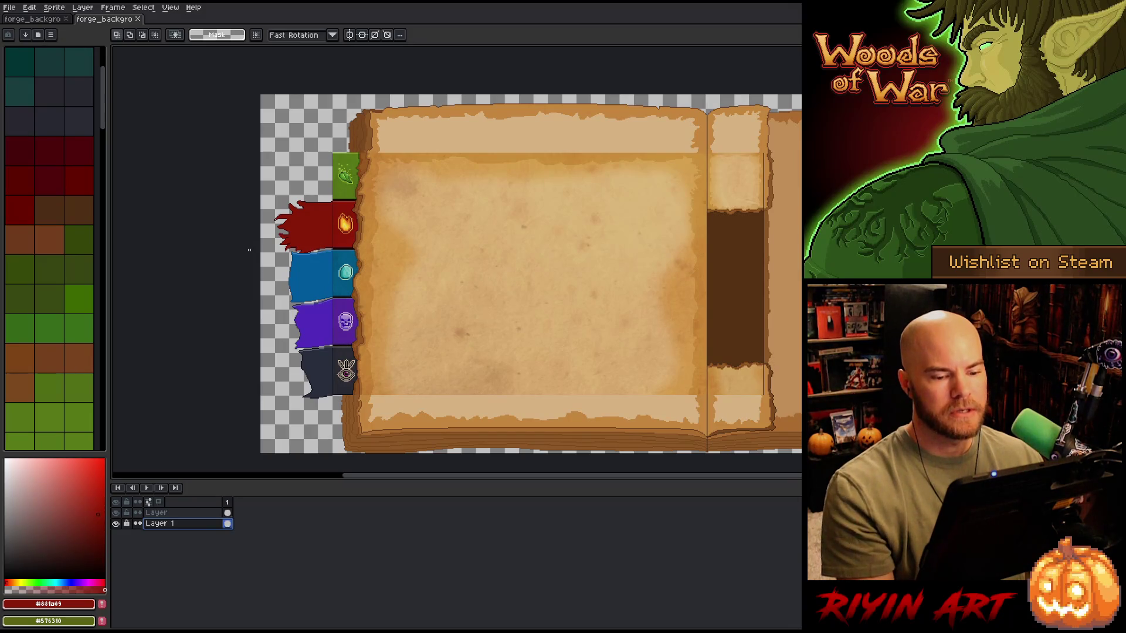
left_click(55, 22)
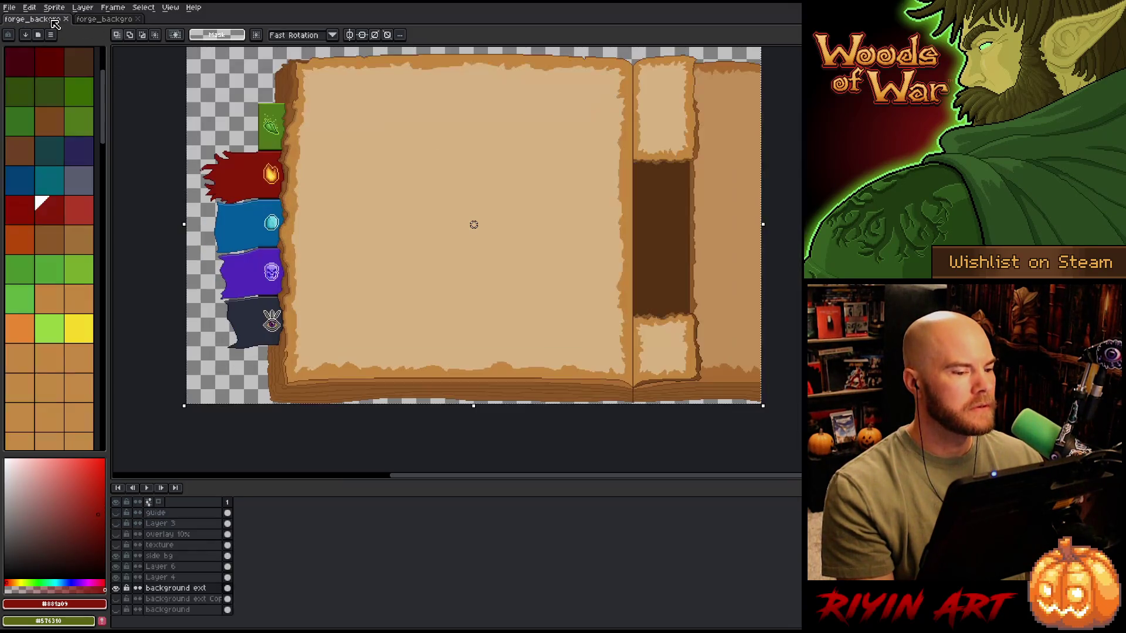
Step: Deselect, check the VS Code build progress twice, and return to the Aseprite book artwork
left_click_drag(488, 218, 475, 284)
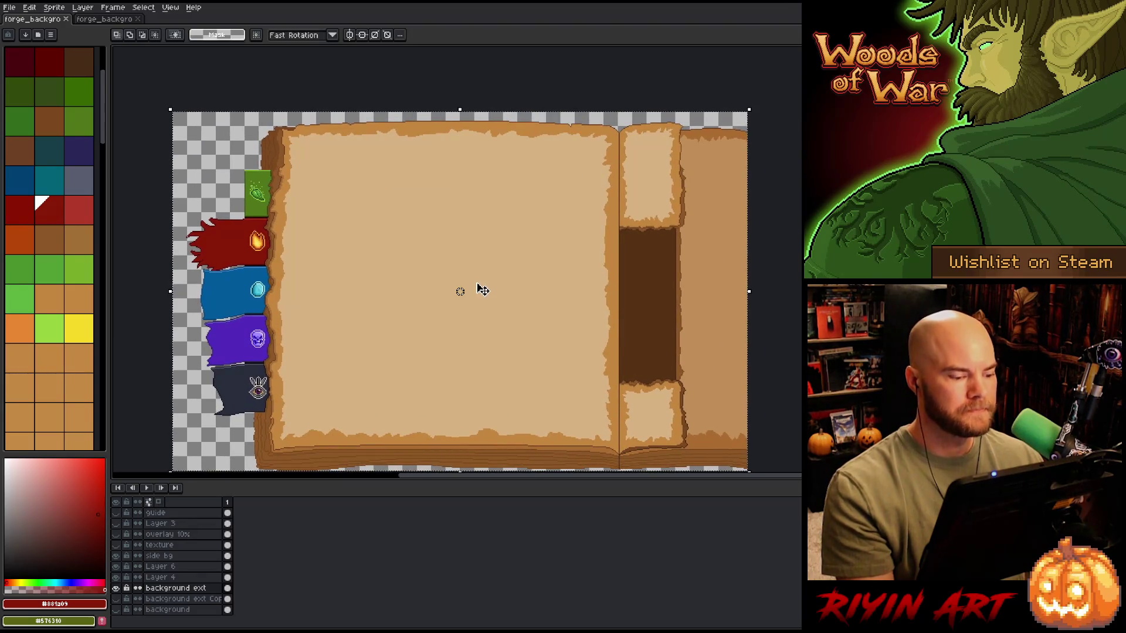
key("ctrl+d")
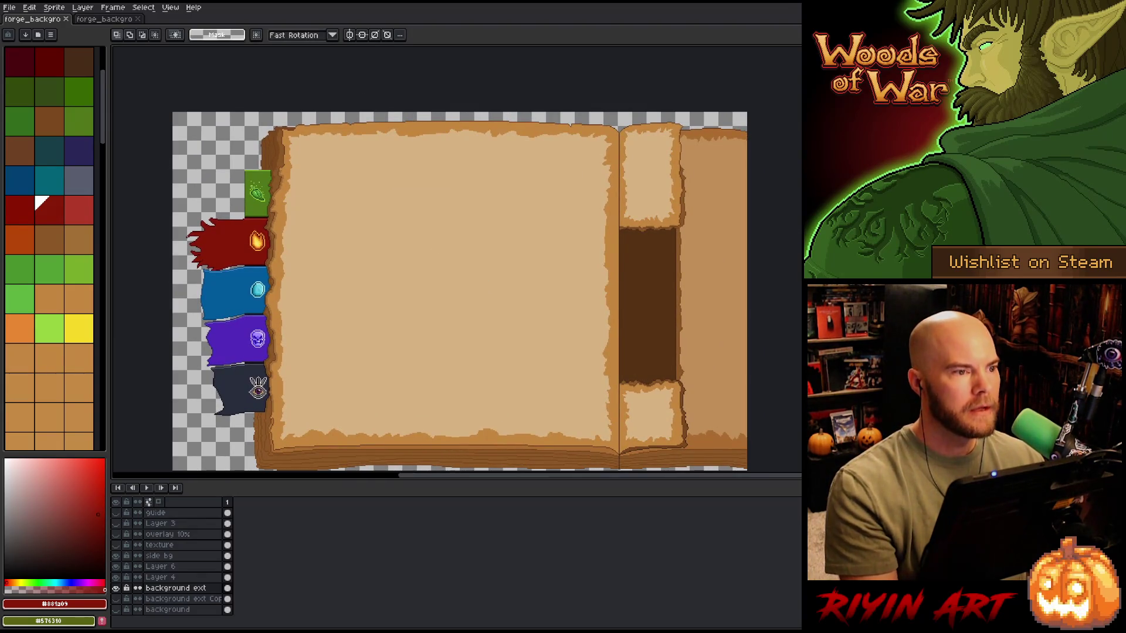
key("alt+Tab")
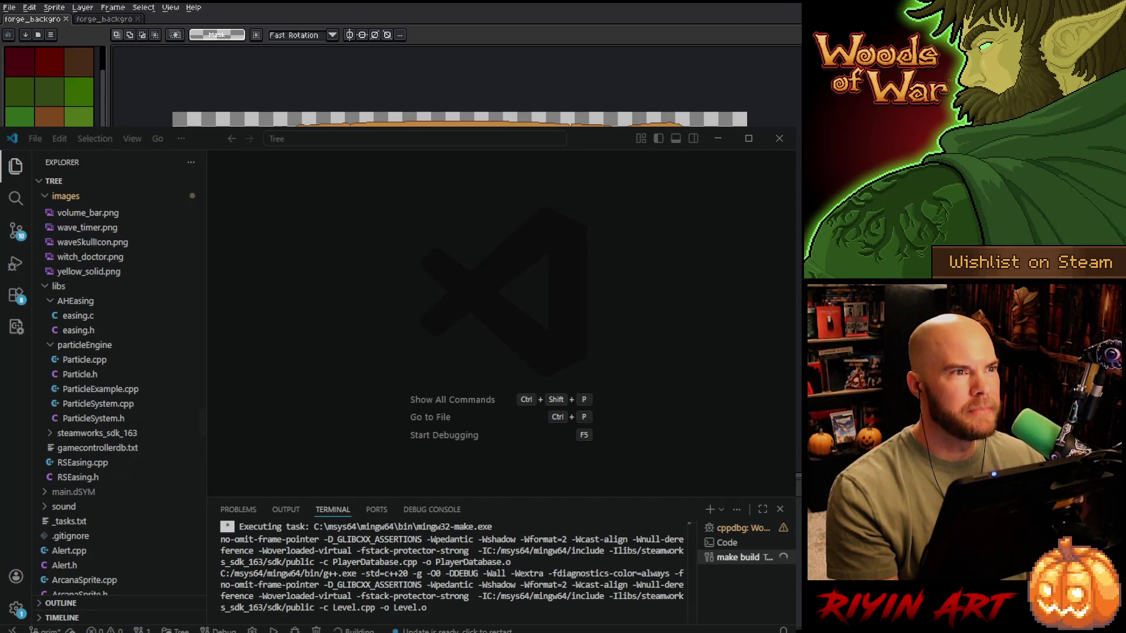
left_click(518, 328)
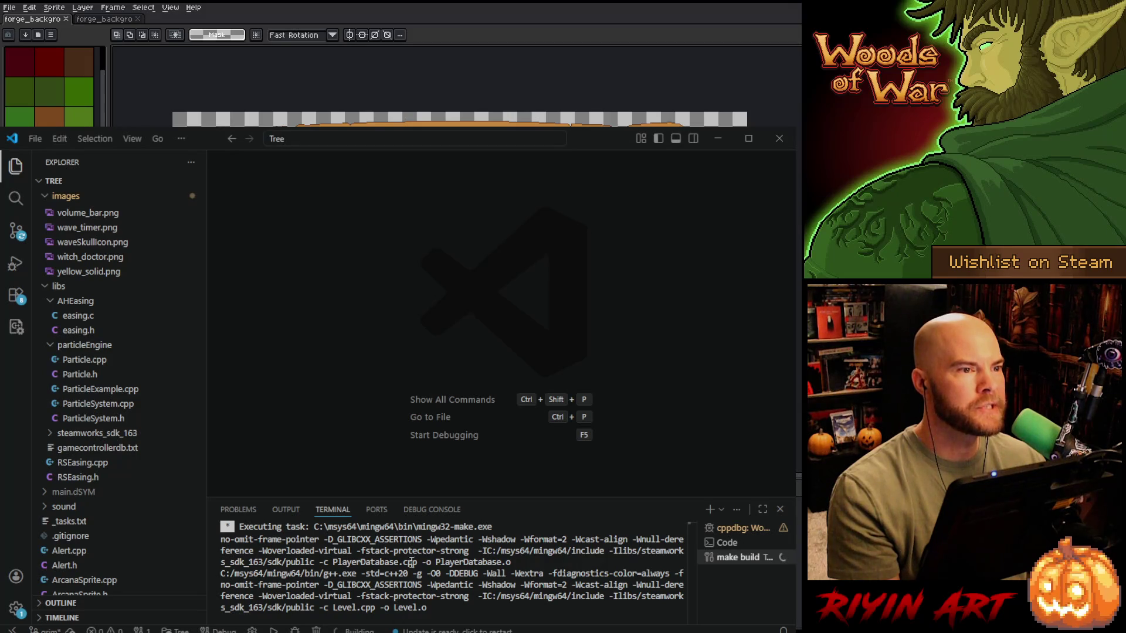
left_click(716, 141)
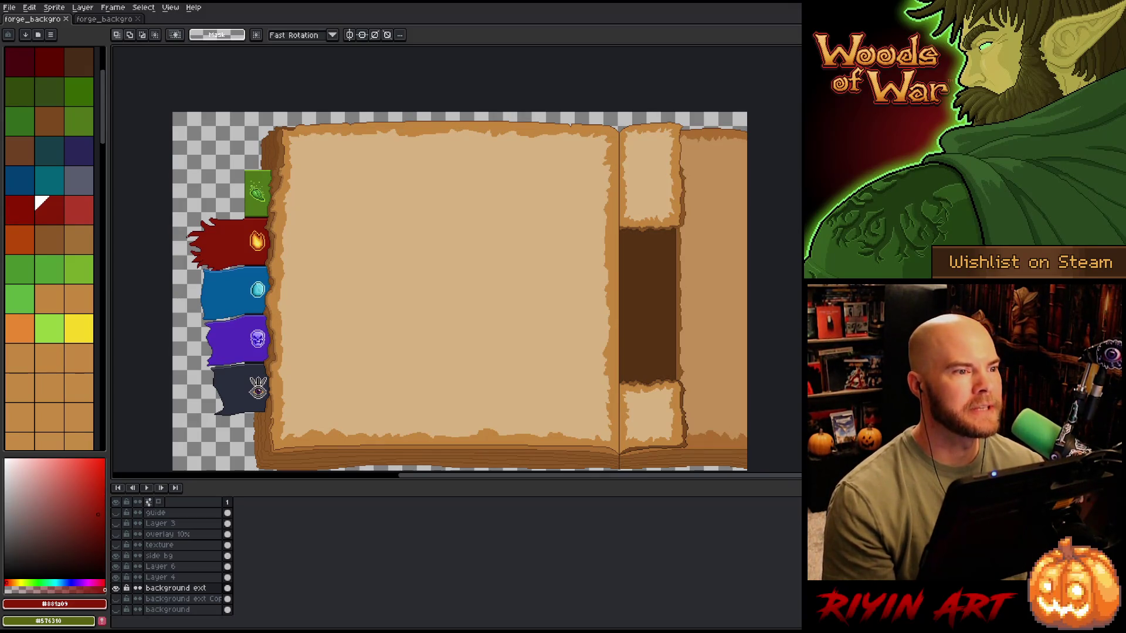
key("alt+Tab")
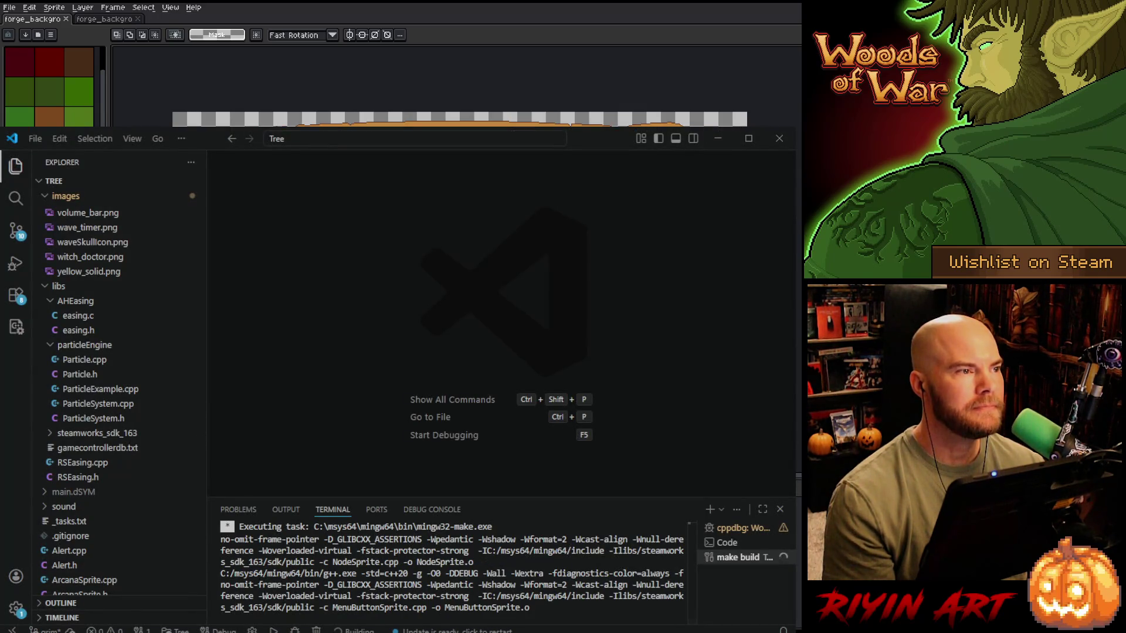
key("alt+Tab")
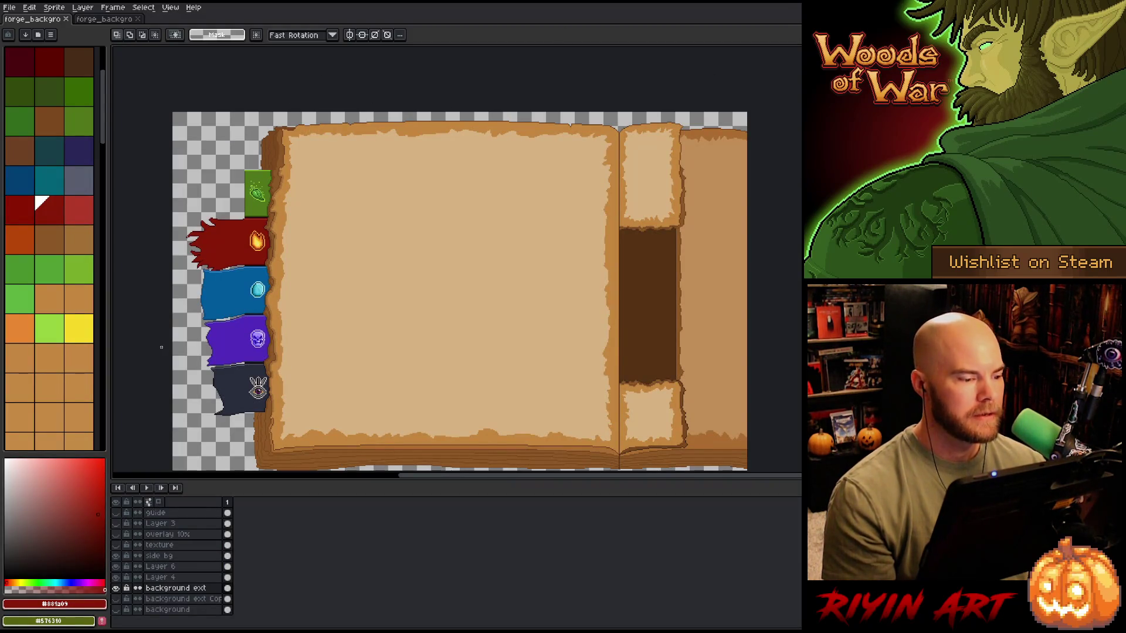
Step: Zoom to the green and red flags and add dark pixels along the red flag's top edge
scroll(197, 330, "up", 2)
scroll(197, 330, "down", 1)
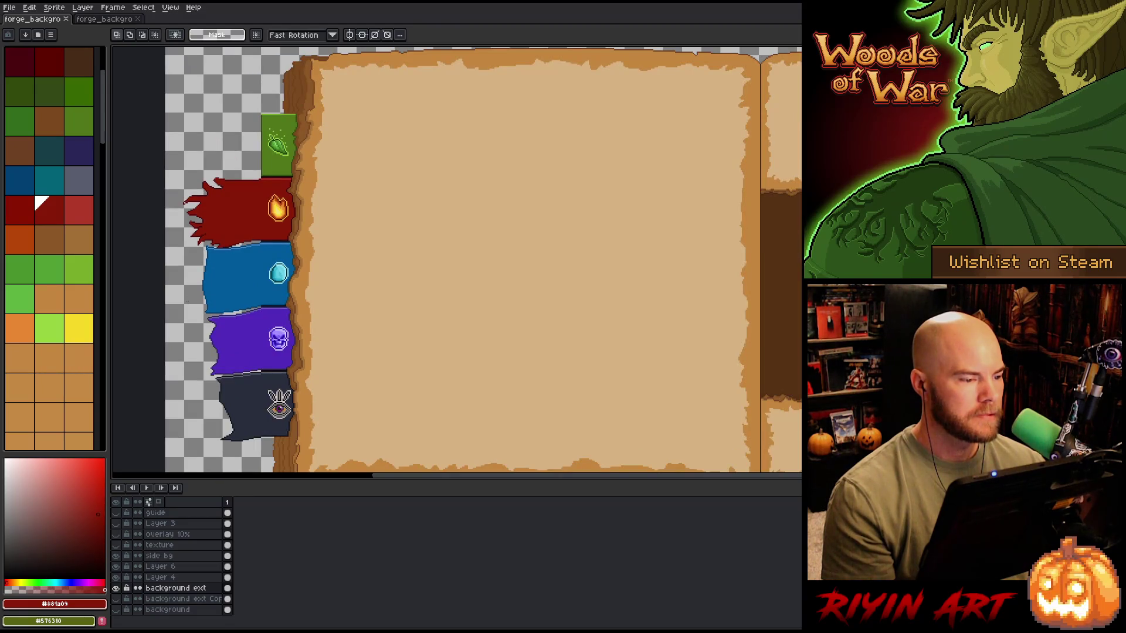
scroll(197, 164, "up", 1)
scroll(197, 134, "up", 1)
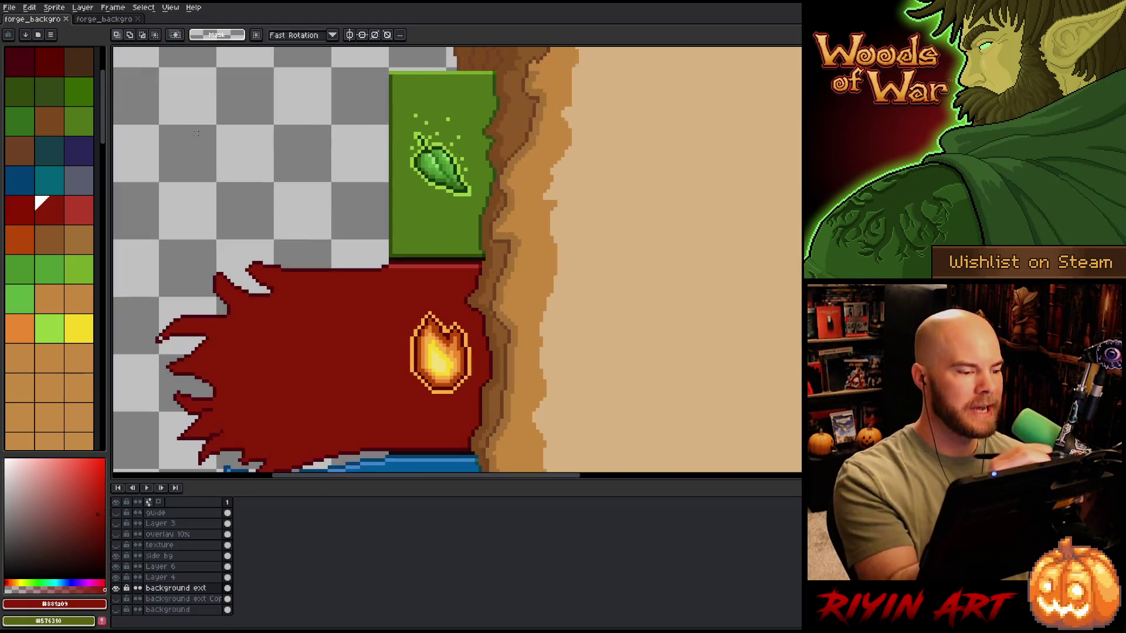
left_click_drag(197, 133, 312, 185)
key("b")
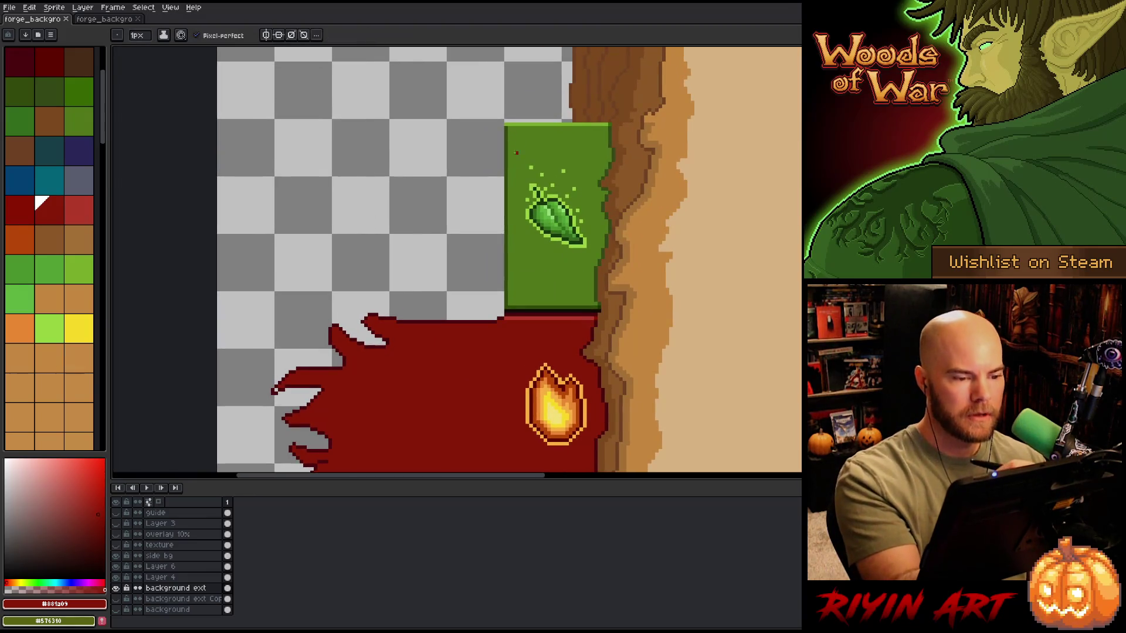
left_click(520, 304, "alt")
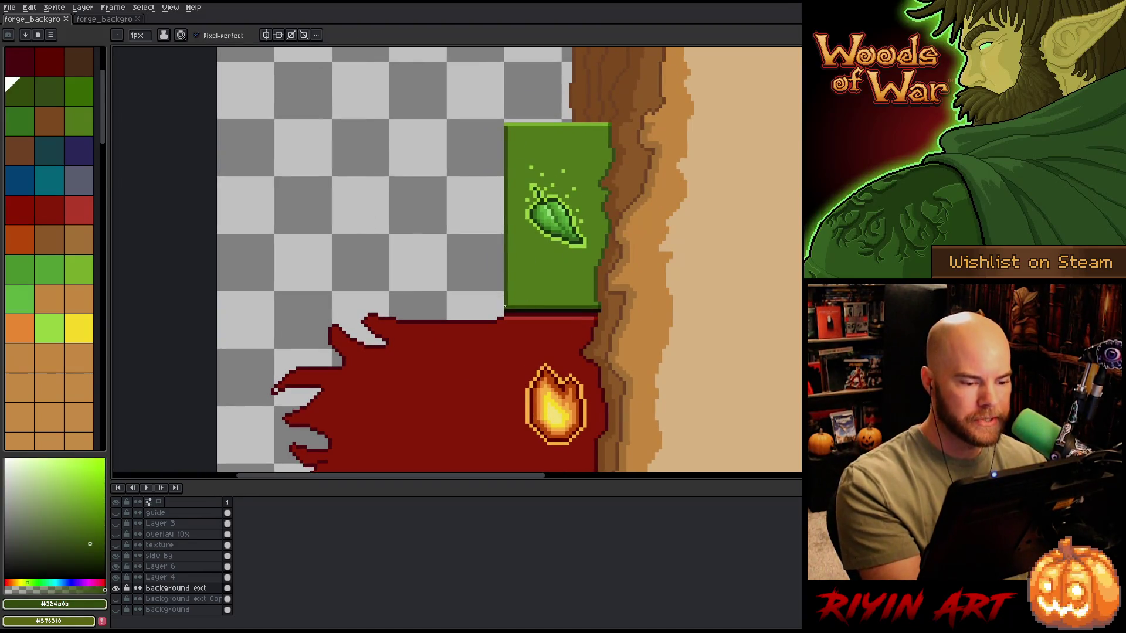
left_click_drag(499, 318, 486, 318)
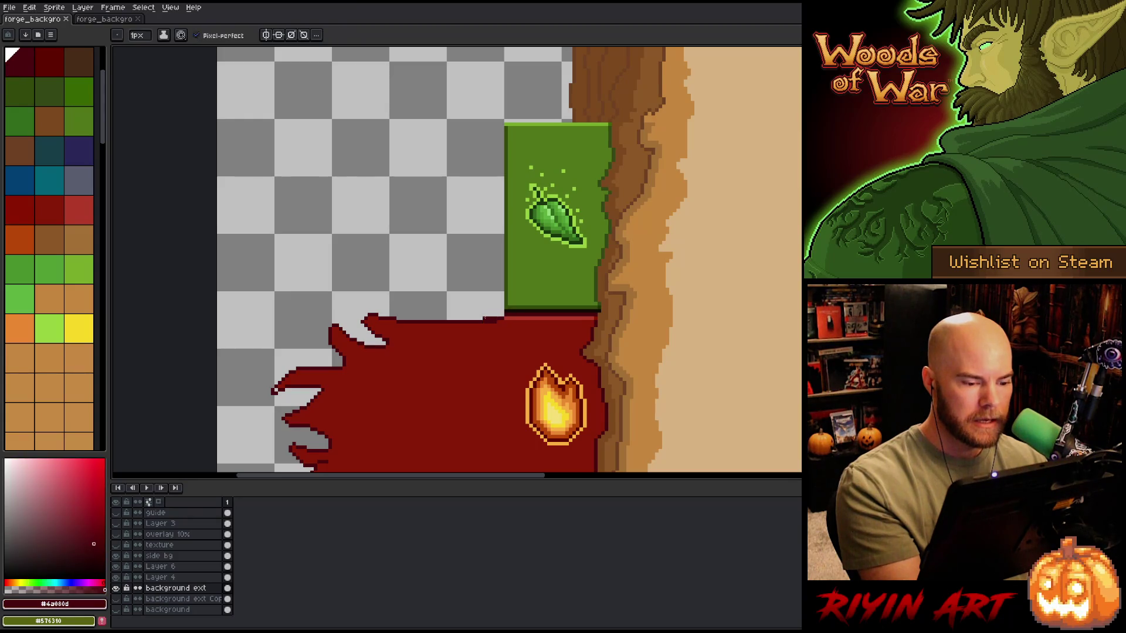
left_click(498, 321, "alt")
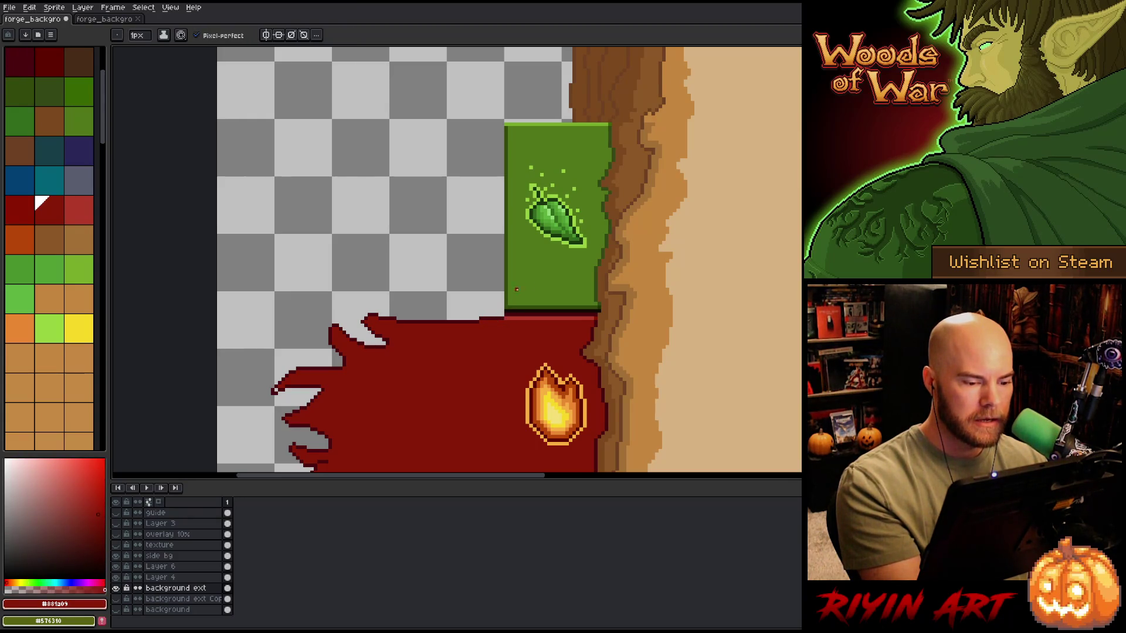
left_click(498, 322, "alt")
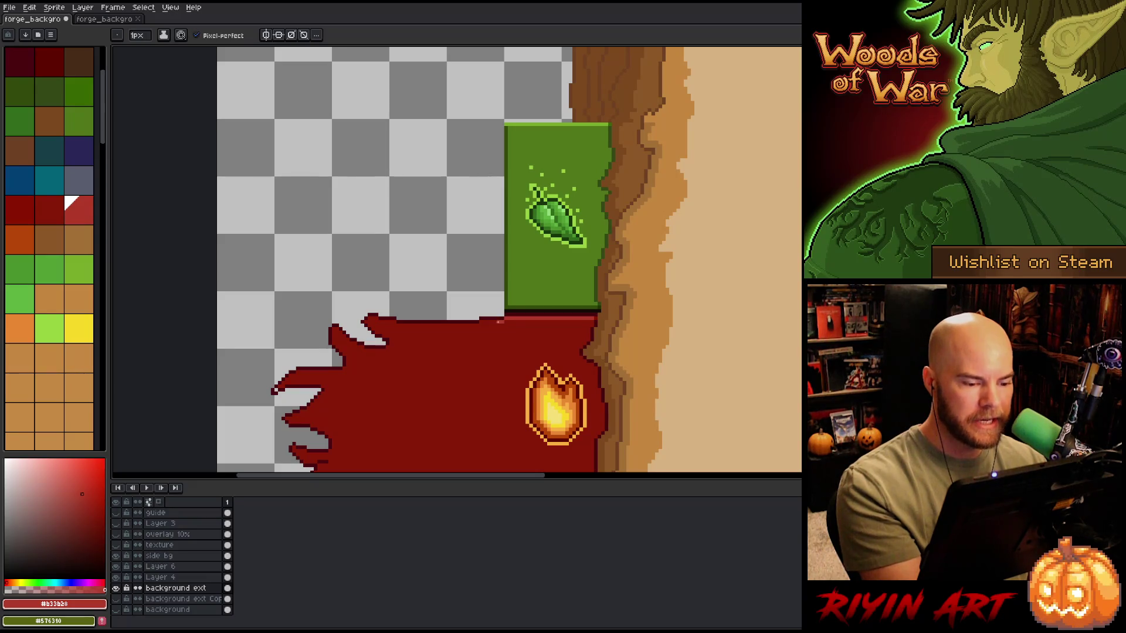
Step: Lasso the red flag's frayed left end and shift it slightly right
scroll(525, 311, "down", 5)
key("m")
scroll(649, 363, "down", 3)
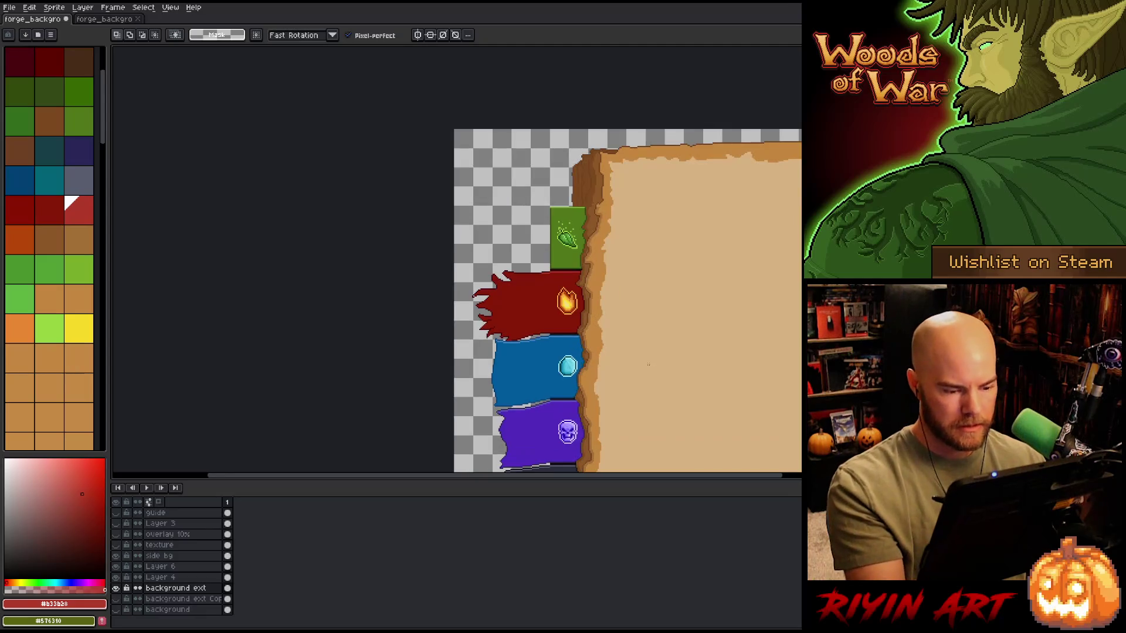
mouse_move(528, 252)
left_mouse_down()
mouse_move(544, 333)
mouse_move(515, 357)
mouse_move(517, 396)
mouse_move(456, 340)
mouse_move(521, 206)
left_mouse_up()
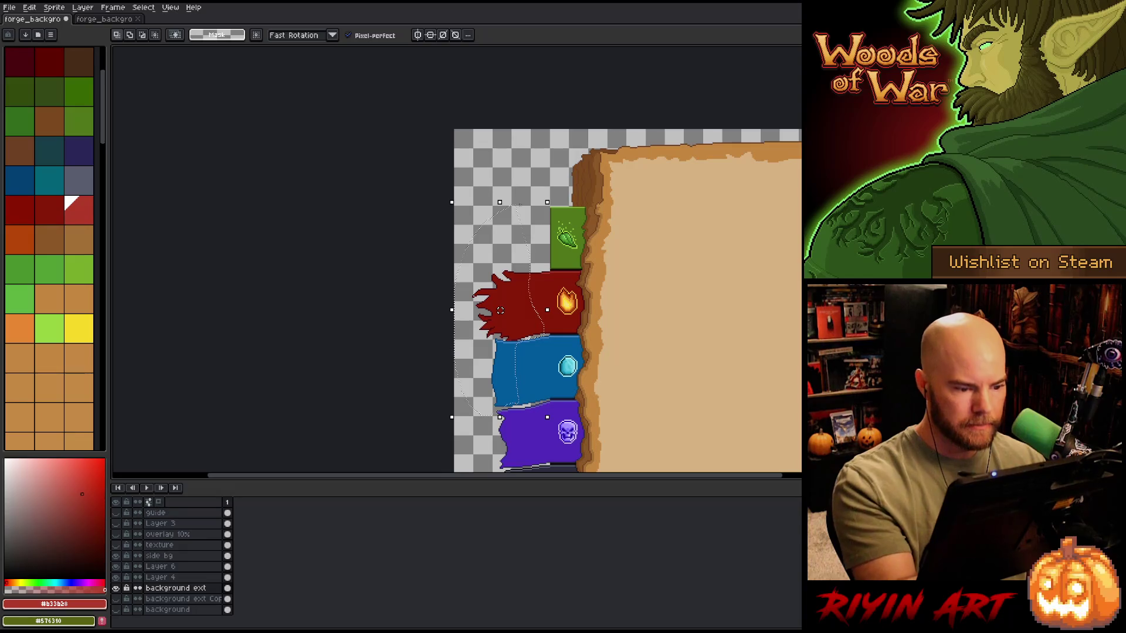
left_click_drag(500, 310, 501, 310)
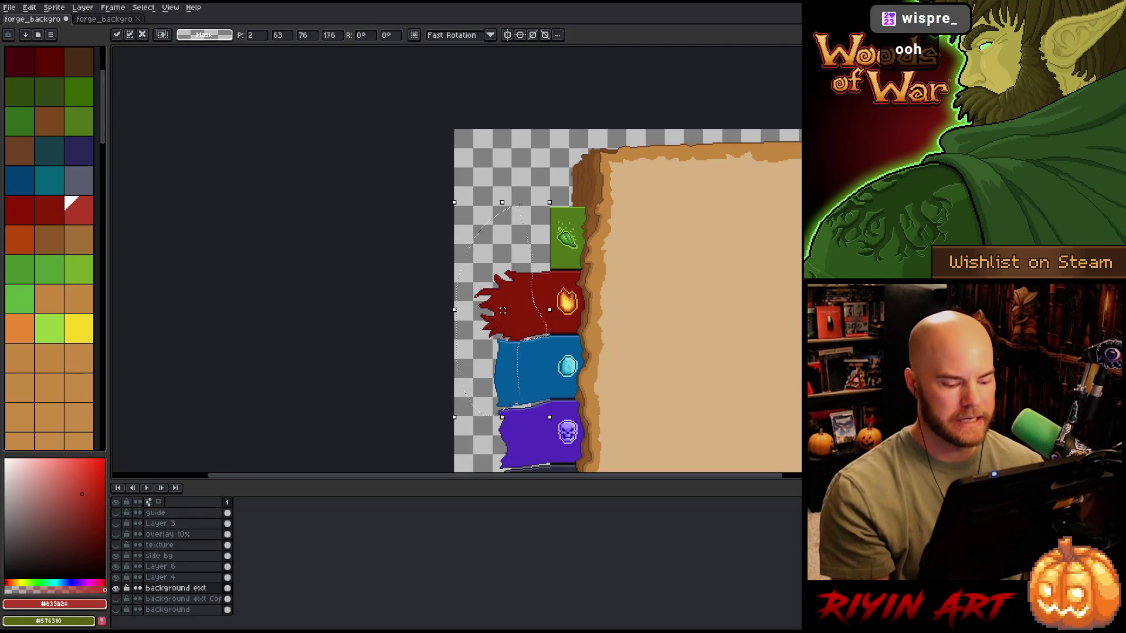
Step: Commit the previous move and lasso the red flag's left part for repositioning
key("ctrl+d")
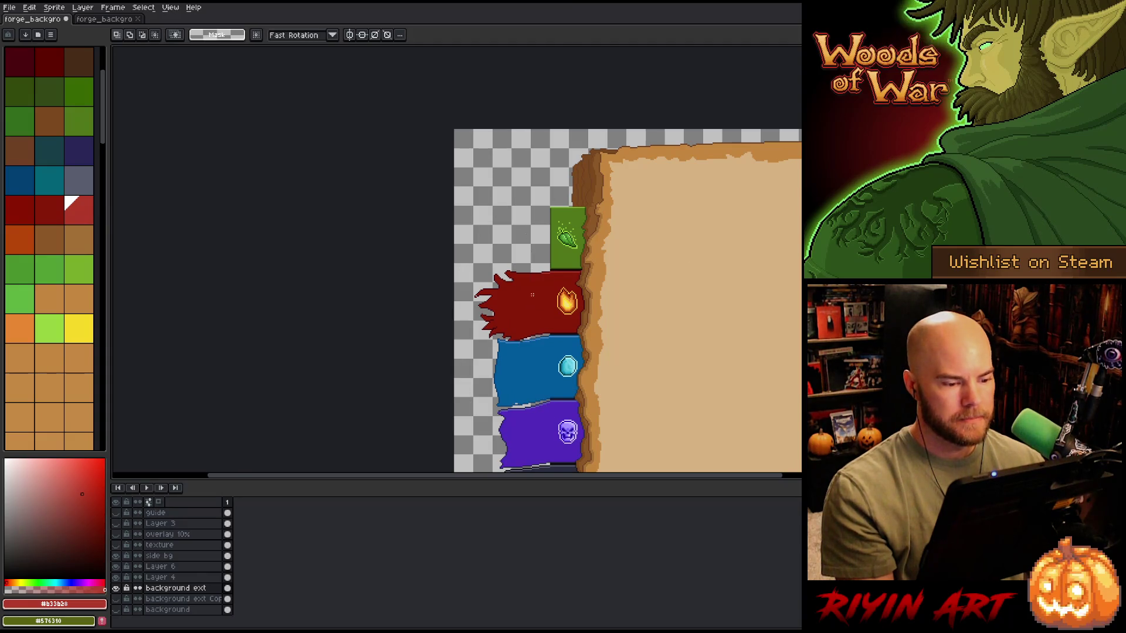
scroll(526, 293, "up", 3)
scroll(515, 351, "down", 1)
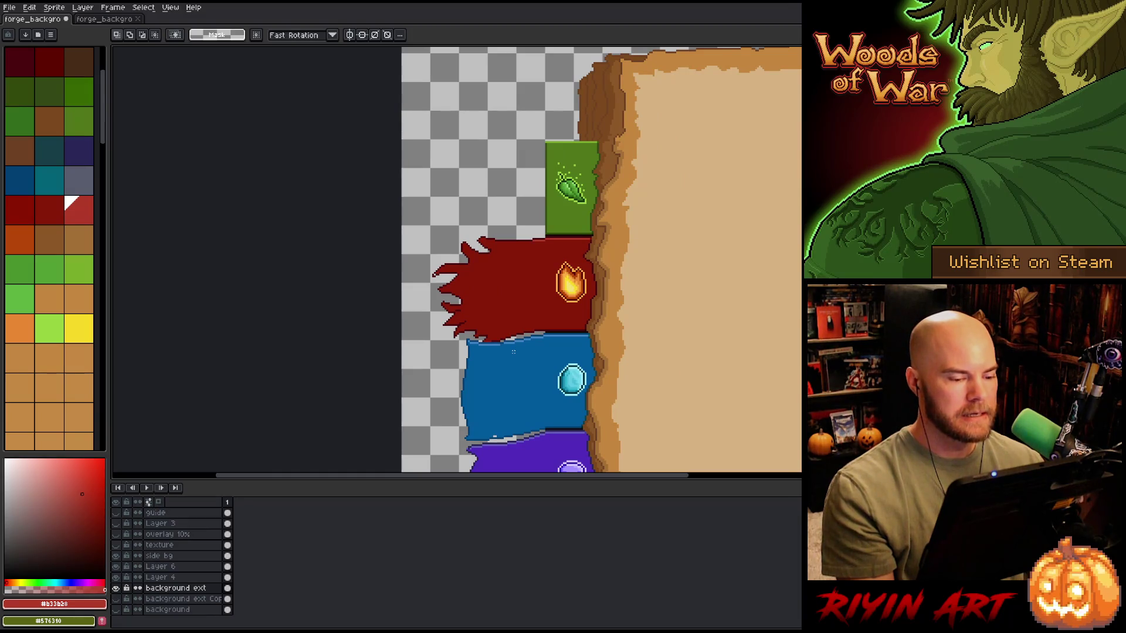
scroll(516, 373, "up", 2)
scroll(503, 353, "down", 1)
mouse_move(503, 174)
left_mouse_down()
mouse_move(375, 299)
mouse_move(370, 321)
left_mouse_up()
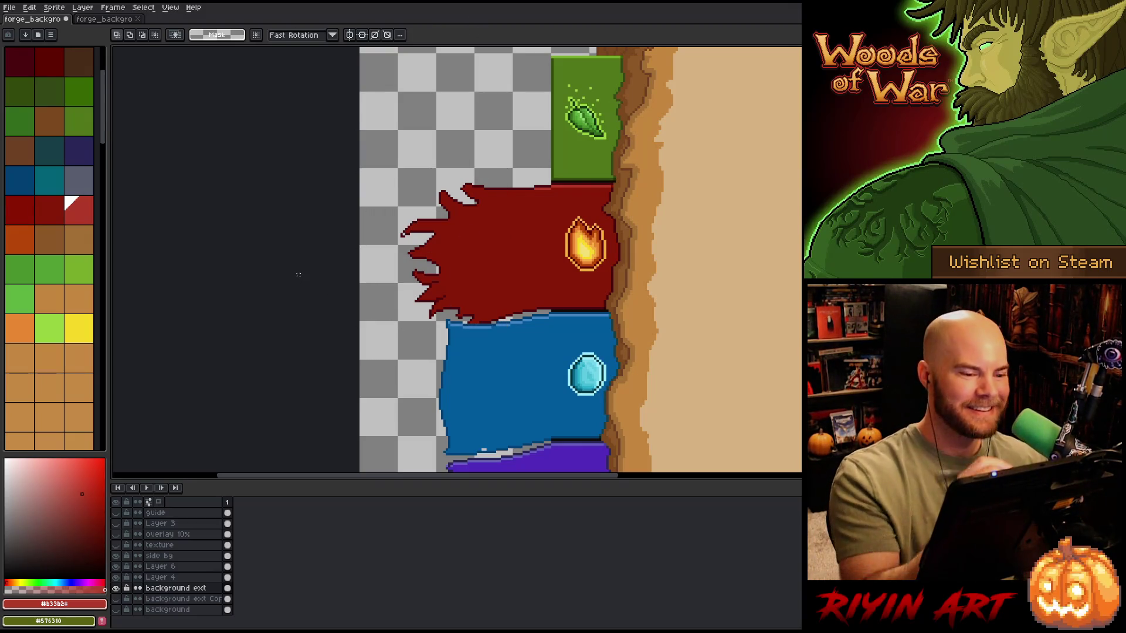
key("b")
left_click_drag(509, 159, 495, 320)
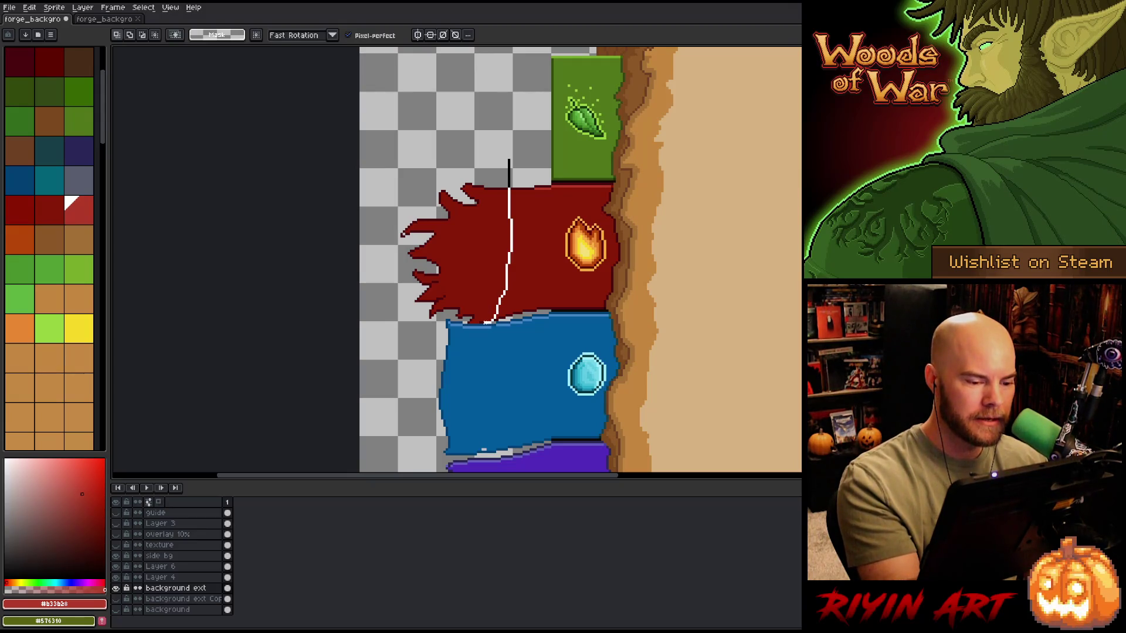
left_click_drag(418, 316, 491, 113)
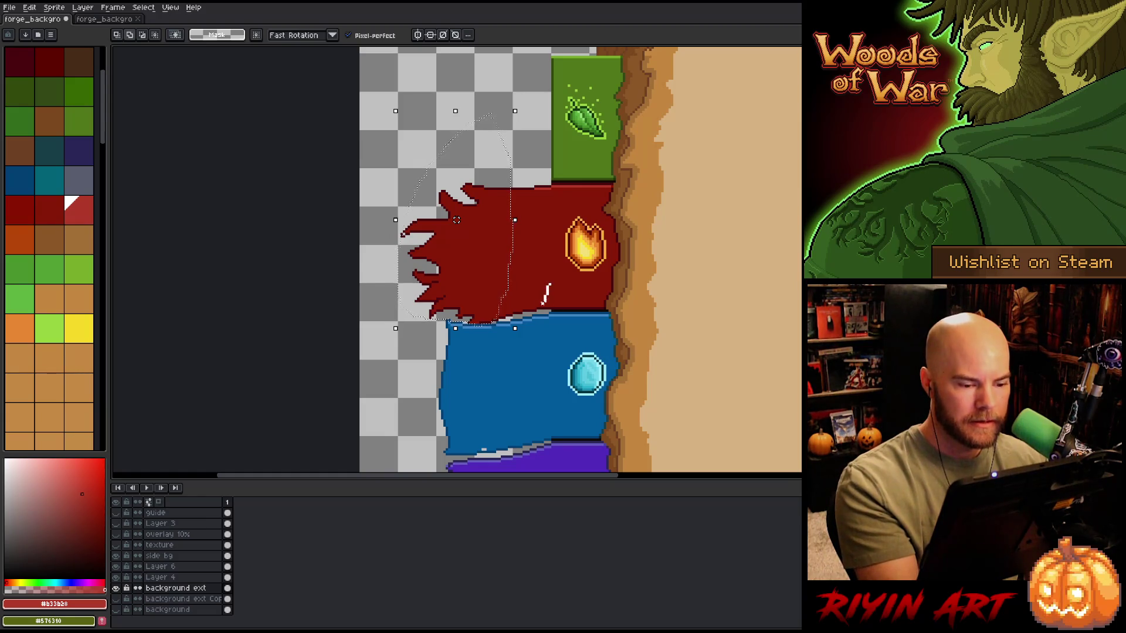
left_click_drag(541, 309, 531, 319)
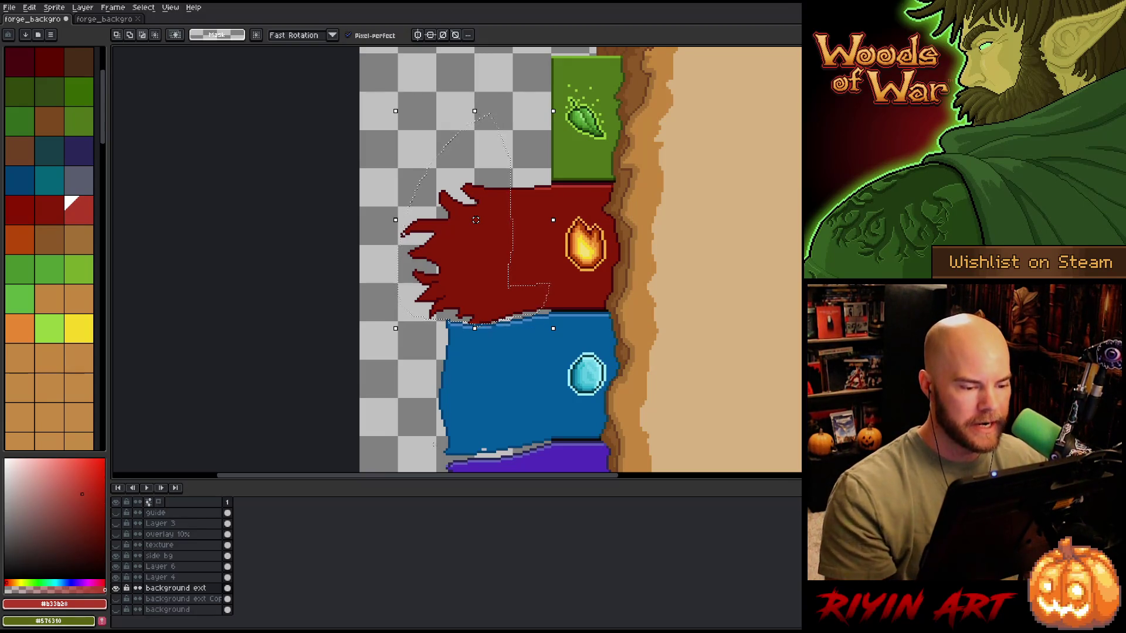
Step: Nudge the selected flag part by a pixel with the arrow keys, then deselect
key("Right")
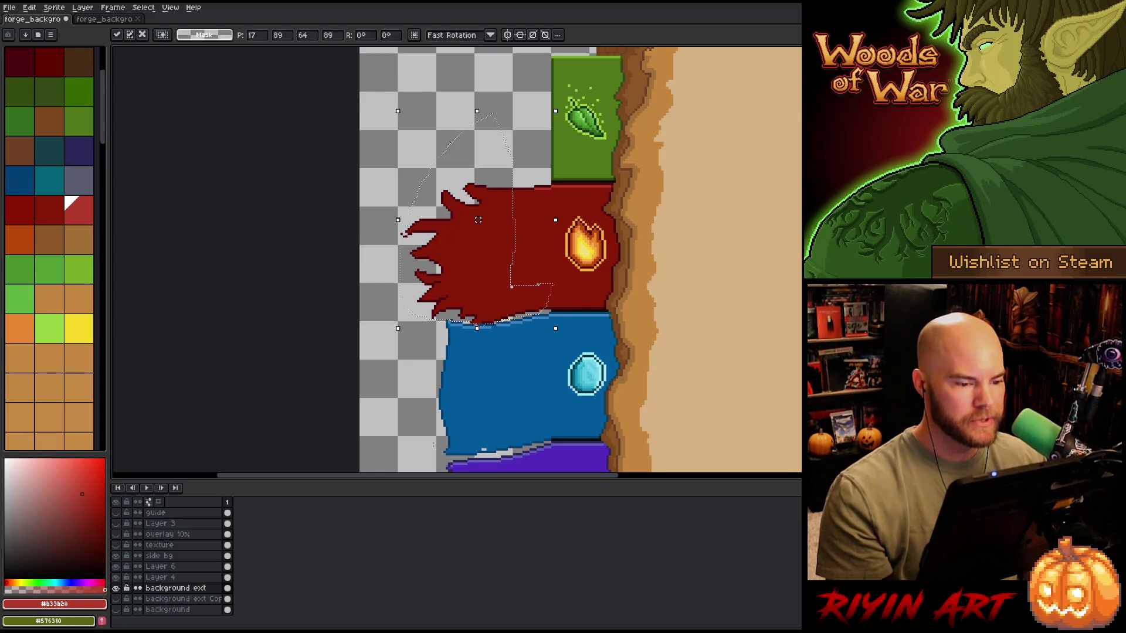
key("Left")
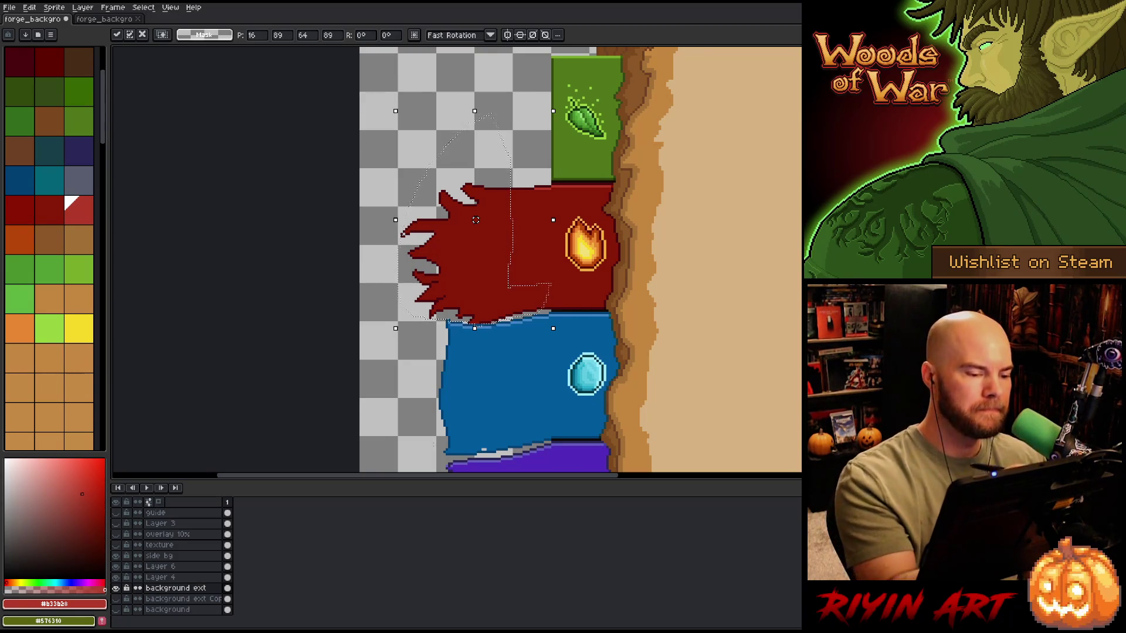
left_click_drag(404, 219, 390, 261)
key("Right")
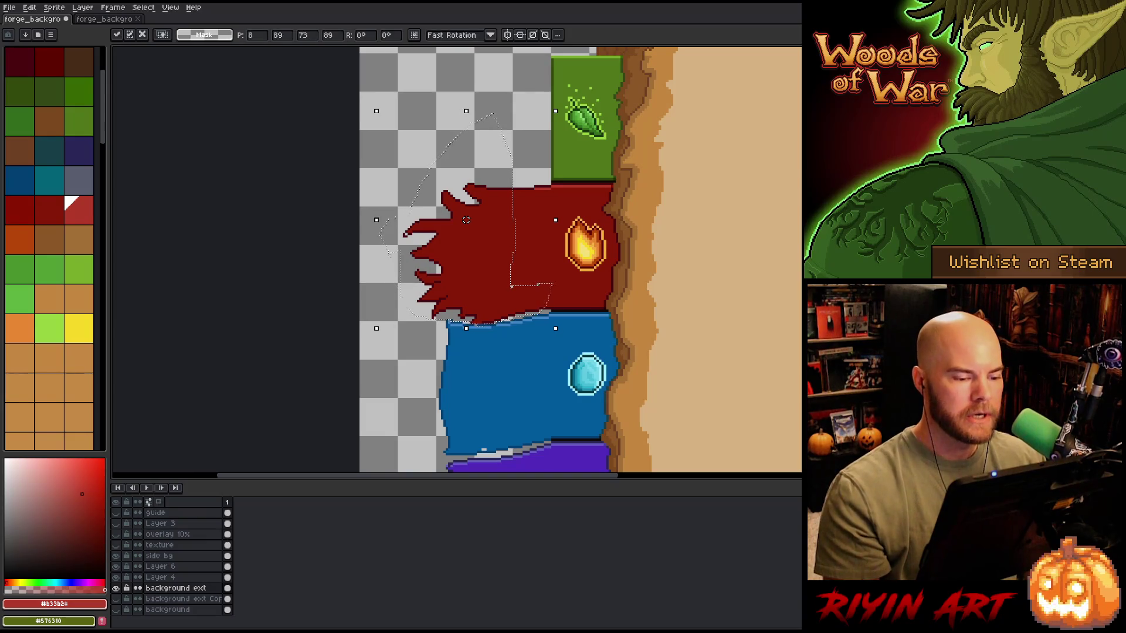
key("Left")
key("Return")
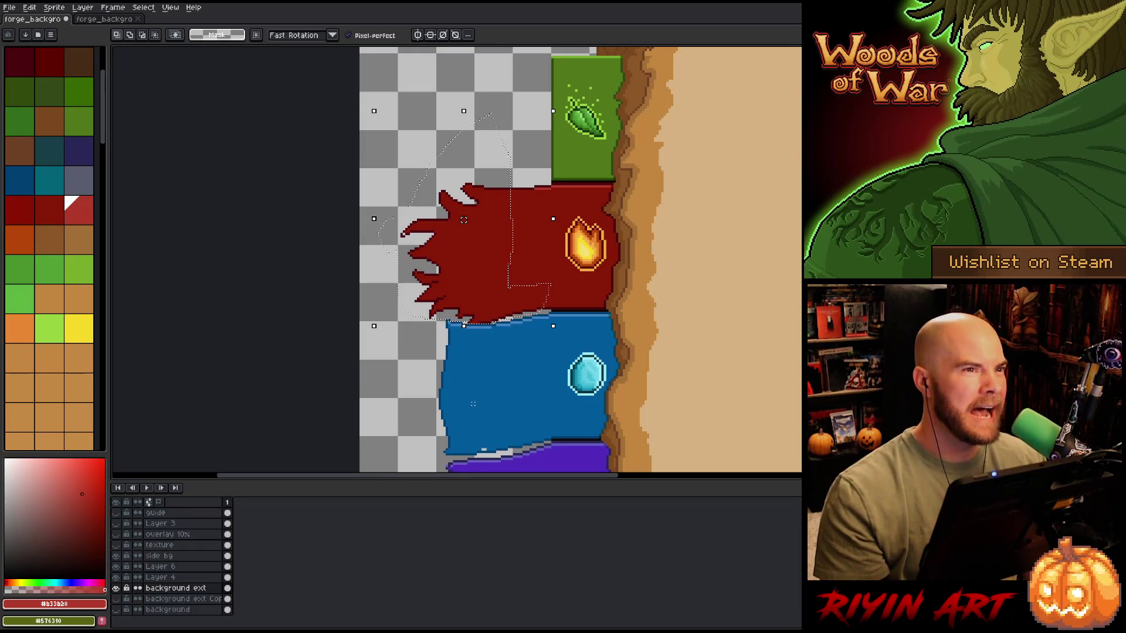
key("Right")
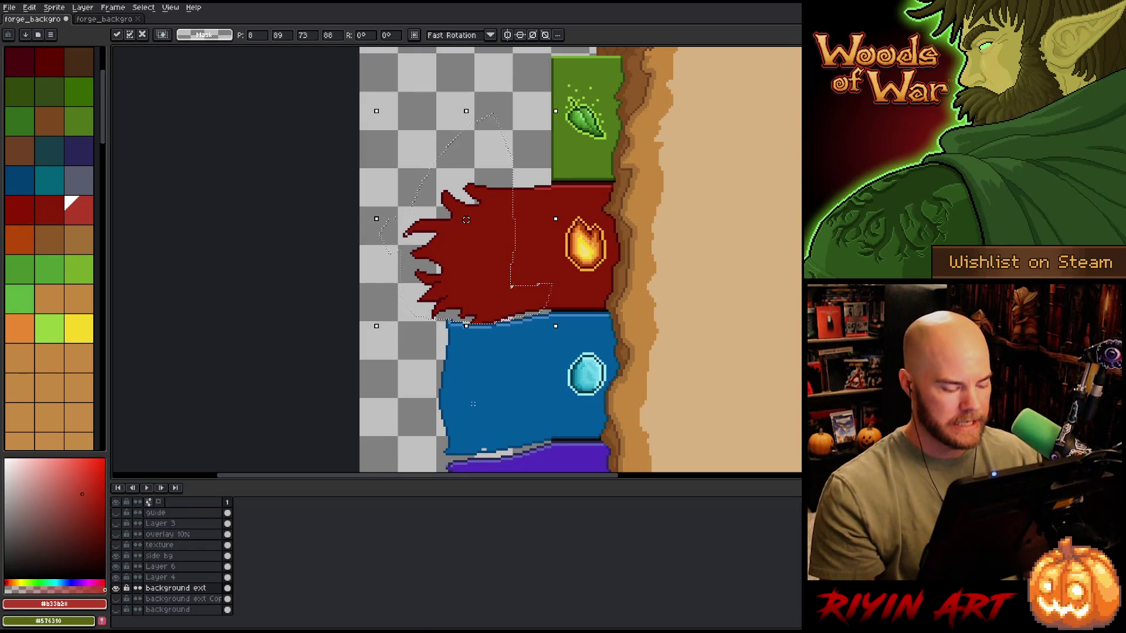
key("ctrl+d")
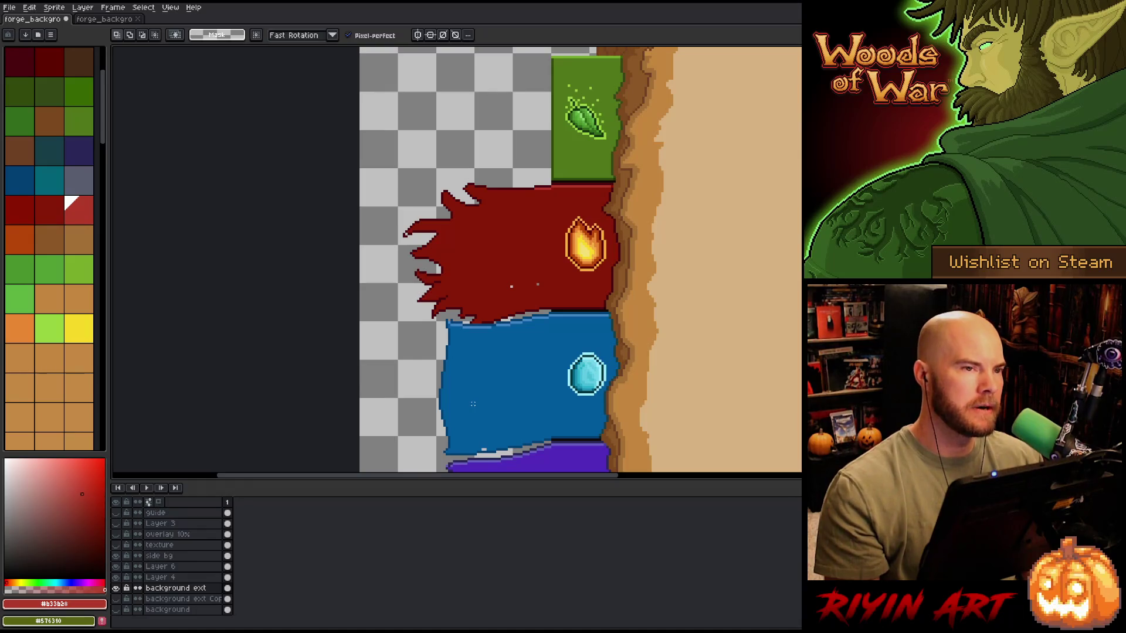